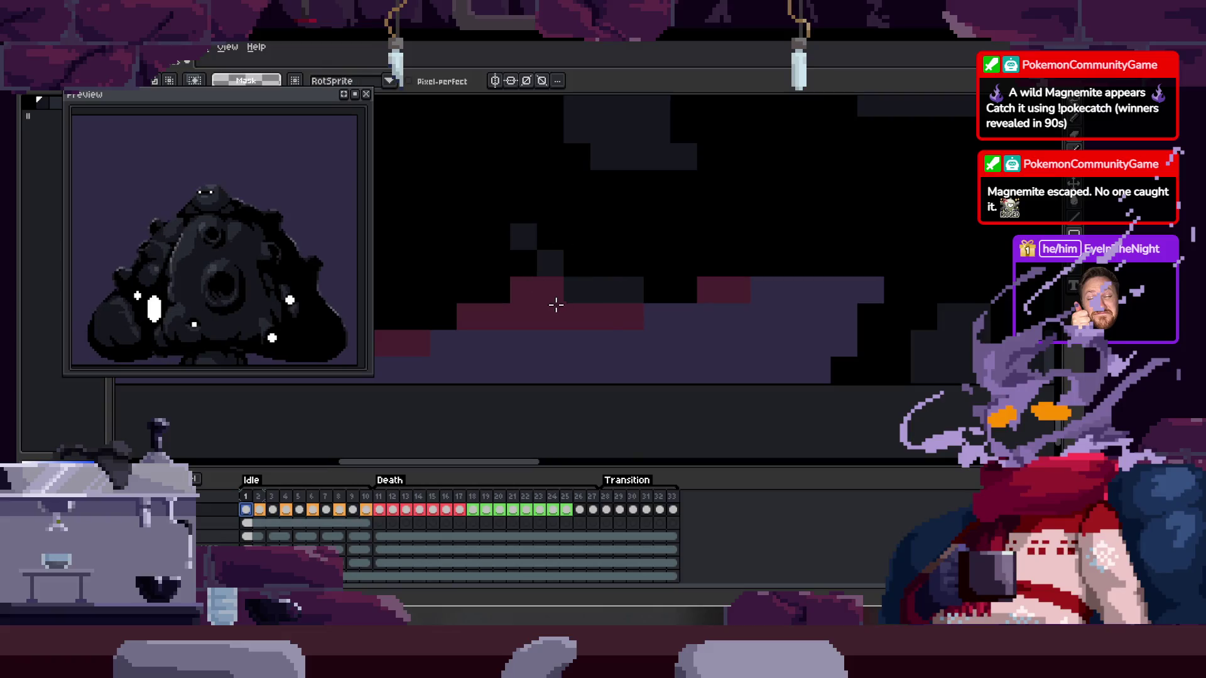
Copy the dark pixel patch from frame 1 onto frame 10, shifted down one pixel
click(365, 509)
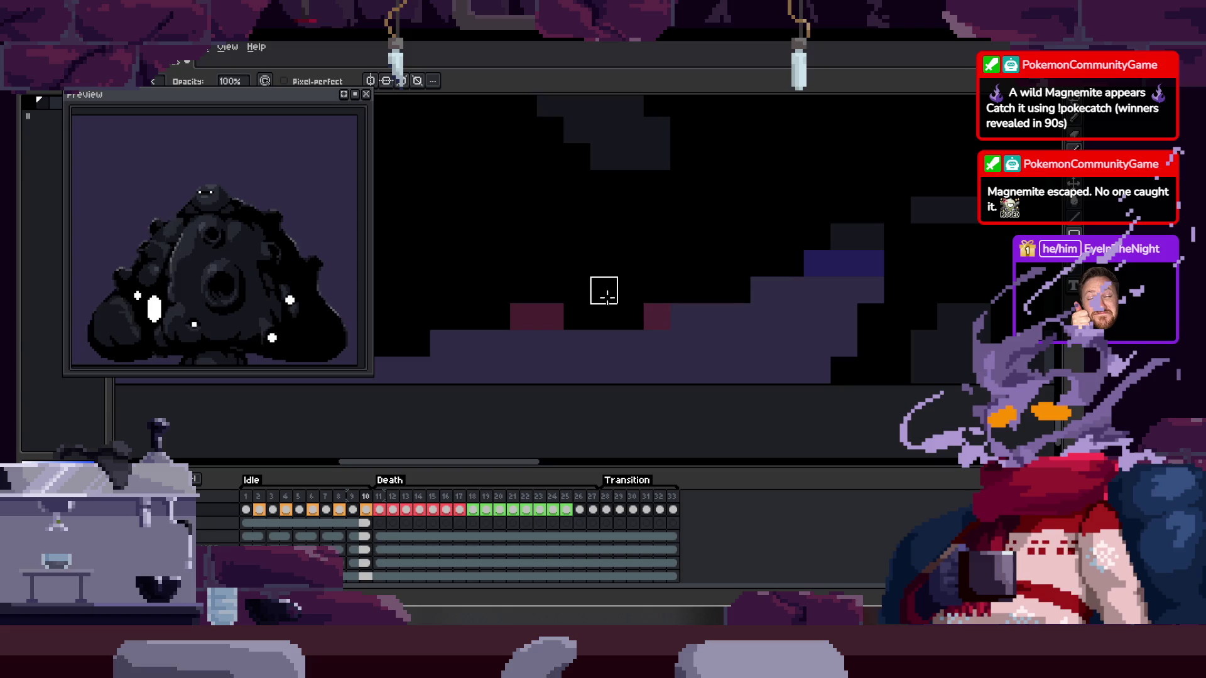
click(246, 509)
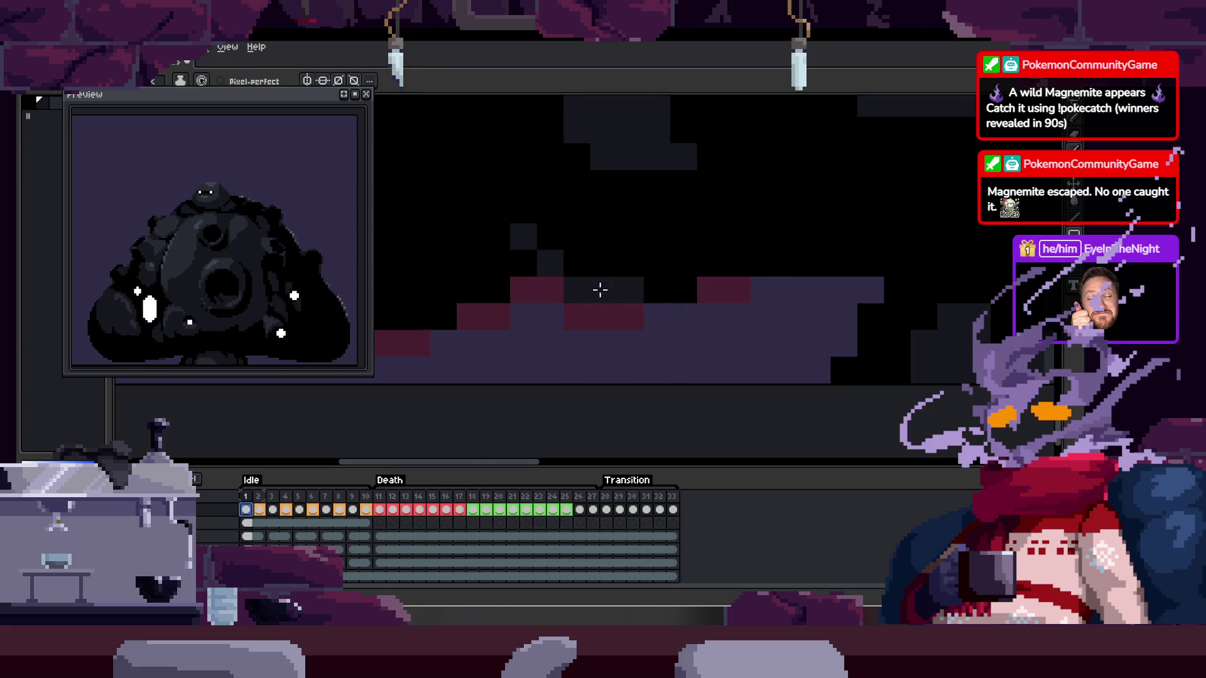
drag(562, 197, 640, 264)
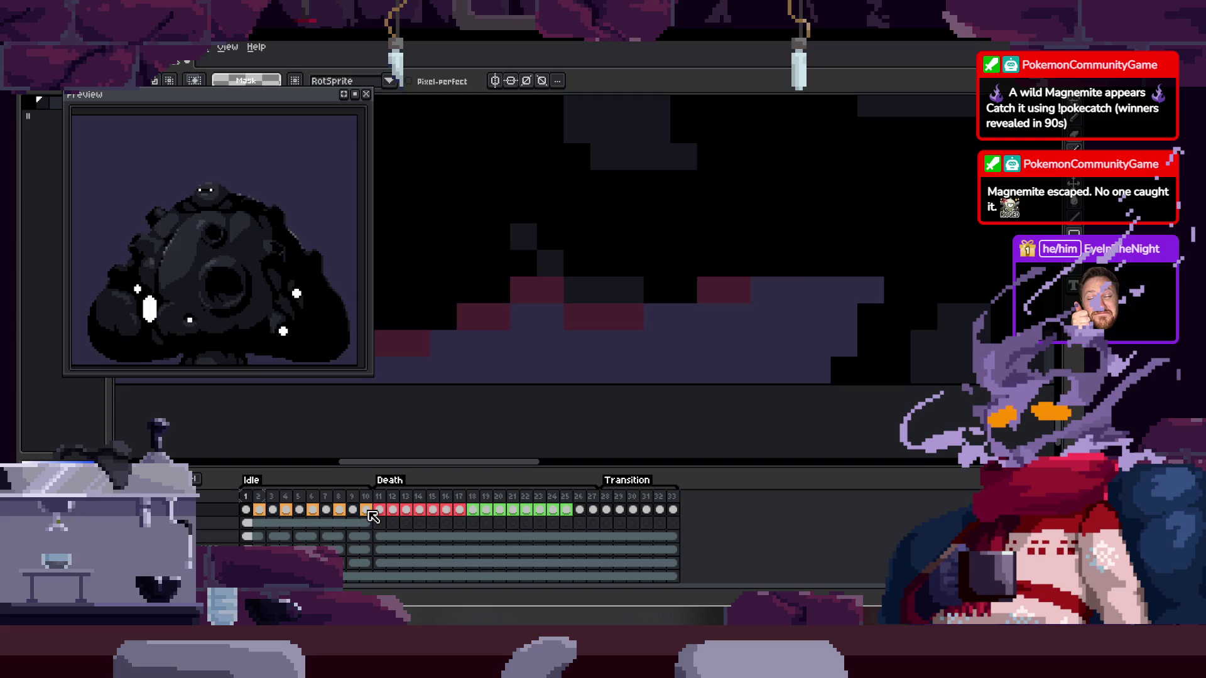
click(370, 512)
key(ctrl+v)
drag(613, 282, 602, 316)
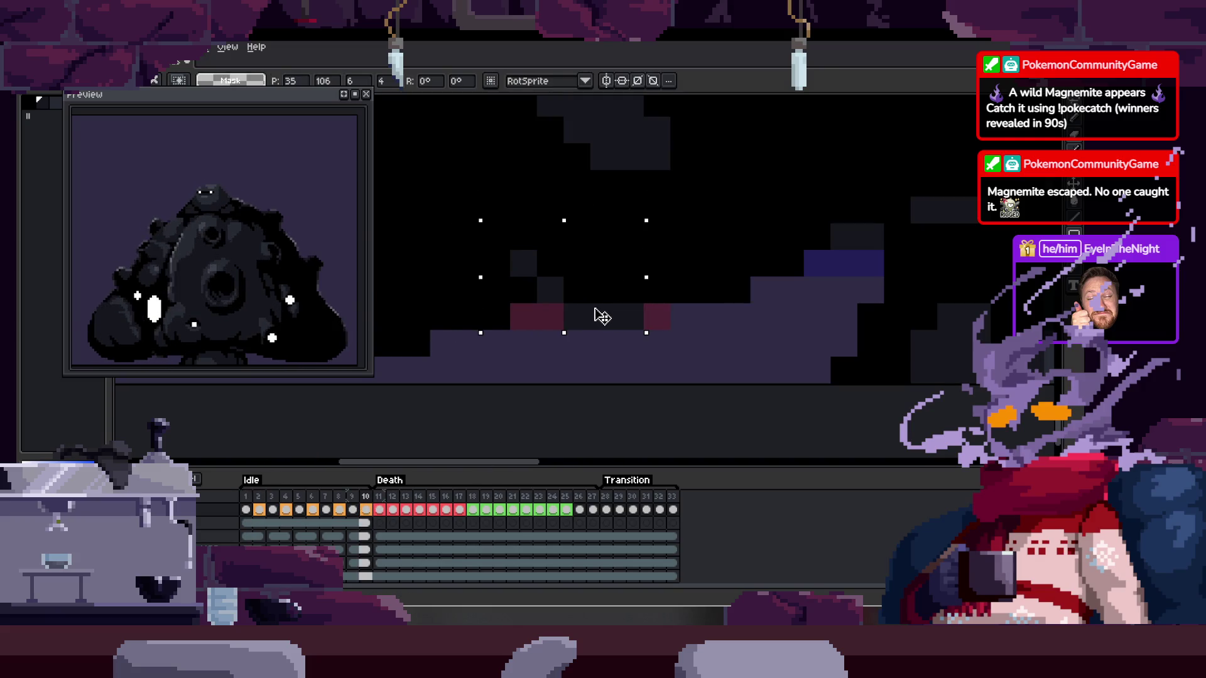
key(b)
Darken the stray red pixel on frame 10 with the pencil
drag(657, 310, 691, 318)
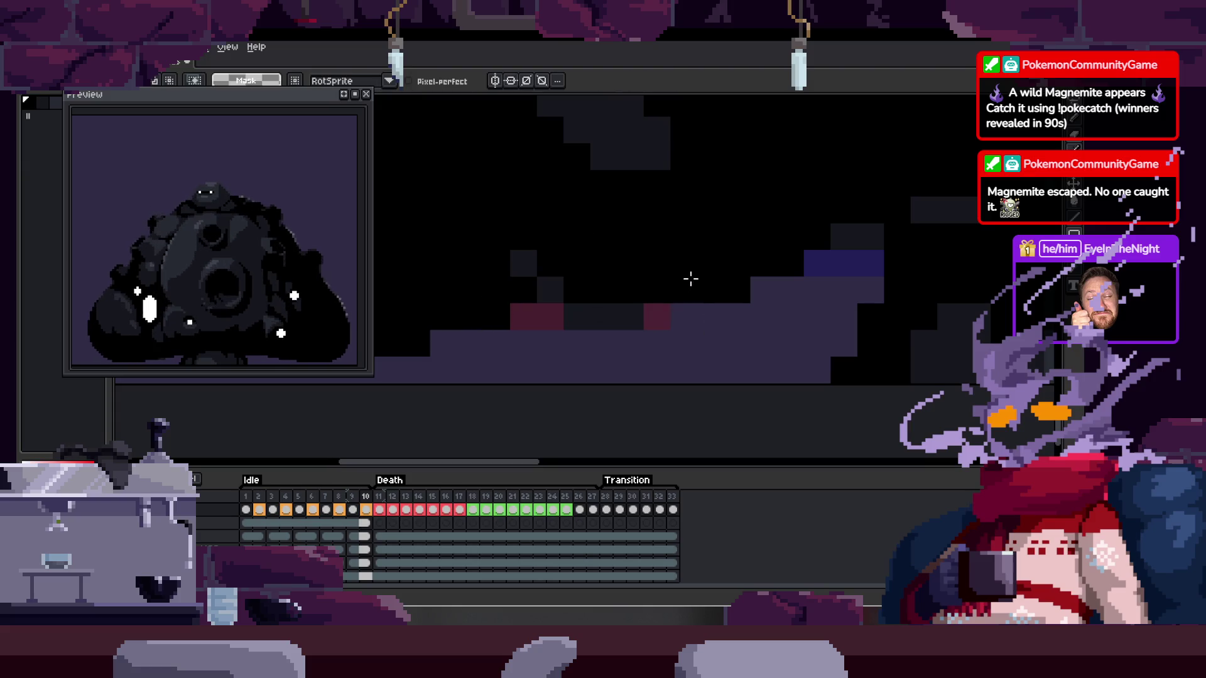
key(b)
click(663, 306)
scroll(718, 326, down, 2)
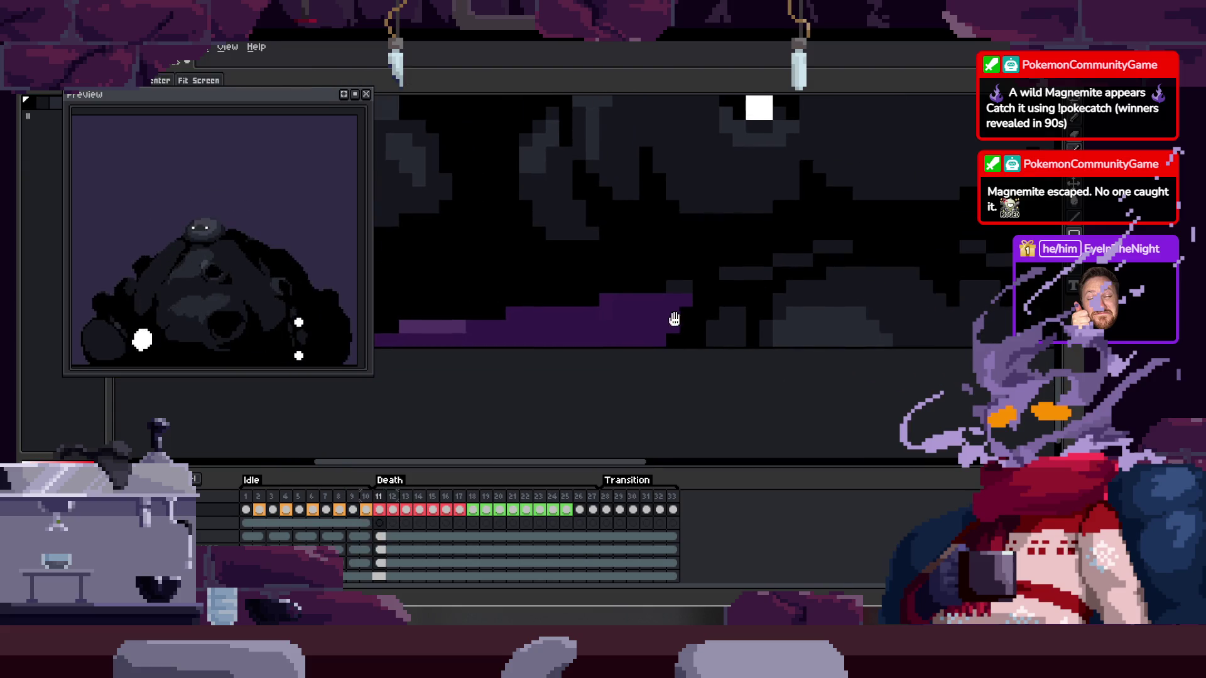
Play the Idle animation and zoom in on the creature's shadowed underside
key(Tab)
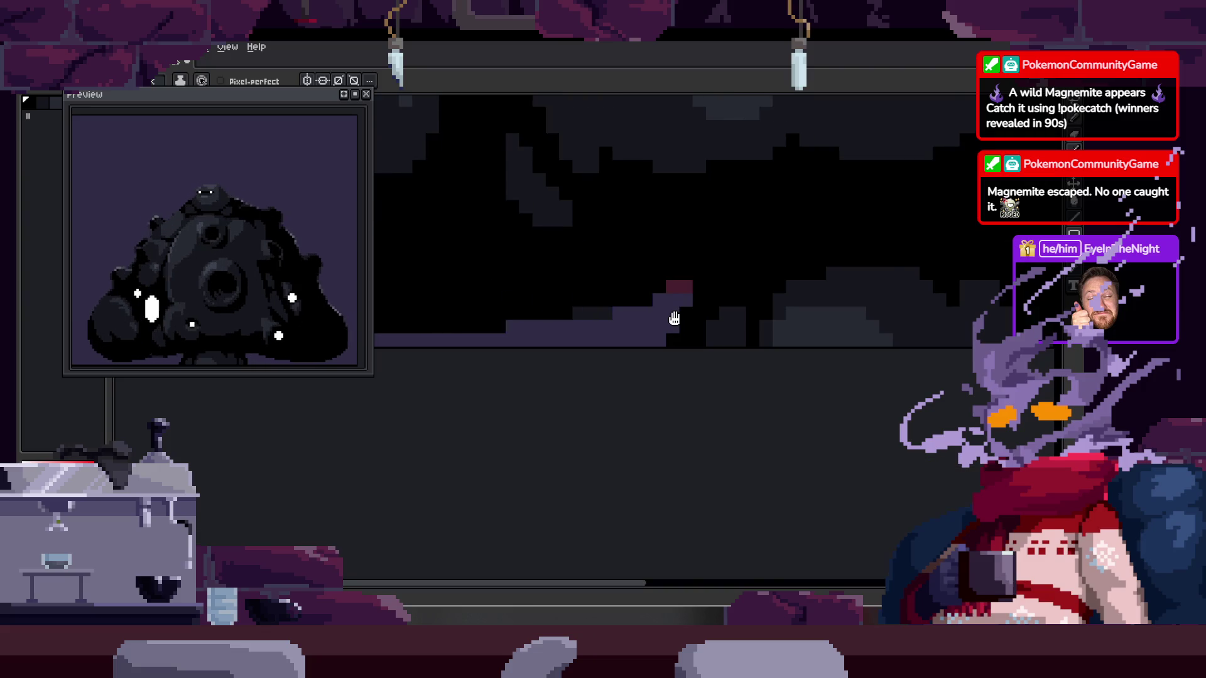
scroll(675, 318, down, 3)
scroll(699, 314, right, 3)
scroll(614, 317, up, 1)
scroll(648, 320, right, 2)
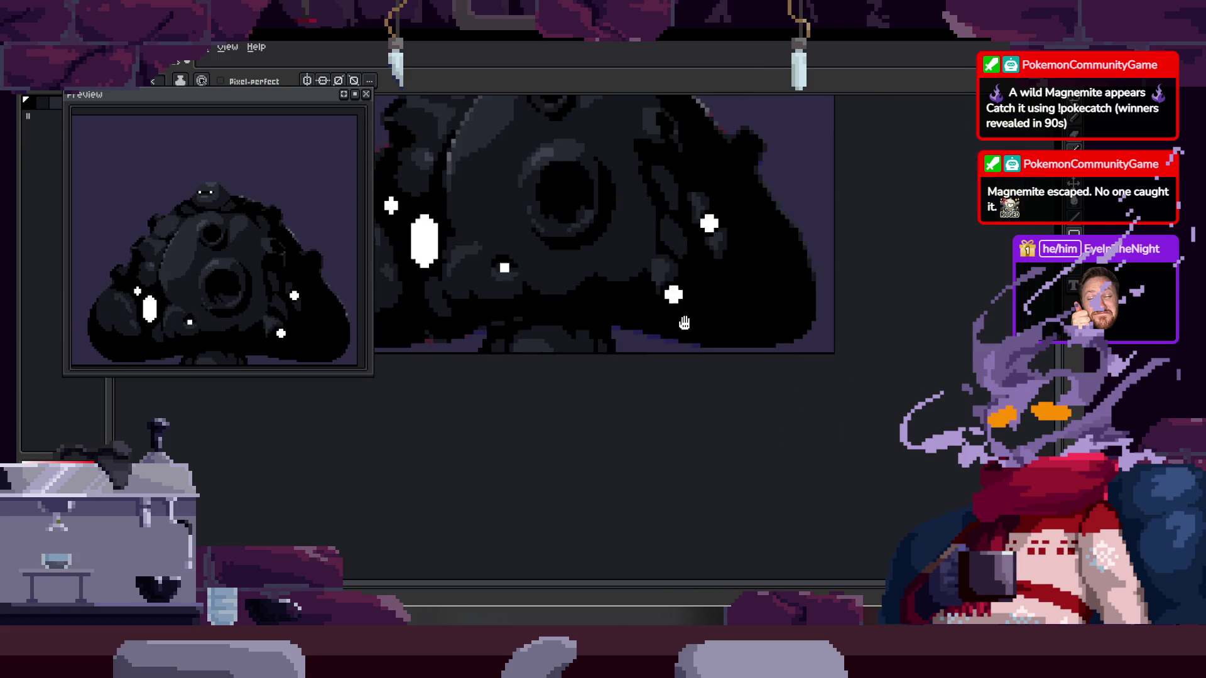
key(Tab)
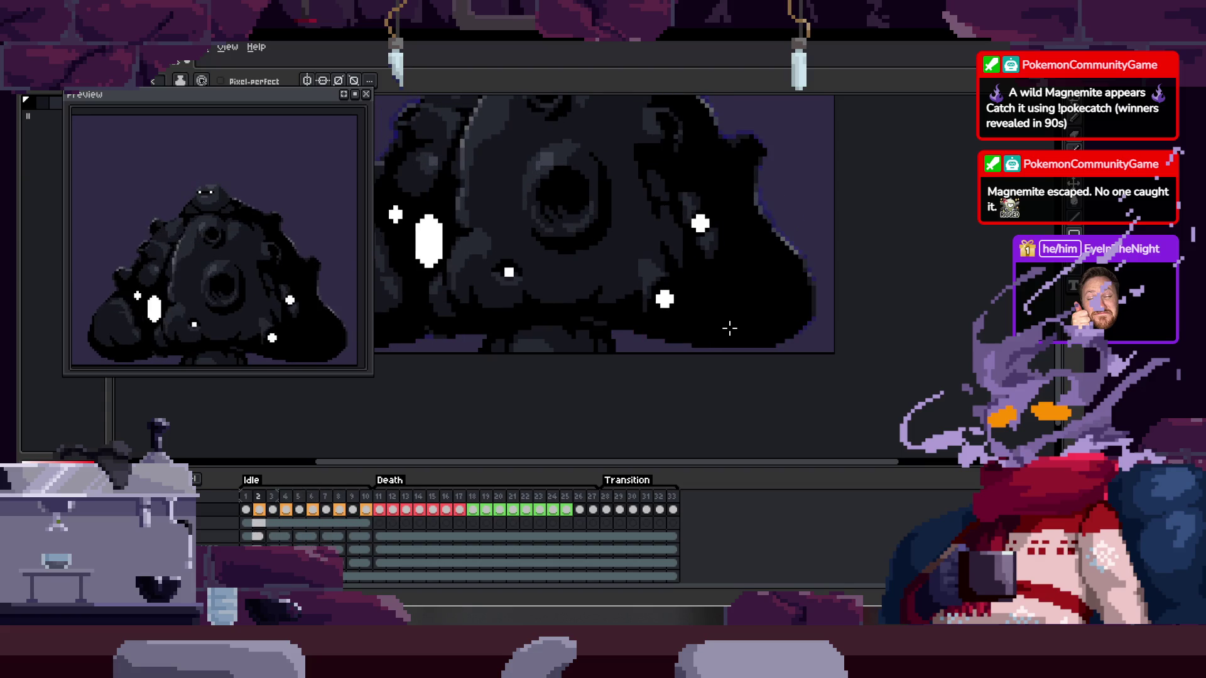
scroll(709, 314, up, 2)
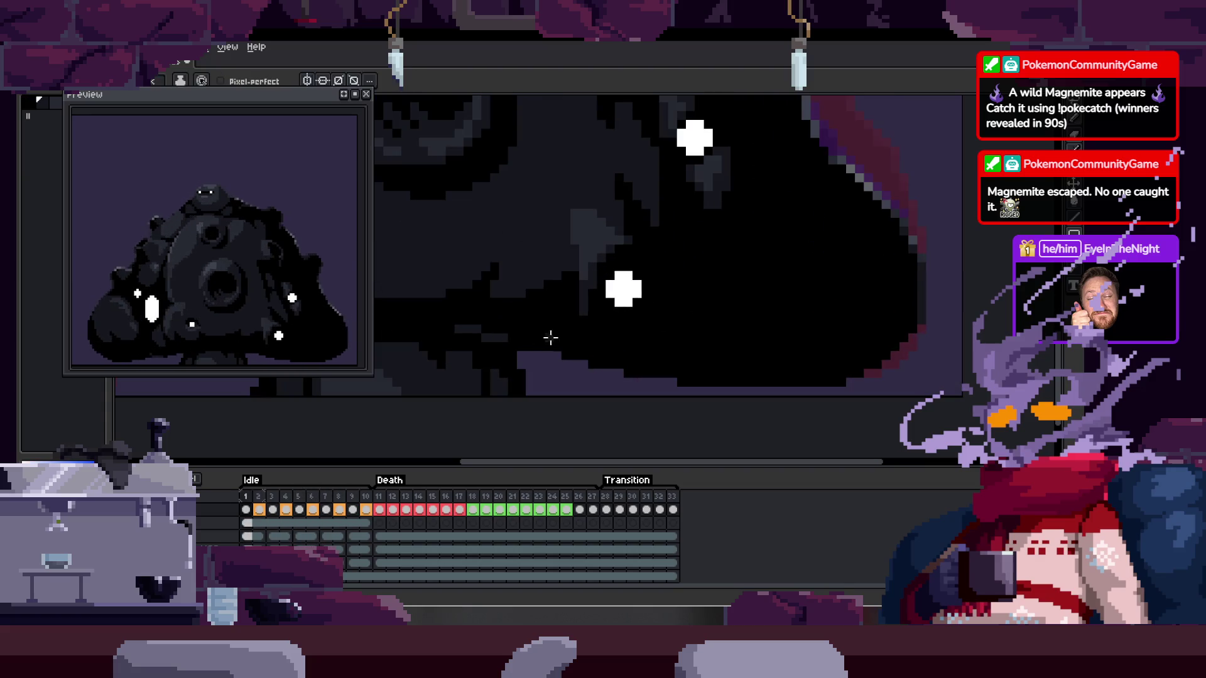
drag(541, 329, 646, 318)
scroll(579, 309, up, 1)
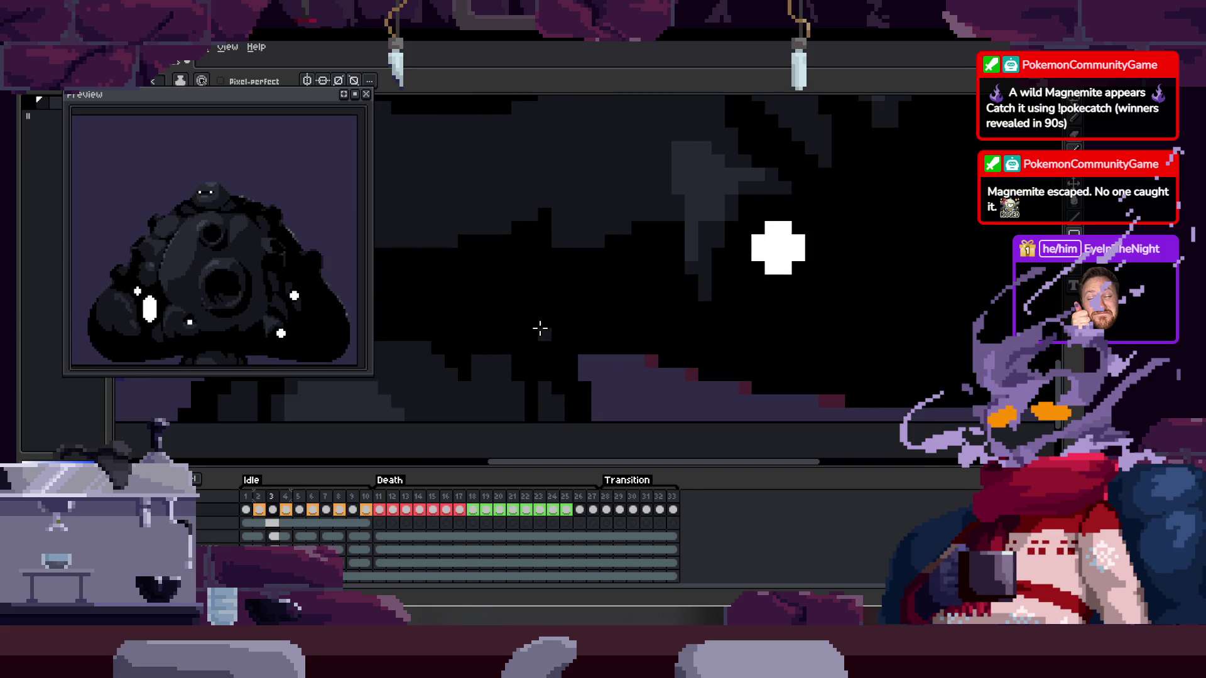
scroll(519, 318, up, 1)
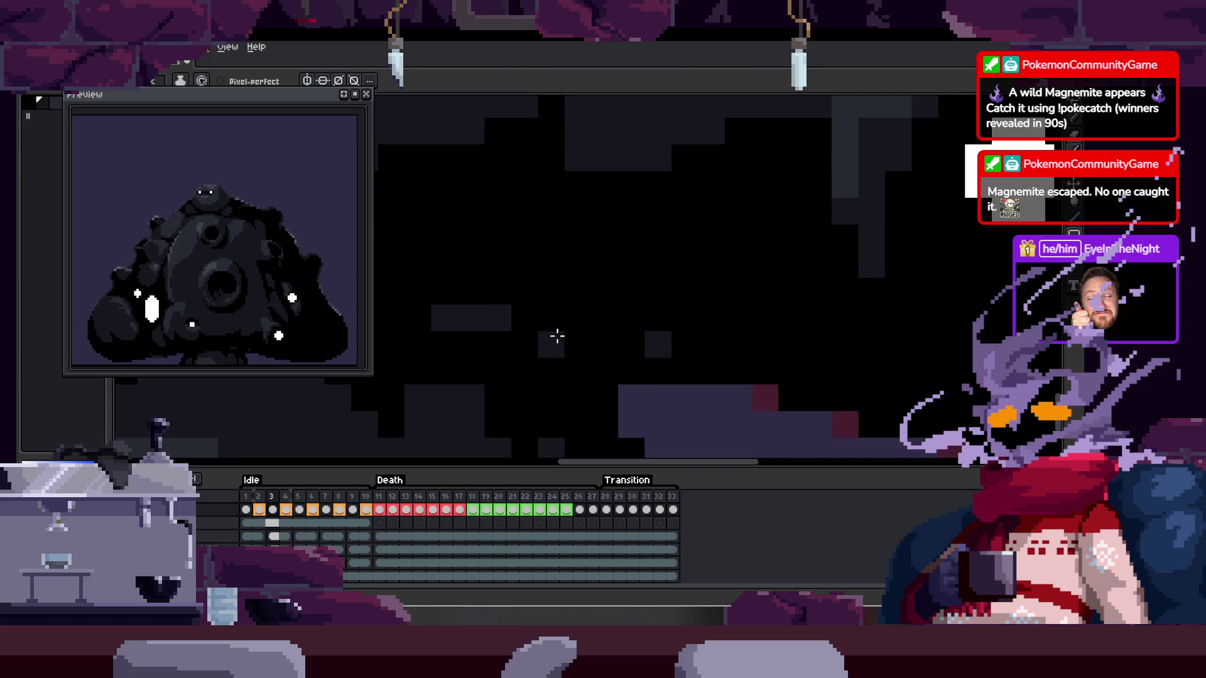
Paint a dark grey strip under the body and extend both grey strips to the right
drag(556, 344, 635, 349)
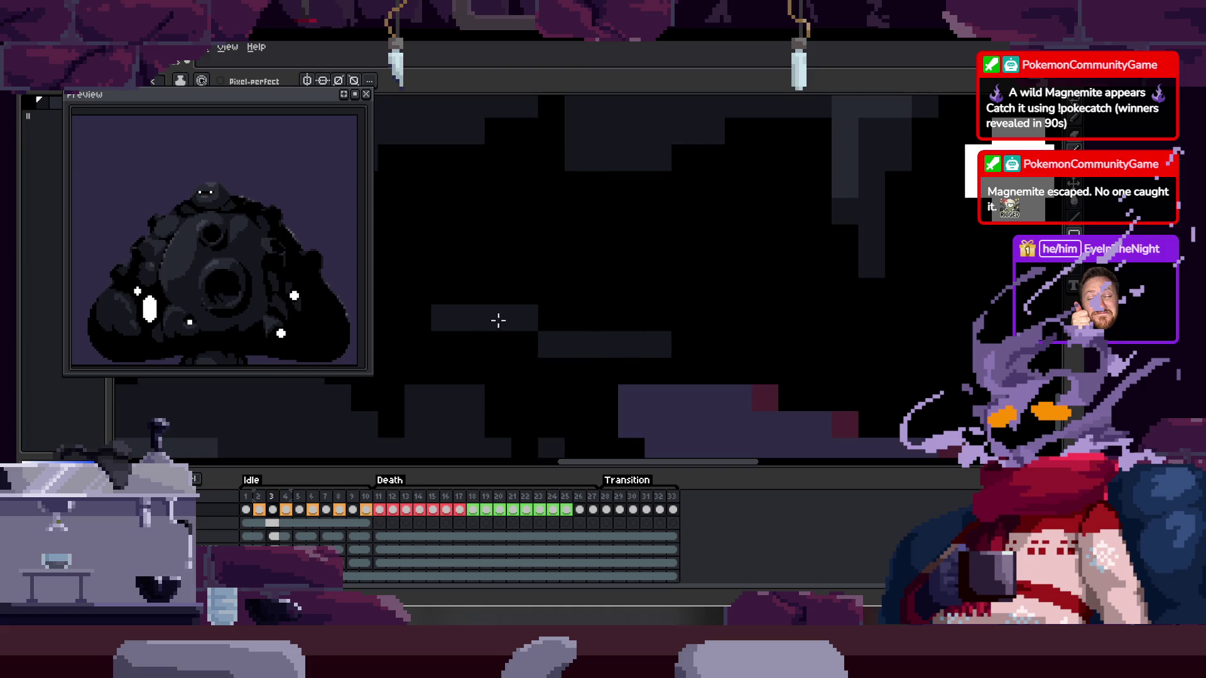
key(m)
drag(404, 277, 725, 359)
key(ctrl+d)
key(b)
mouse_move(552, 320)
mouse_down()
mouse_move(576, 317)
mouse_move(578, 345)
mouse_up()
drag(678, 344, 706, 356)
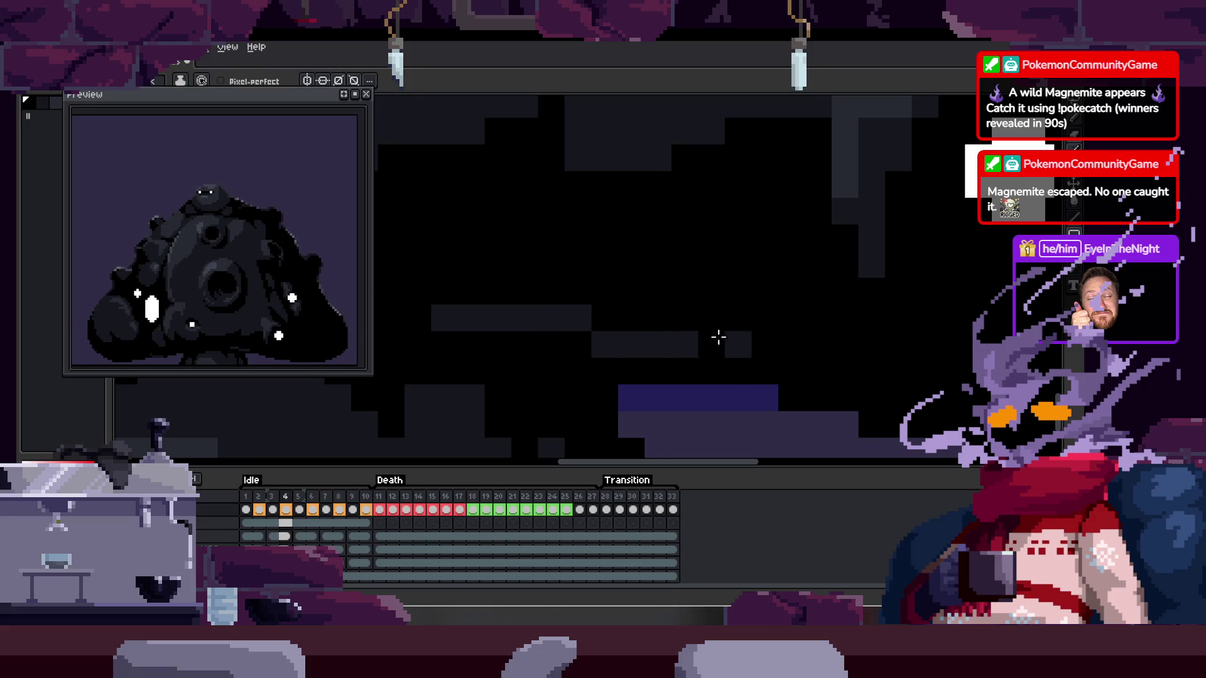
scroll(721, 358, down, 1)
scroll(816, 351, down, 2)
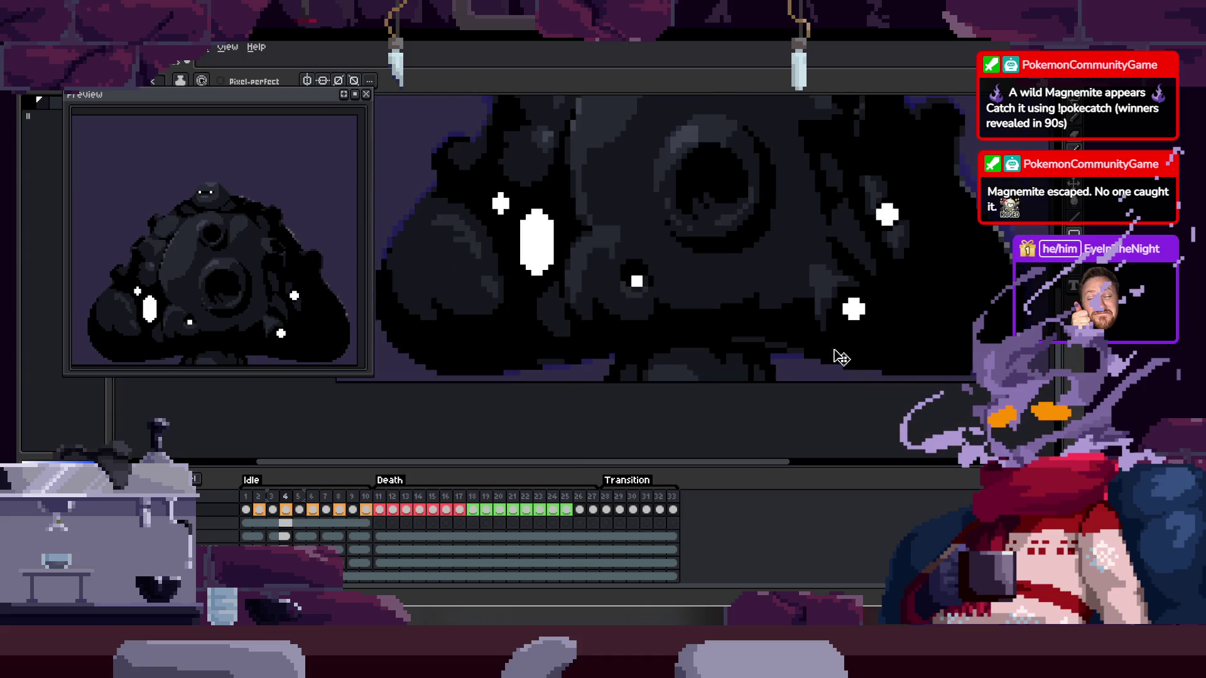
Compare frames 5 and 4, then select the area around the dark strip
key(Right)
scroll(807, 350, up, 1)
scroll(718, 344, up, 1)
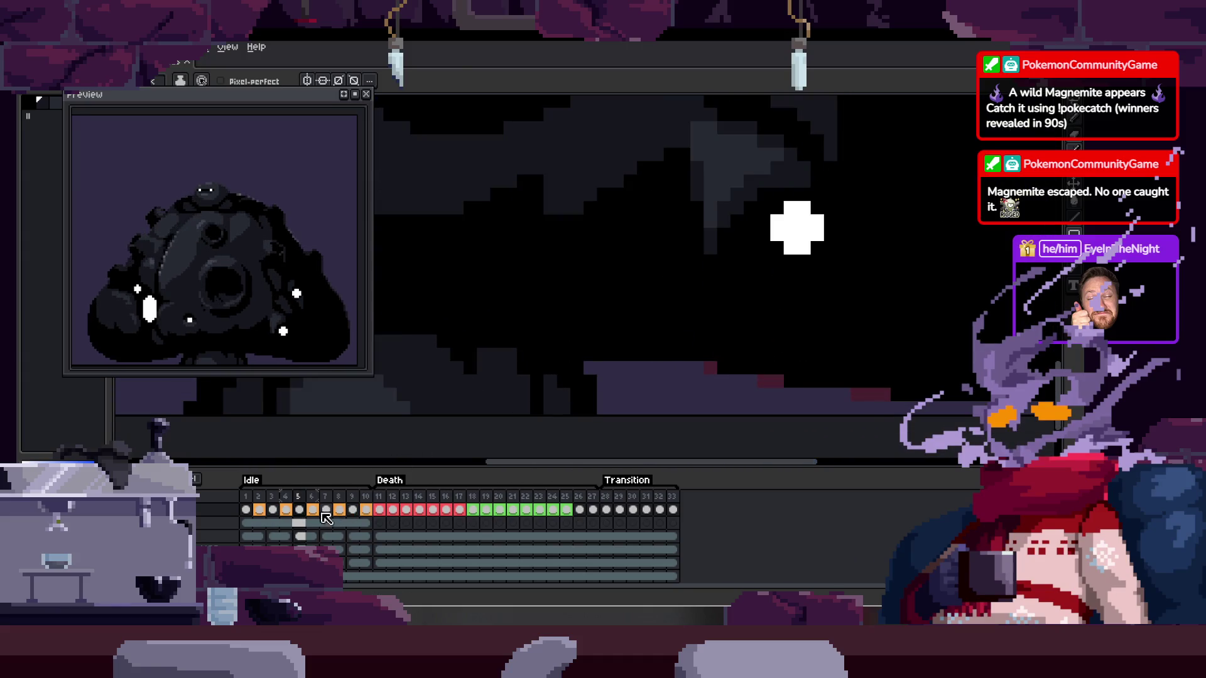
key(Left)
scroll(541, 314, up, 1)
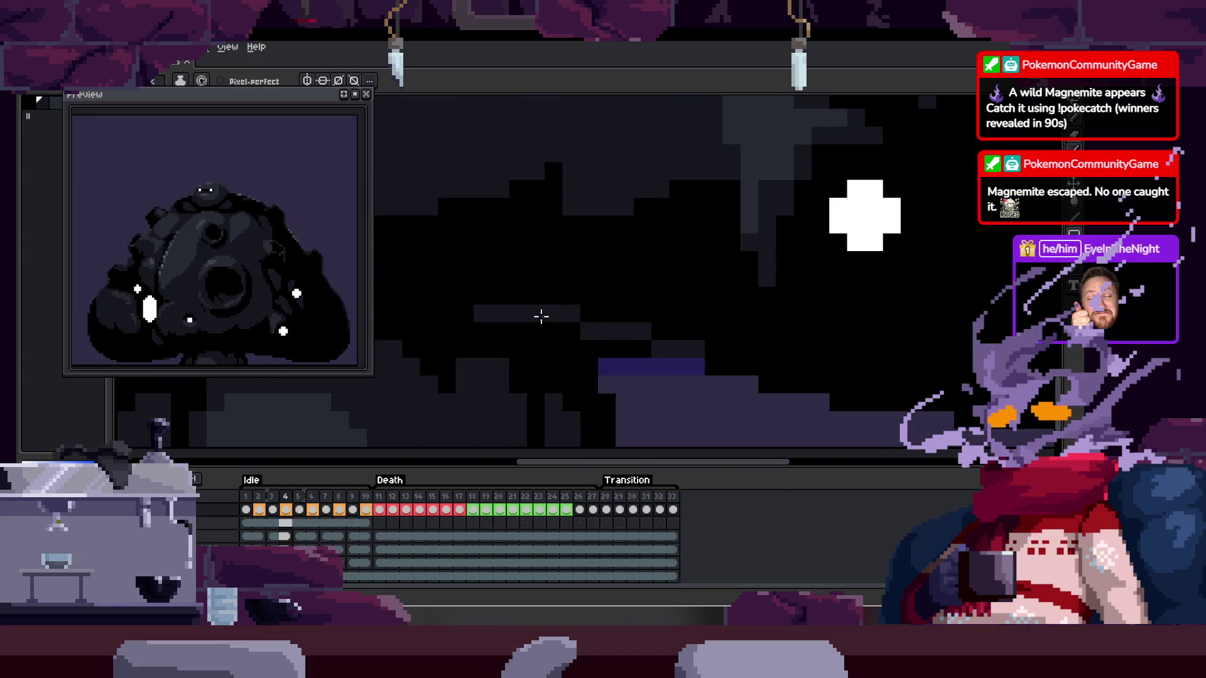
click(508, 318)
key(ctrl+d)
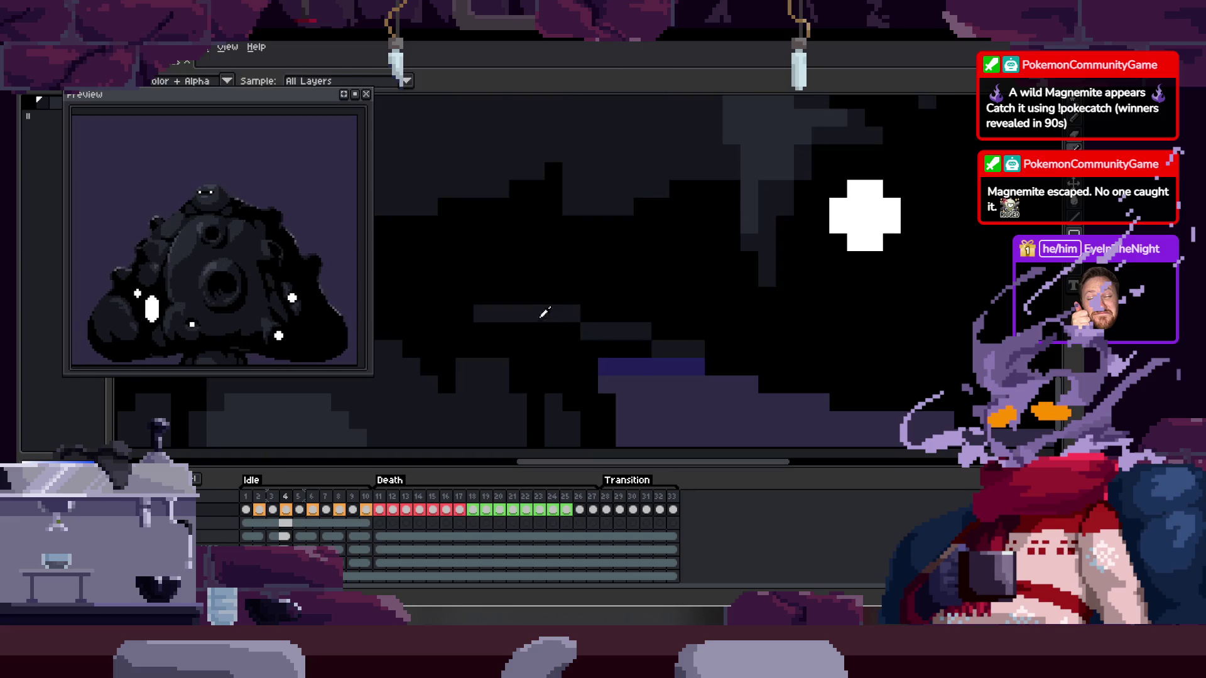
drag(478, 310, 704, 358)
Repaint the stepped dark shading one row higher, adding pixels to its bottom and top rows
scroll(732, 339, up, 2)
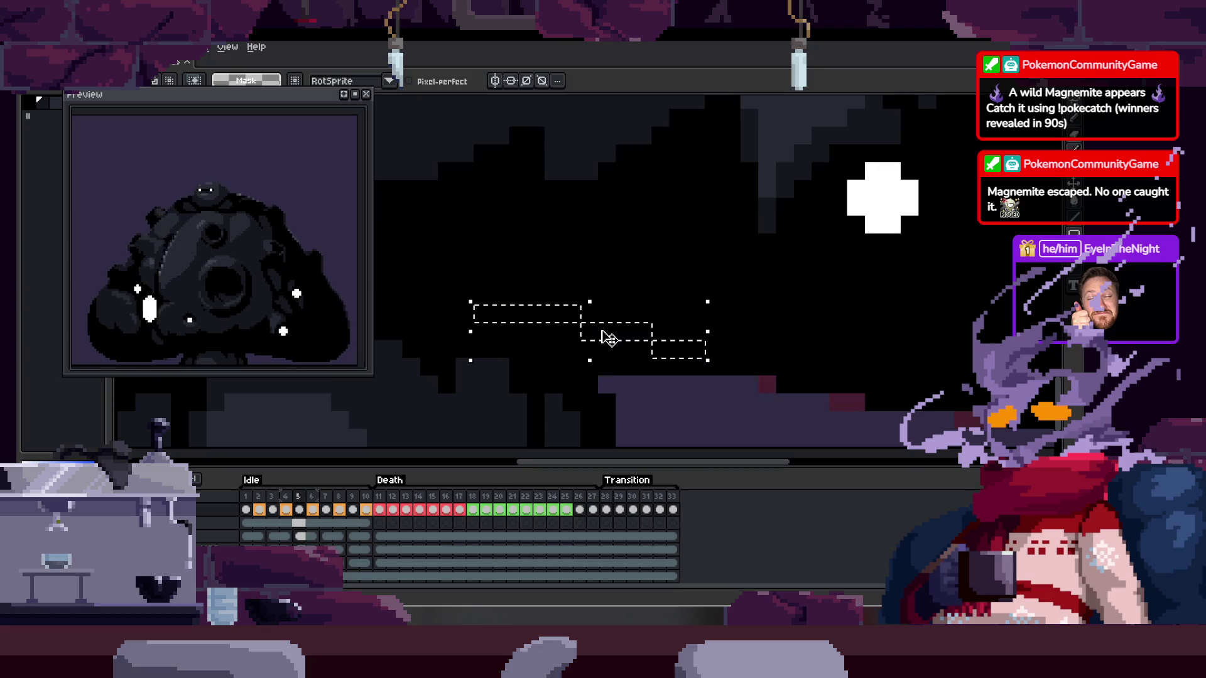
key(b)
mouse_move(531, 357)
mouse_down()
mouse_move(506, 269)
mouse_move(646, 269)
mouse_move(645, 301)
mouse_move(750, 313)
mouse_move(788, 341)
mouse_move(834, 341)
mouse_up()
key(ctrl+d)
key(h)
drag(578, 267, 528, 303)
key(ctrl+z)
key(b)
mouse_move(465, 272)
mouse_down()
mouse_move(568, 267)
mouse_move(882, 339)
mouse_up()
alt+click(789, 240)
click(670, 268)
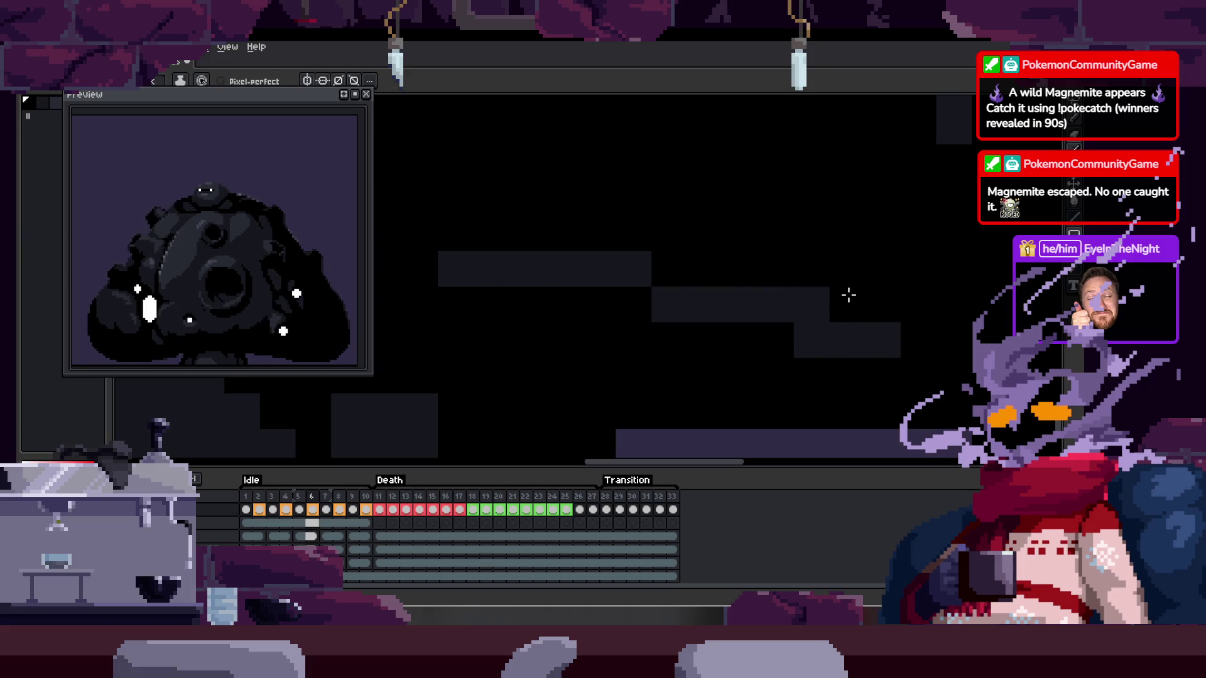
scroll(879, 324, down, 1)
scroll(864, 312, down, 1)
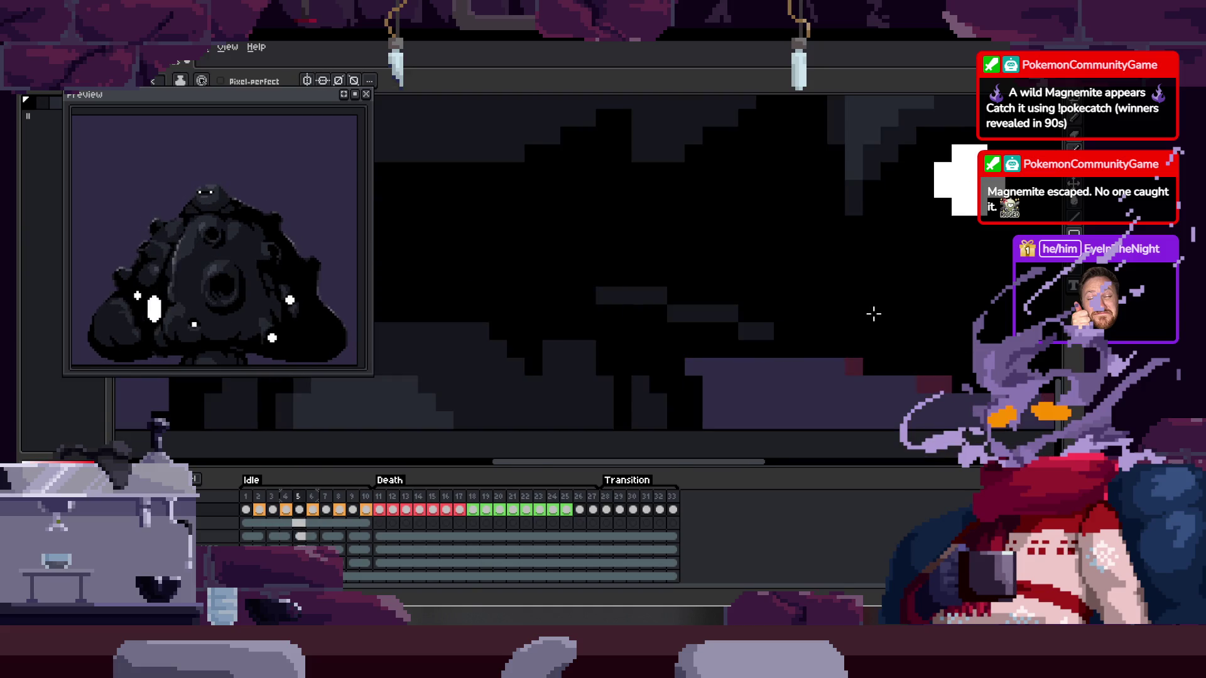
Check the stepped dark shape with the Magic Wand, then move on to frame 9
key(w)
click(756, 245)
key(ctrl+d)
key(b)
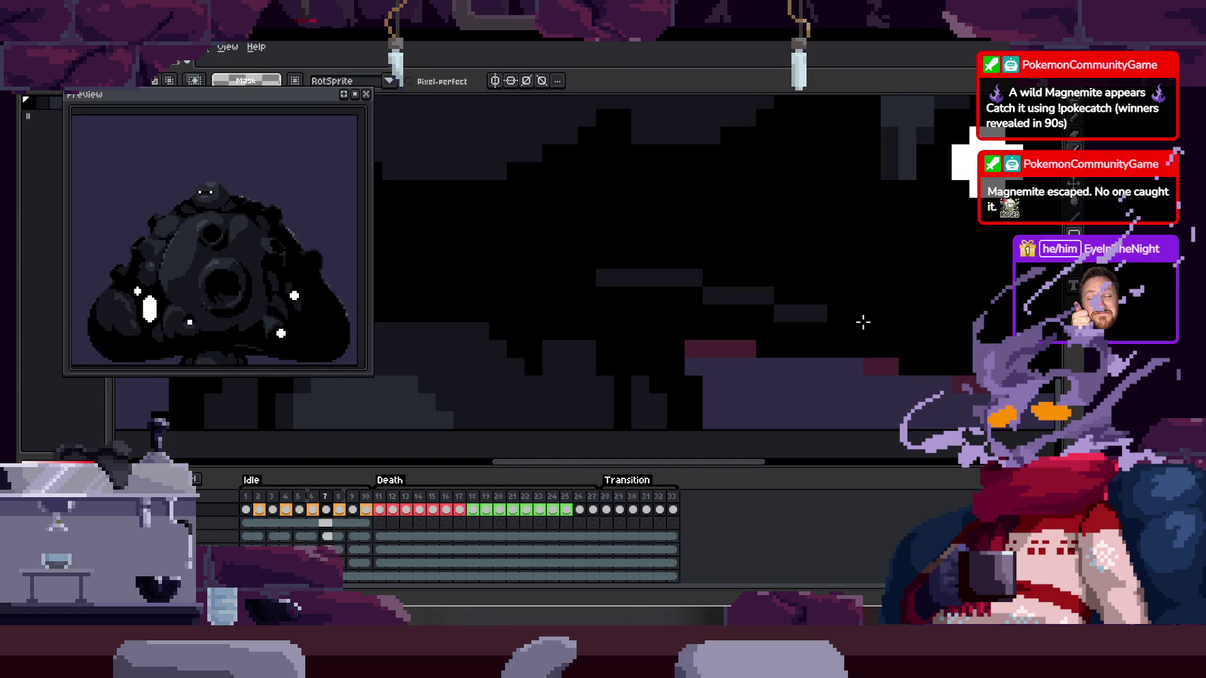
scroll(691, 341, down, 2)
scroll(705, 342, down, 1)
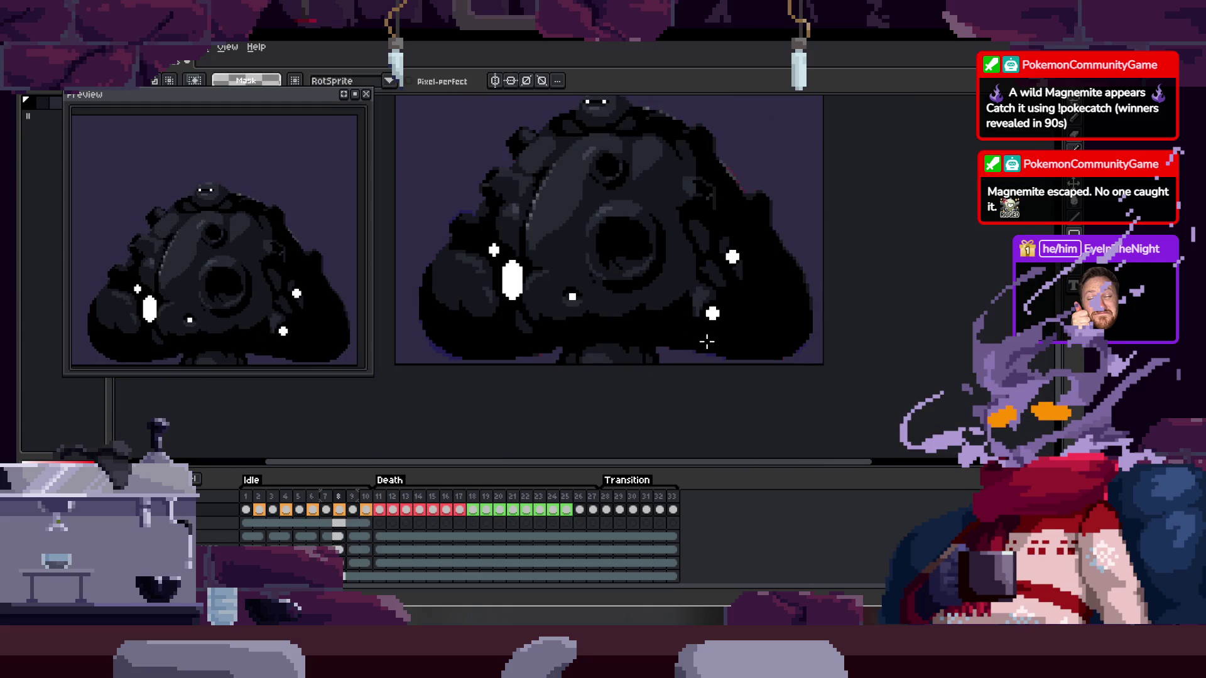
scroll(672, 341, up, 2)
key(Right)
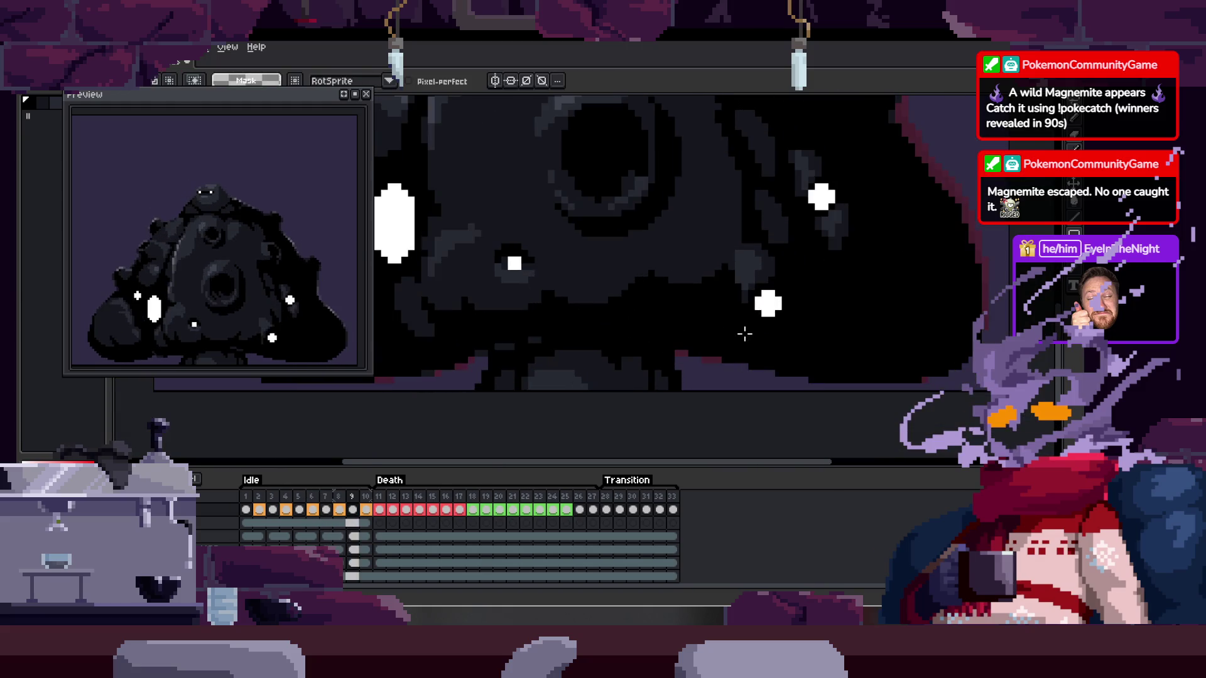
scroll(703, 331, up, 2)
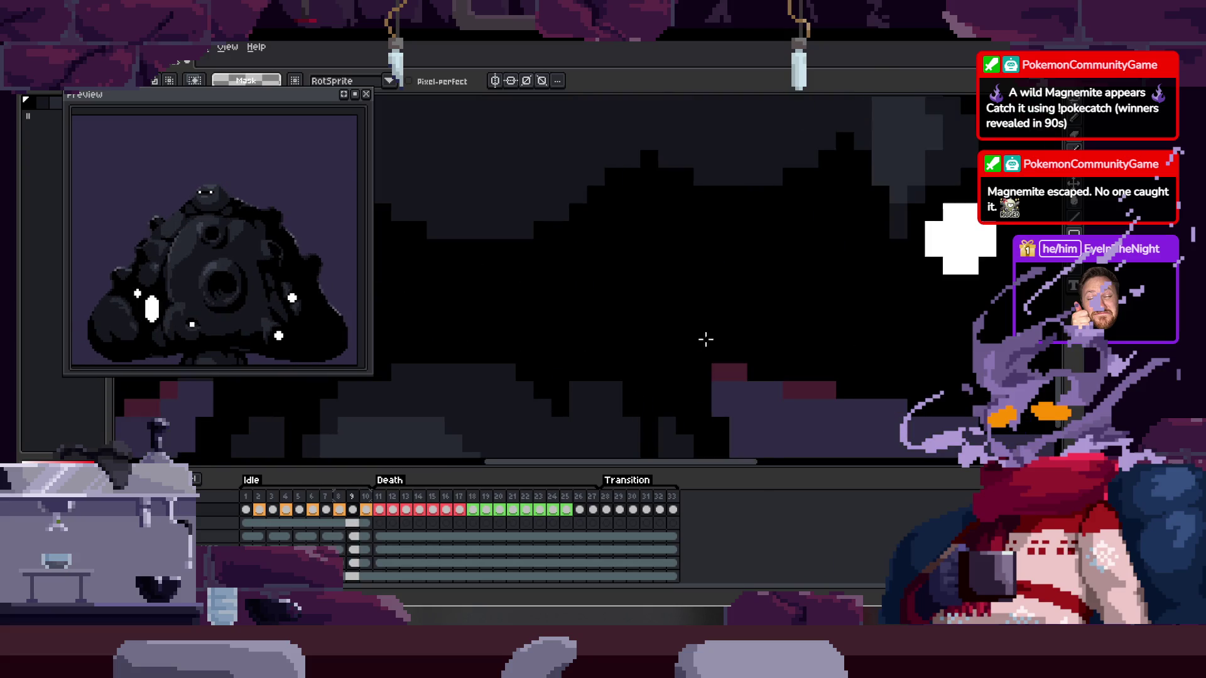
scroll(678, 336, up, 1)
Select part of the dark stepped shape on frame 2 and compare it across frames 8–10
click(259, 510)
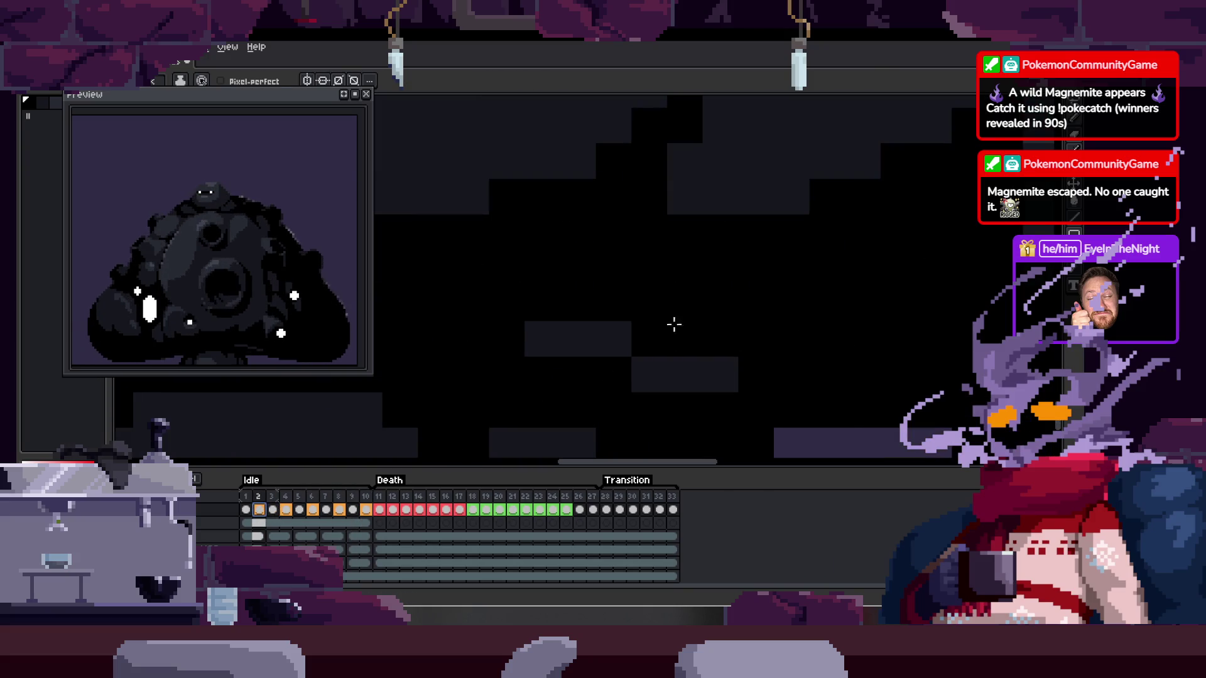
key(m)
drag(488, 285, 741, 393)
click(366, 510)
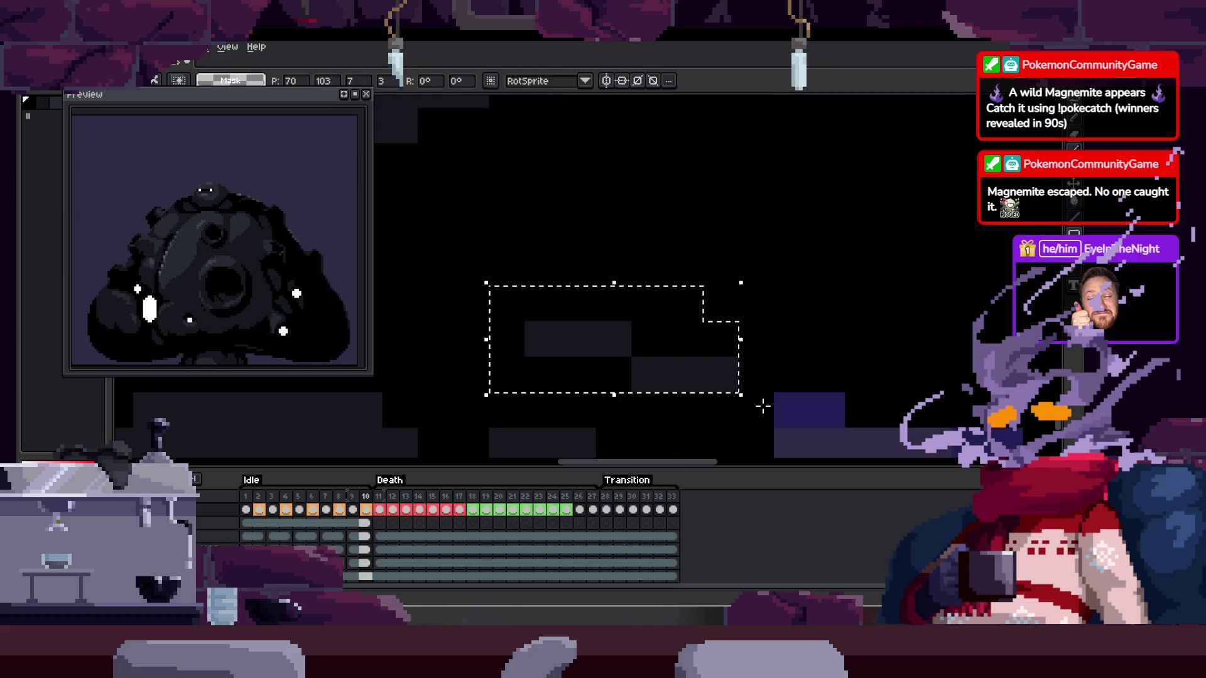
key(Left)
key(Left)
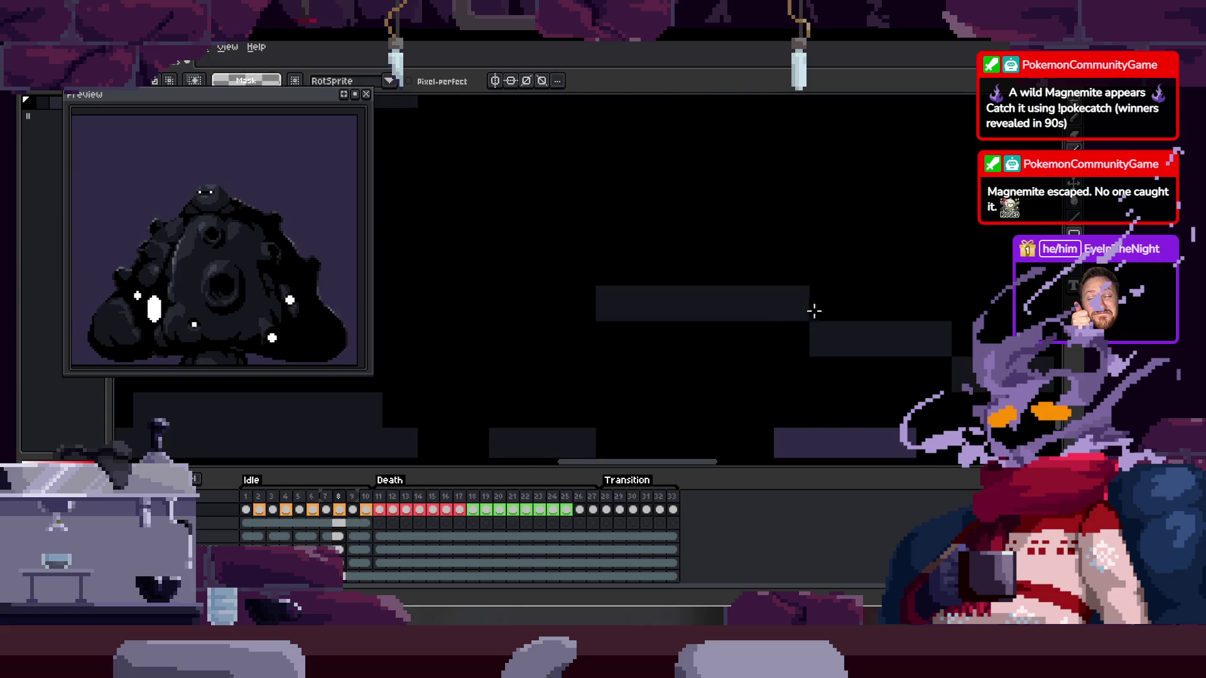
drag(772, 327, 589, 356)
key(Right)
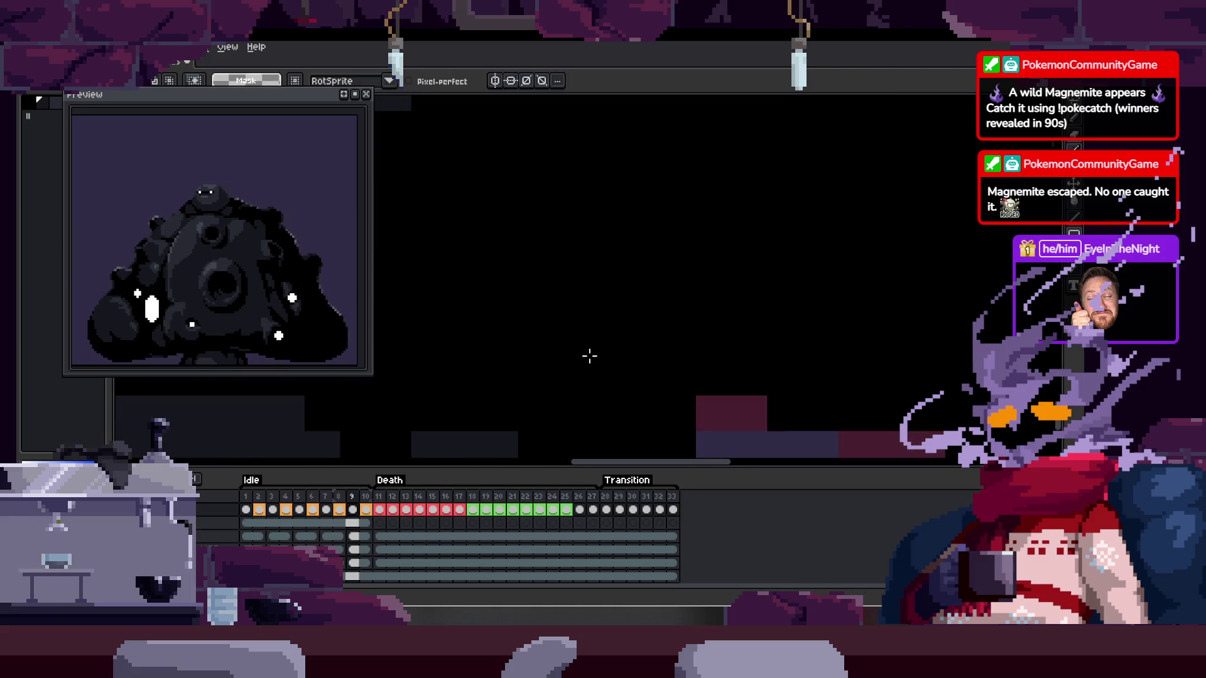
key(b)
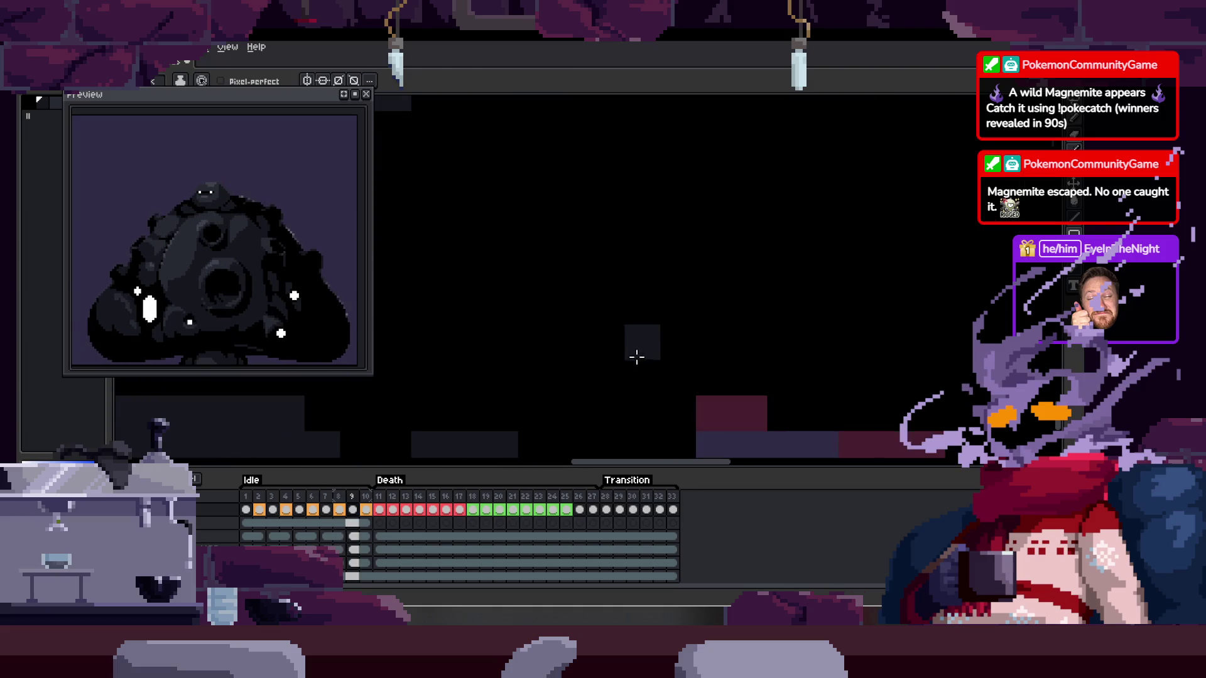
key(Right)
Check the dark block with a Contiguous Magic Wand, then paint extra dark pixels on frame 9
key(w)
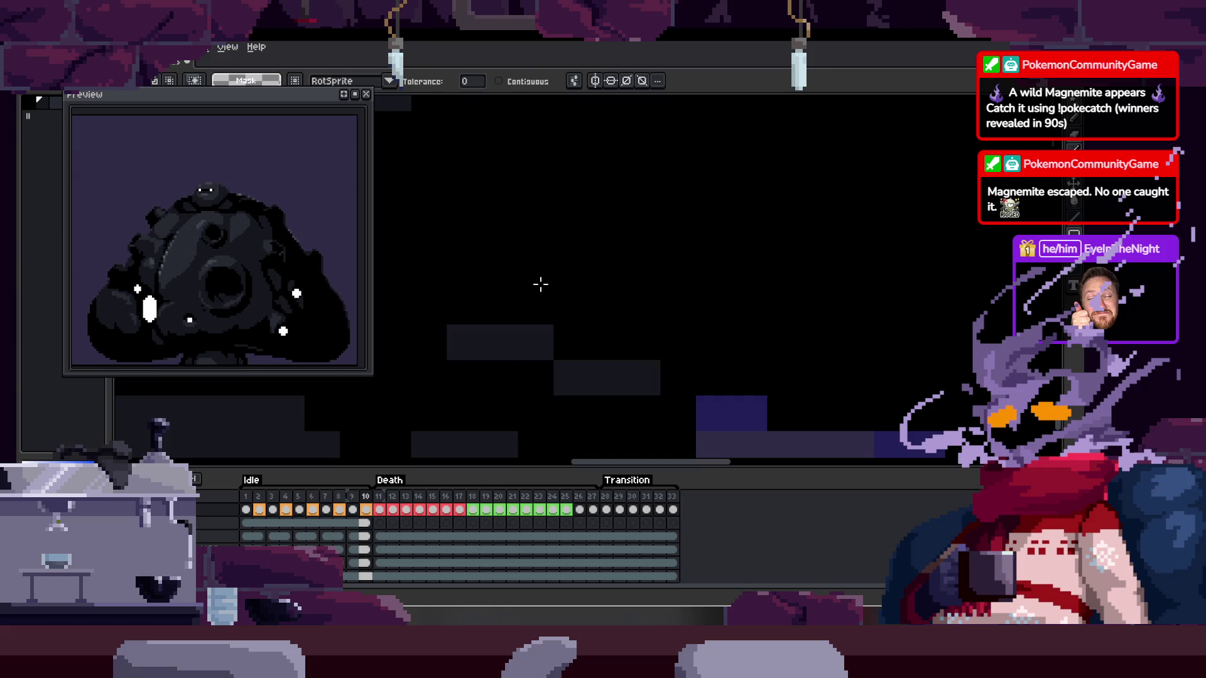
click(514, 81)
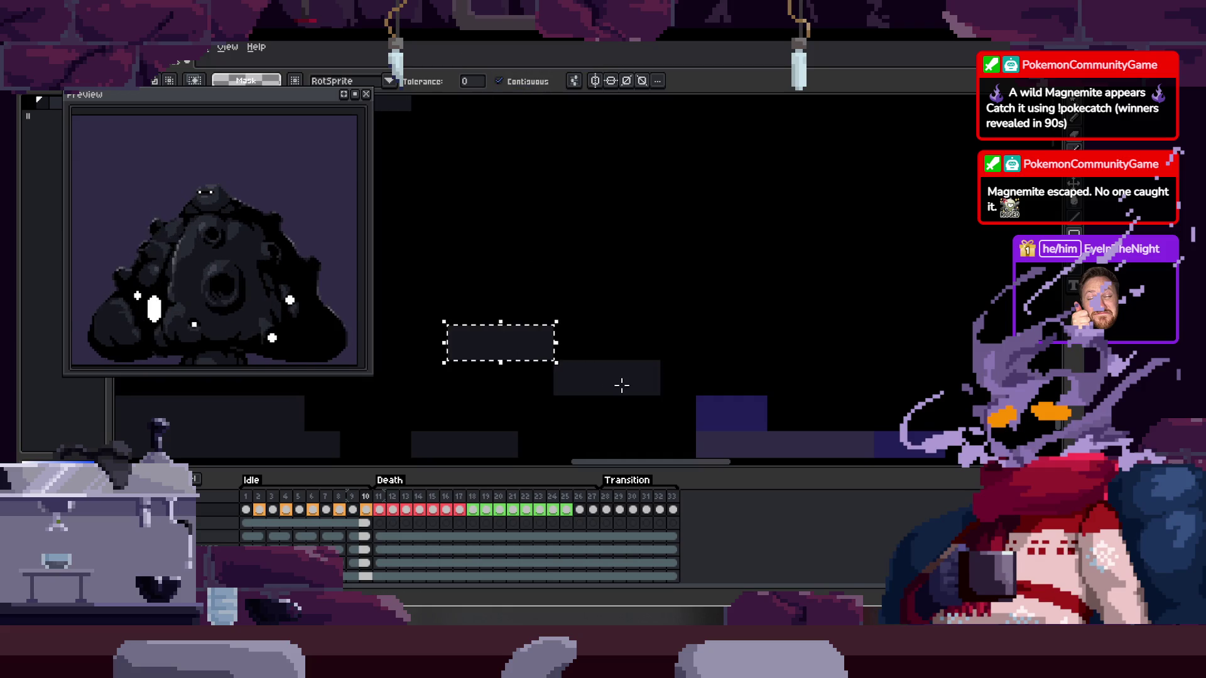
key(Left)
key(Left)
shift+click(815, 394)
mouse_move(670, 377)
mouse_down()
mouse_move(753, 358)
mouse_move(687, 378)
mouse_up()
key(Right)
key(b)
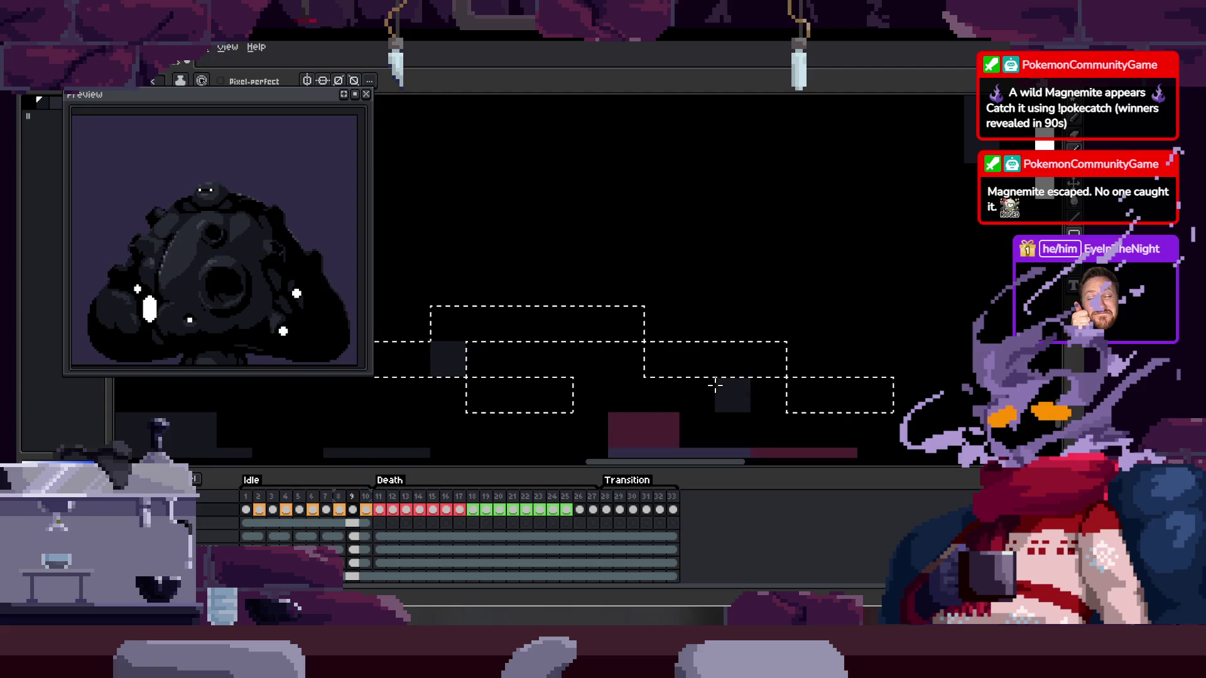
key(ctrl+d)
mouse_move(557, 355)
mouse_down()
mouse_move(620, 385)
mouse_move(808, 398)
mouse_up()
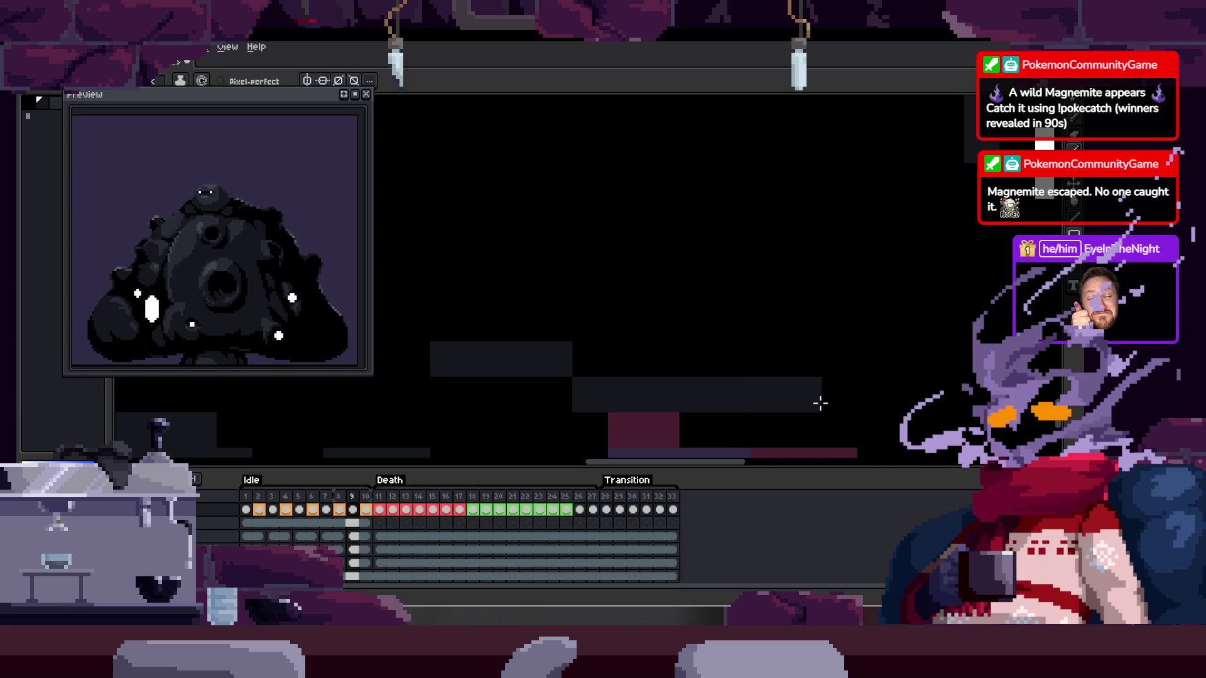
scroll(781, 343, down, 3)
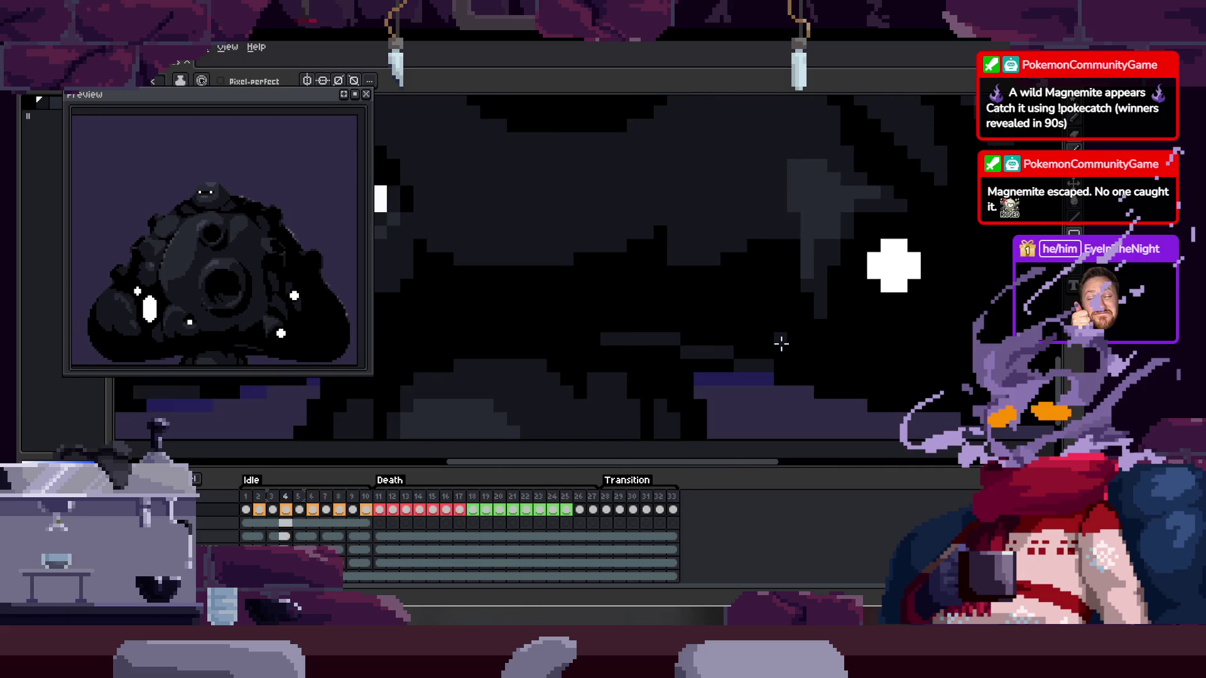
Sample colours from the sprite with the eyedropper for painting the edge
key(Tab)
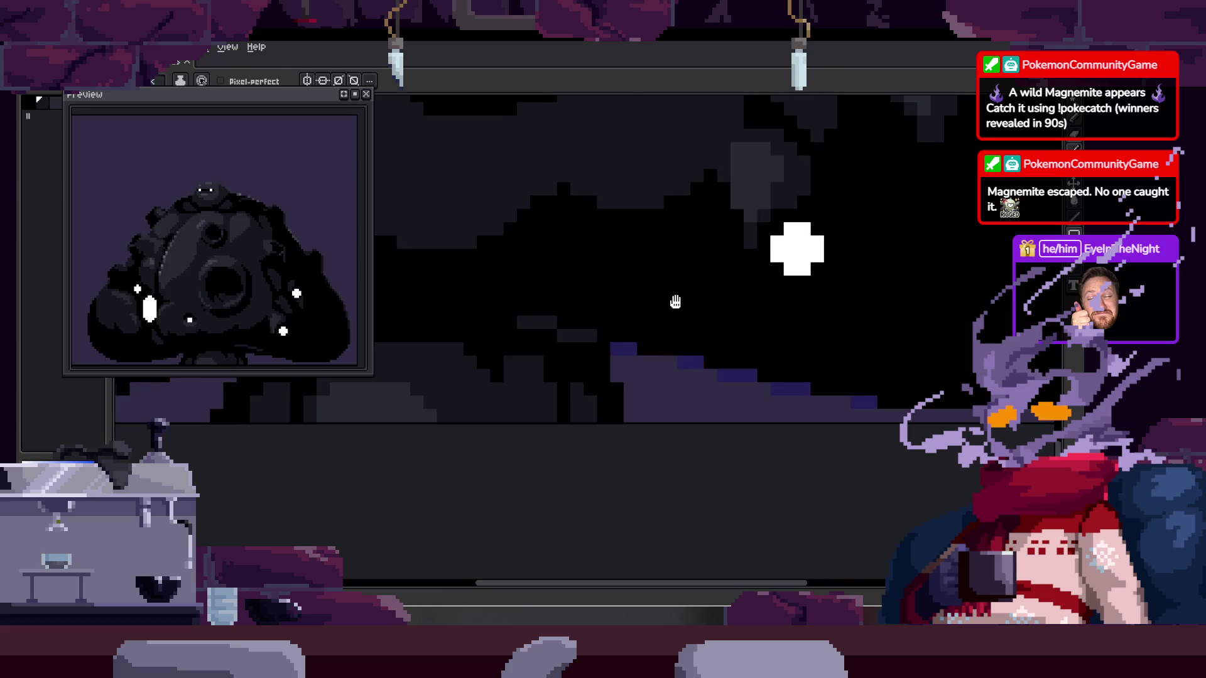
scroll(672, 301, down, 2)
key(Tab)
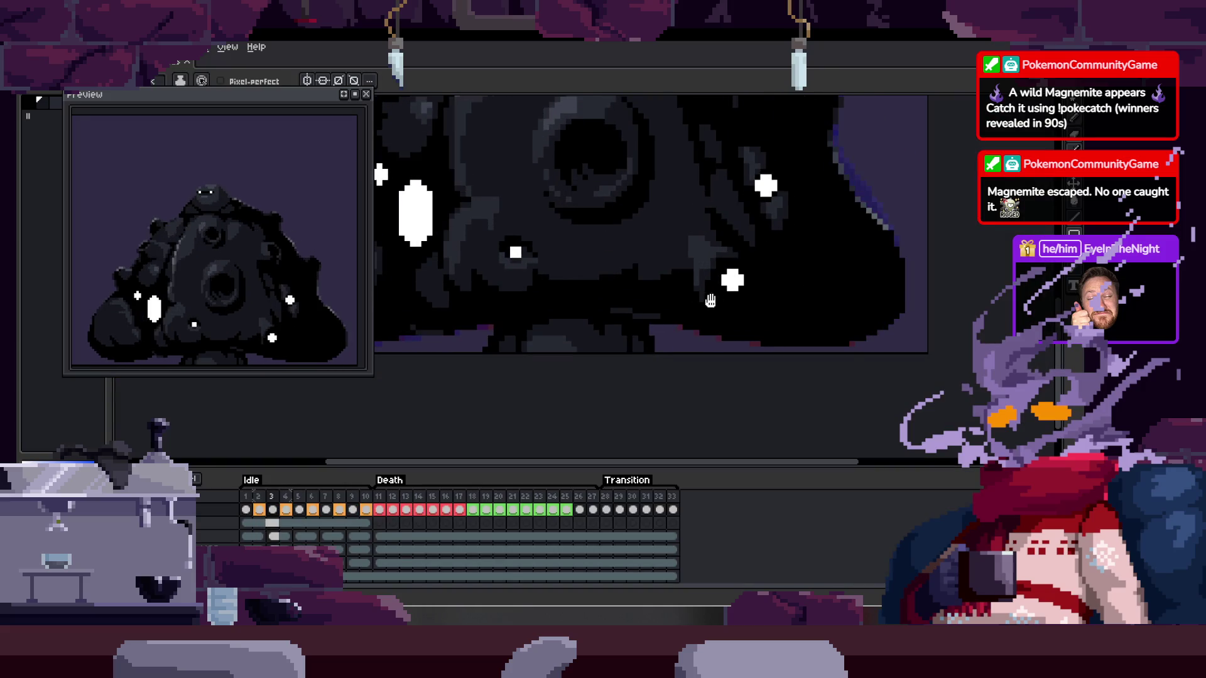
scroll(714, 298, up, 2)
scroll(587, 297, up, 2)
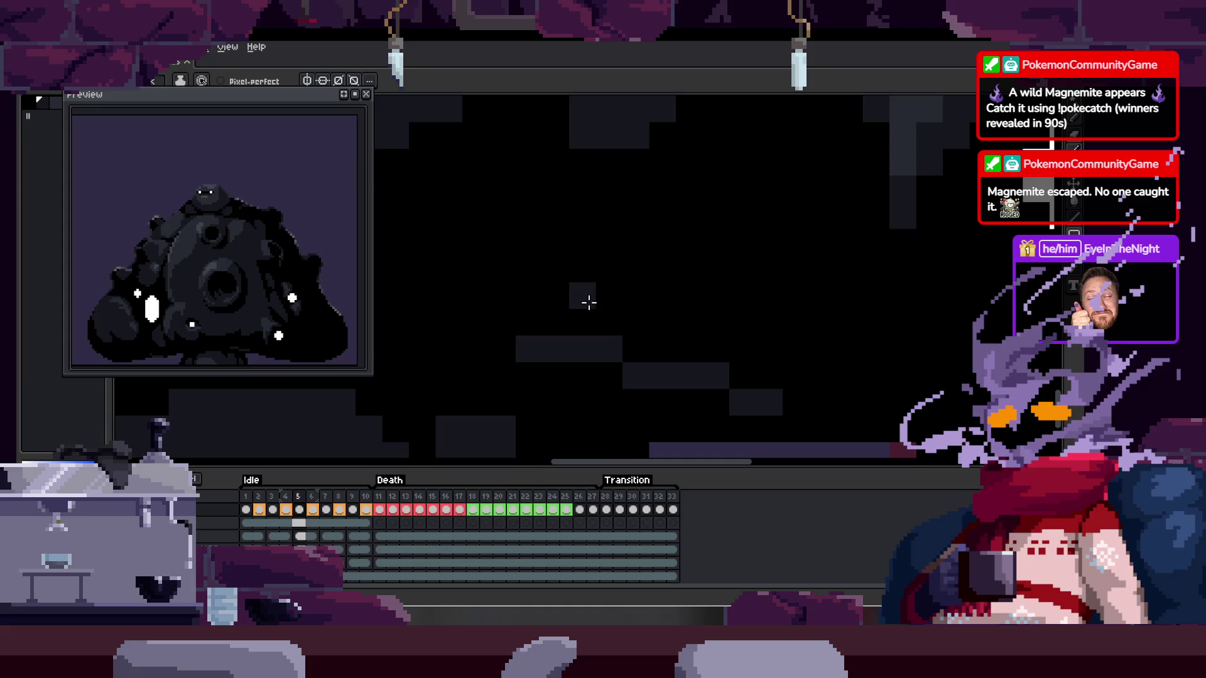
key(i)
key(b)
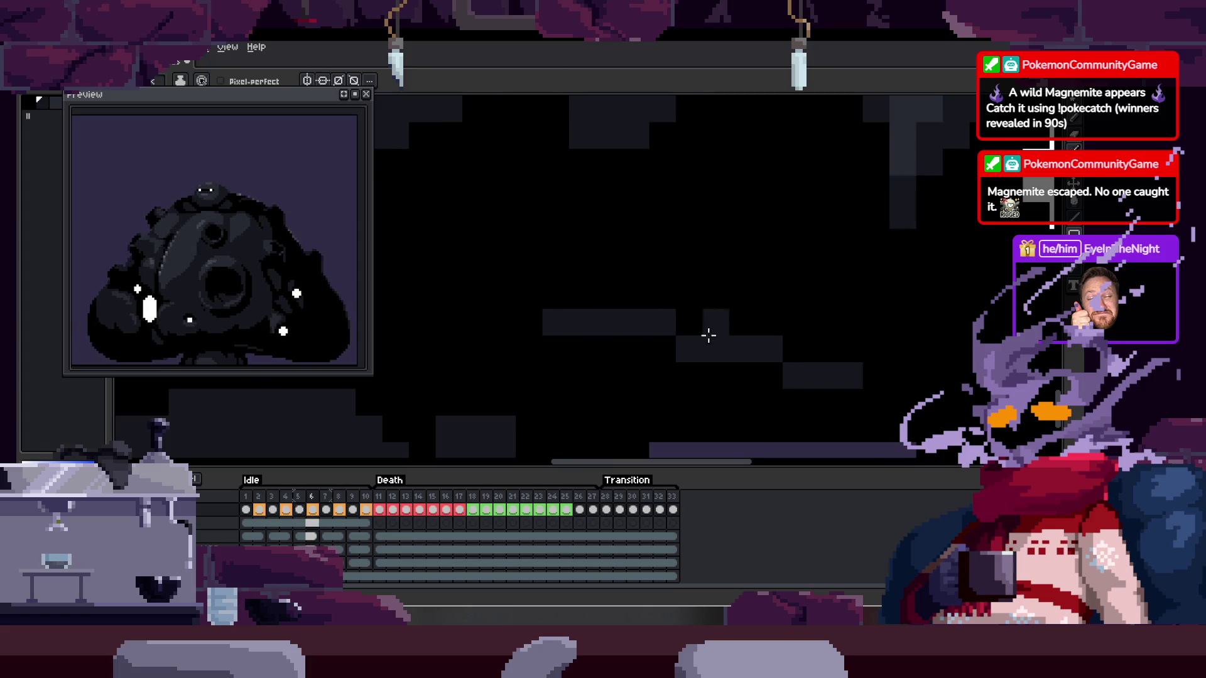
key(i)
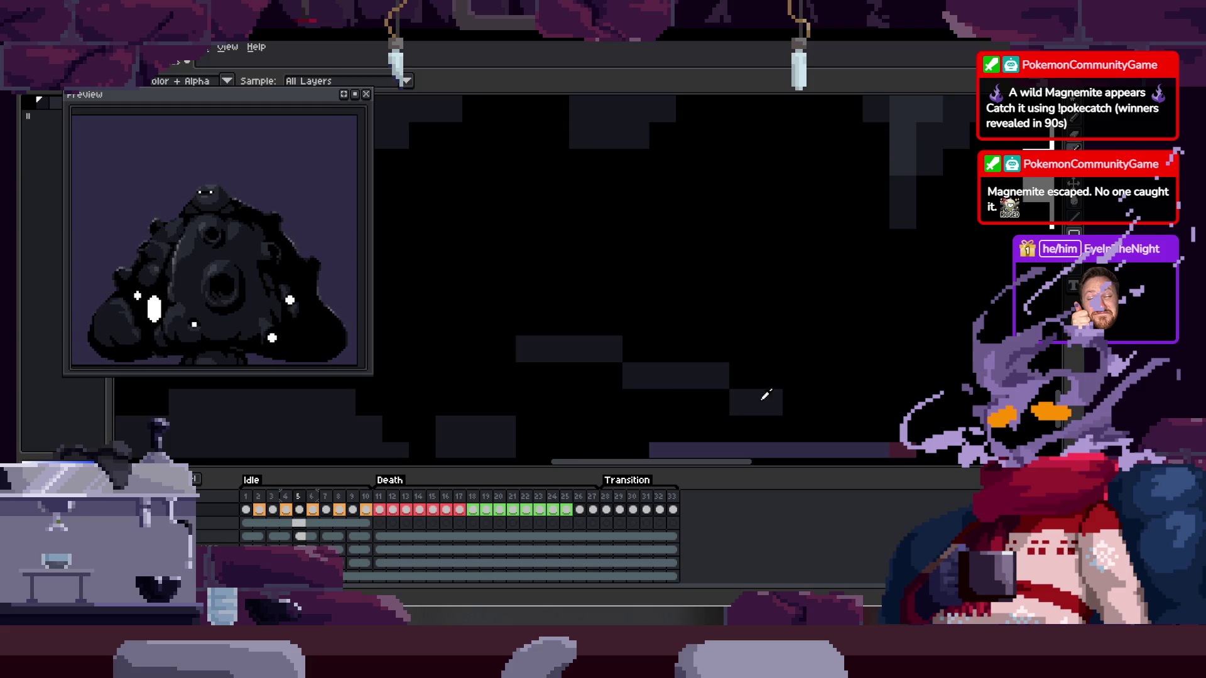
key(b)
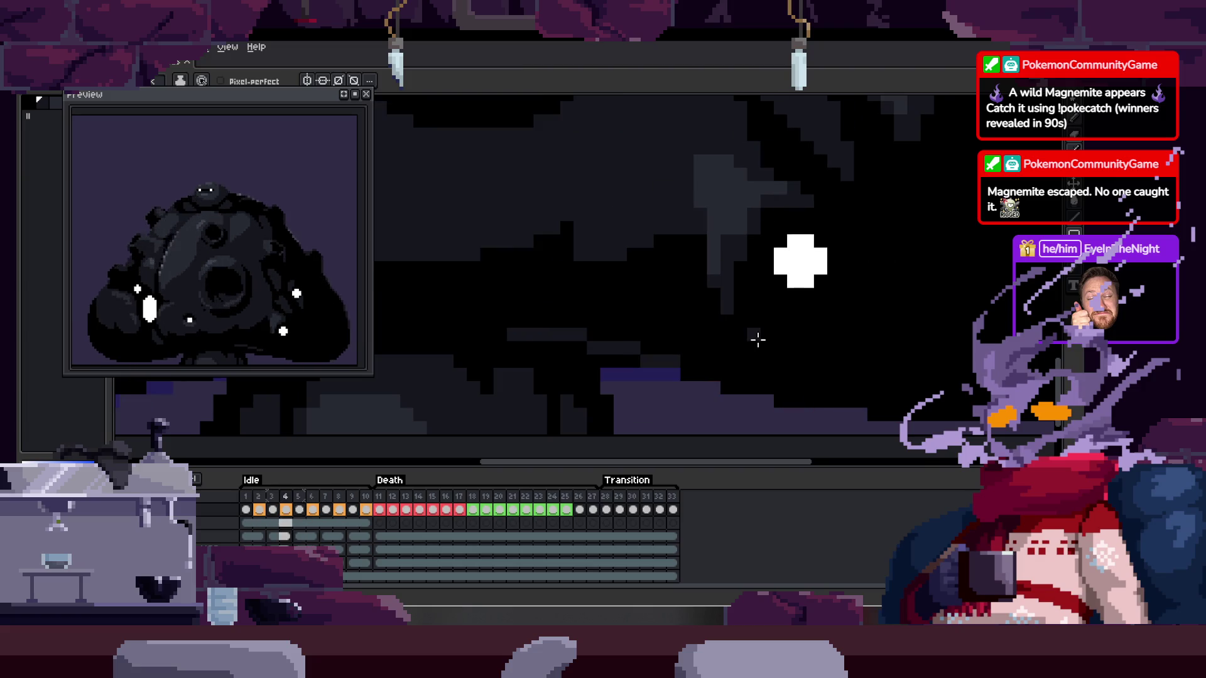
scroll(624, 401, up, 2)
key(b)
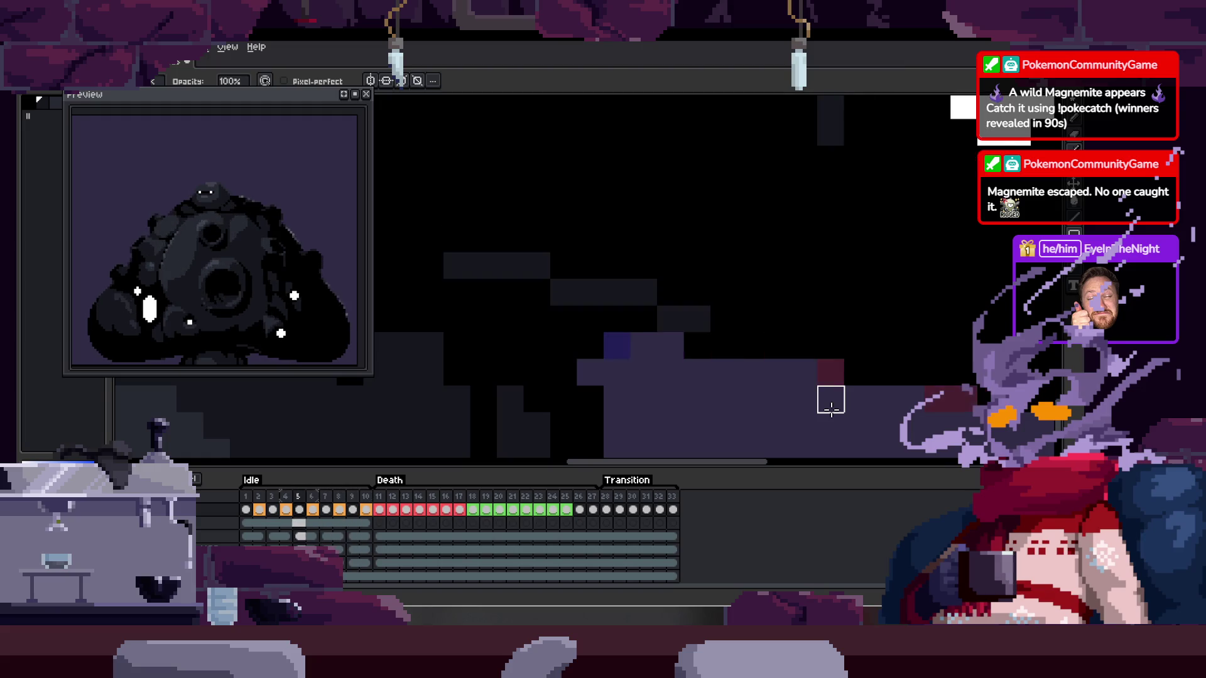
Recolour a black pixel on the sprite's edge purple
key(Tab)
scroll(828, 408, down, 3)
scroll(821, 352, up, 2)
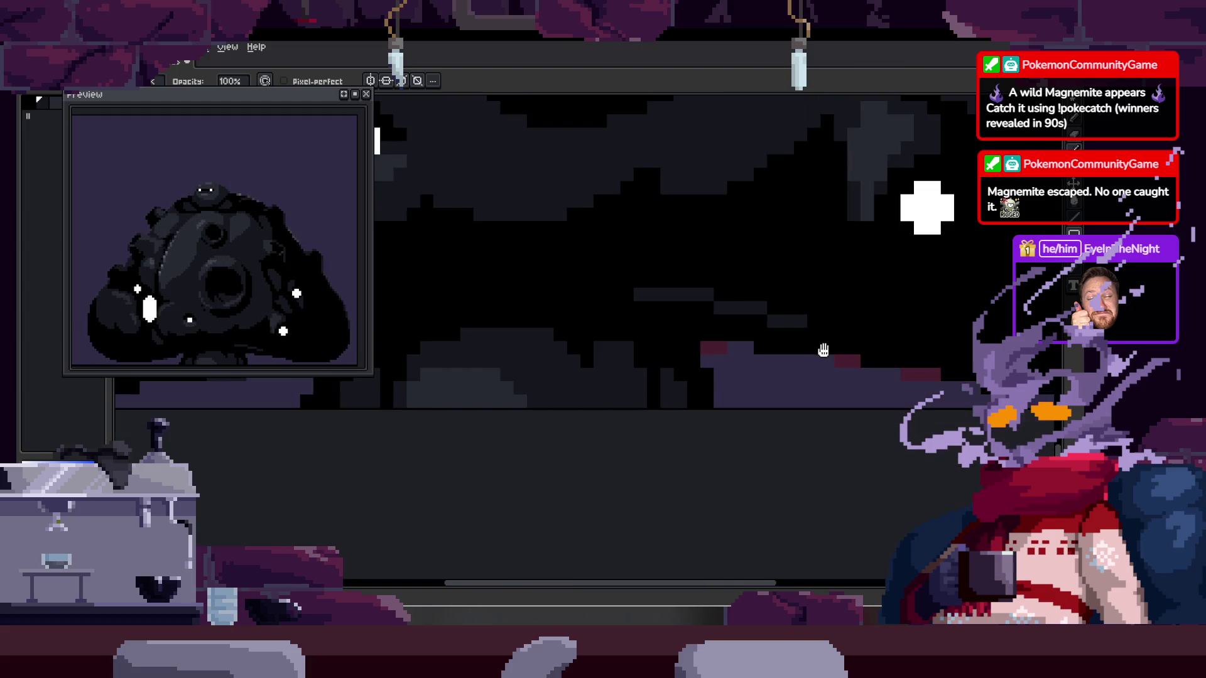
scroll(646, 363, up, 2)
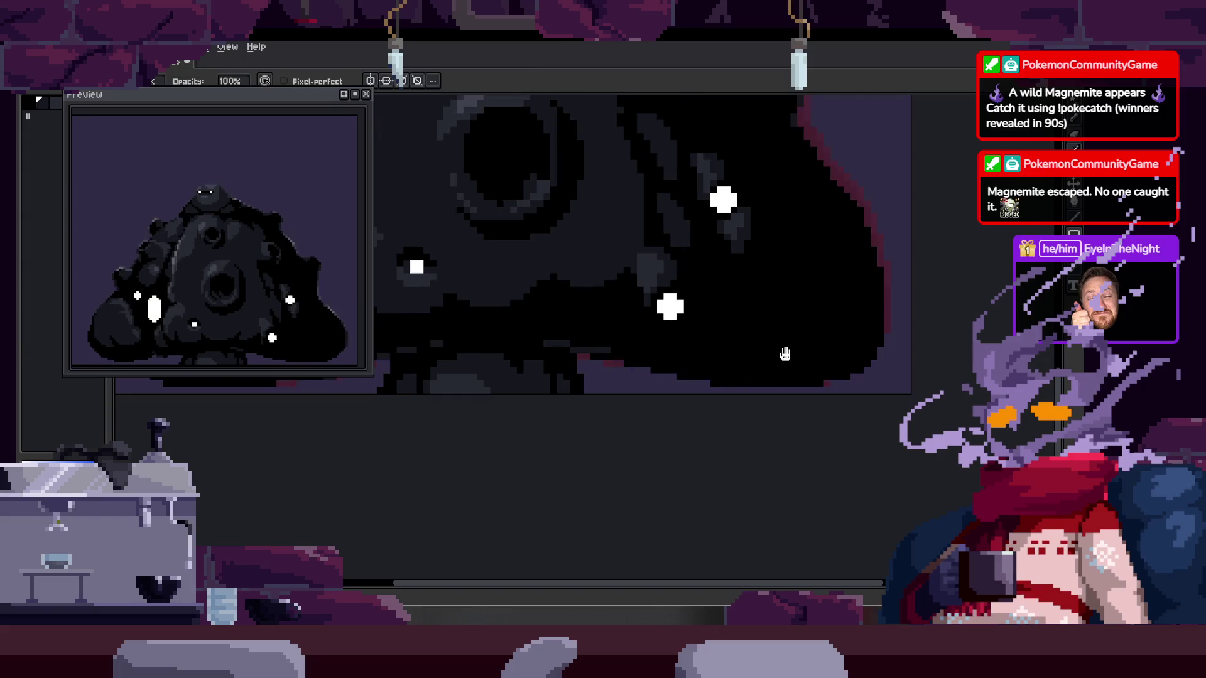
key(Tab)
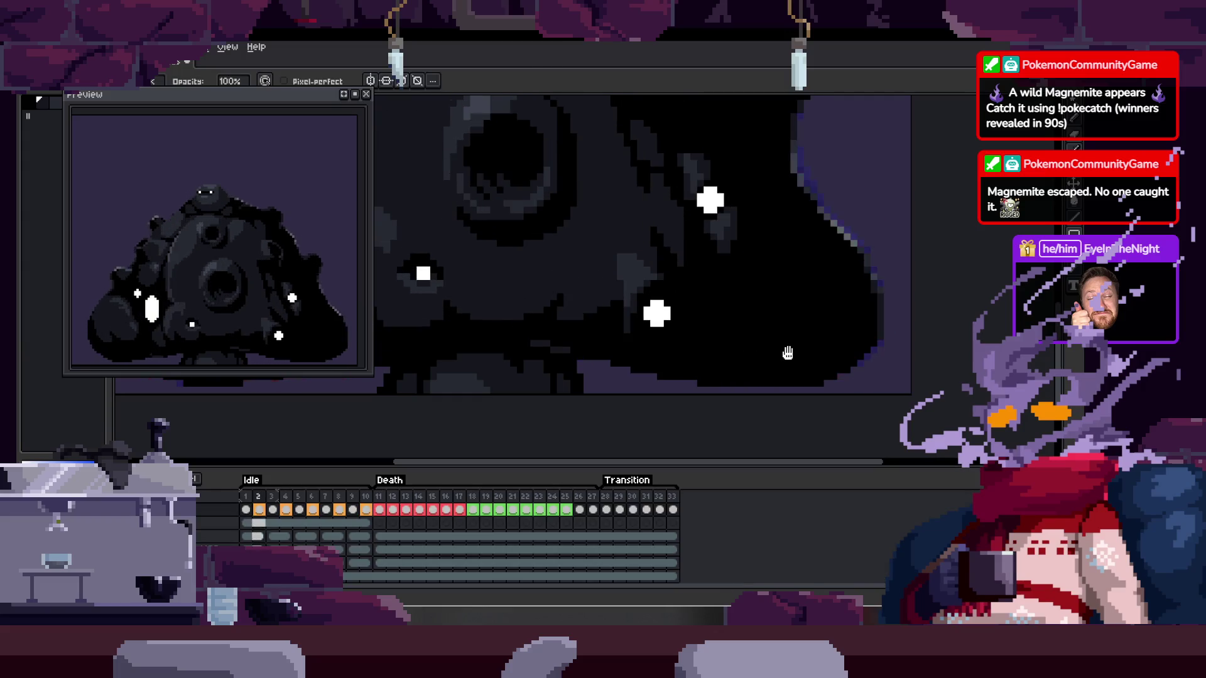
scroll(729, 353, up, 2)
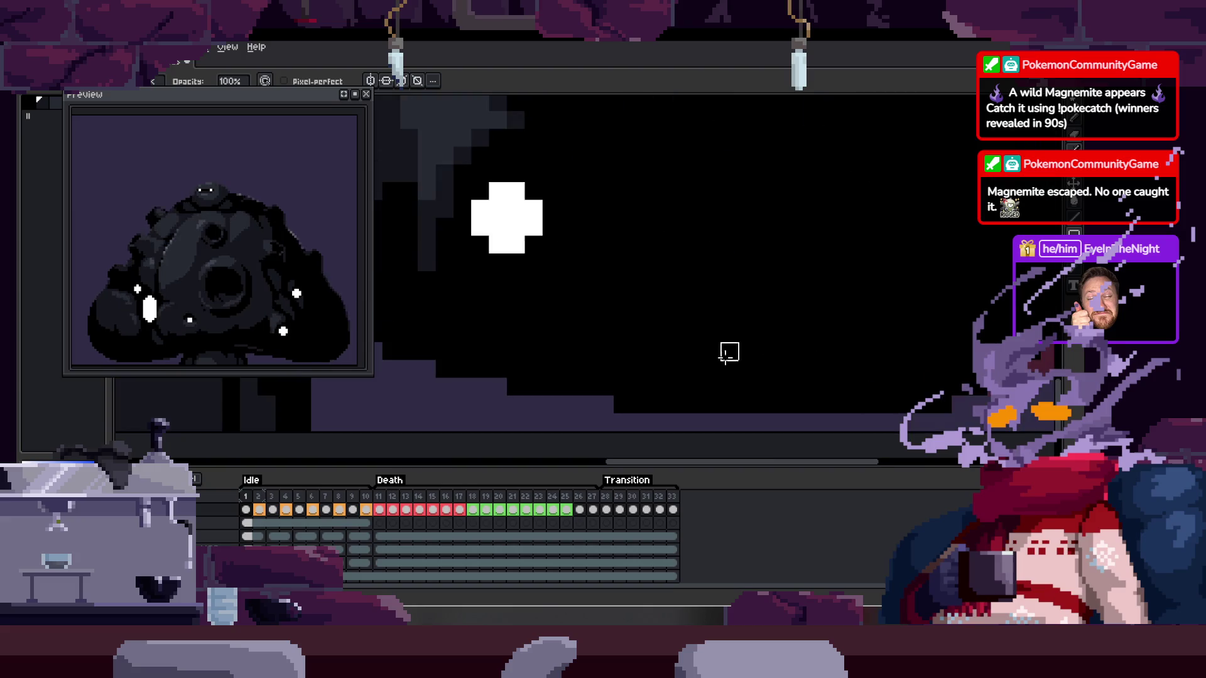
scroll(653, 364, left, 2)
scroll(697, 351, left, 2)
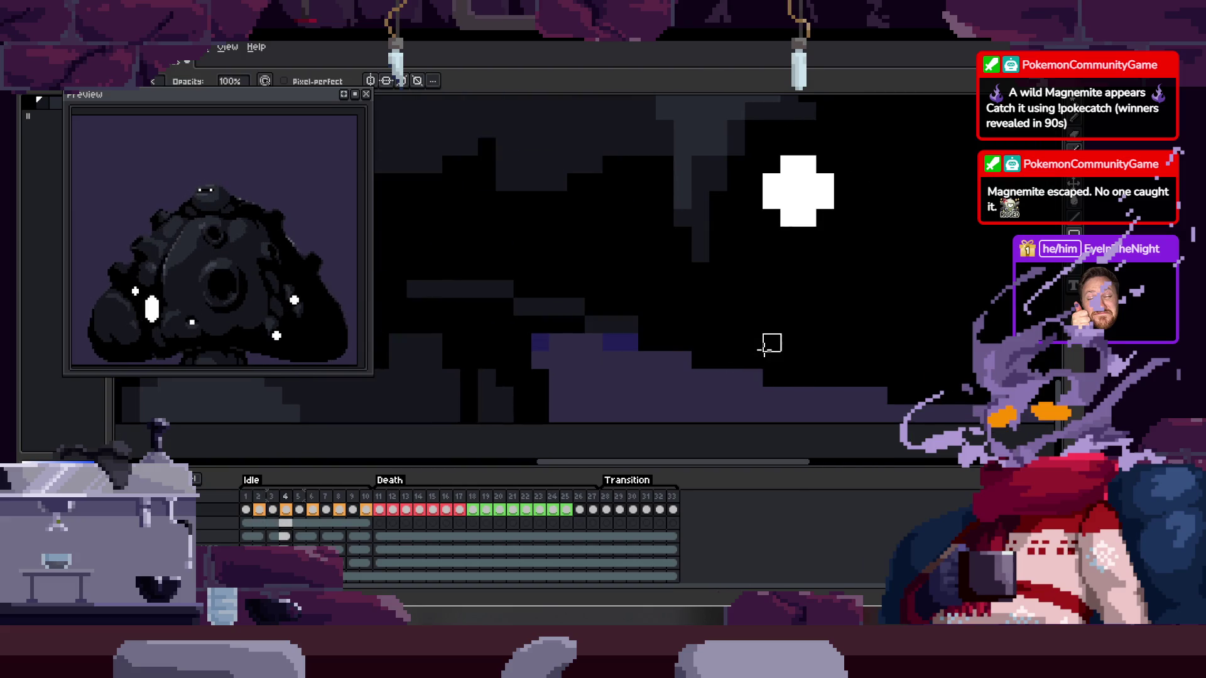
scroll(835, 350, right, 2)
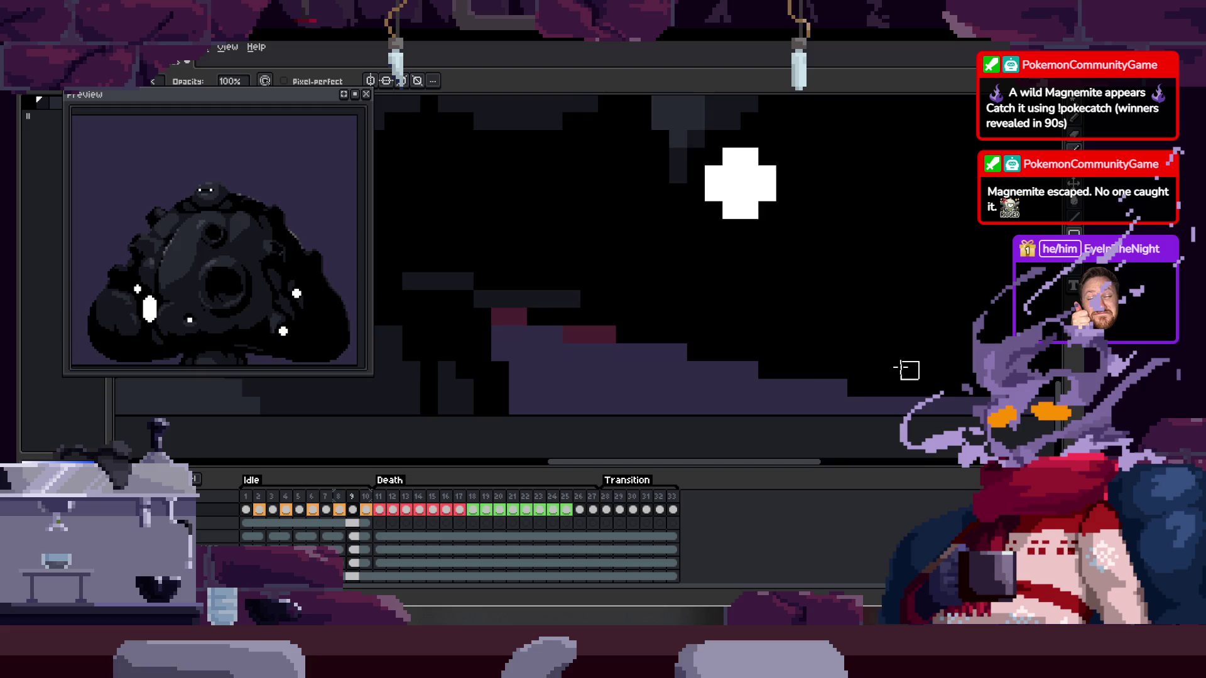
scroll(923, 342, down, 1)
scroll(923, 341, right, 1)
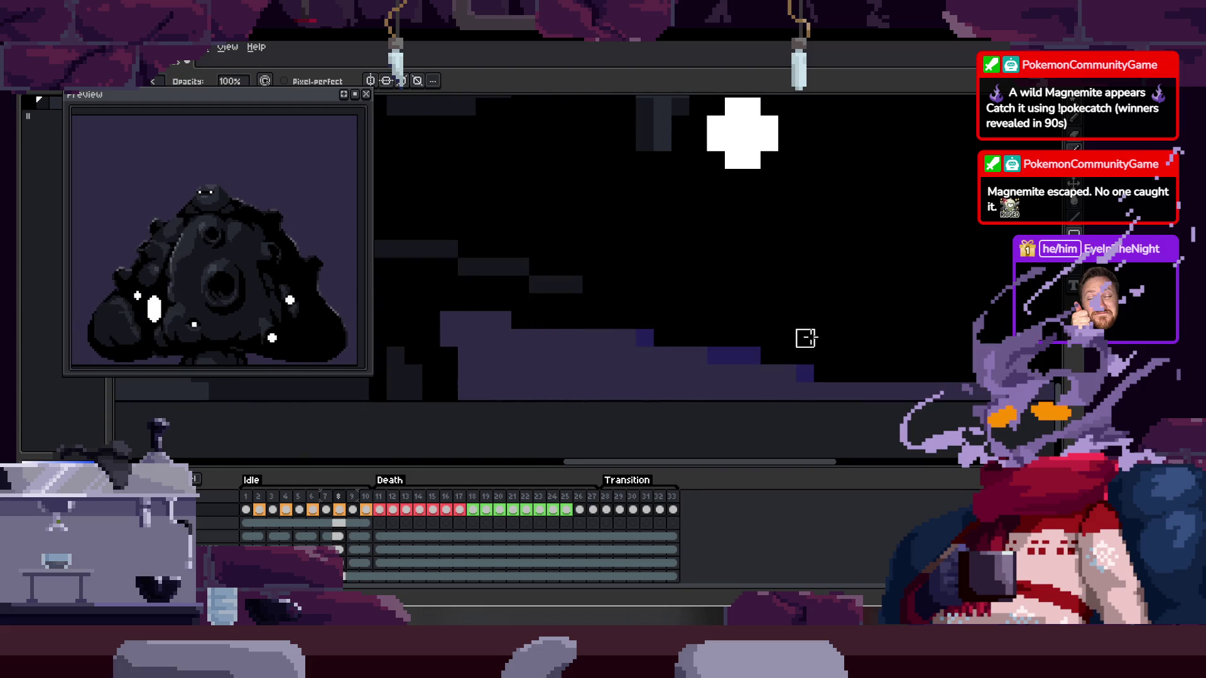
scroll(786, 336, up, 1)
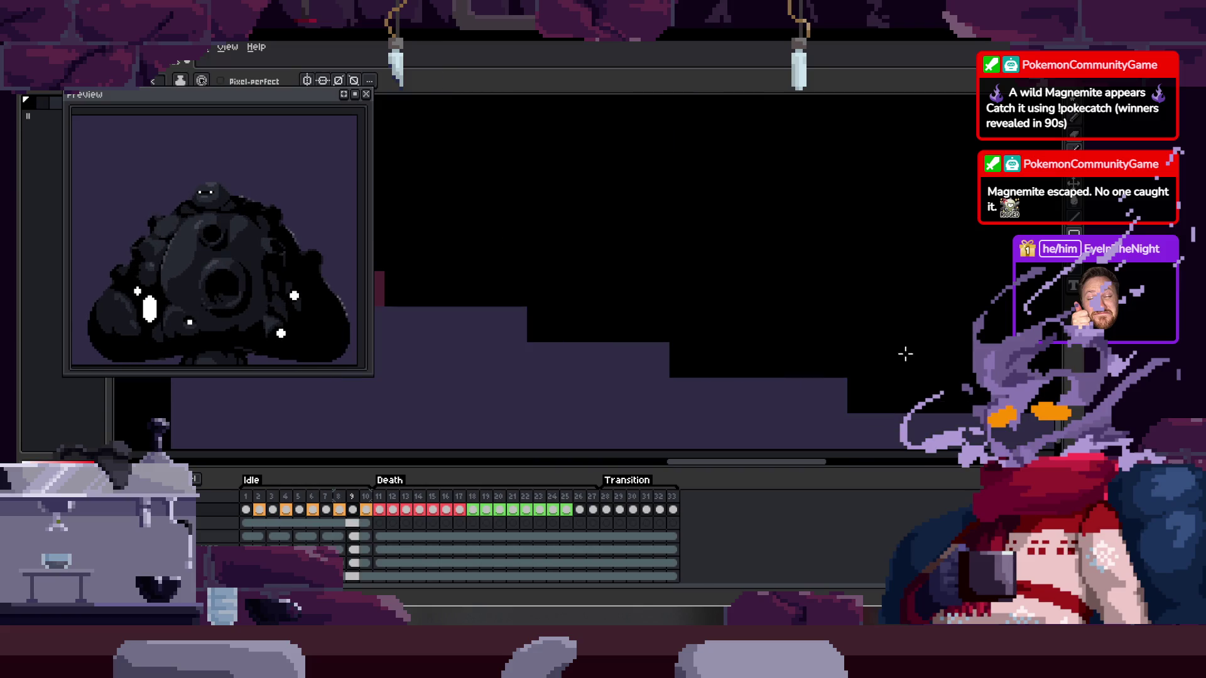
scroll(805, 317, down, 1)
scroll(805, 317, right, 1)
key(b)
click(632, 334)
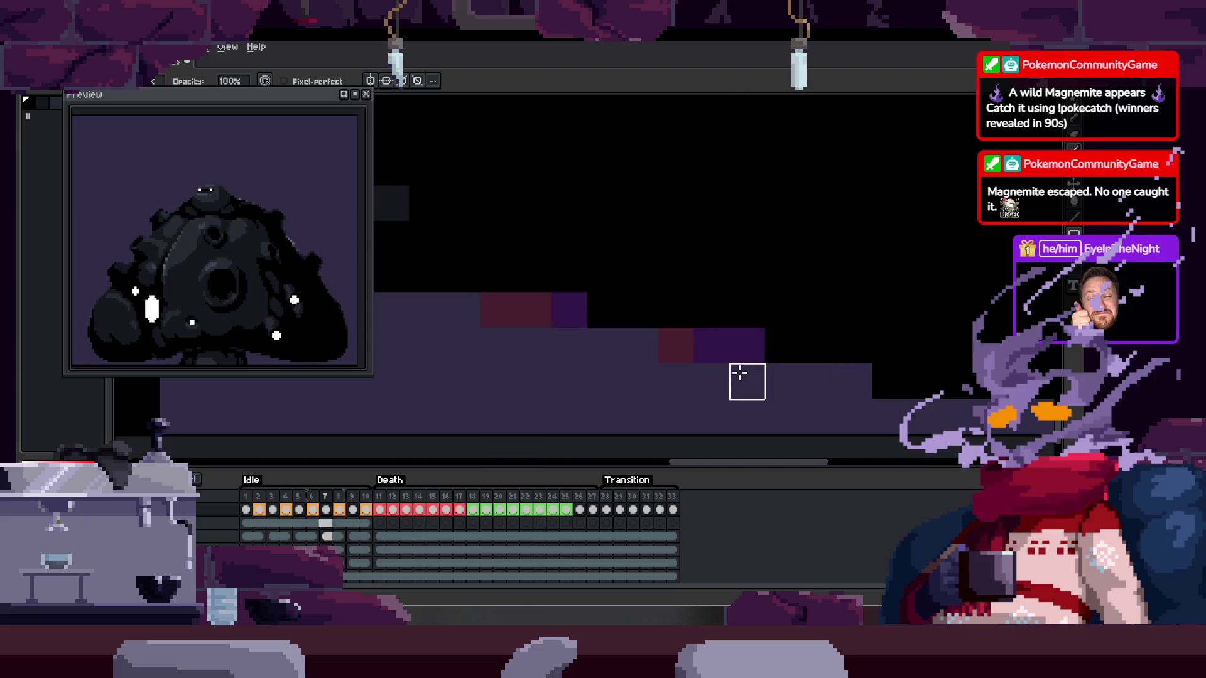
Add four dark-red pixels along the shading edge, then move to frame 4
scroll(745, 379, down, 1)
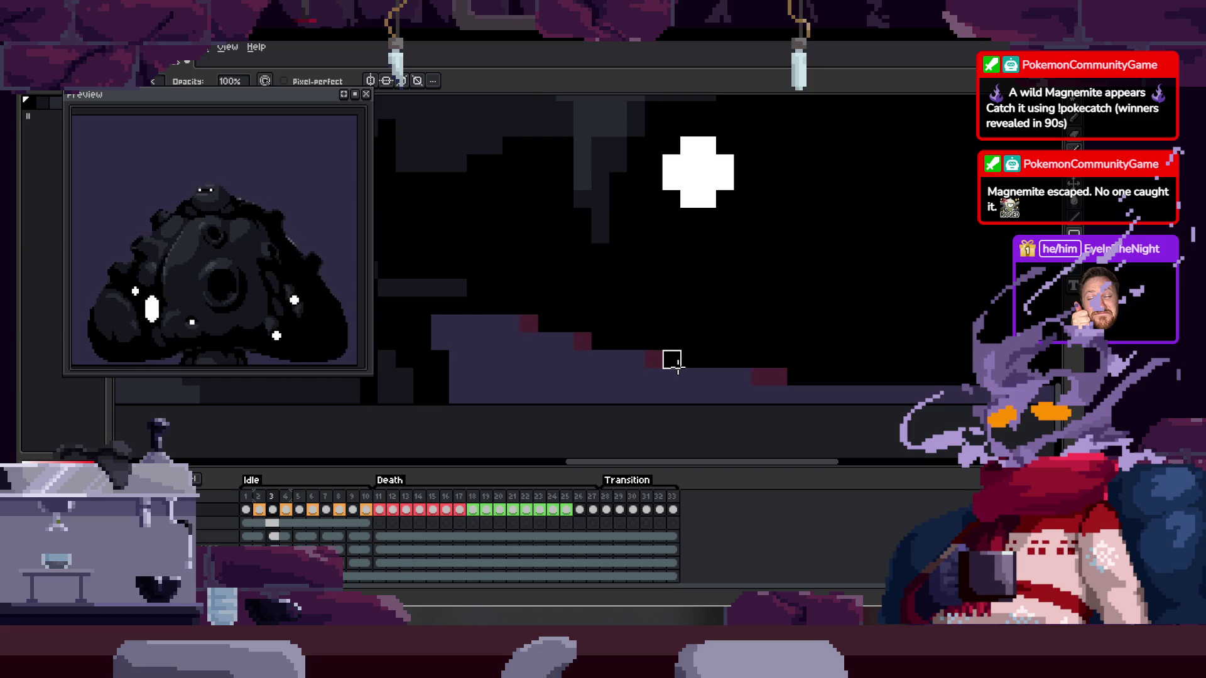
scroll(562, 368, up, 1)
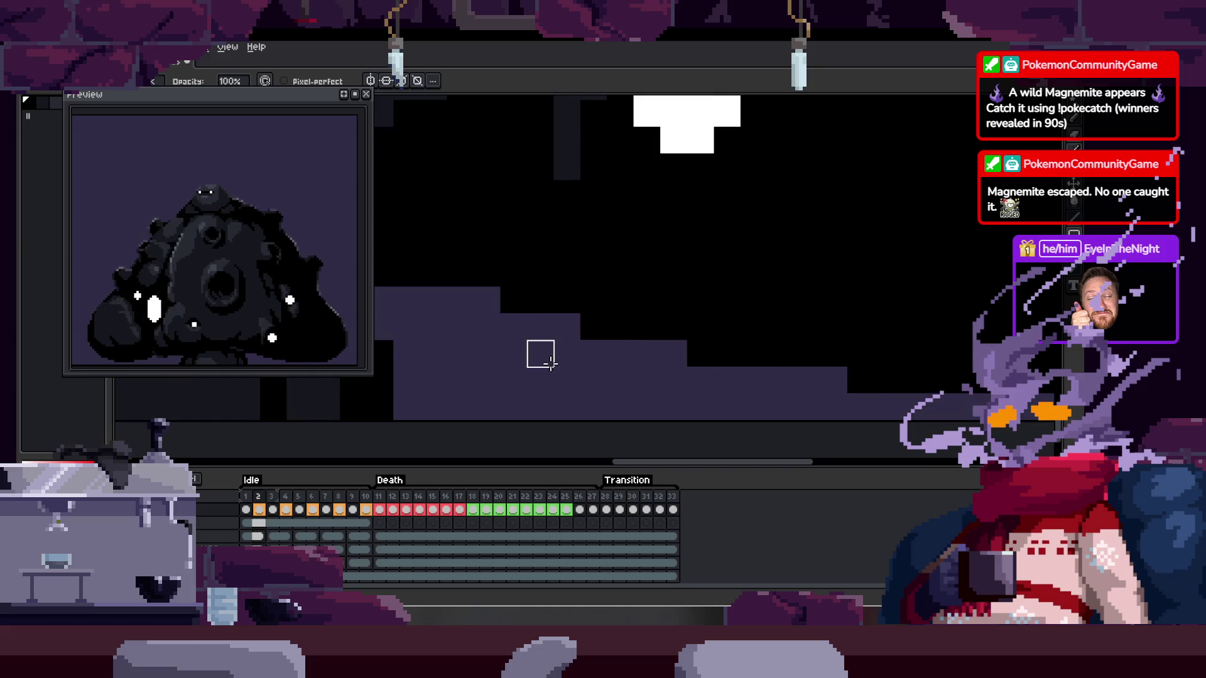
click(513, 301)
click(594, 327)
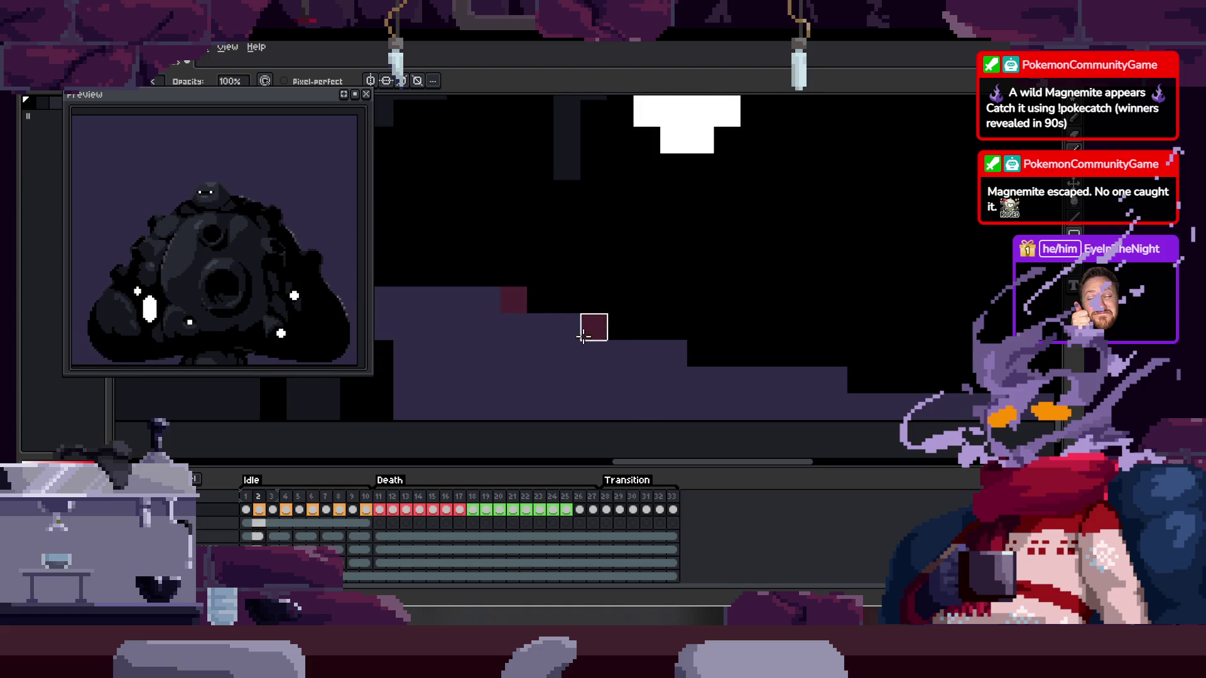
click(700, 353)
click(860, 380)
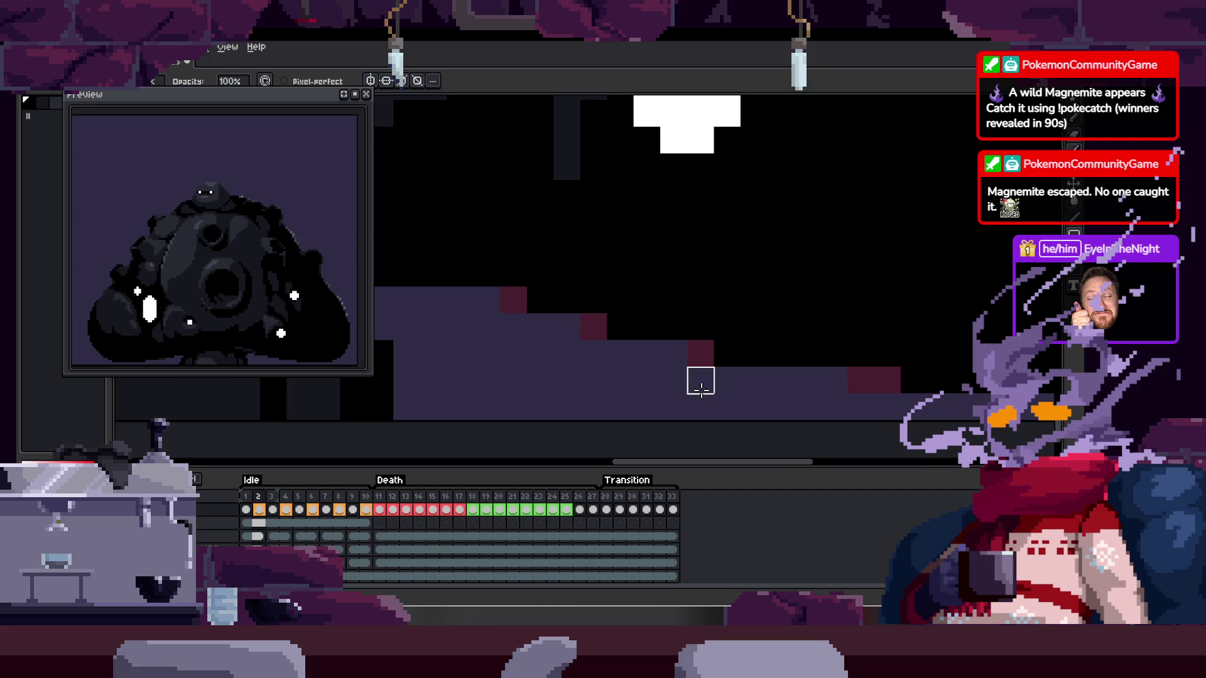
key(Return)
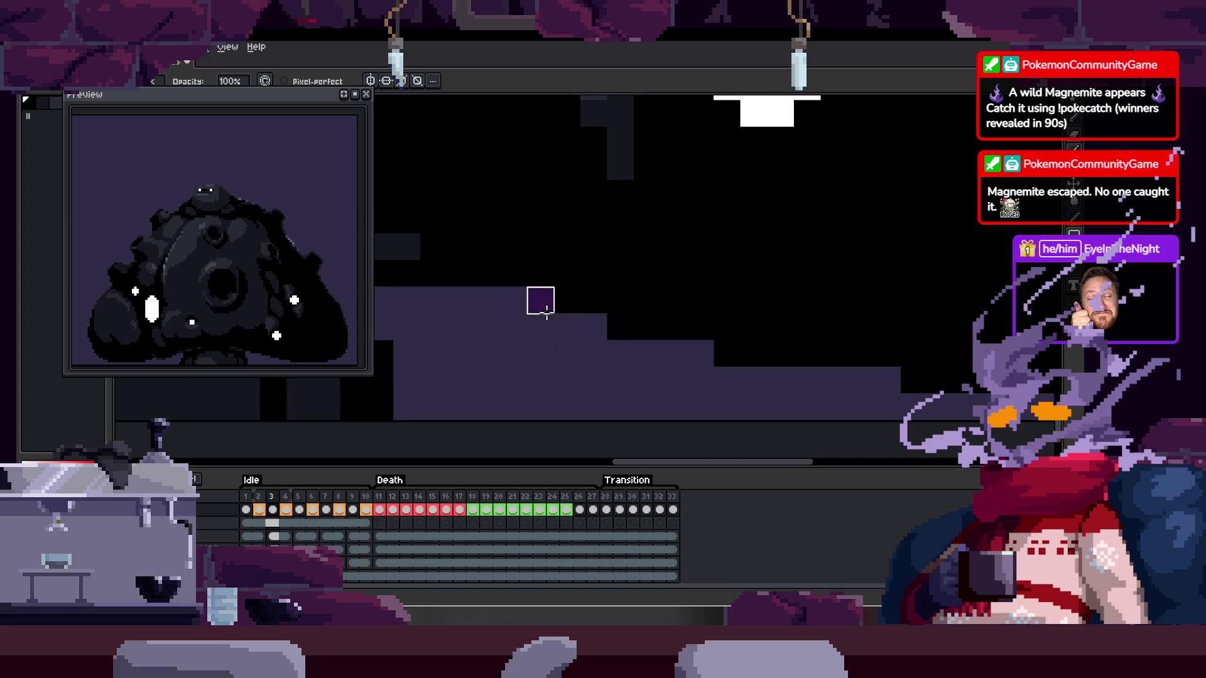
Add a dark purple edge pixel, recolour two bottom-edge pixels blue, and erase a stray pixel
click(726, 354)
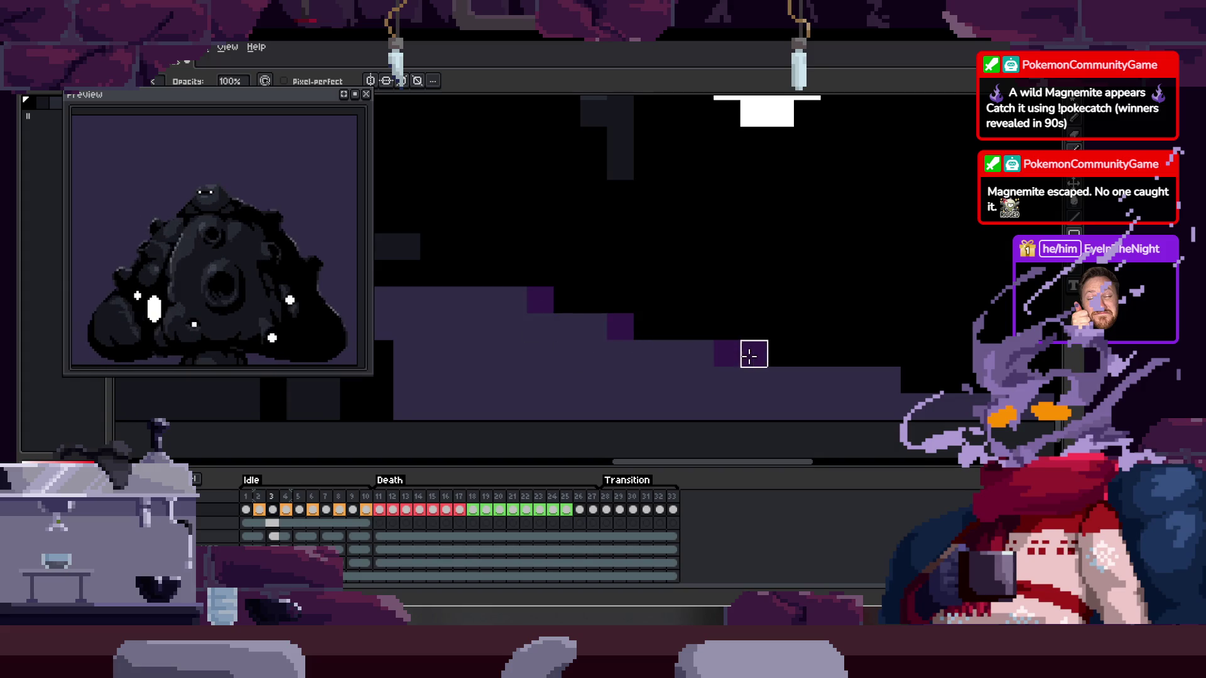
drag(813, 378, 897, 384)
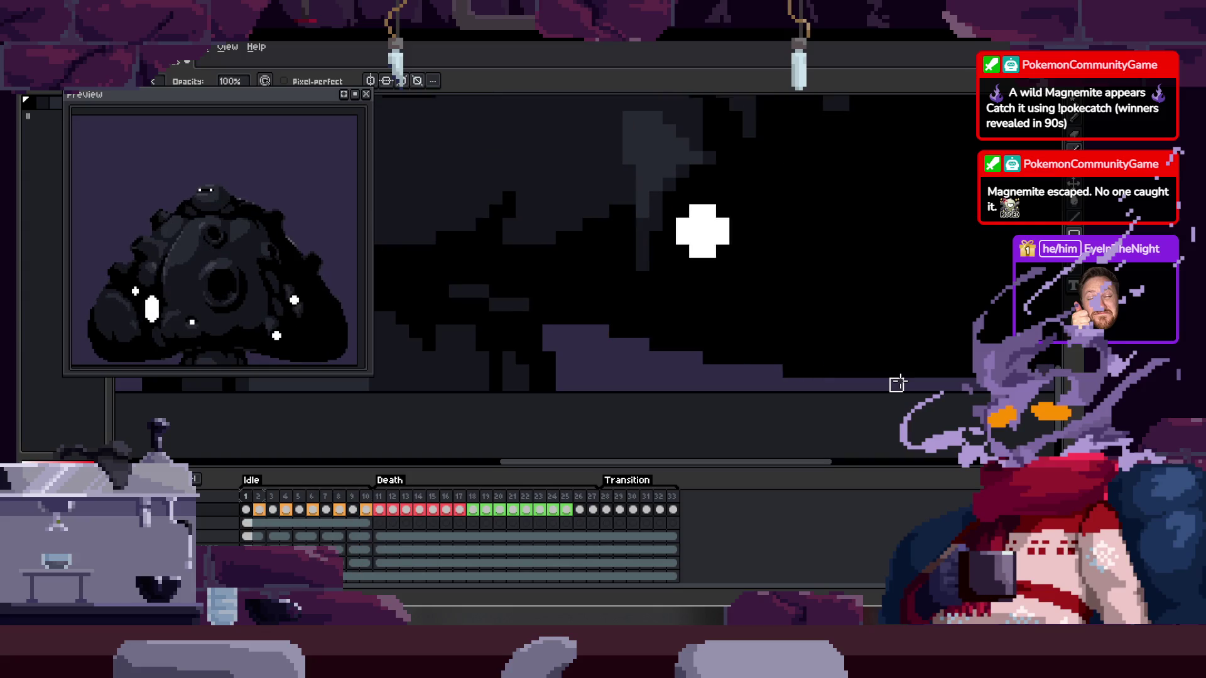
scroll(664, 351, up, 2)
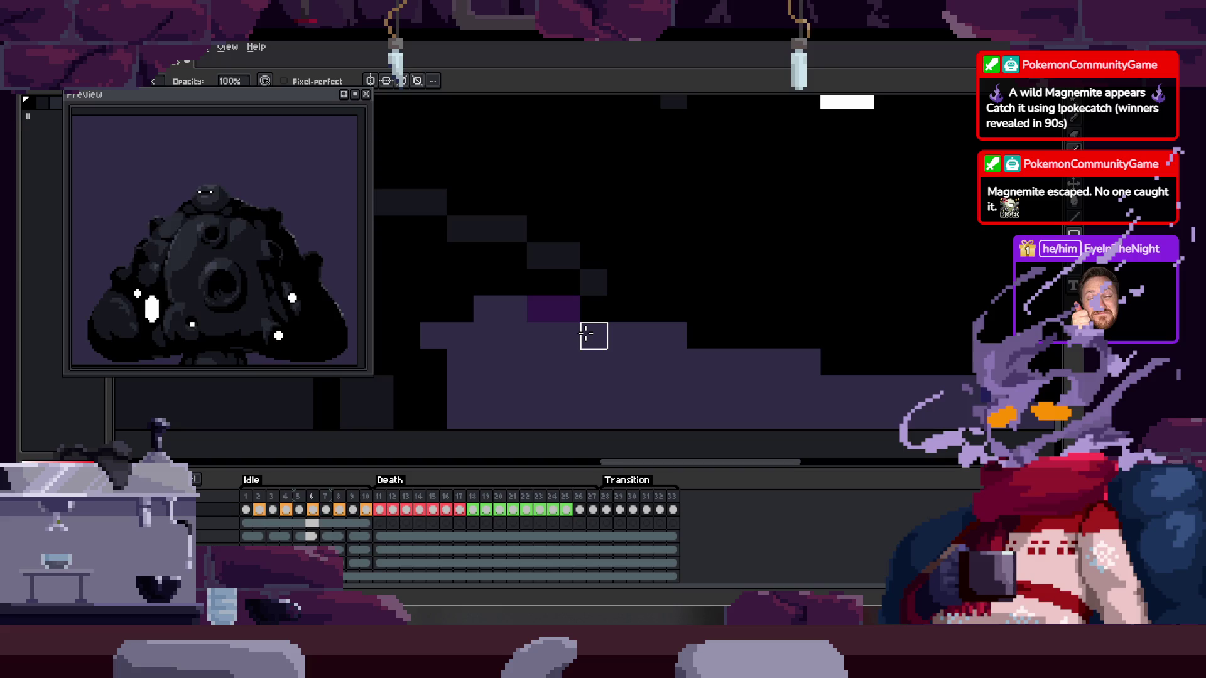
drag(538, 309, 567, 309)
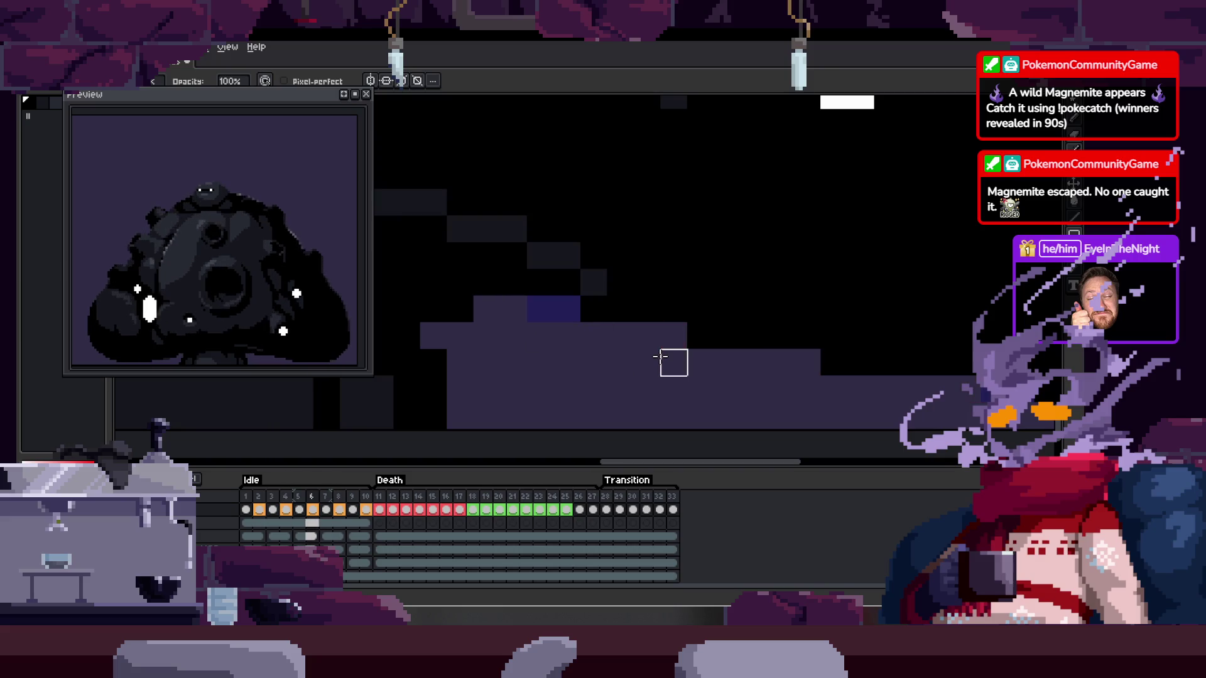
key(e)
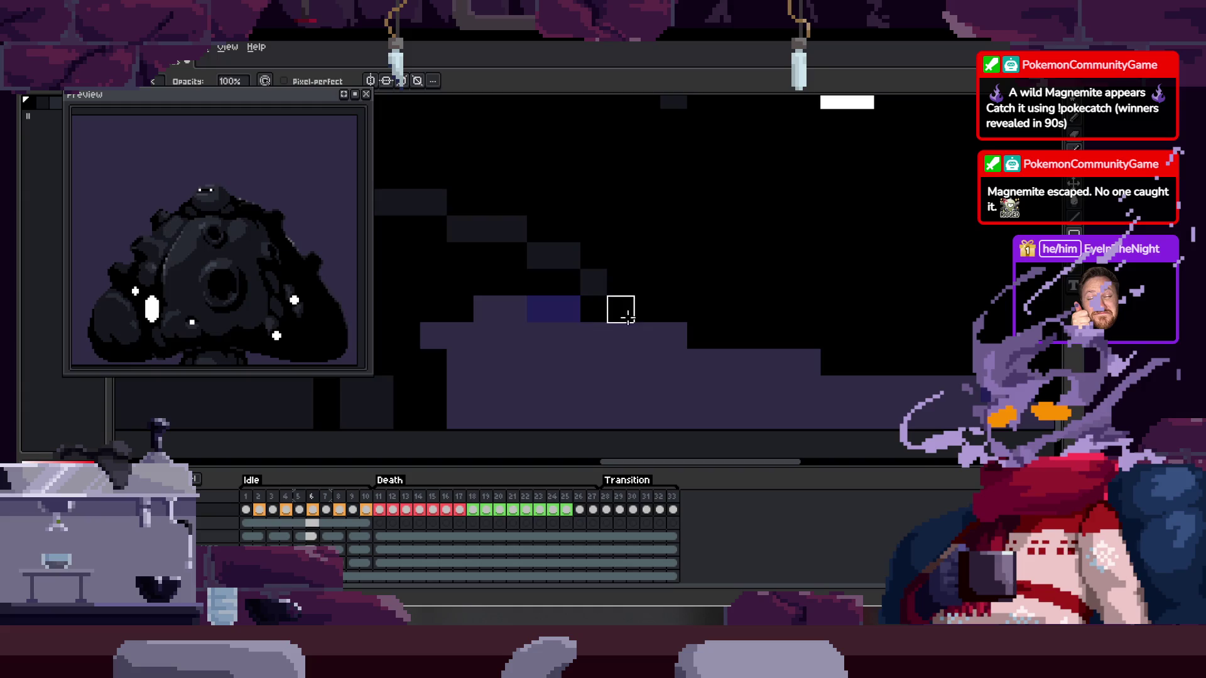
click(689, 360)
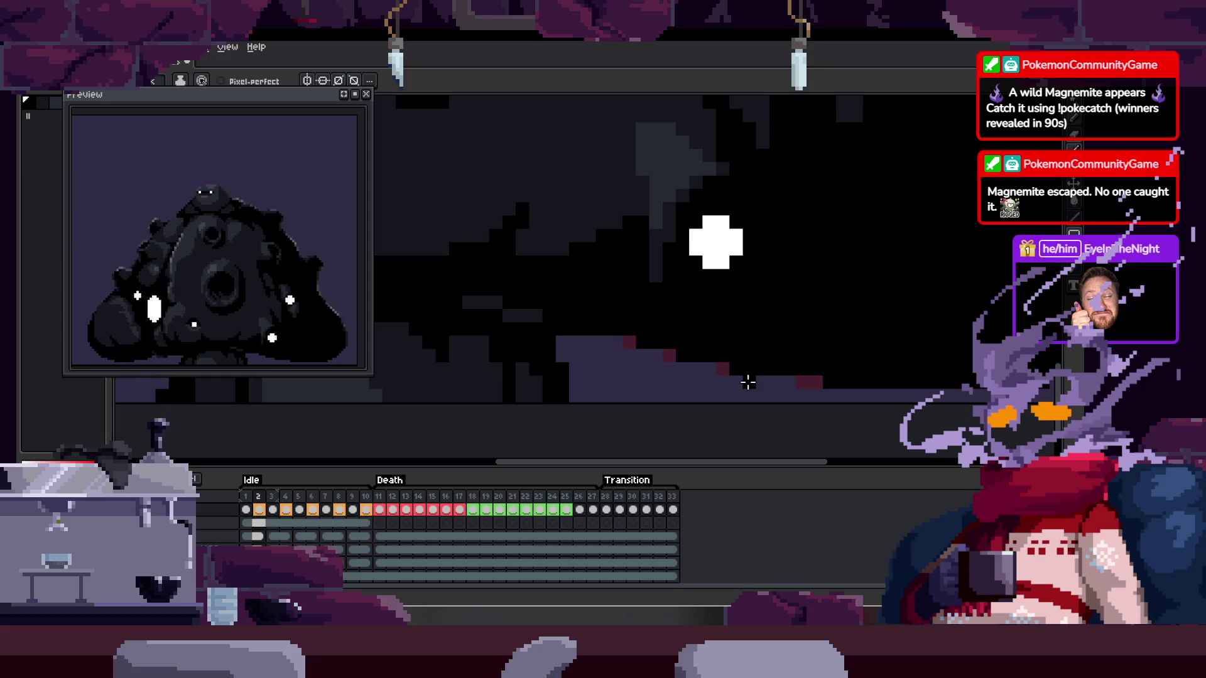
Zoom out to review the idle frames, marquee the bottom-edge strip, and save the charger sprite
scroll(747, 382, down, 2)
scroll(747, 382, down, 1)
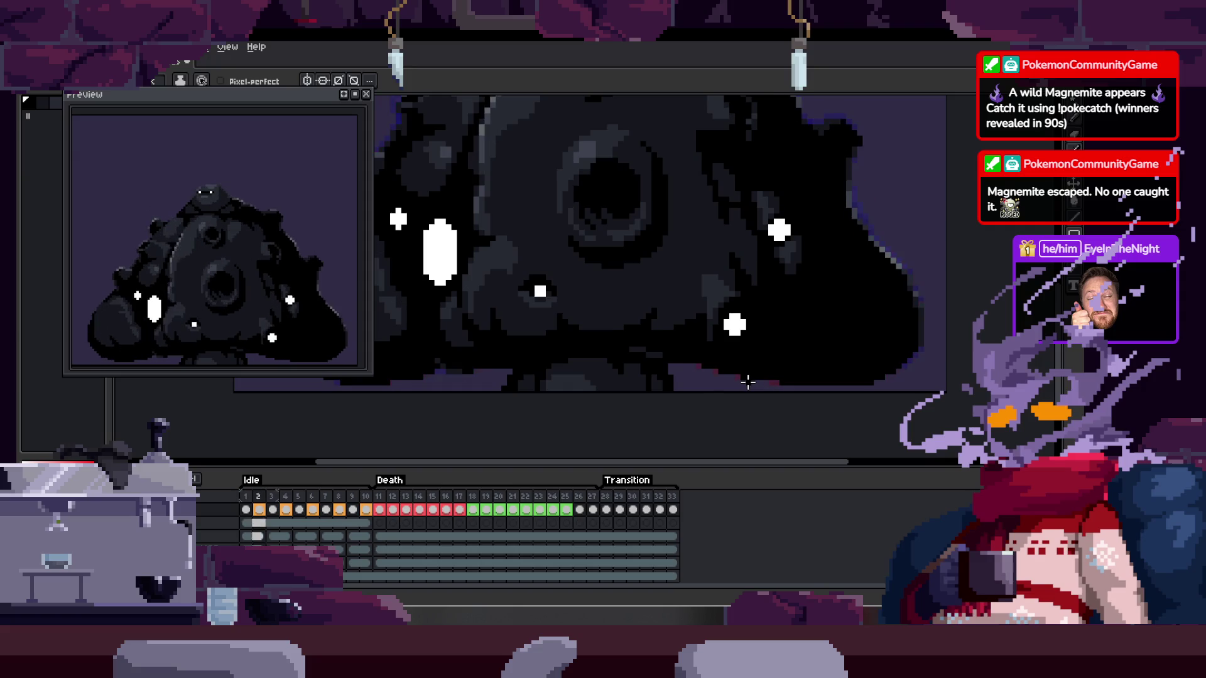
scroll(839, 407, up, 1)
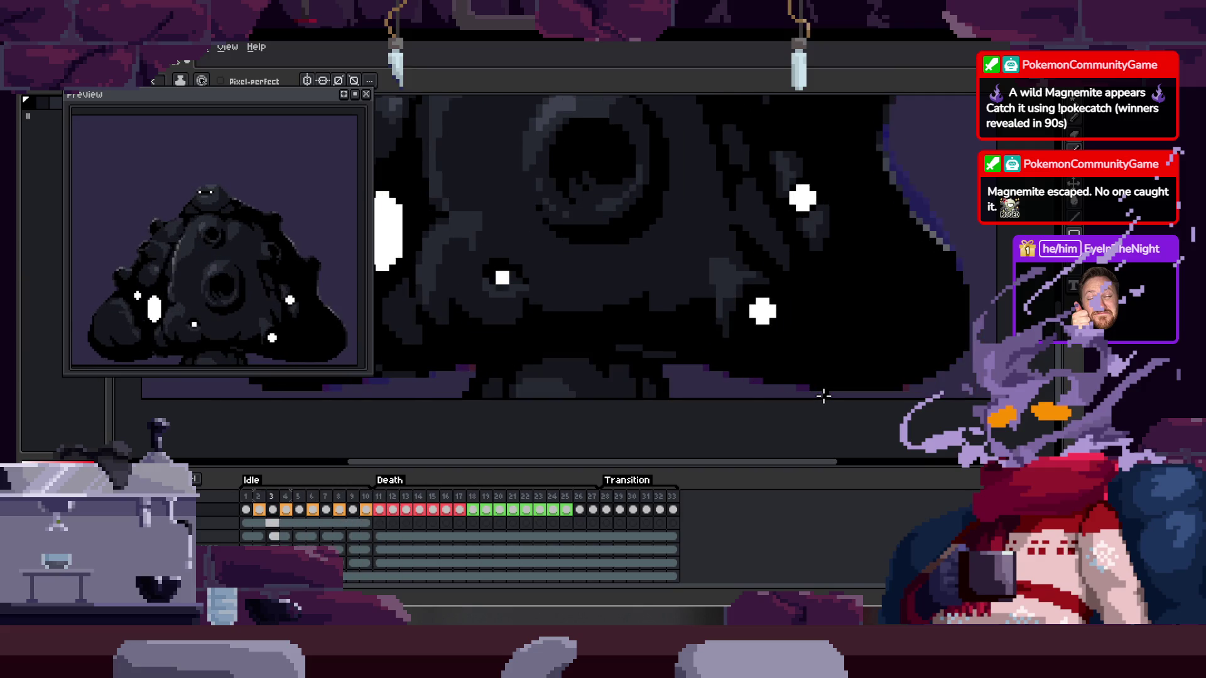
key(m)
drag(494, 348, 898, 394)
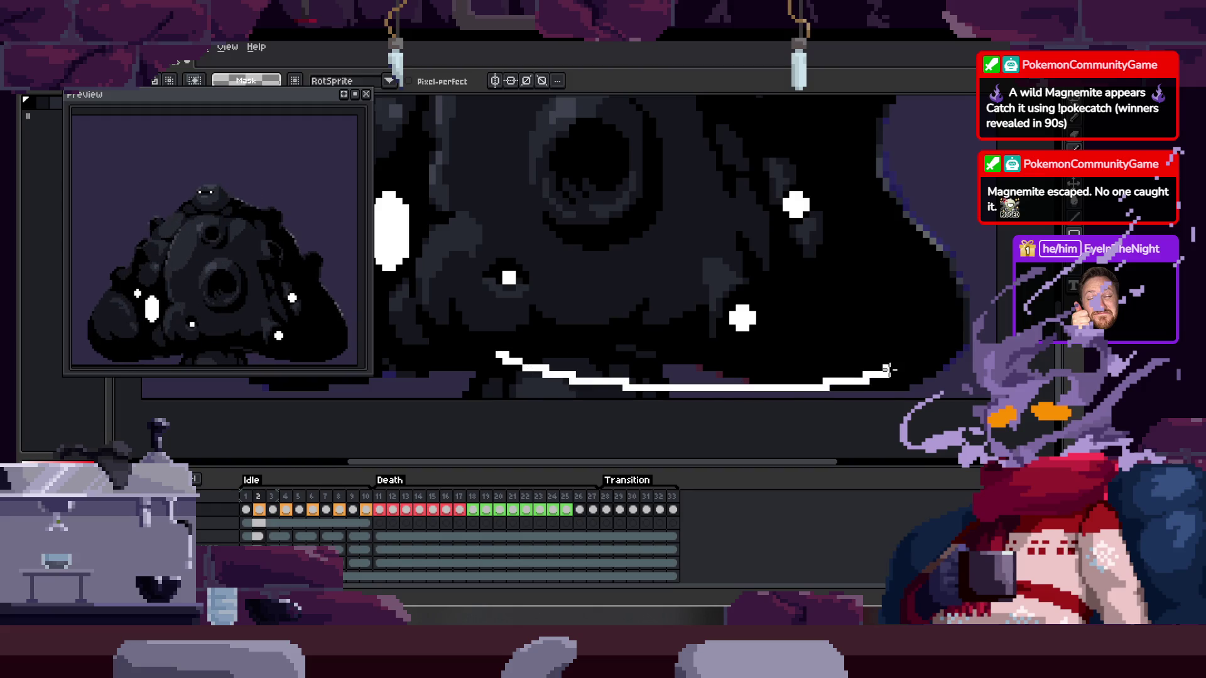
mouse_move(586, 371)
mouse_down()
mouse_move(613, 389)
mouse_move(546, 401)
mouse_up()
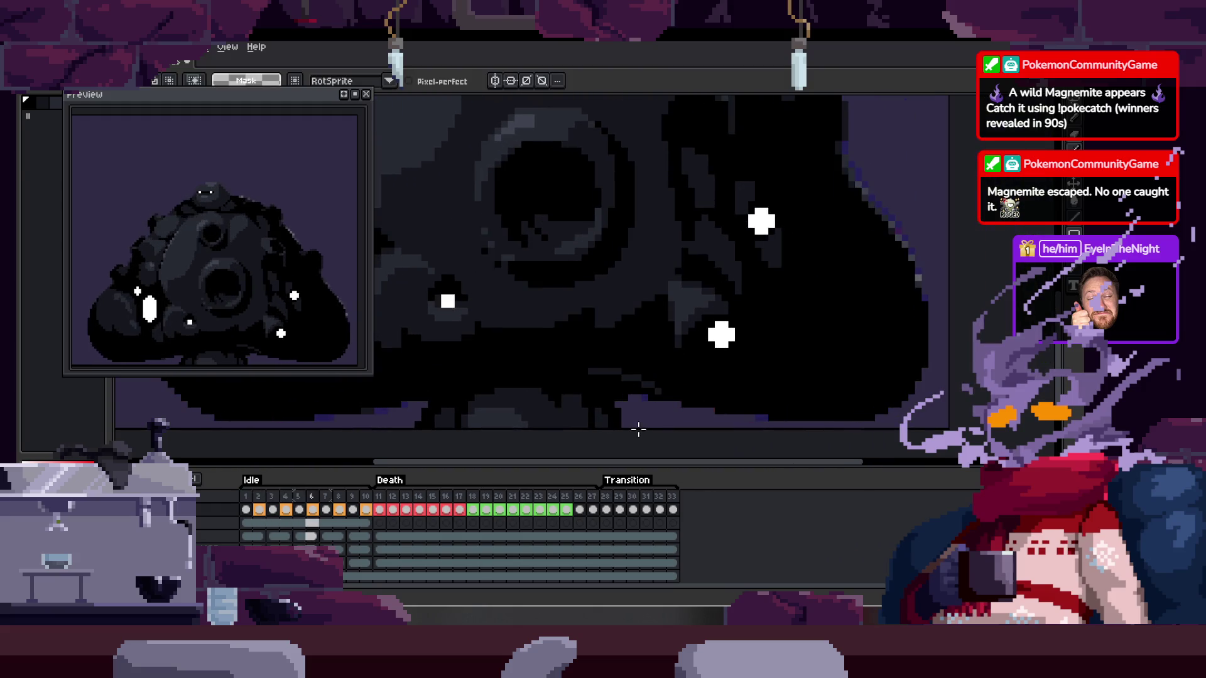
key(b)
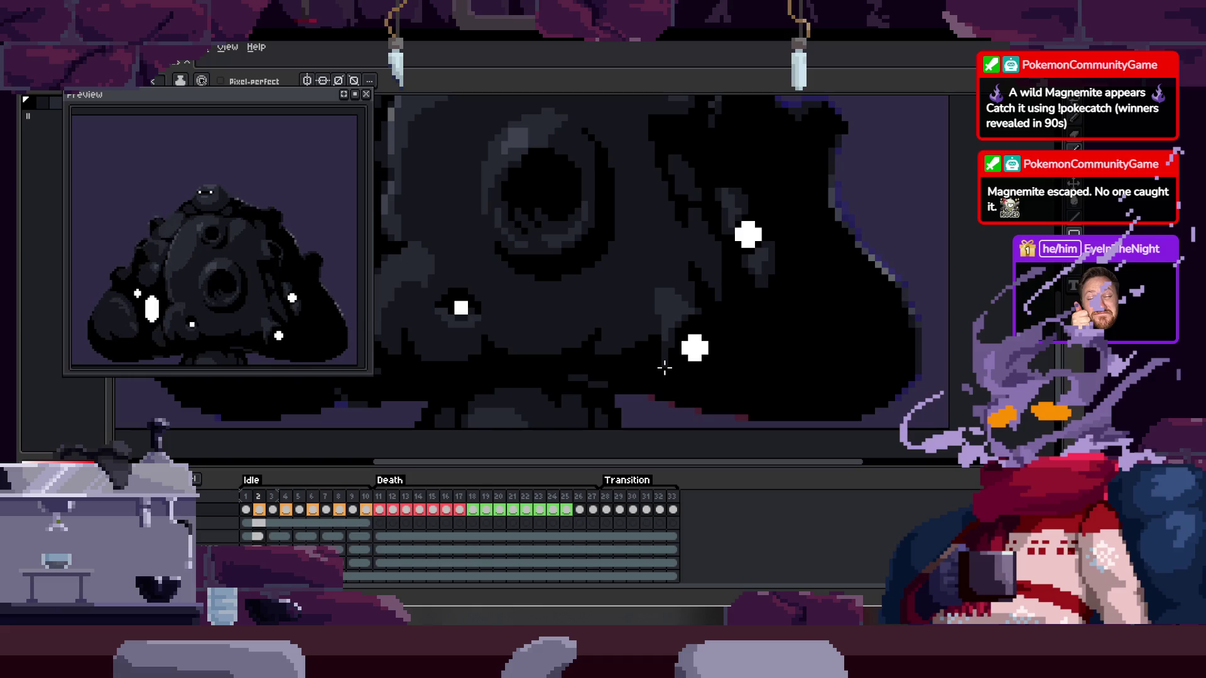
key(ctrl+s)
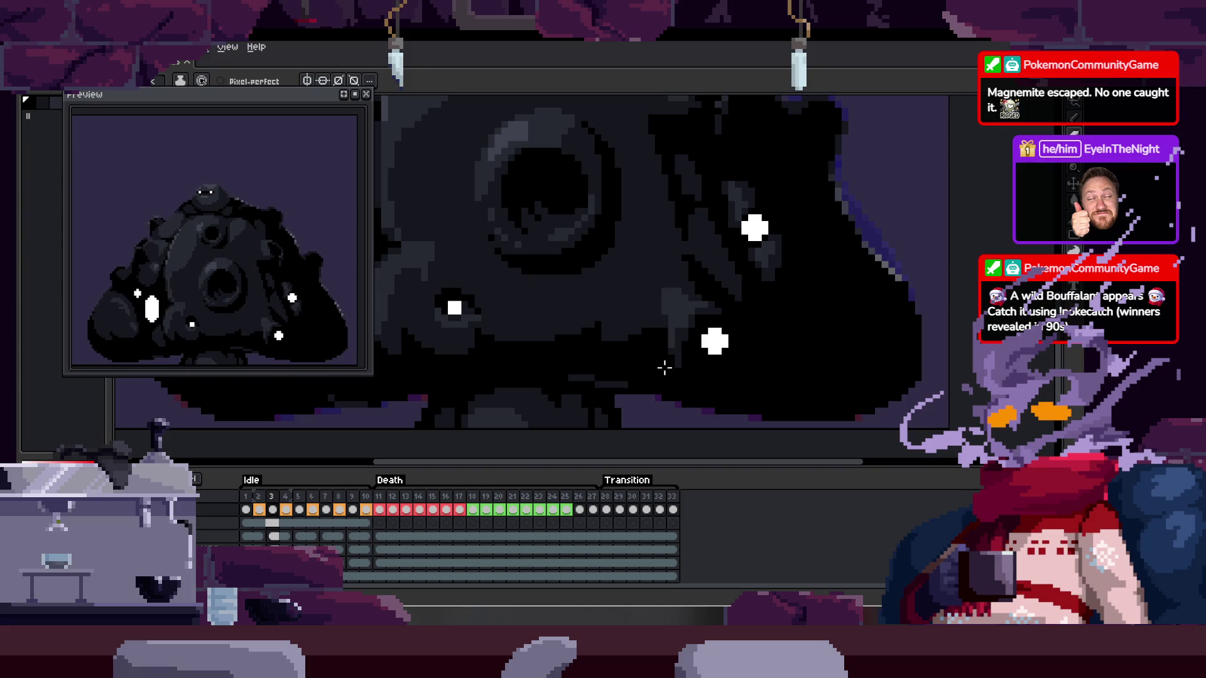
Hide the timeline, pan the view down over the creature, then bring the timeline back
scroll(664, 369, up, 2)
key(Tab)
scroll(655, 377, down, 1)
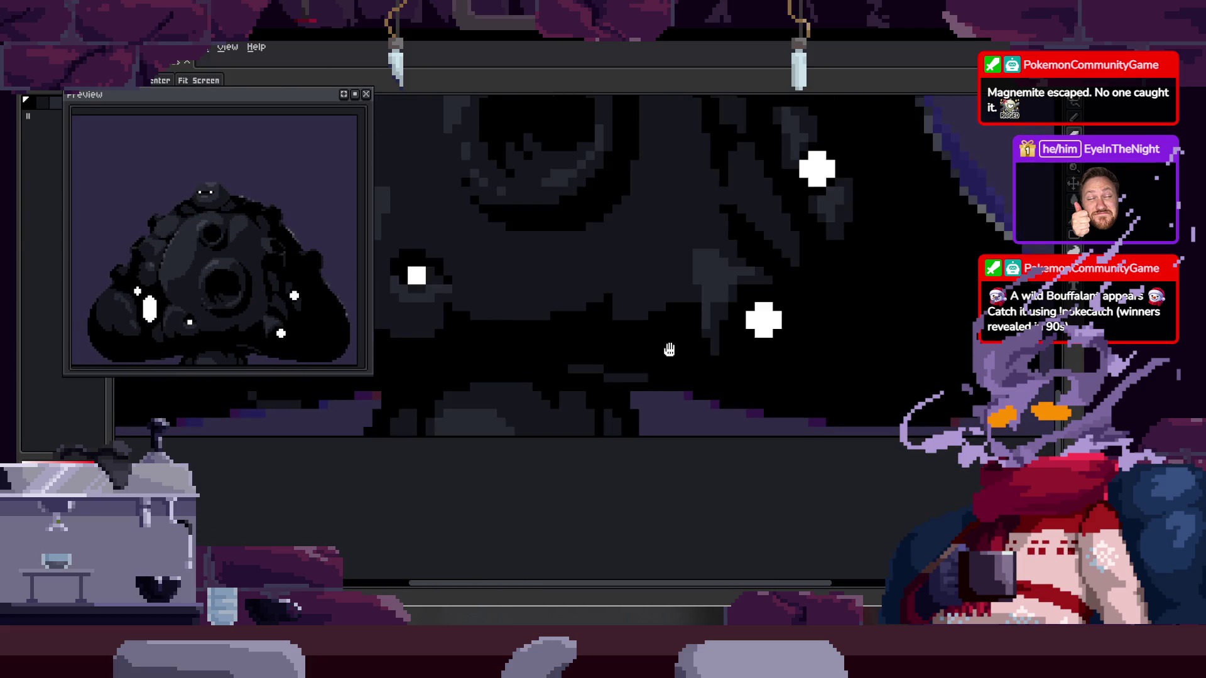
drag(668, 349, 658, 387)
key(Tab)
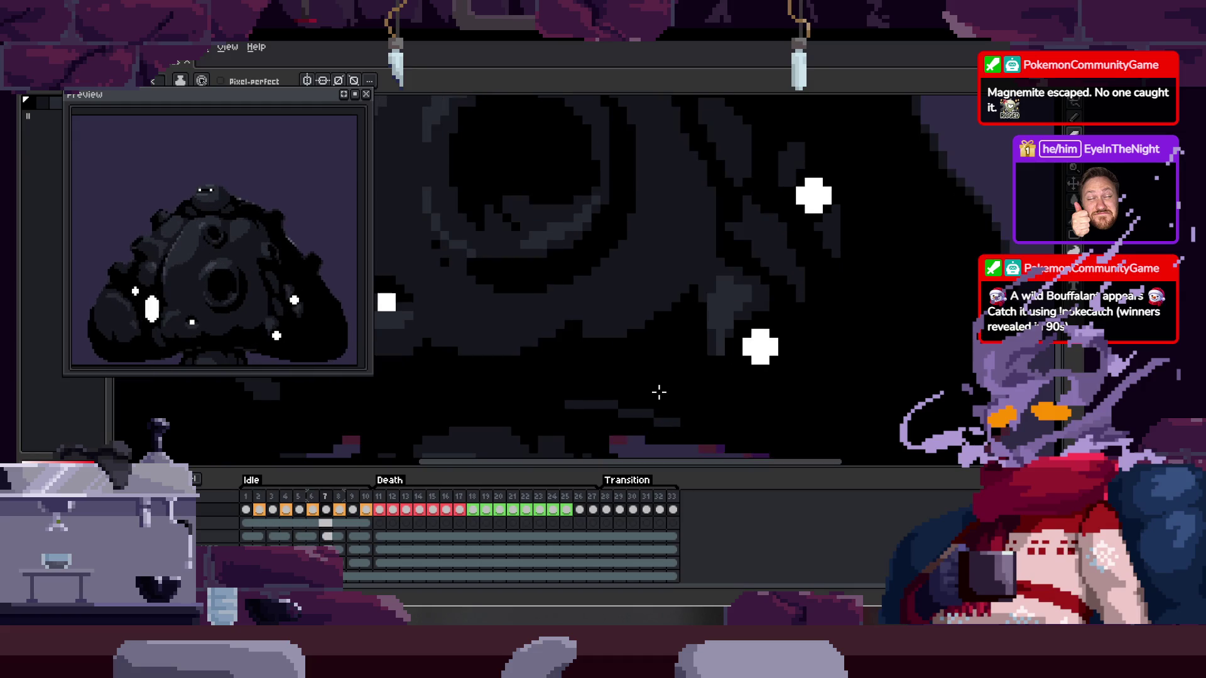
scroll(809, 332, up, 2)
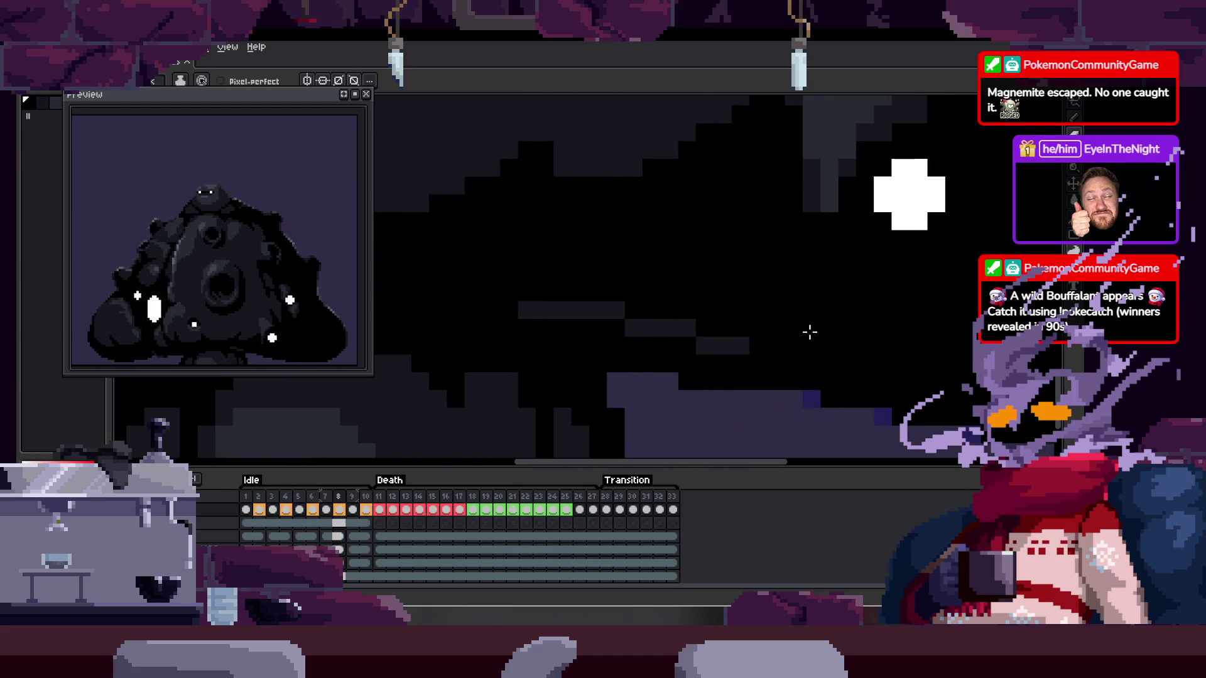
scroll(809, 332, down, 1)
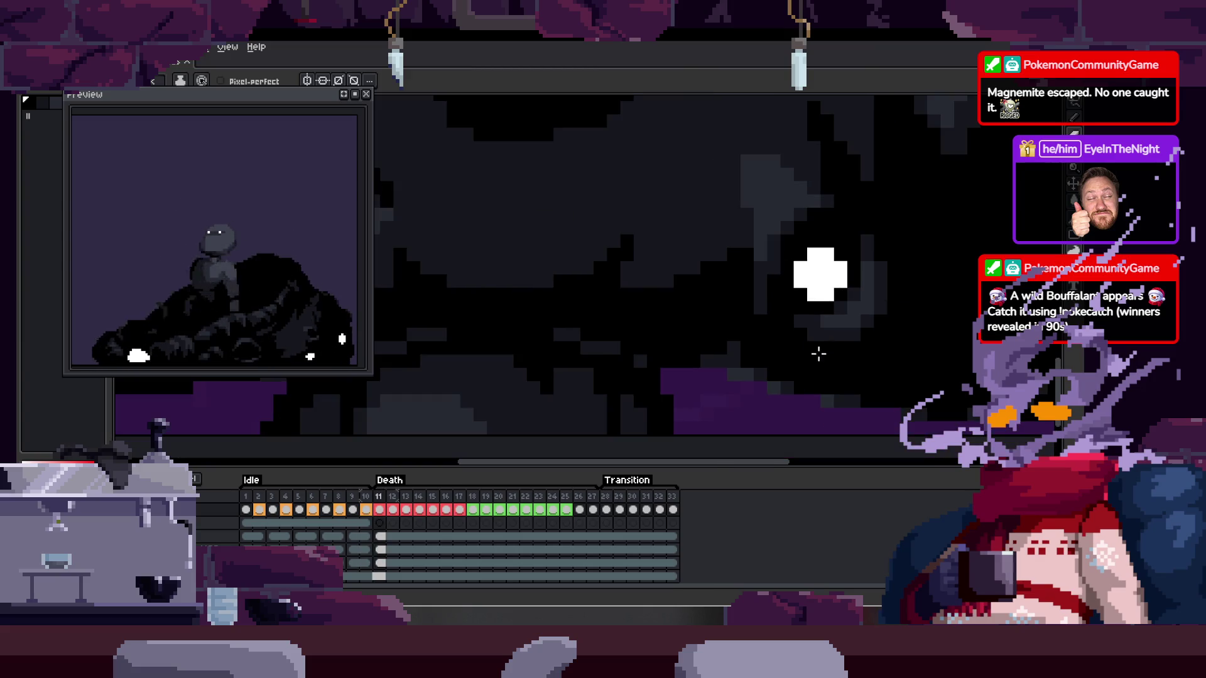
scroll(818, 353, down, 2)
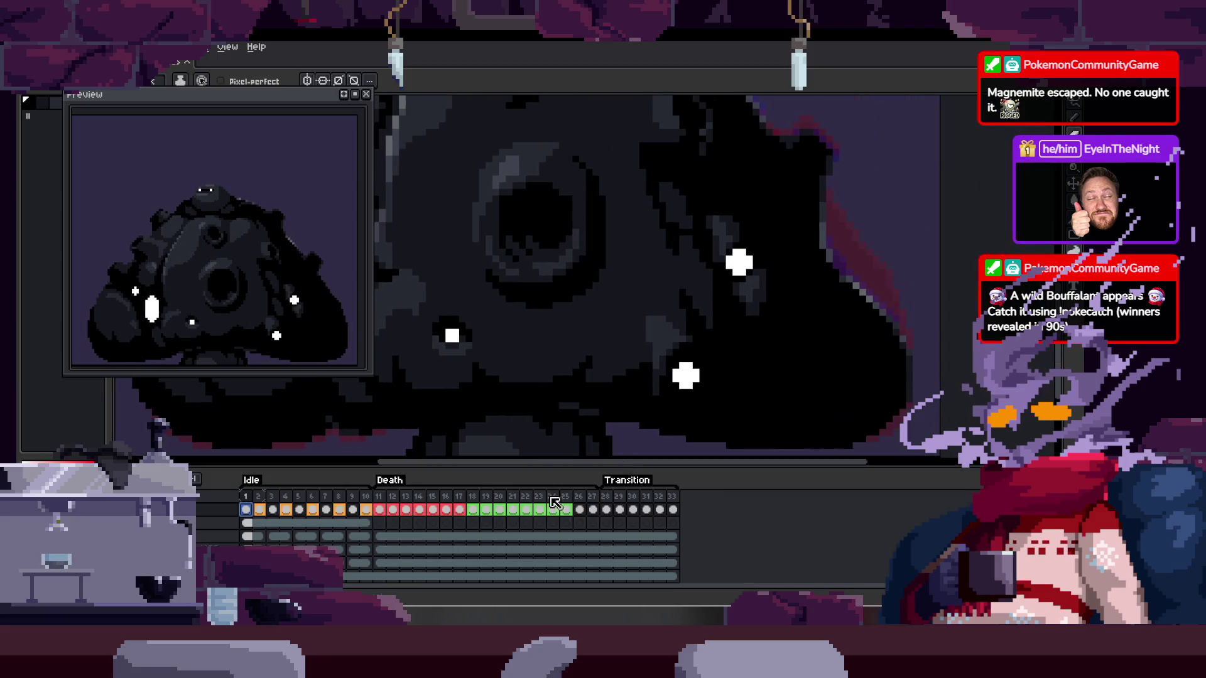
On Death frame 11, lasso-select around the white sparkle blob, then deselect
click(378, 509)
scroll(538, 425, down, 2)
scroll(717, 368, up, 2)
key(q)
drag(539, 333, 808, 366)
scroll(808, 366, down, 1)
scroll(719, 396, down, 1)
scroll(609, 382, up, 3)
scroll(505, 316, up, 2)
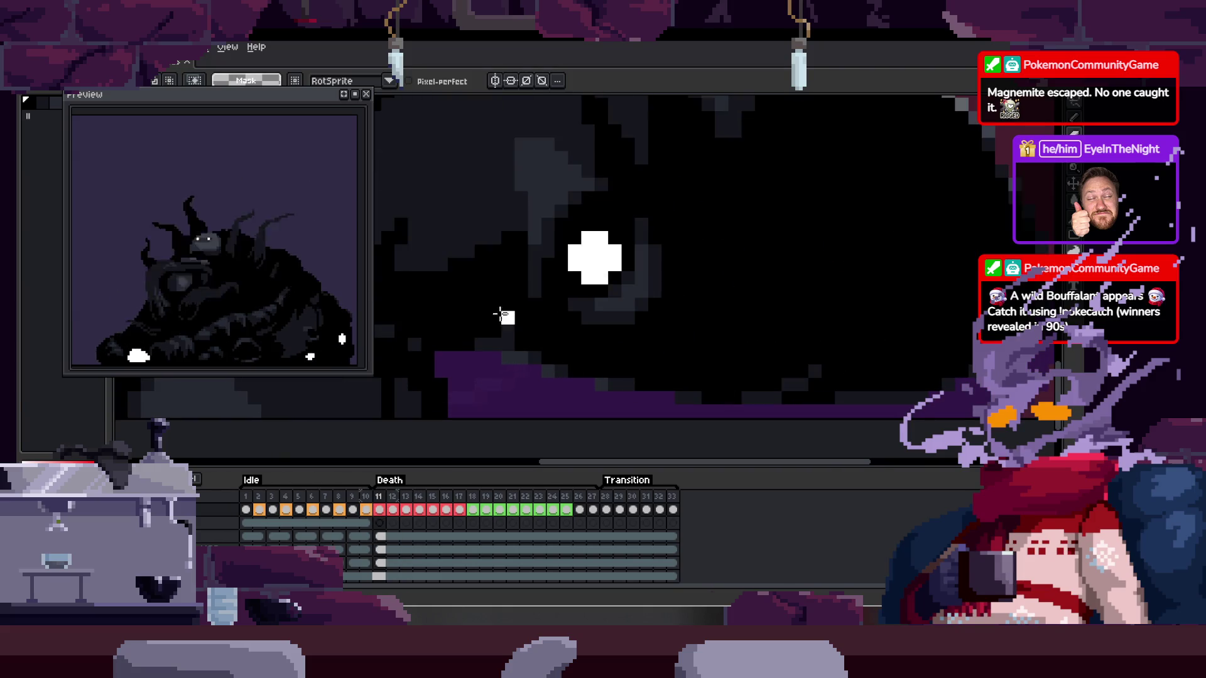
drag(504, 316, 856, 369)
key(ctrl+d)
Flip between idle frame 1 and Death frame 11, returning to idle frame 1
key(Left)
key(Left)
key(Left)
key(Left)
key(Left)
key(Left)
key(Left)
key(Left)
key(Left)
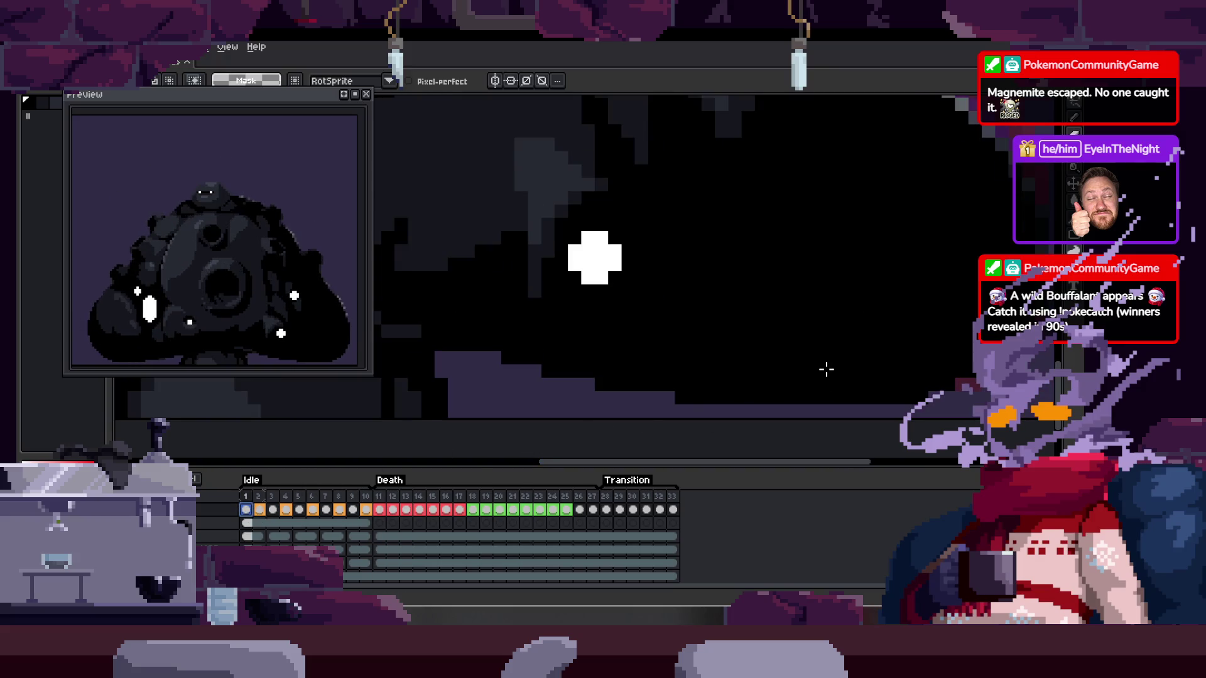
key(Right)
key(Right)
key(Right)
scroll(638, 285, down, 2)
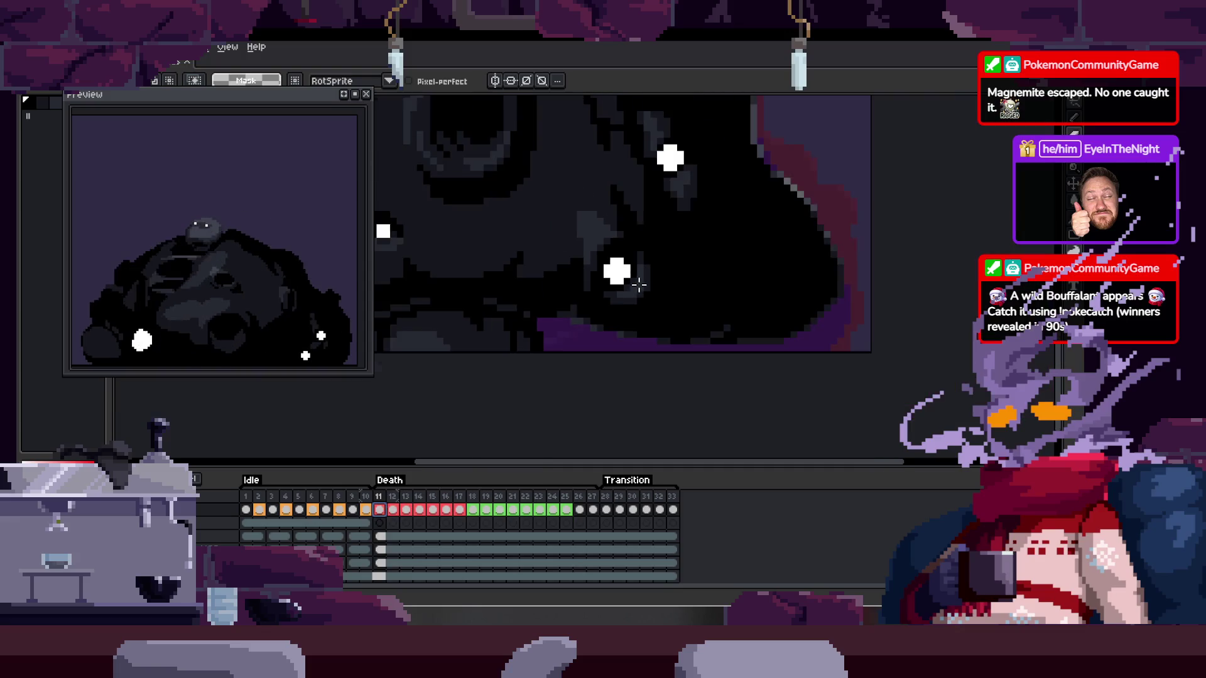
key(b)
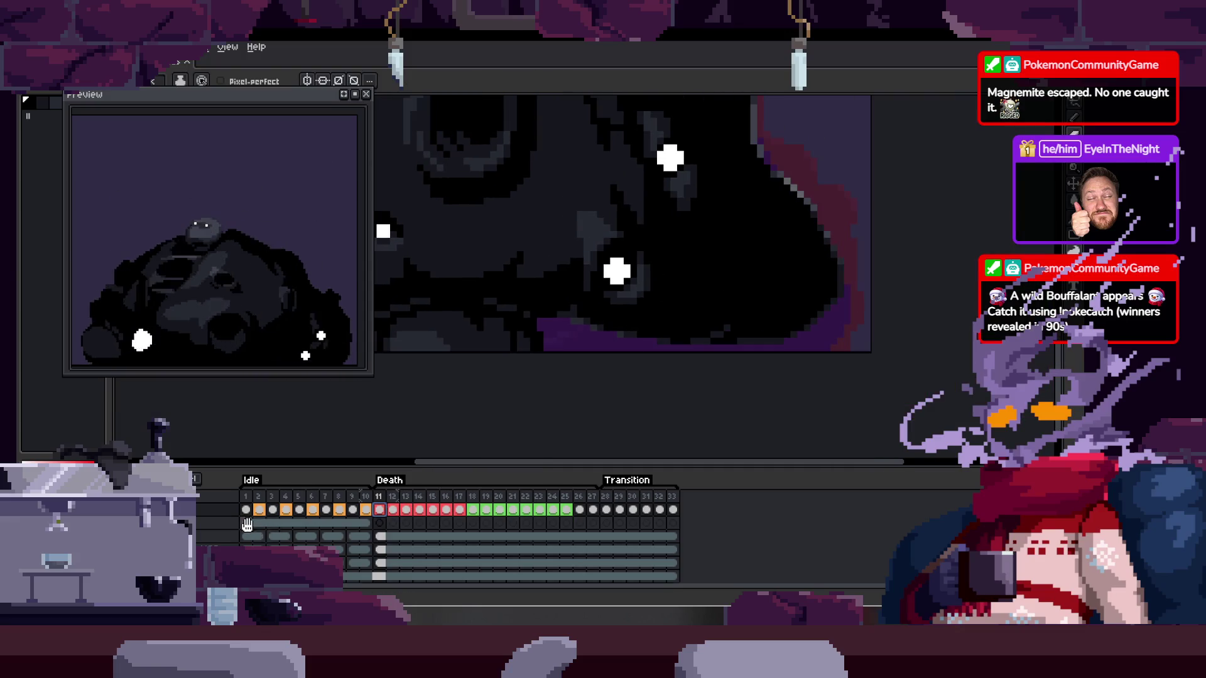
scroll(247, 524, up, 3)
click(245, 496)
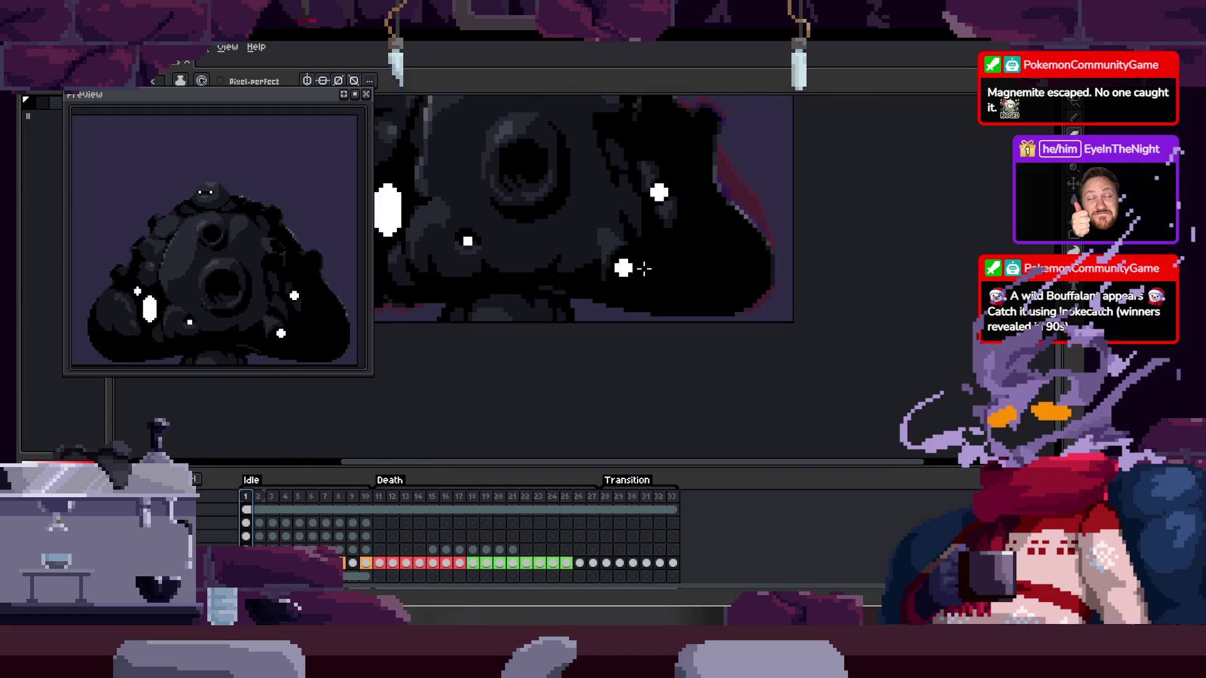
Compare Death frame 11 with idle frame 1, landing on frame 11
drag(644, 269, 748, 401)
click(380, 499)
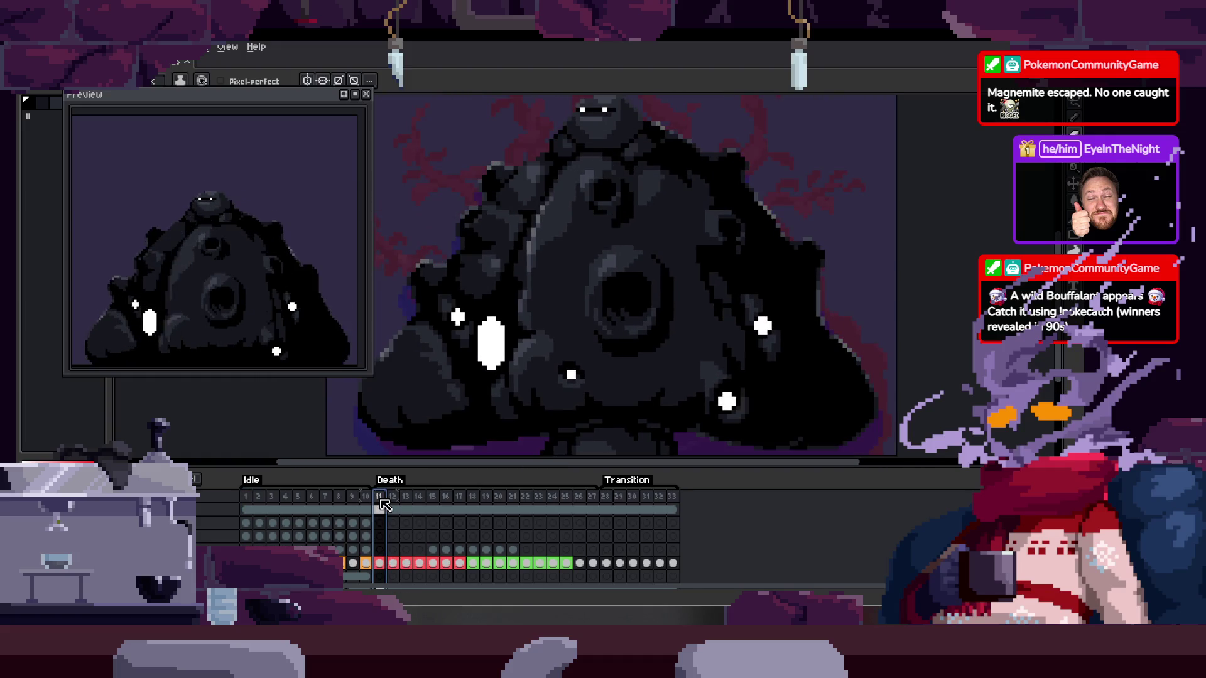
click(252, 500)
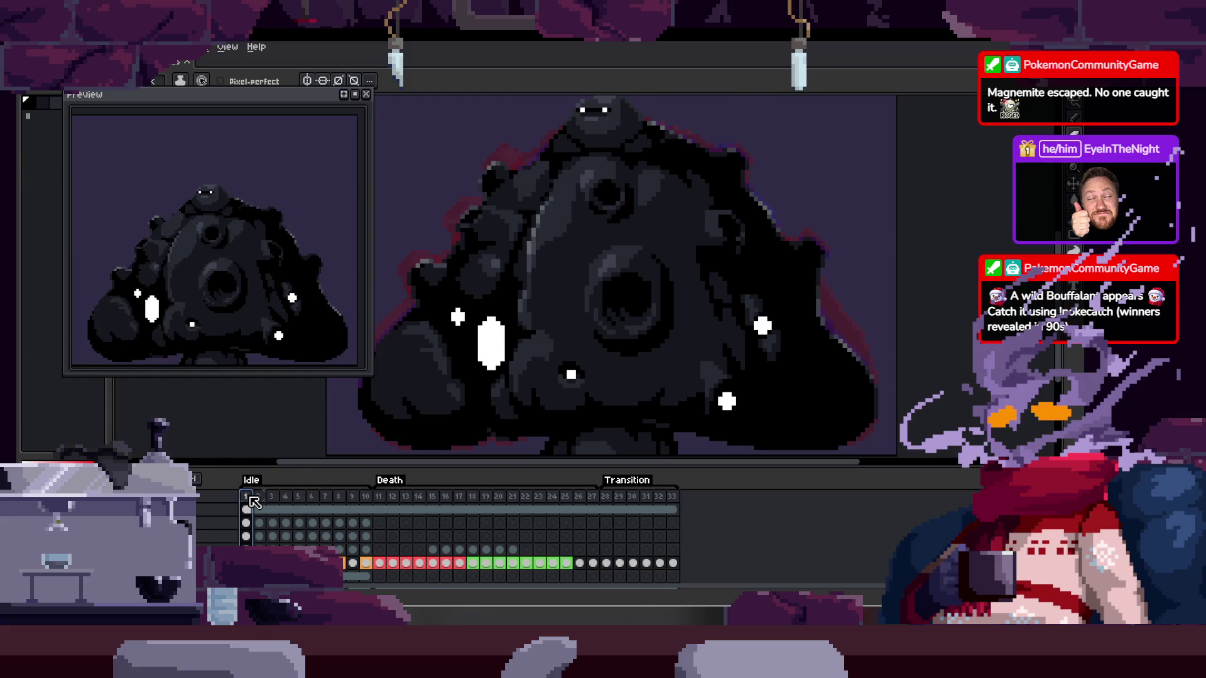
click(381, 499)
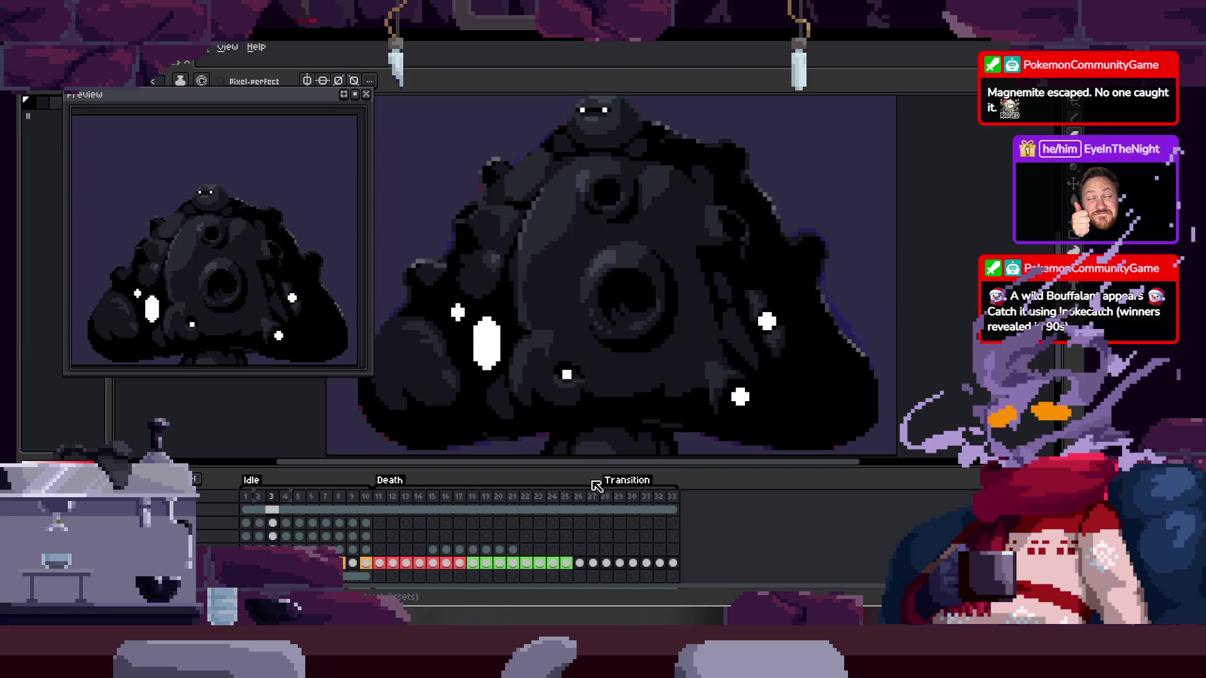
Select the sparkle layer, test-move the white sparkles, then step back to idle frame 9
click(747, 391)
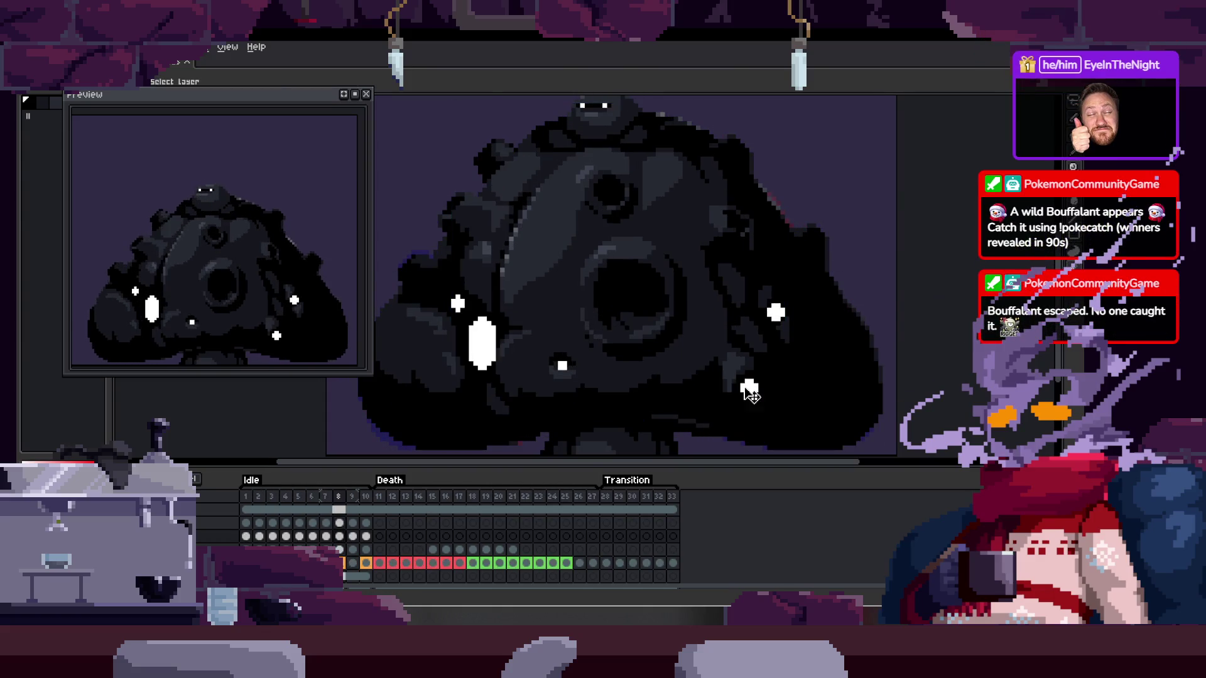
drag(748, 391, 753, 390)
click(734, 378)
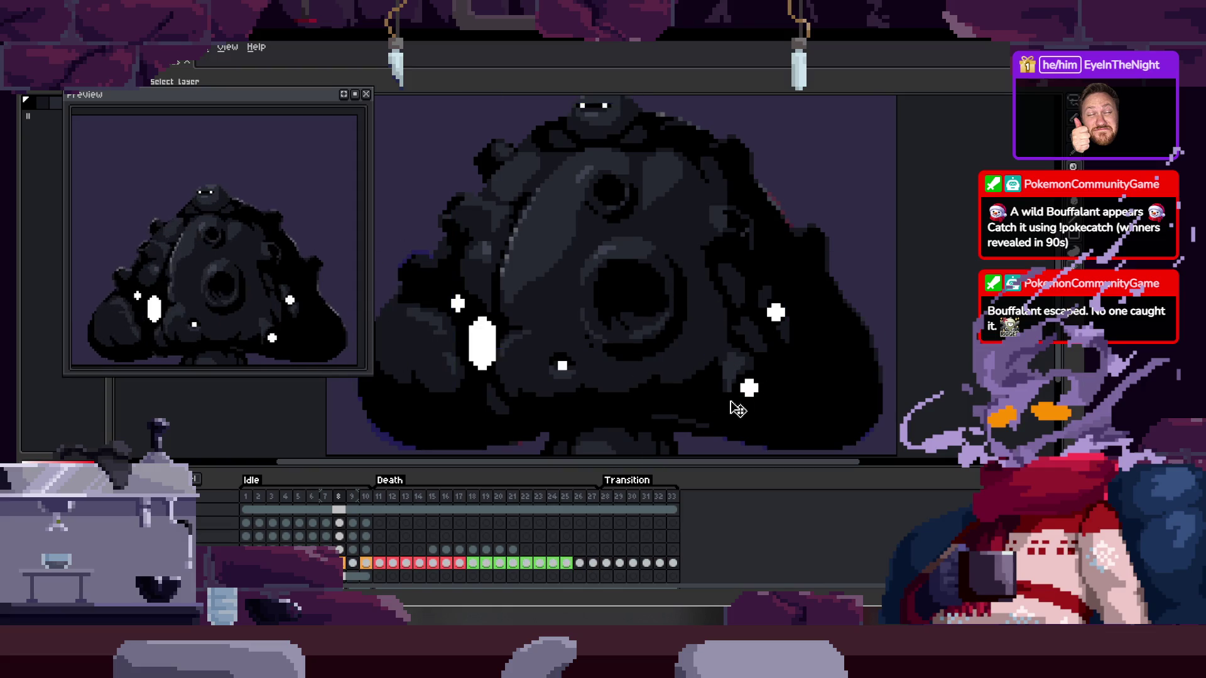
key(Right)
key(Right)
key(Right)
drag(871, 393, 746, 381)
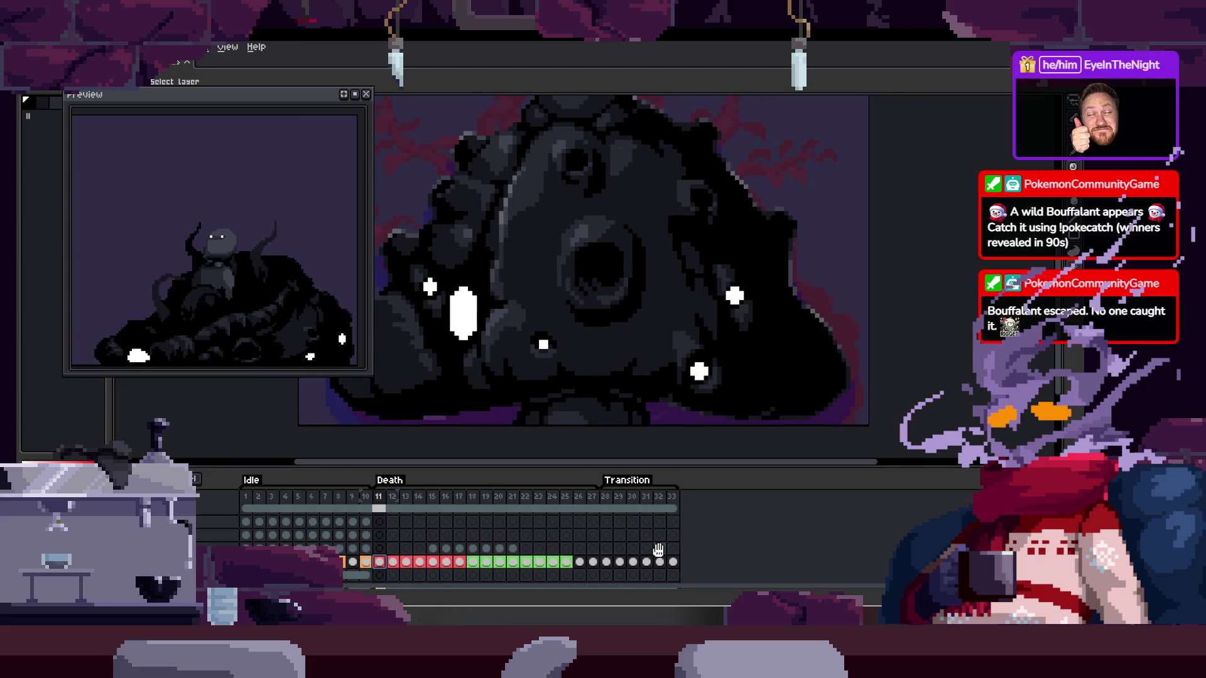
click(217, 535)
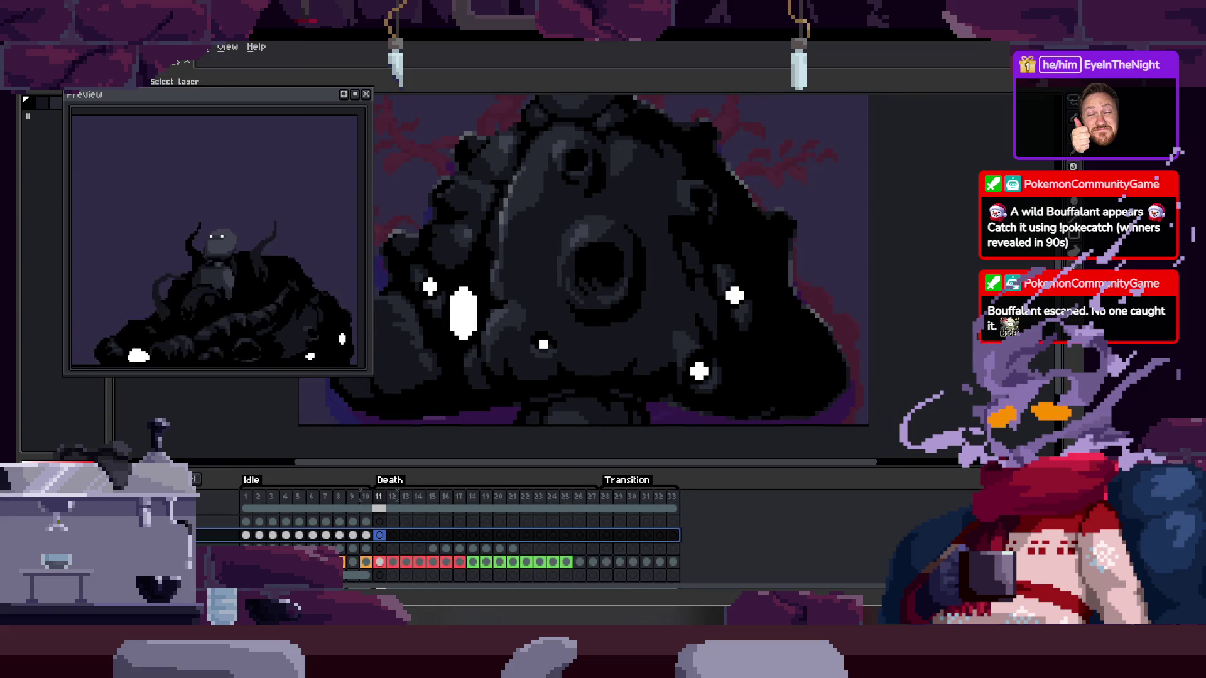
key(Left)
key(Left)
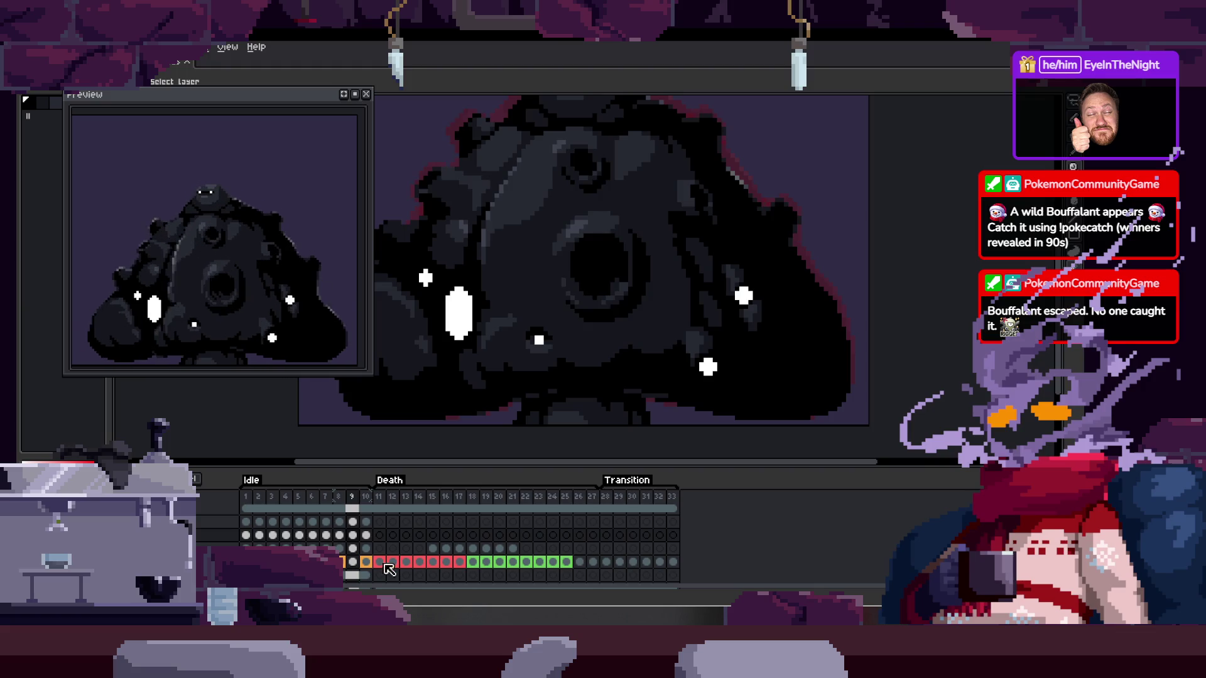
key(b)
key(Tab)
Reshape the white sparkle, try deleting the selected grey pixels, then undo and deselect
scroll(694, 374, up, 3)
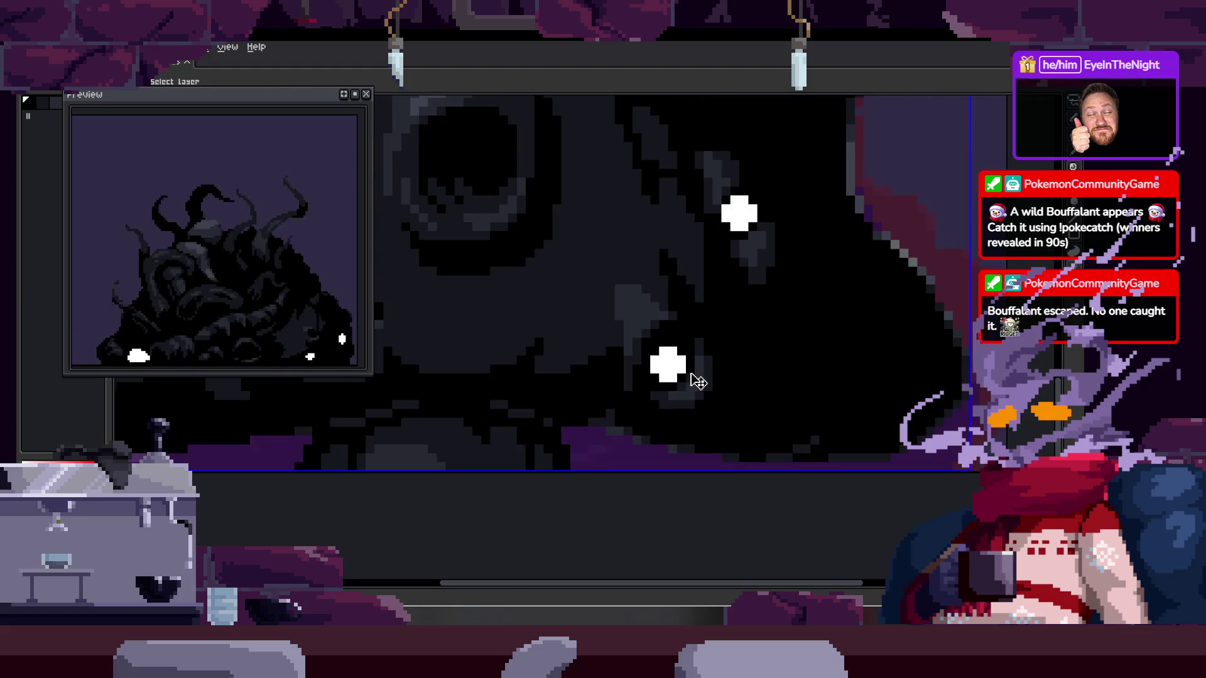
scroll(694, 374, up, 2)
mouse_move(686, 295)
mouse_down()
mouse_move(683, 379)
mouse_move(736, 360)
mouse_up()
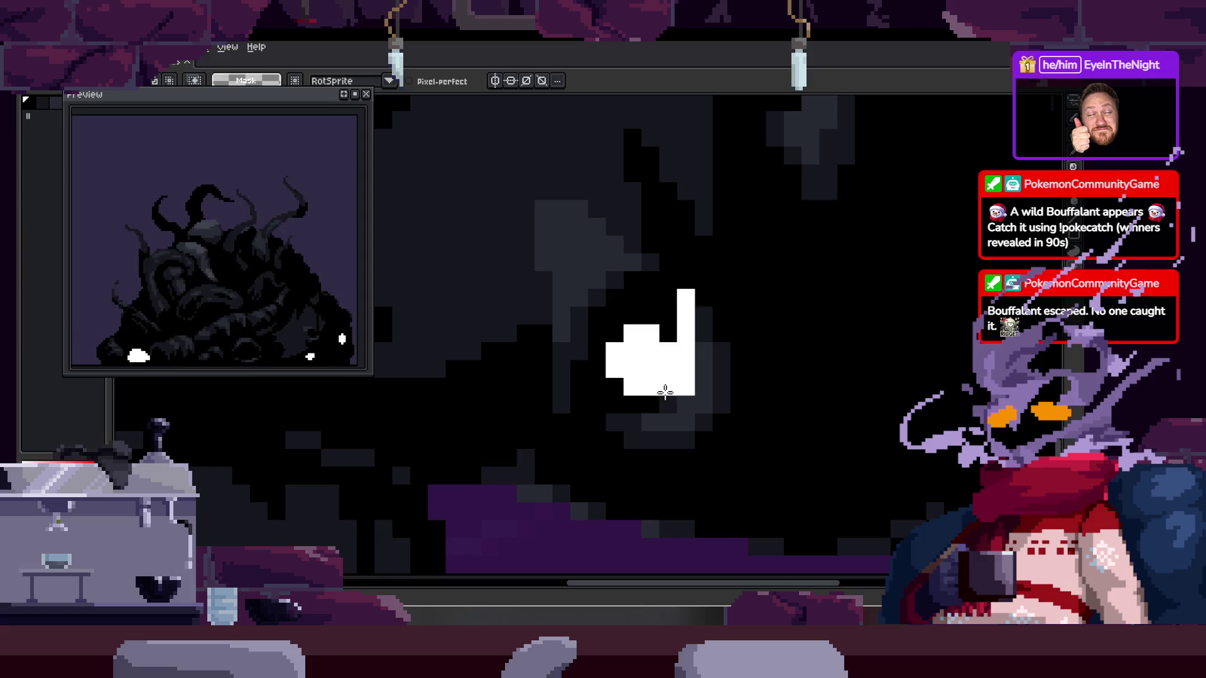
key(Tab)
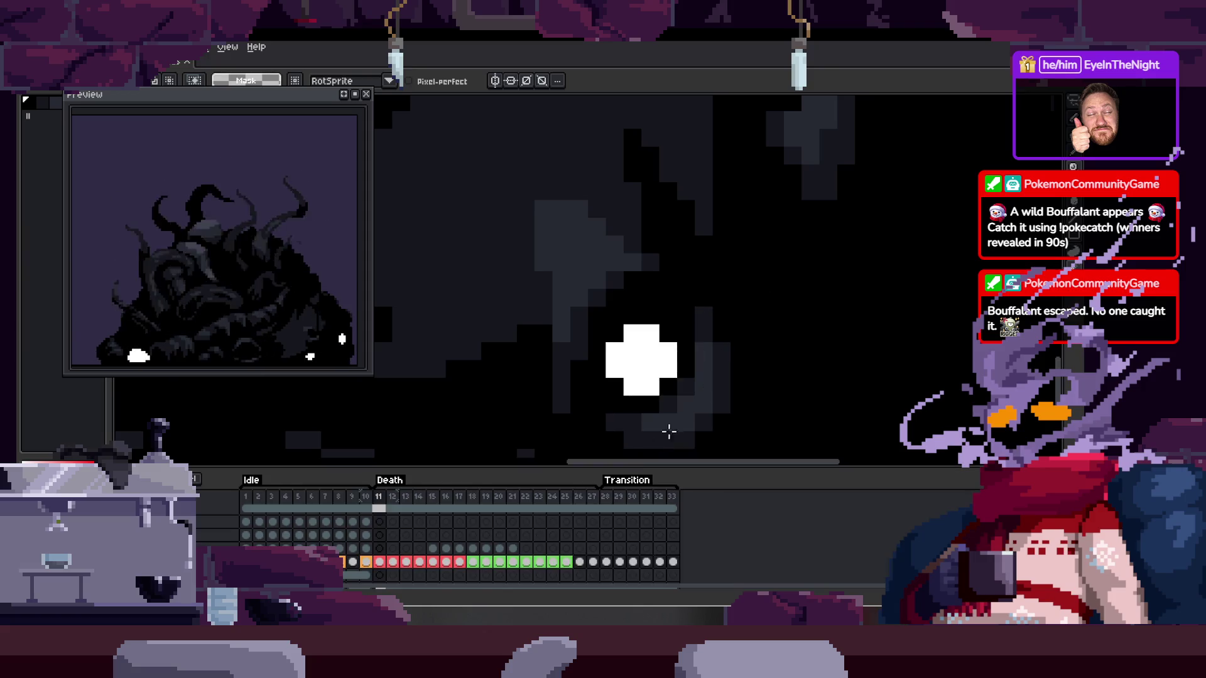
key(b)
key(Delete)
key(Tab)
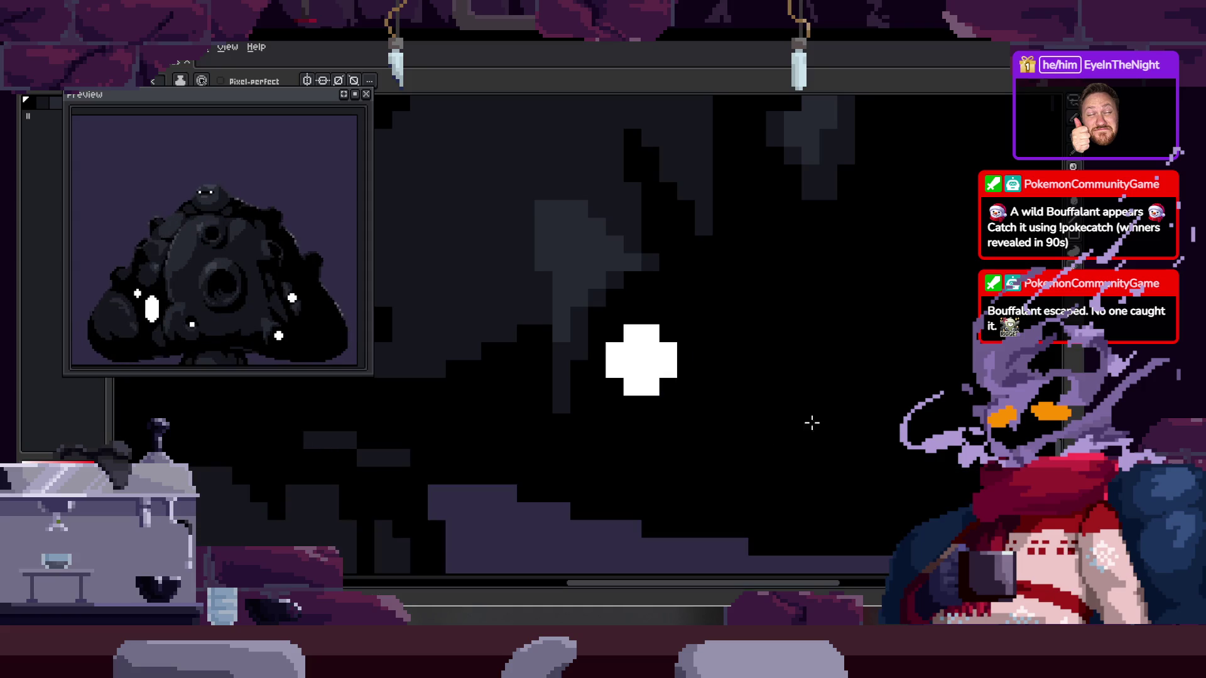
key(ctrl+z)
key(ctrl+d)
key(h)
scroll(755, 416, down, 2)
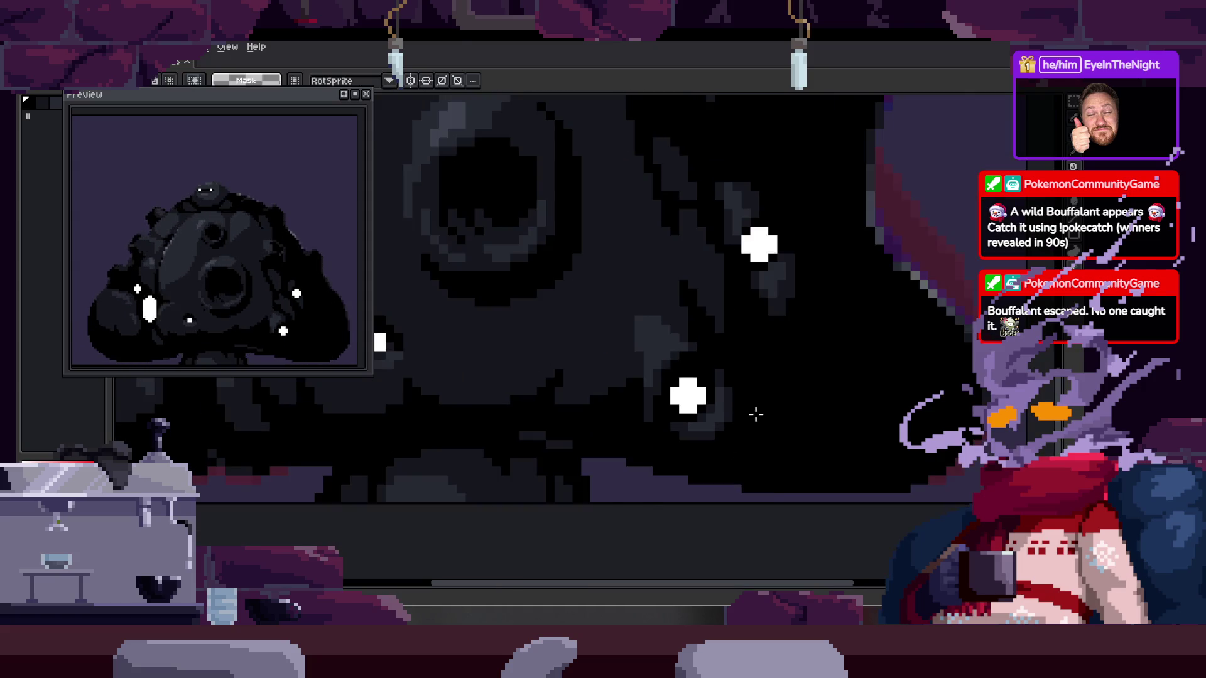
Paint dark grey shading to the right of the white glint
key(Tab)
key(q)
scroll(731, 411, up, 3)
key(Tab)
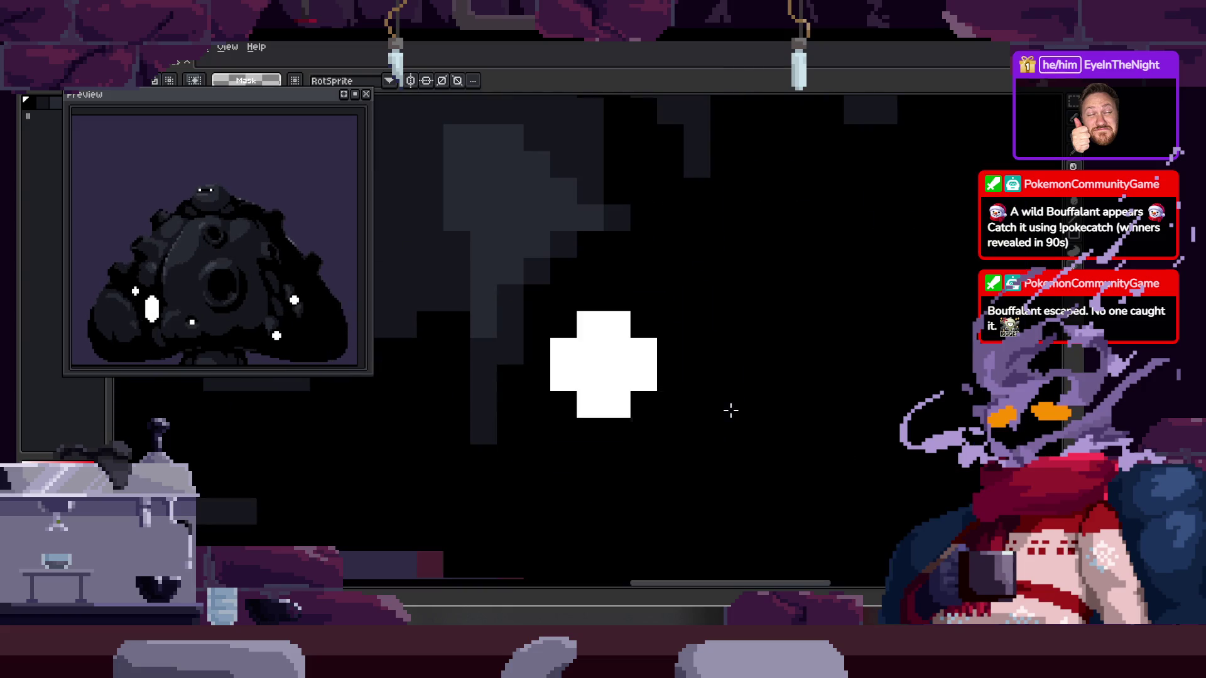
key(h)
scroll(746, 409, down, 3)
scroll(754, 395, up, 2)
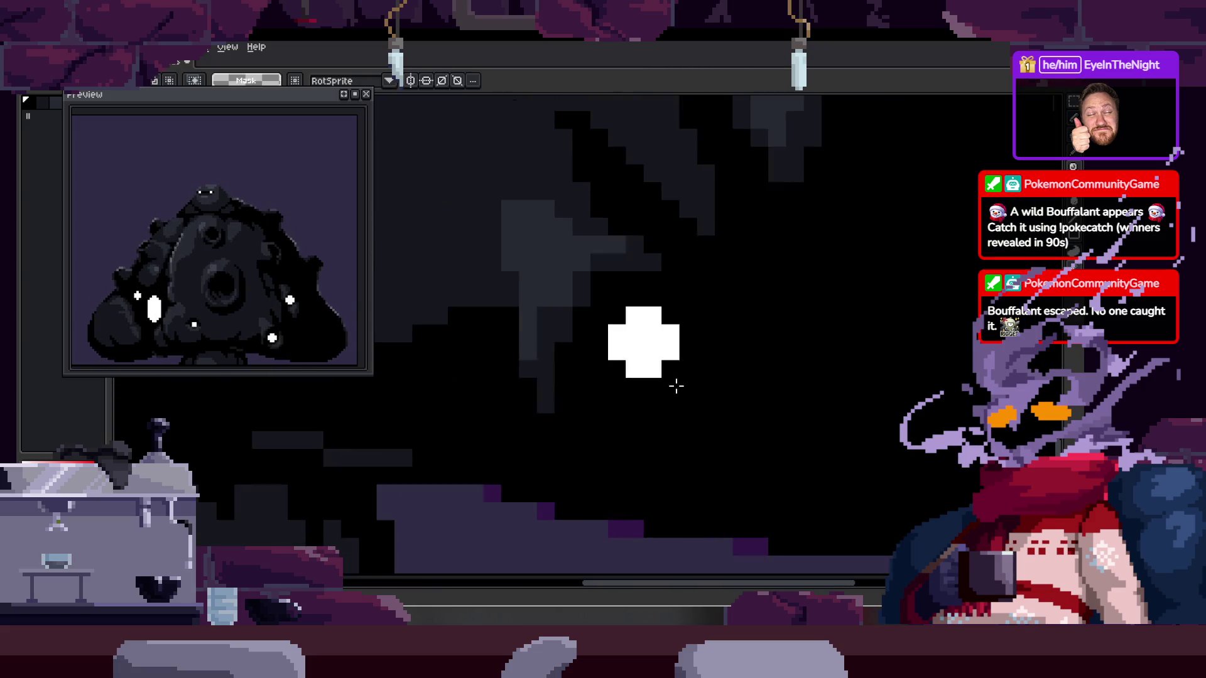
key(q)
scroll(688, 335, up, 2)
key(b)
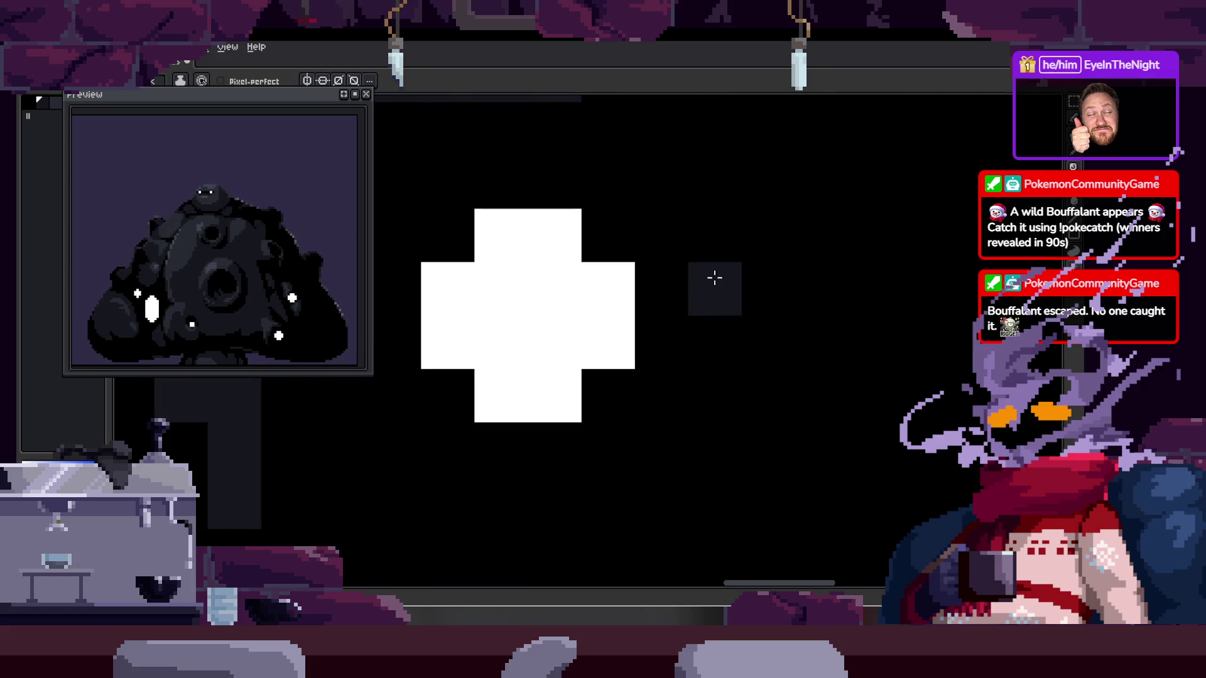
scroll(784, 301, up, 1)
scroll(791, 334, down, 1)
scroll(741, 314, down, 1)
mouse_move(658, 241)
mouse_down()
mouse_move(616, 430)
mouse_move(646, 376)
mouse_move(635, 415)
mouse_move(710, 426)
mouse_up()
On the next frame, paint a dark stroke and lighter grey pixels right of the glint
key(Right)
key(Right)
mouse_move(632, 425)
mouse_down()
mouse_move(727, 355)
mouse_move(781, 385)
mouse_up()
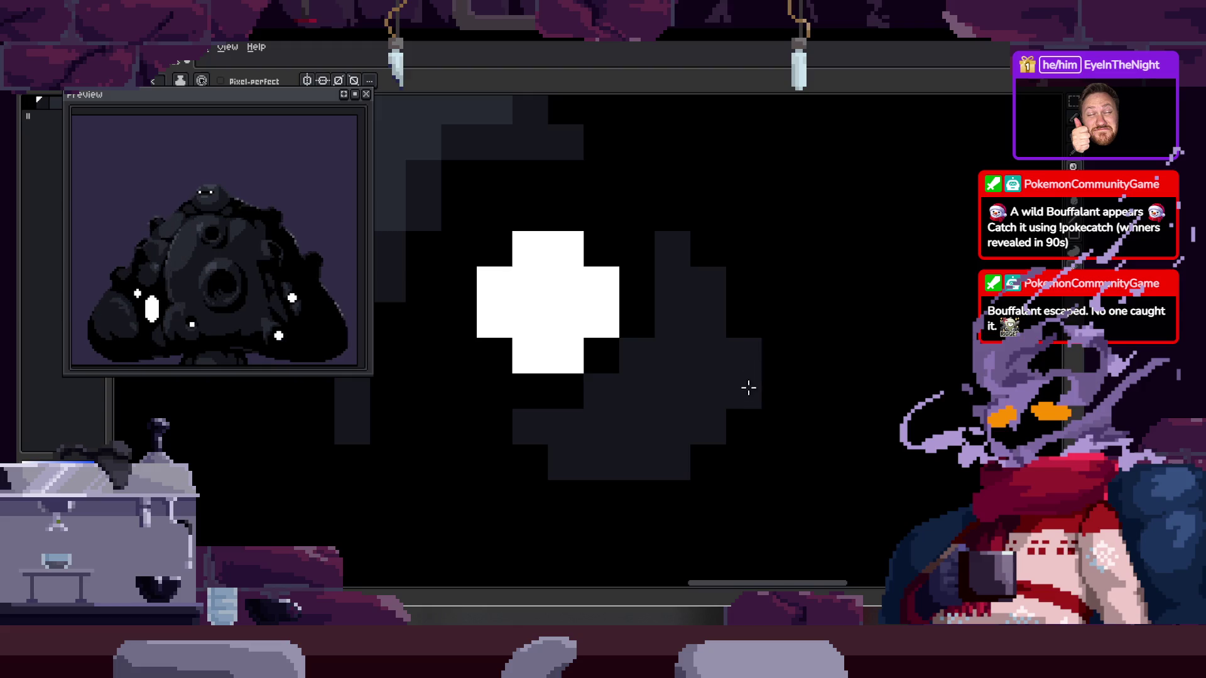
scroll(779, 380, down, 3)
scroll(729, 386, up, 2)
drag(775, 336, 790, 373)
scroll(772, 377, right, 1)
scroll(734, 376, right, 1)
Freehand-select the dark shading area, then move to frame 2
key(q)
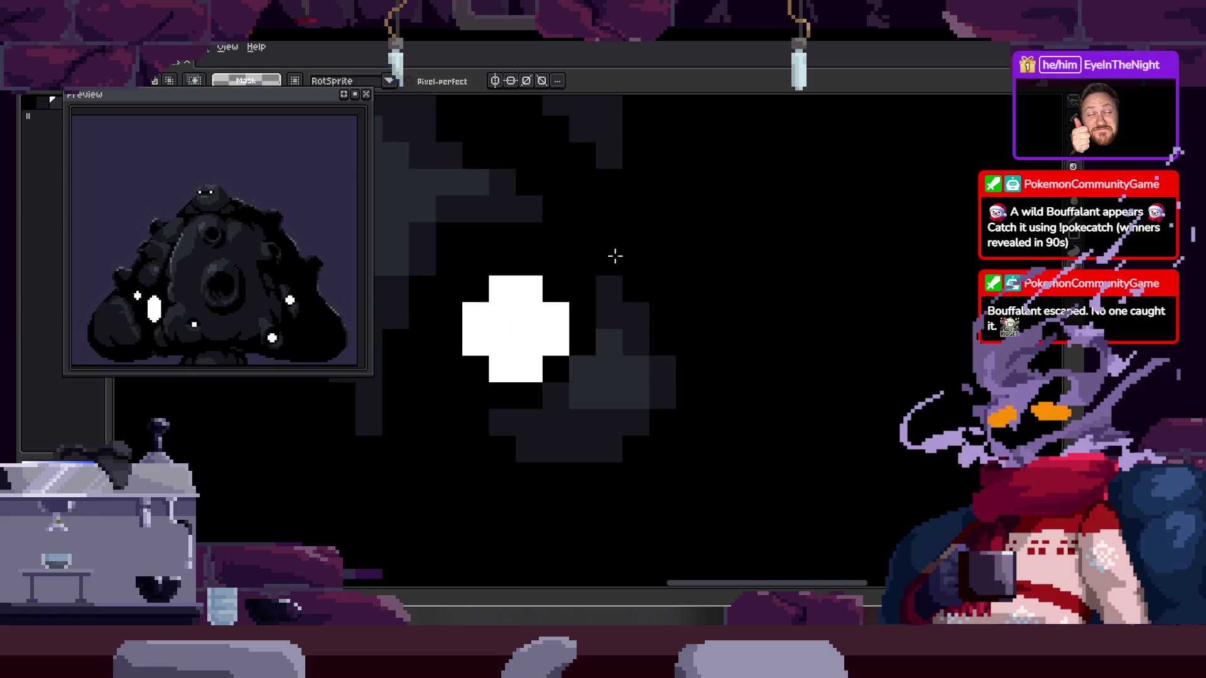
drag(606, 225, 756, 331)
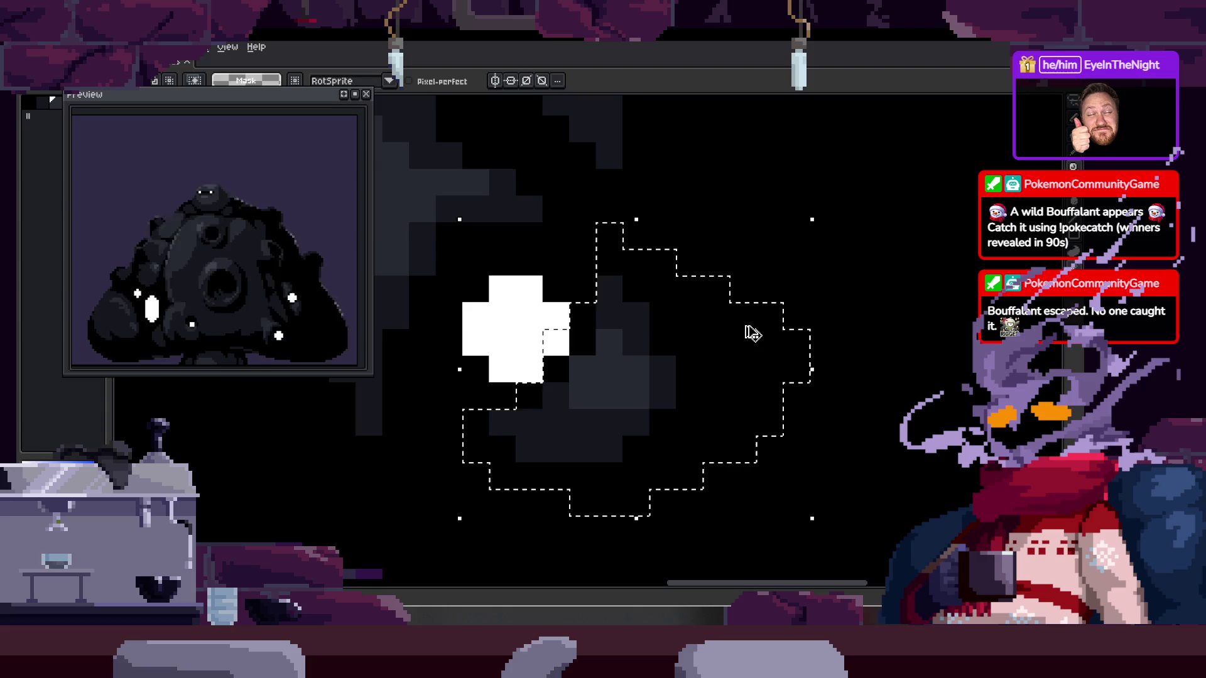
key(Tab)
scroll(703, 307, down, 1)
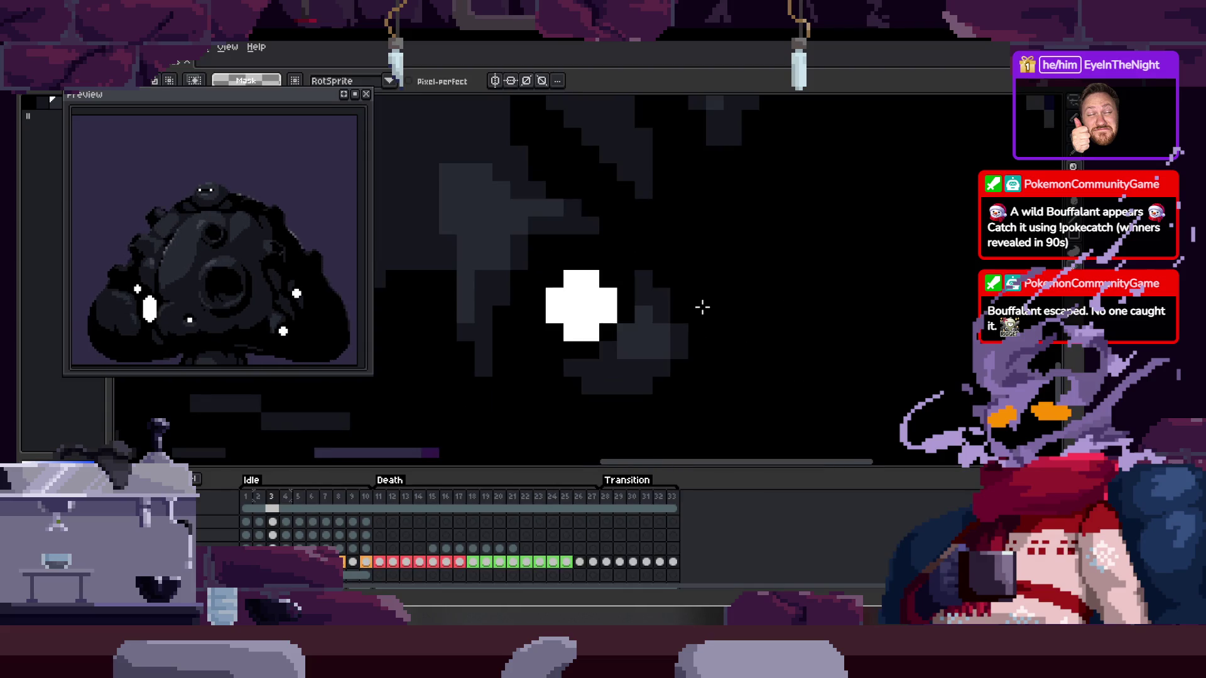
key(Return)
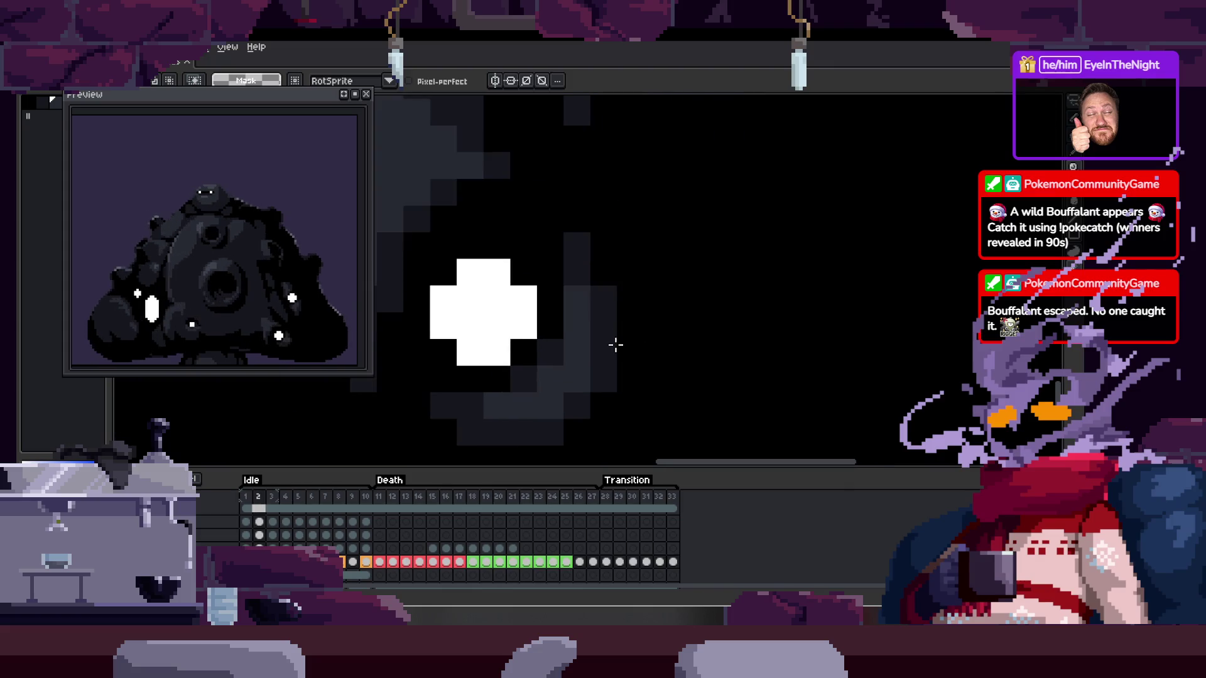
scroll(619, 342, down, 3)
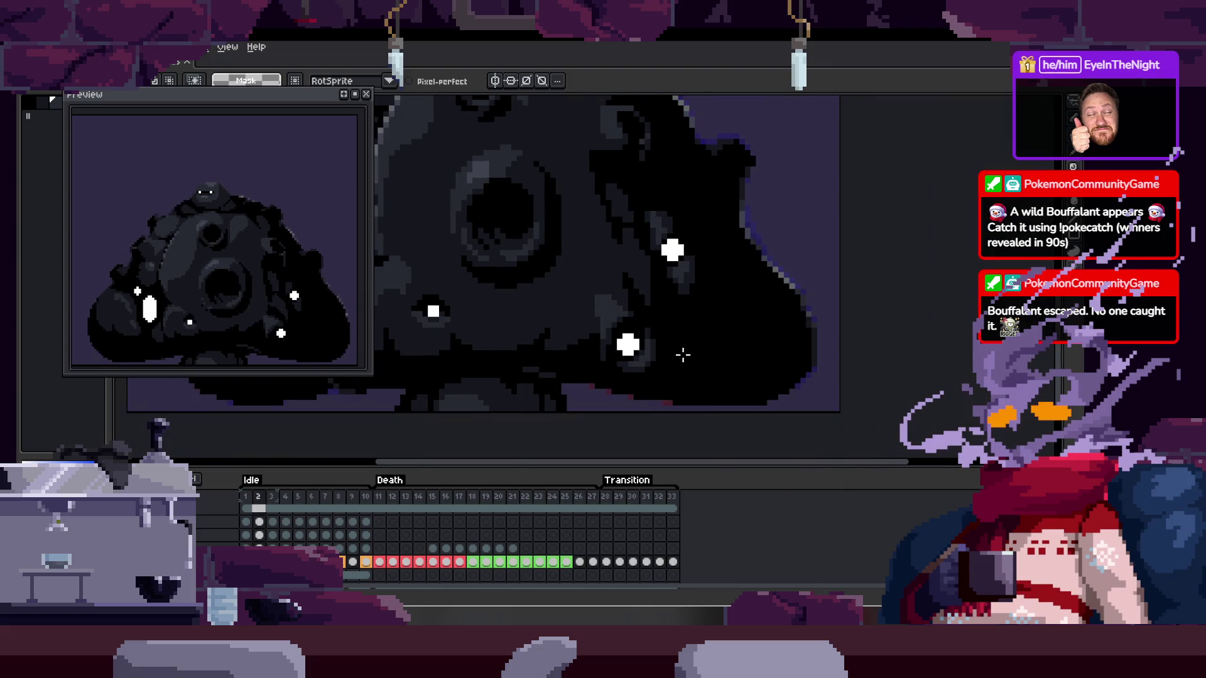
scroll(641, 350, up, 3)
scroll(641, 351, up, 2)
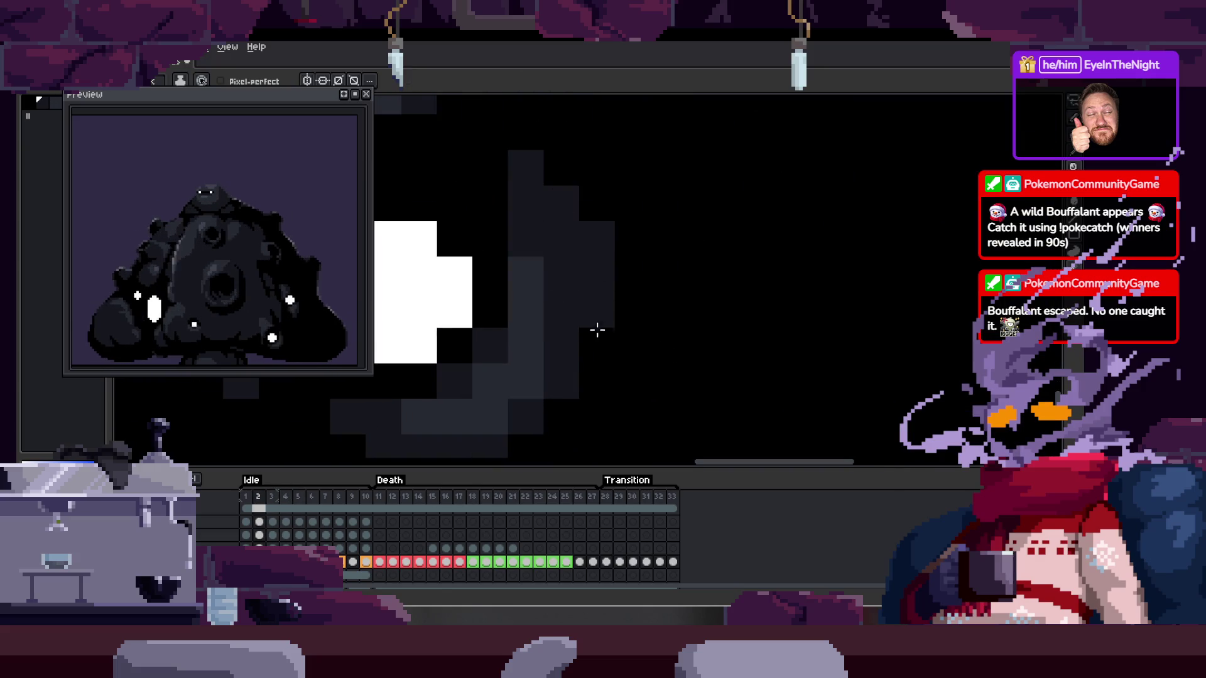
key(Left)
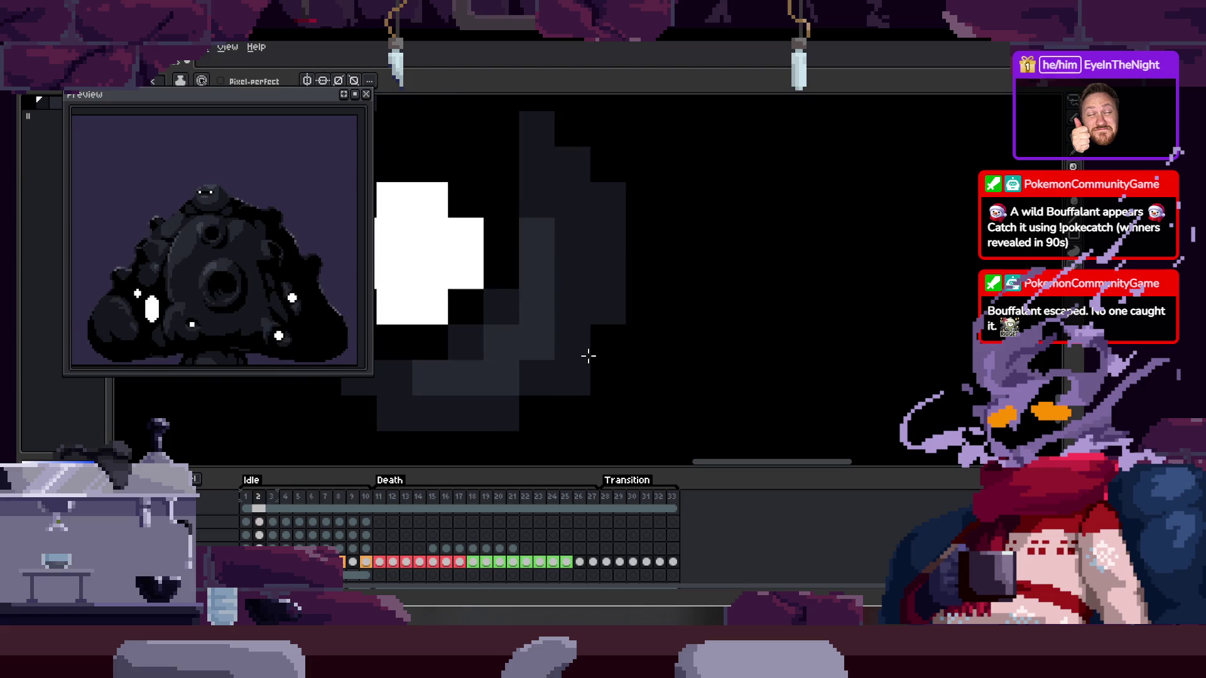
On frame 2, add grey shading pixels beside the white glint
key(v)
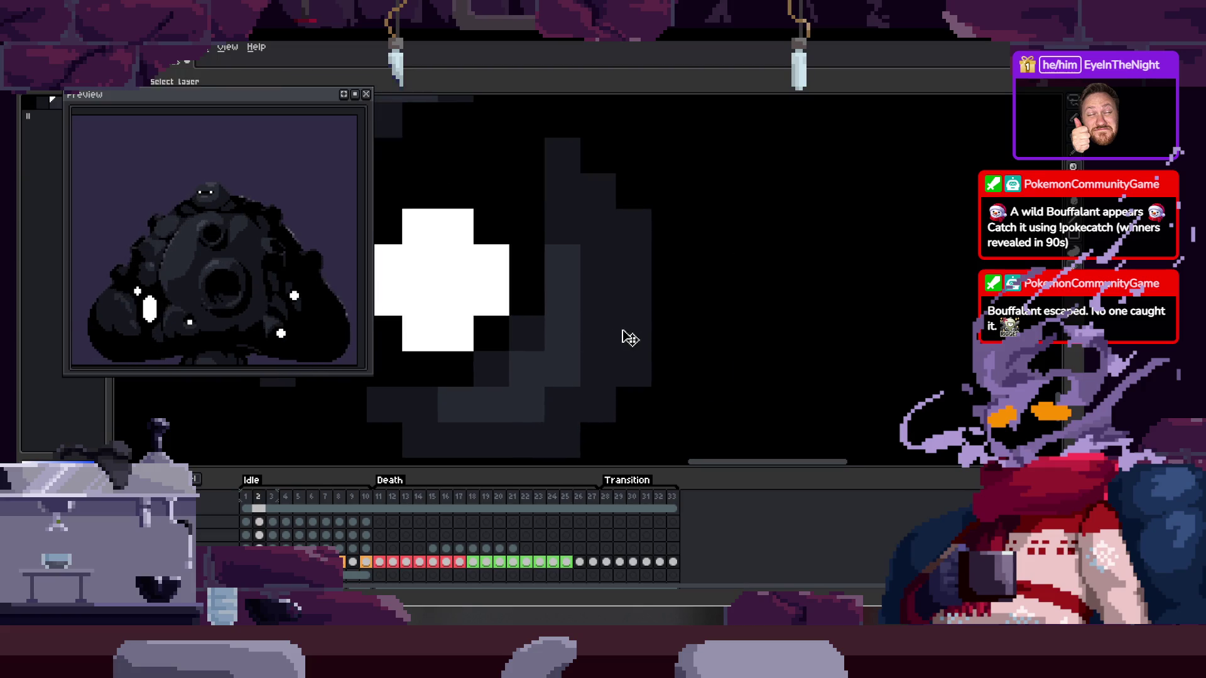
drag(619, 339, 662, 328)
key(b)
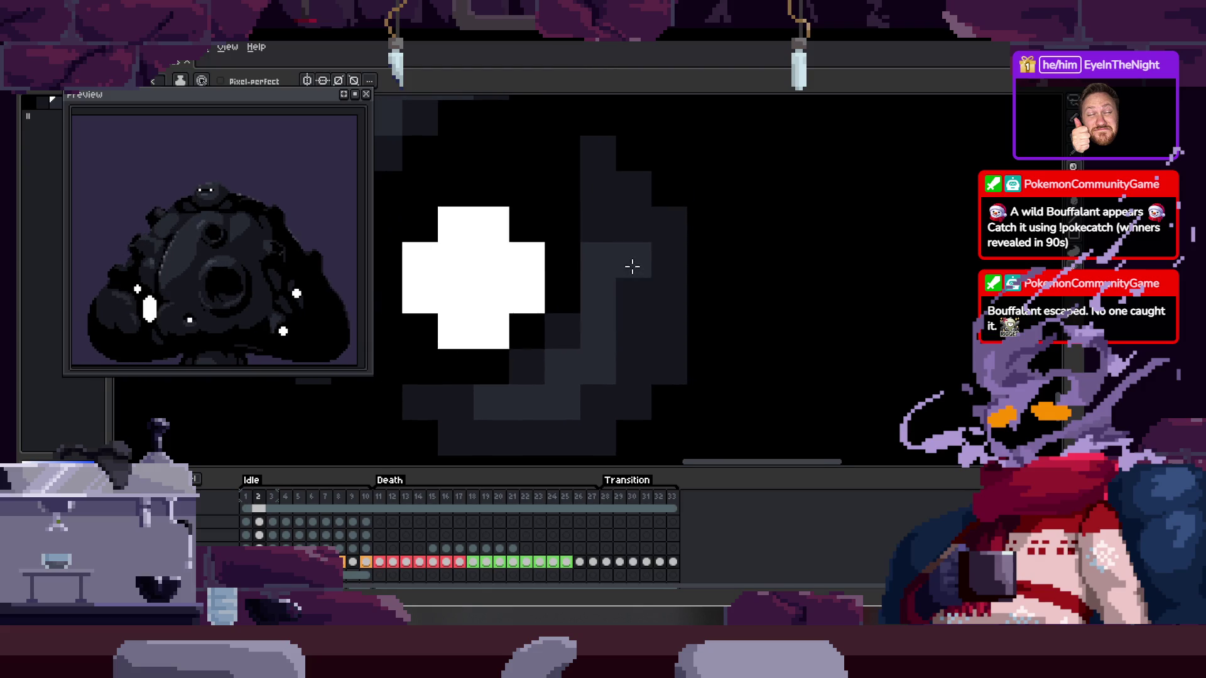
drag(633, 277, 598, 385)
click(603, 216)
key(v)
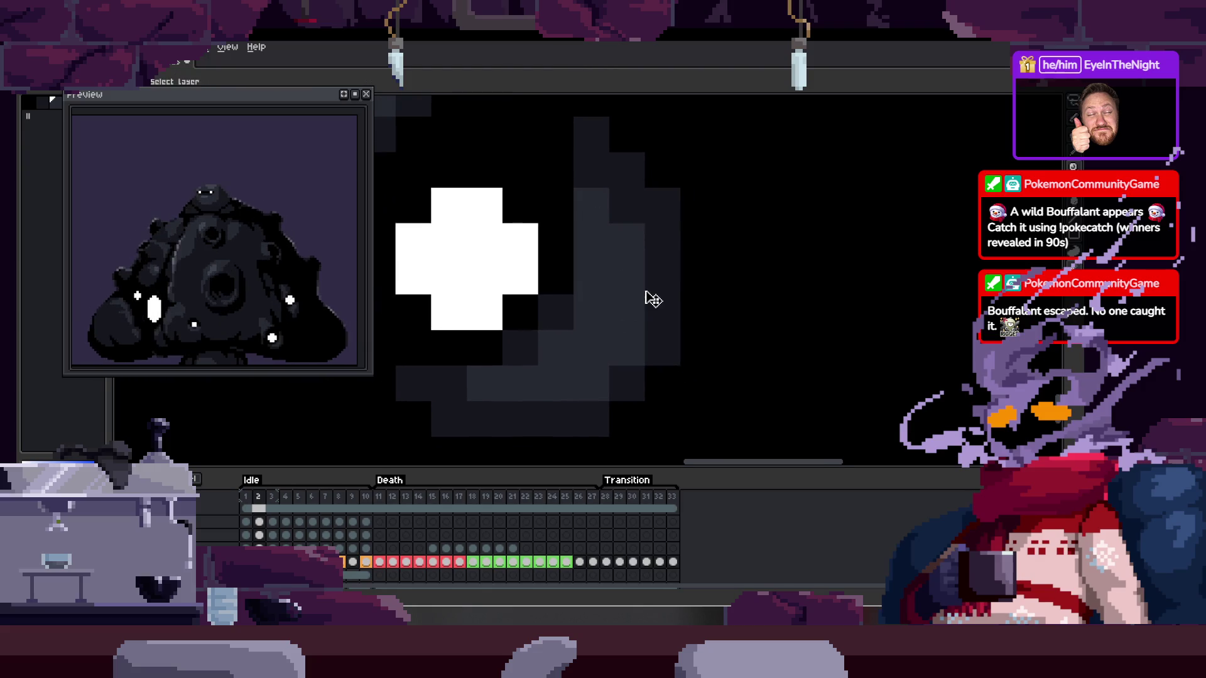
key(b)
click(646, 291)
drag(650, 290, 605, 284)
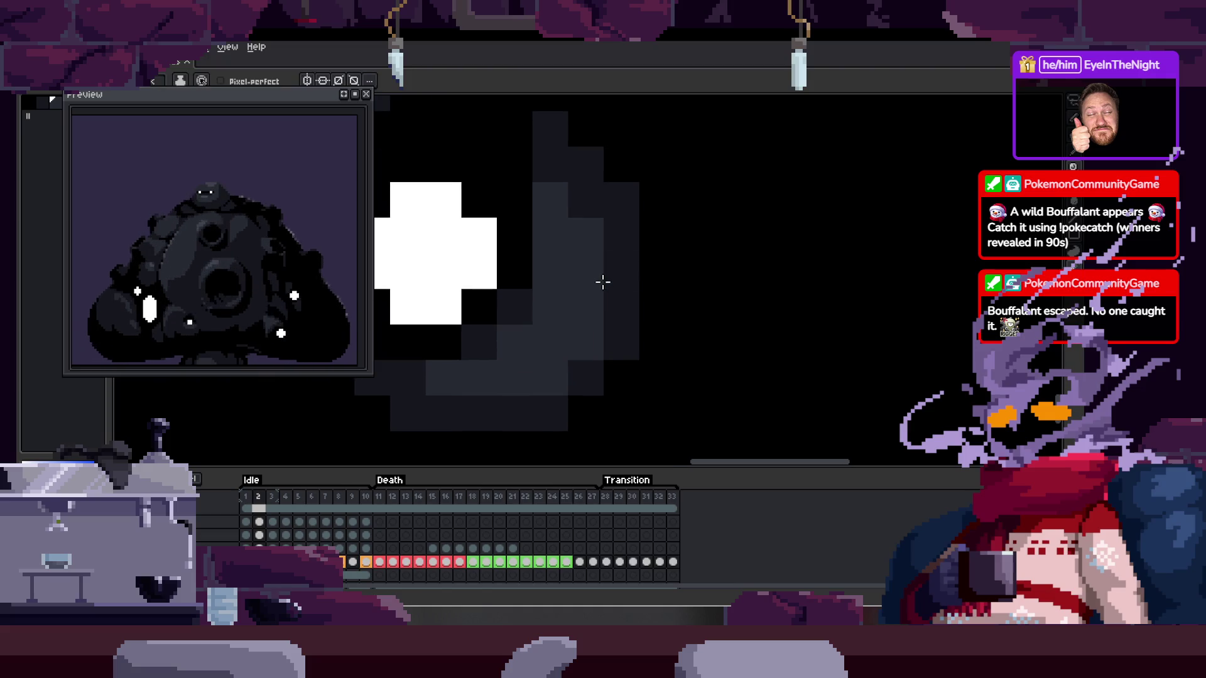
Flip between frames 2 and 3 to compare, then try and undo a freehand selection
key(Right)
key(Right)
key(Left)
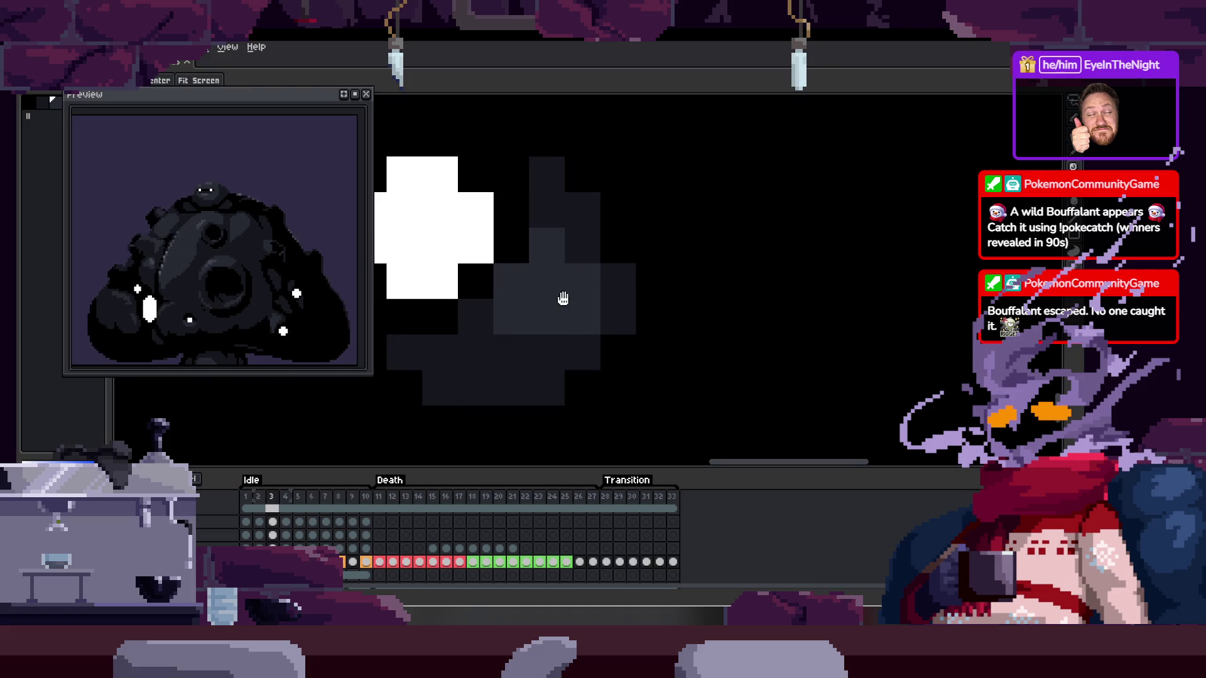
scroll(622, 299, down, 3)
key(Left)
key(Right)
key(Left)
key(Right)
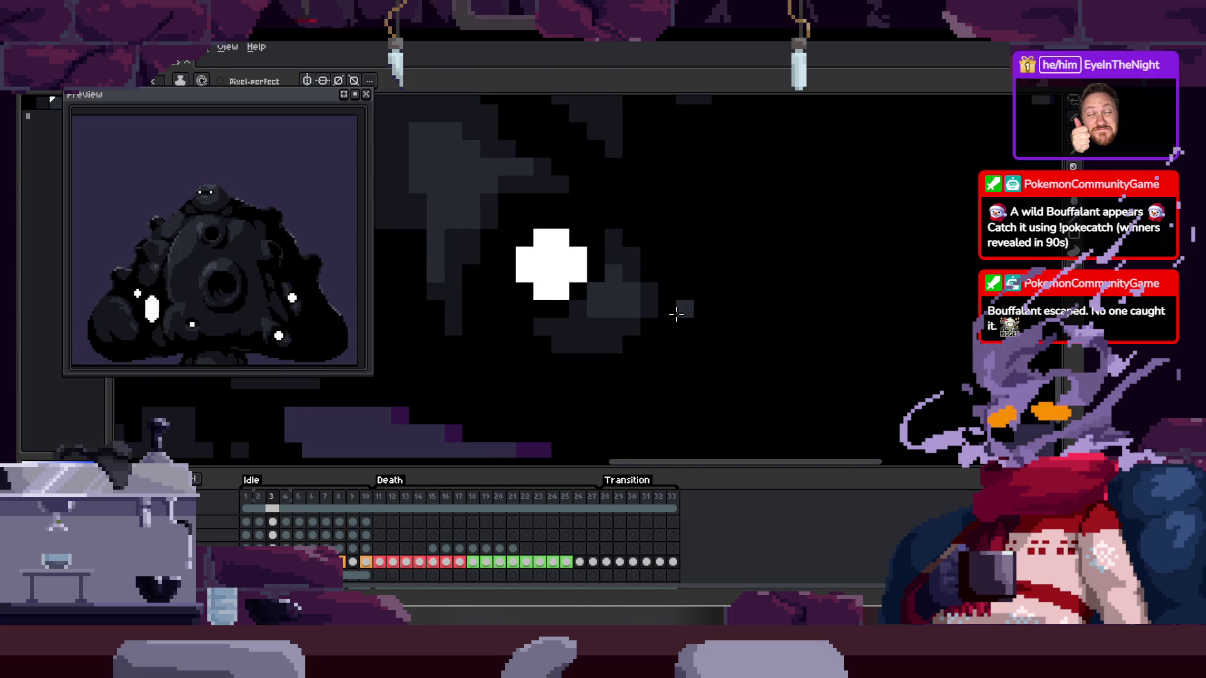
key(q)
drag(605, 196, 747, 279)
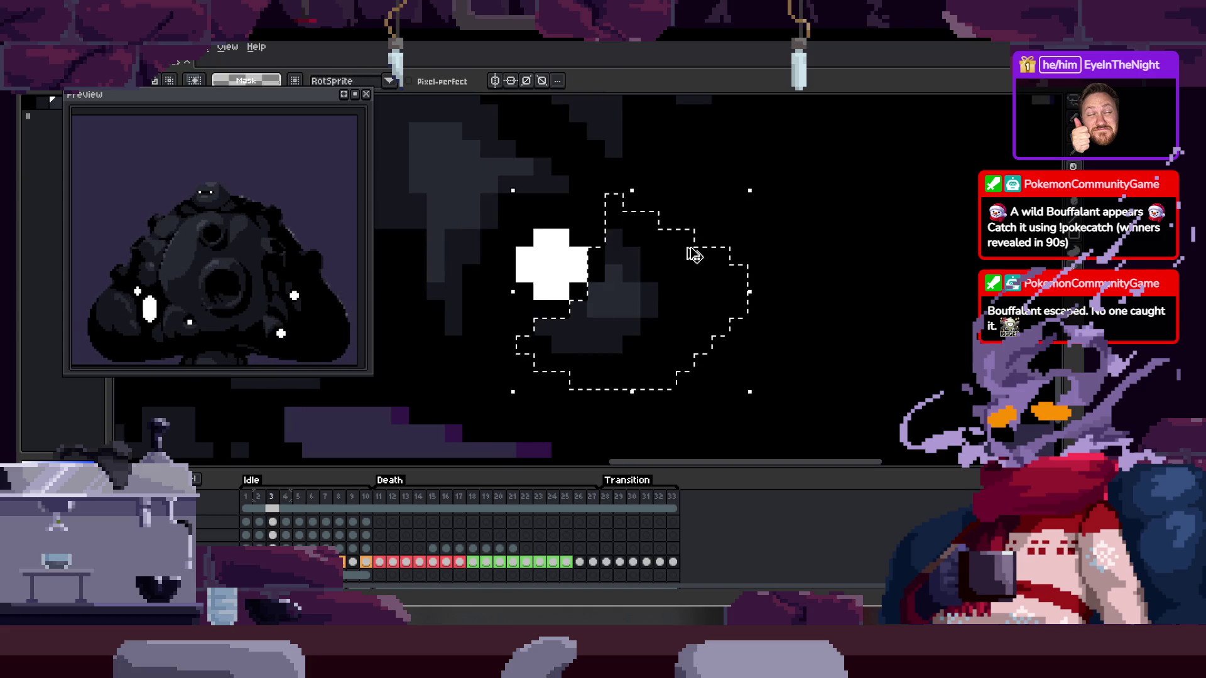
key(ctrl+z)
key(ctrl+y)
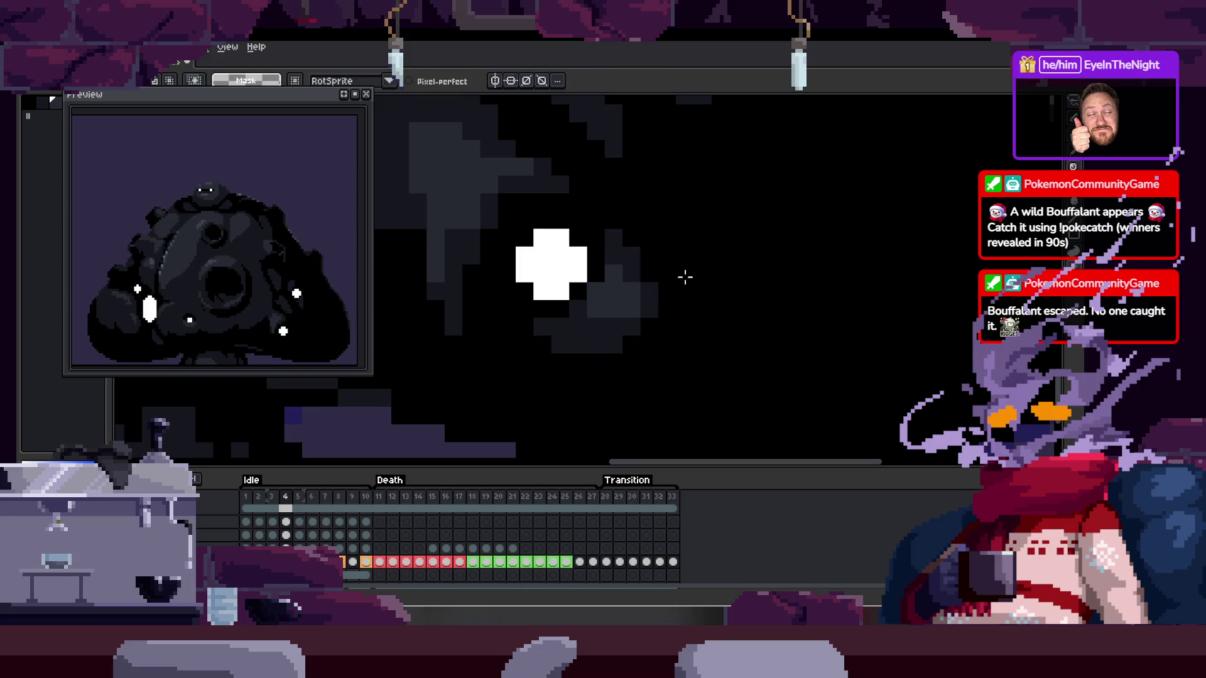
Pick the shading colour from frame 4 with the Eyedropper and move to frame 5
scroll(685, 277, down, 1)
key(Right)
key(Right)
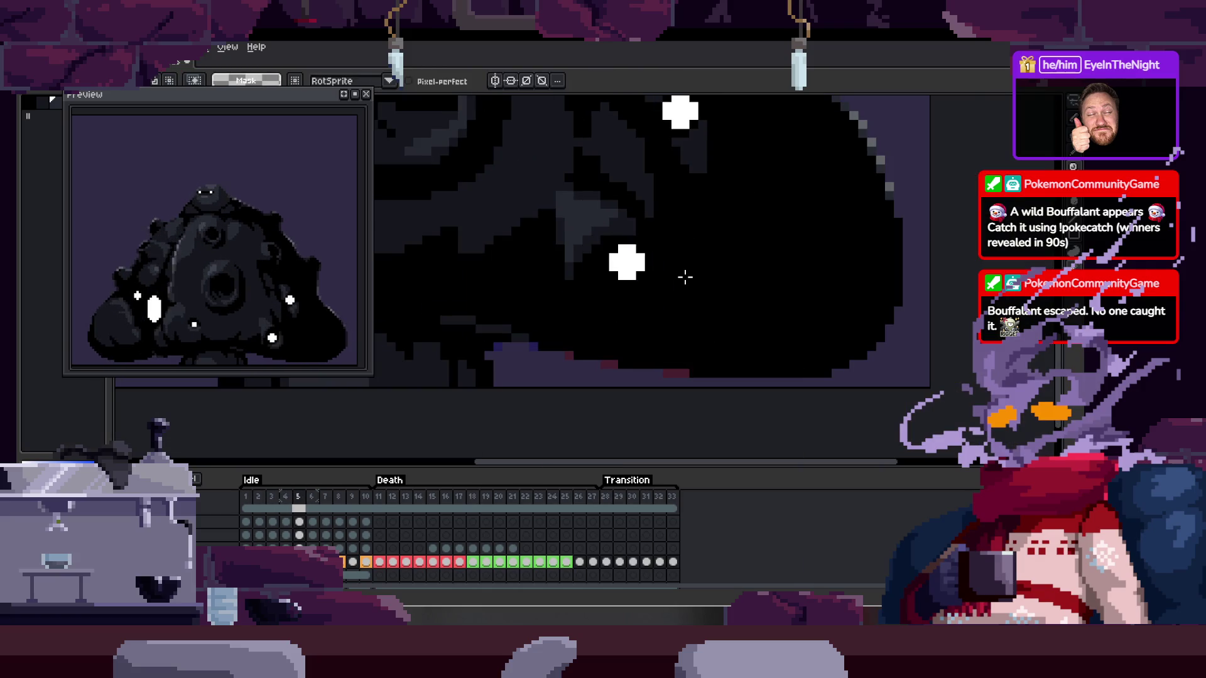
scroll(685, 277, up, 1)
key(Left)
key(i)
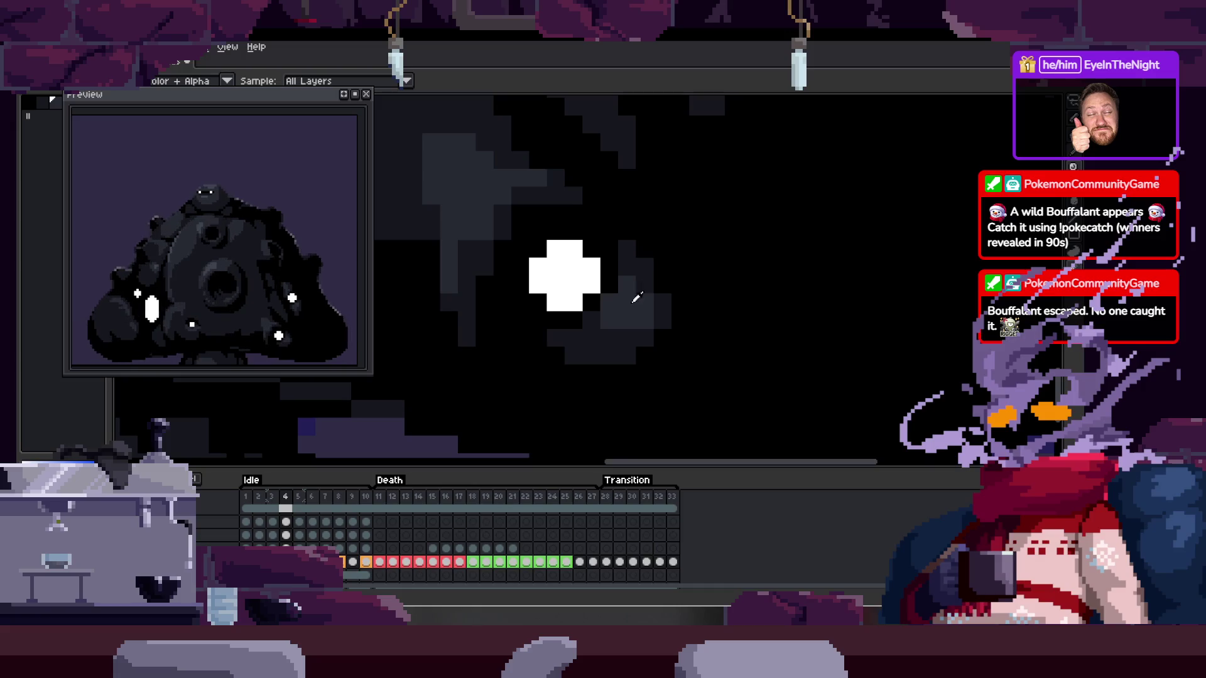
key(h)
key(Right)
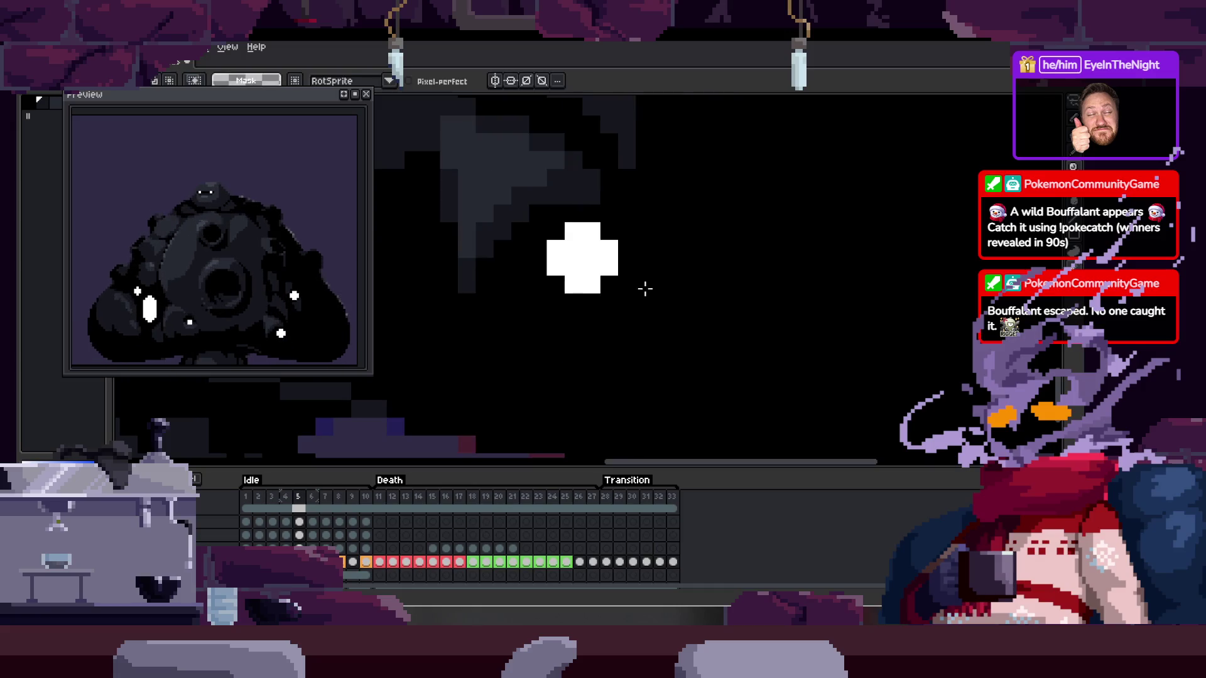
drag(656, 302, 642, 291)
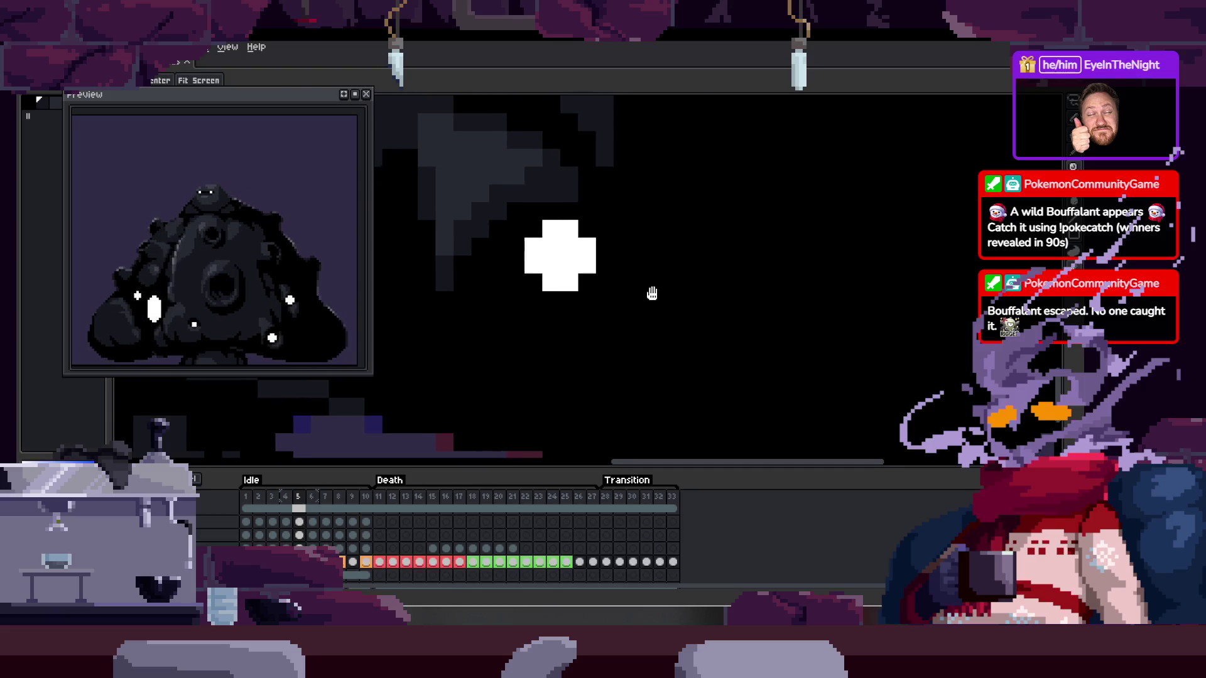
key(Left)
key(m)
key(Right)
scroll(620, 283, up, 1)
key(b)
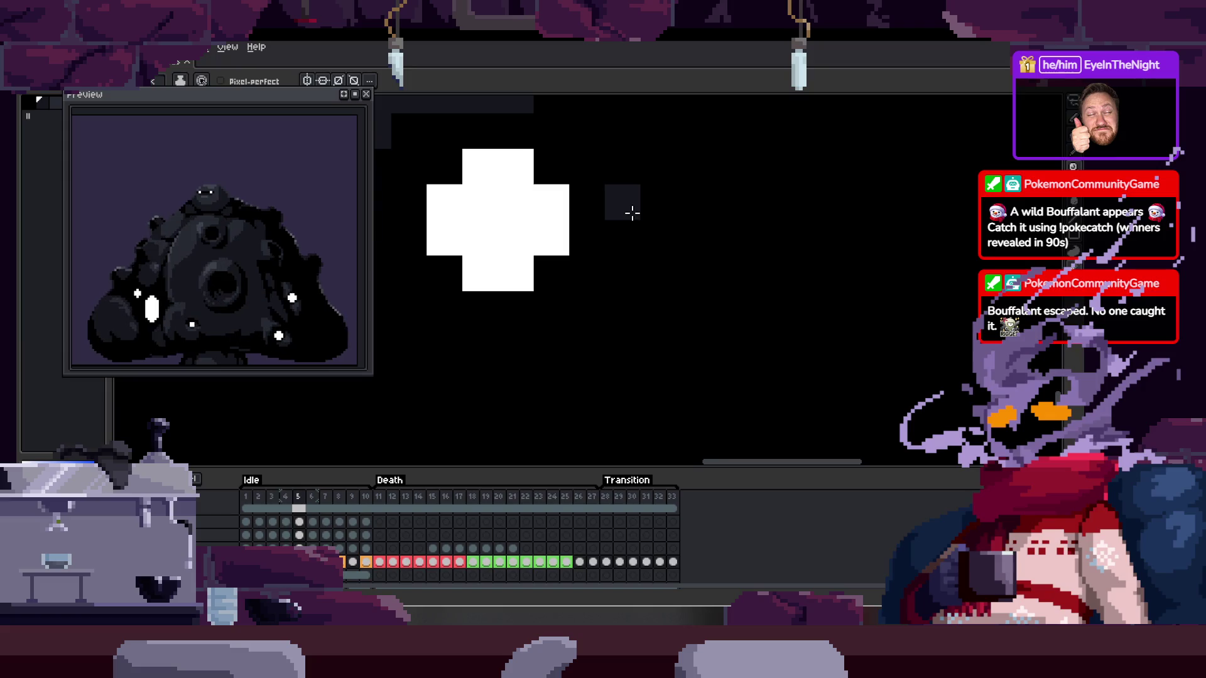
Paint dark and lighter grey shading beside the glint on frame 5, checking against frame 4
mouse_move(624, 224)
mouse_down()
mouse_move(643, 317)
mouse_move(646, 255)
mouse_move(479, 339)
mouse_move(651, 358)
mouse_up()
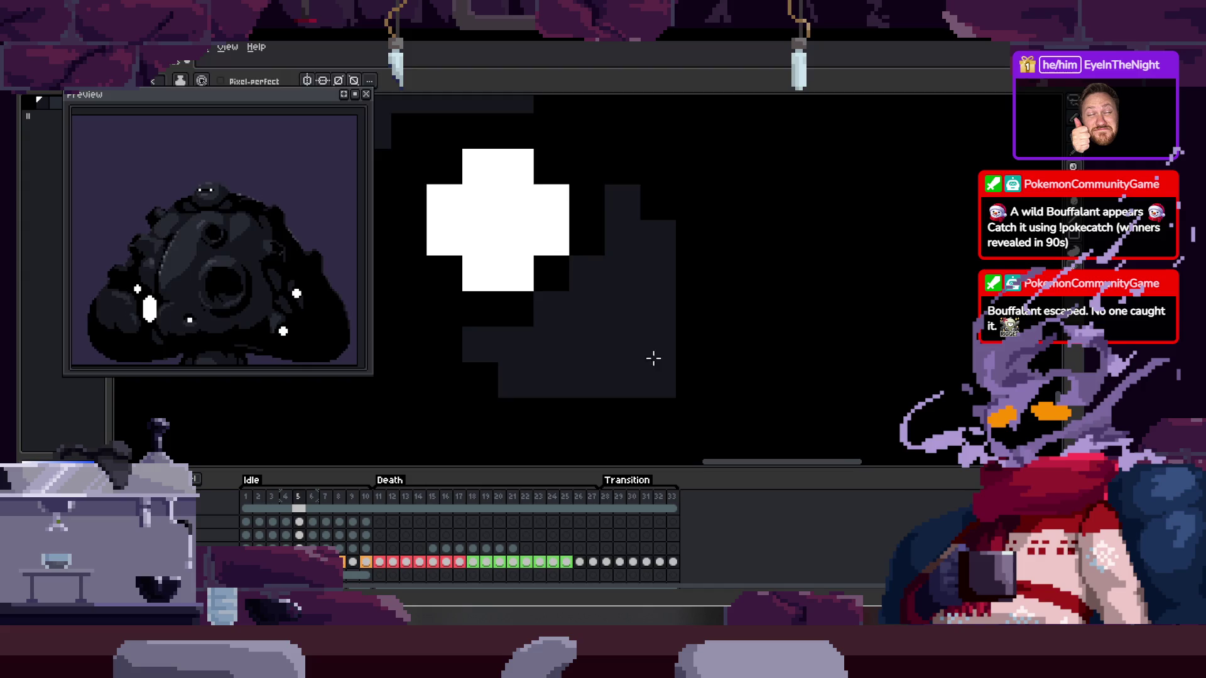
key(Left)
key(Right)
scroll(619, 295, up, 2)
mouse_move(592, 296)
mouse_down()
mouse_move(630, 320)
mouse_move(585, 363)
mouse_up()
drag(477, 320, 530, 261)
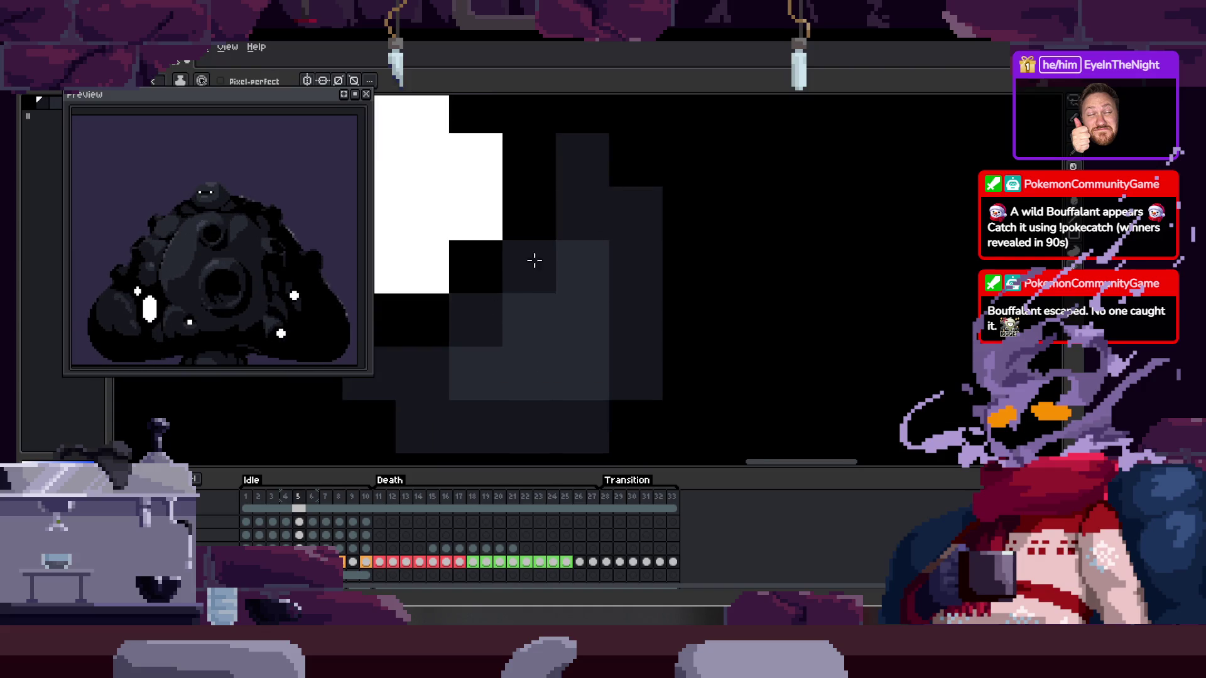
drag(634, 267, 631, 329)
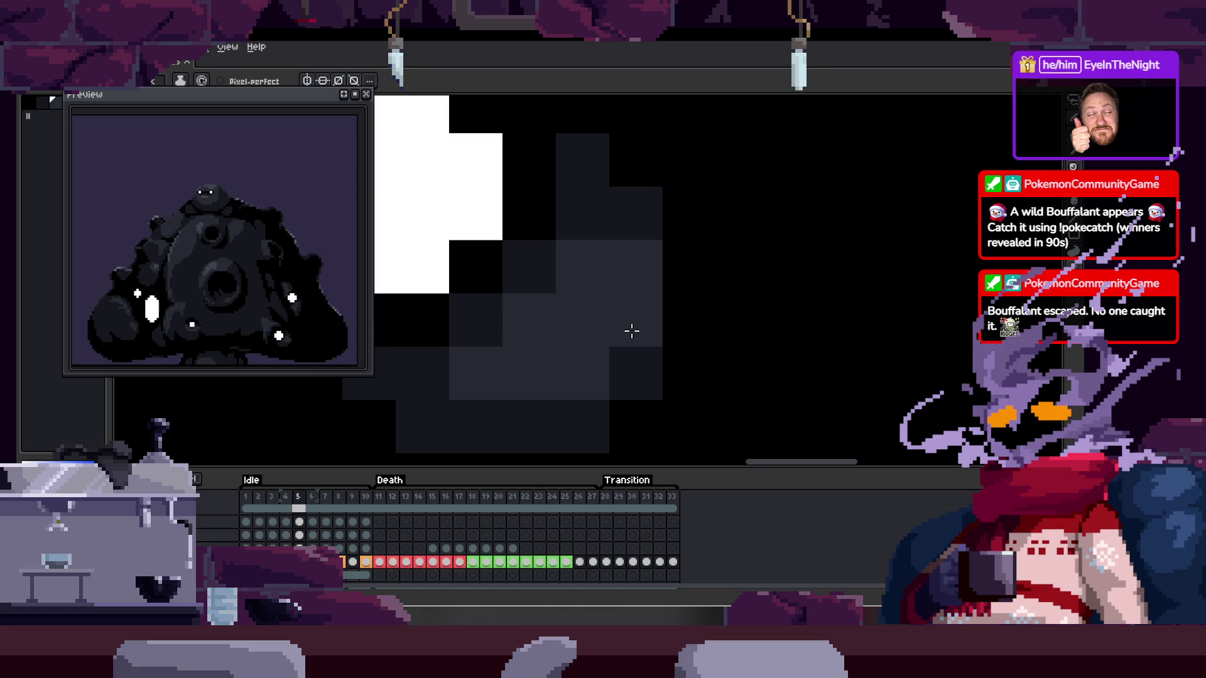
Hide the timeline and lasso the grey shading beside the white sparkle
scroll(705, 312, down, 1)
scroll(707, 320, down, 1)
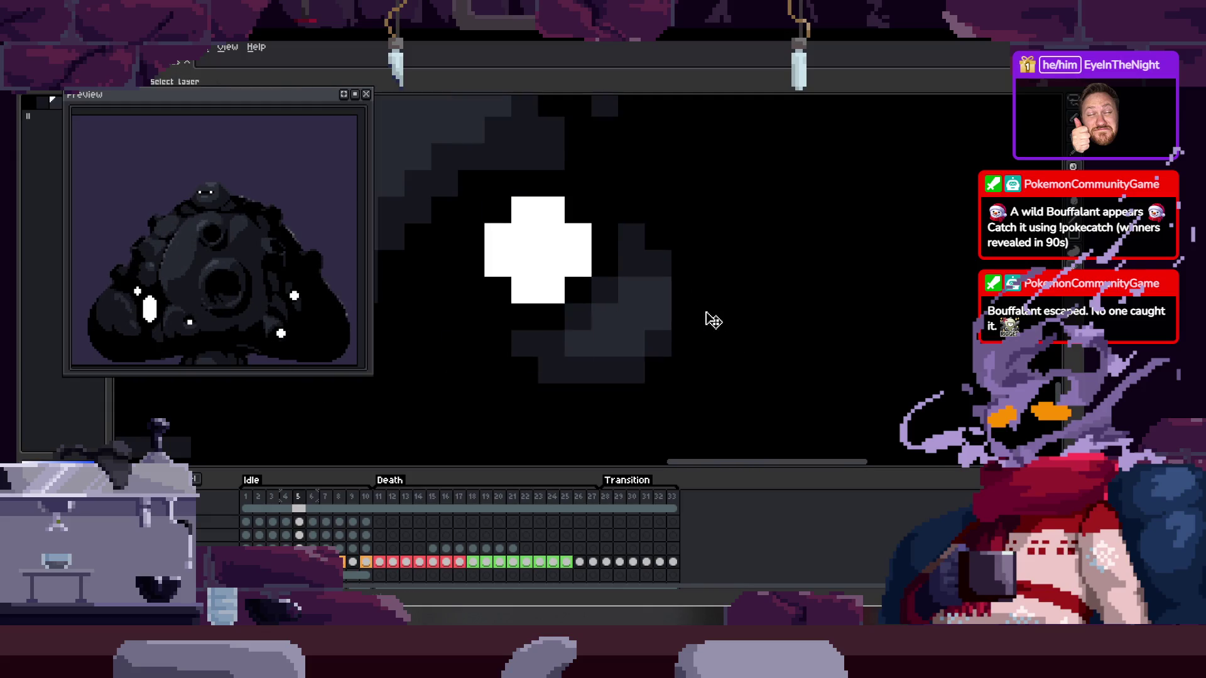
key(Tab)
key(Tab)
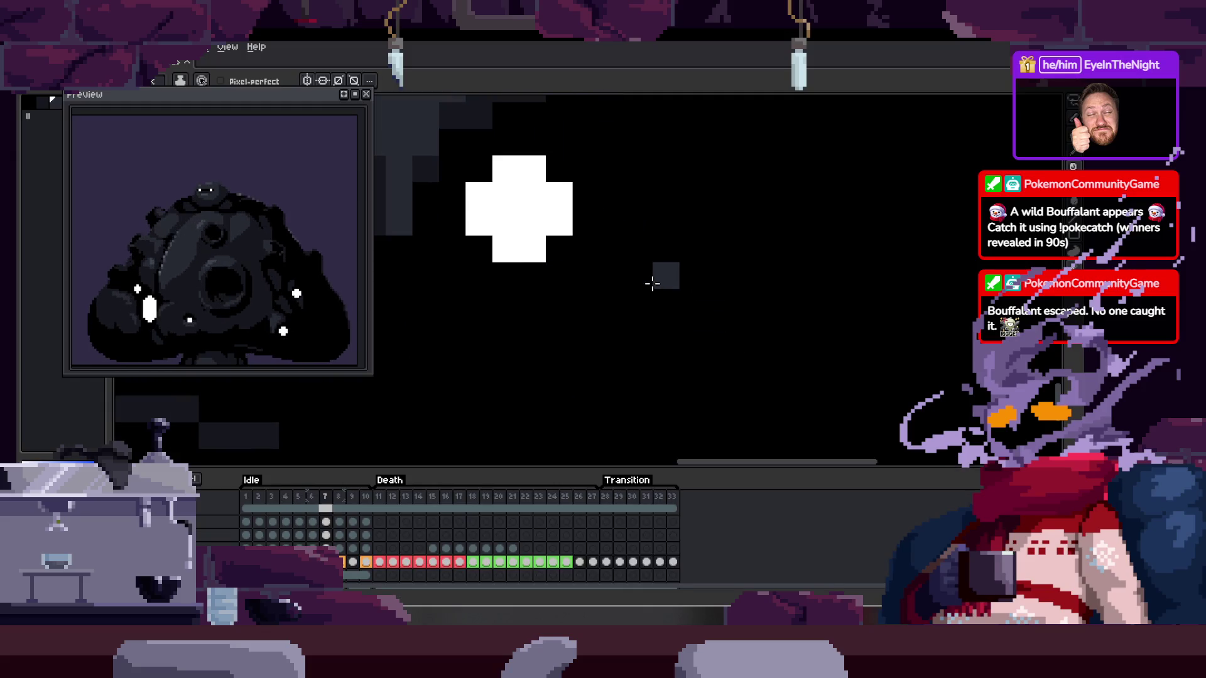
scroll(647, 314, down, 1)
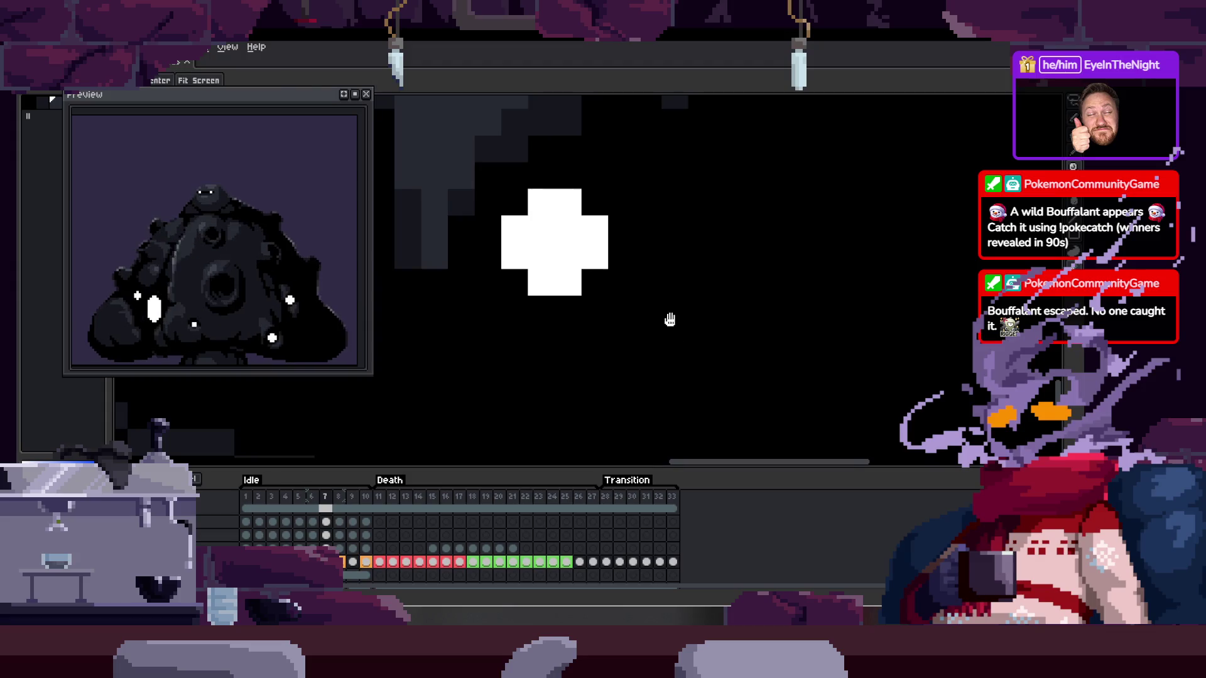
scroll(672, 333, down, 2)
scroll(690, 339, up, 2)
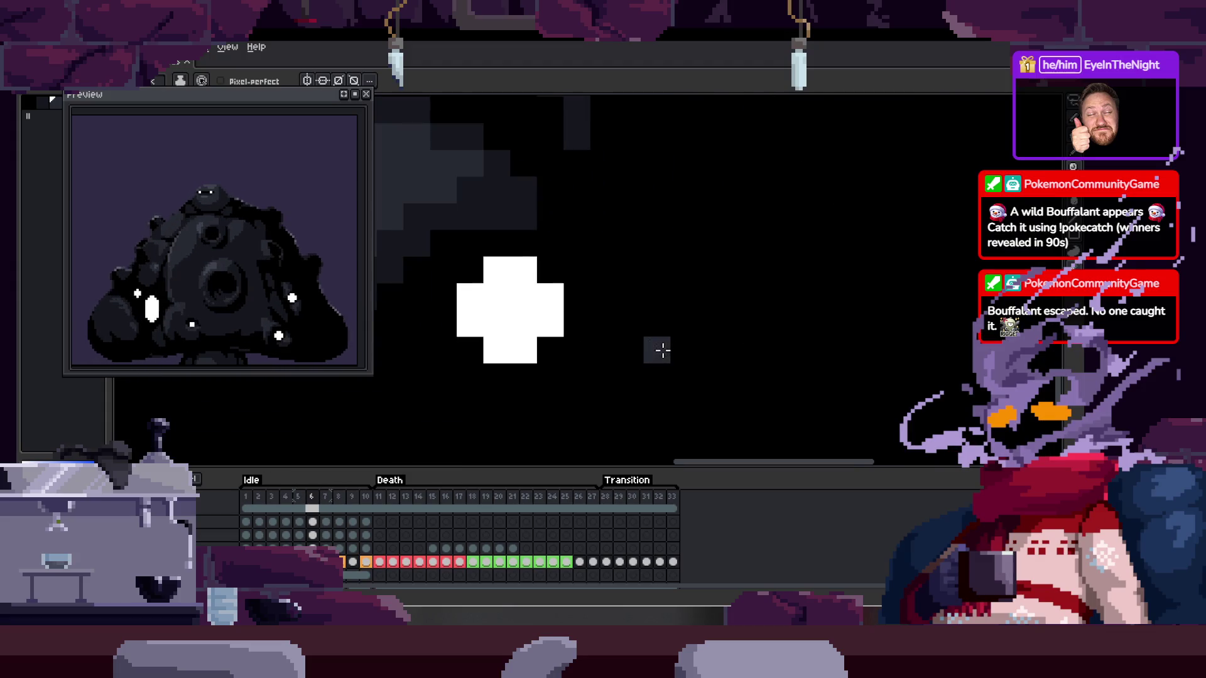
key(alt)
key(period)
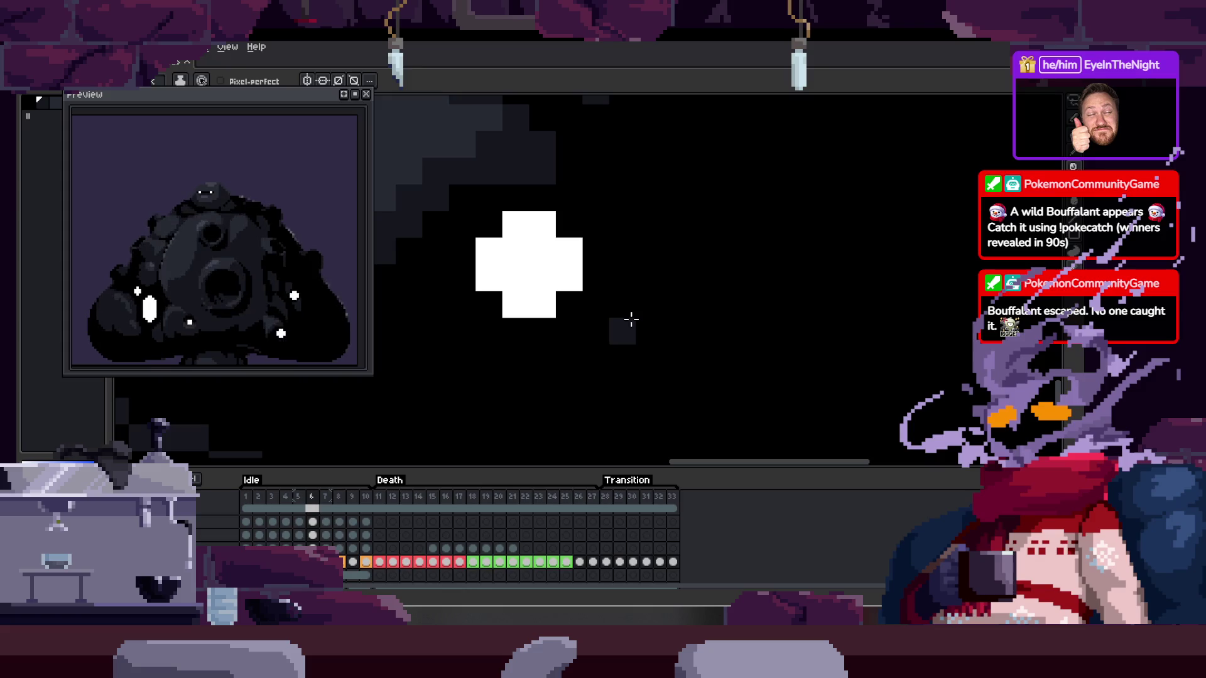
key(comma)
key(q)
drag(629, 208, 799, 274)
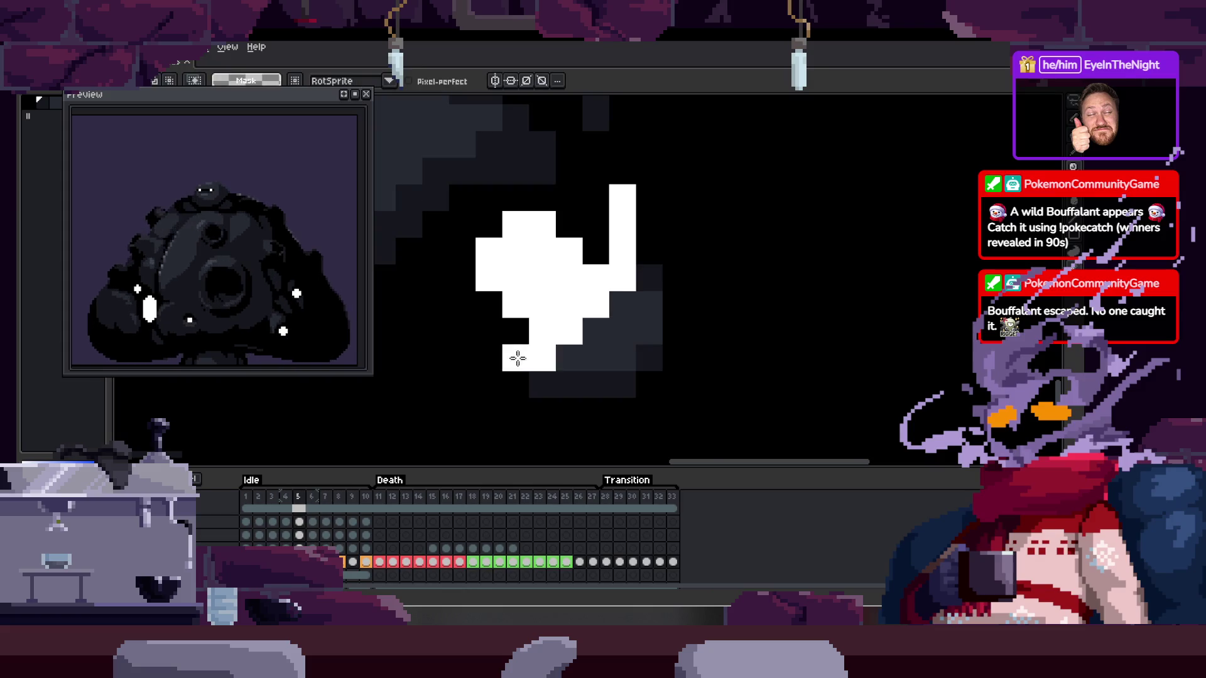
Paste the shading beside the white cross on frame 7 and add extra grey pixels
key(period)
key(period)
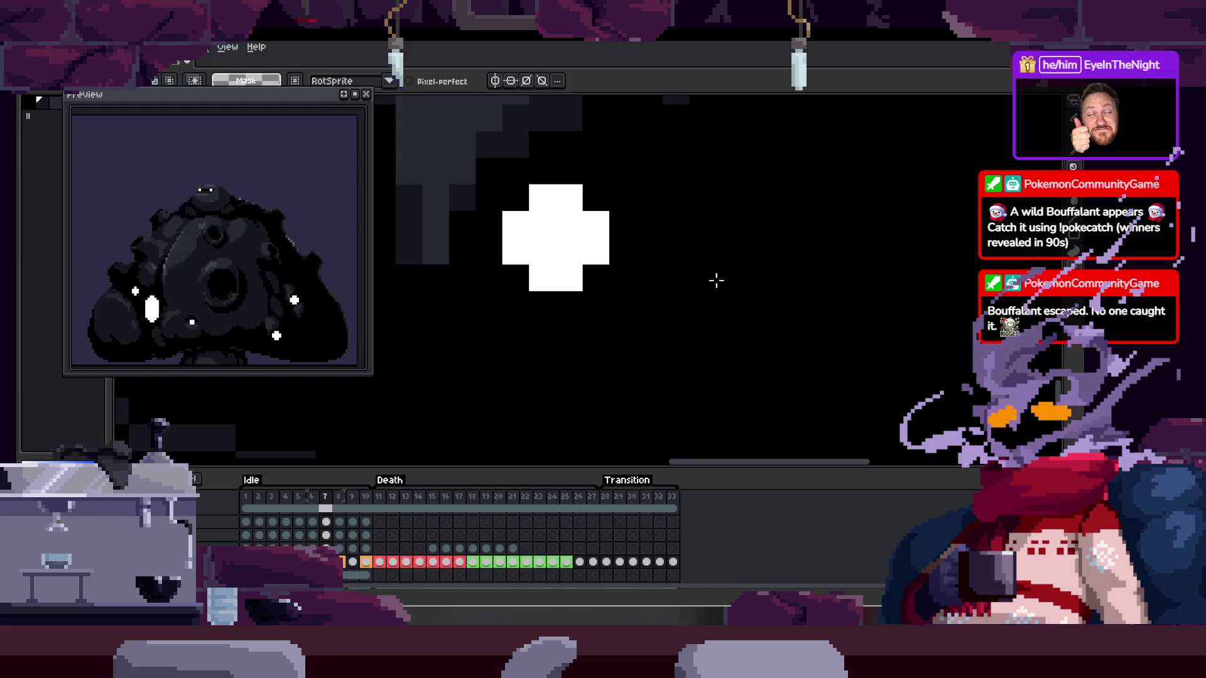
key(ctrl+v)
drag(635, 366, 648, 331)
key(Return)
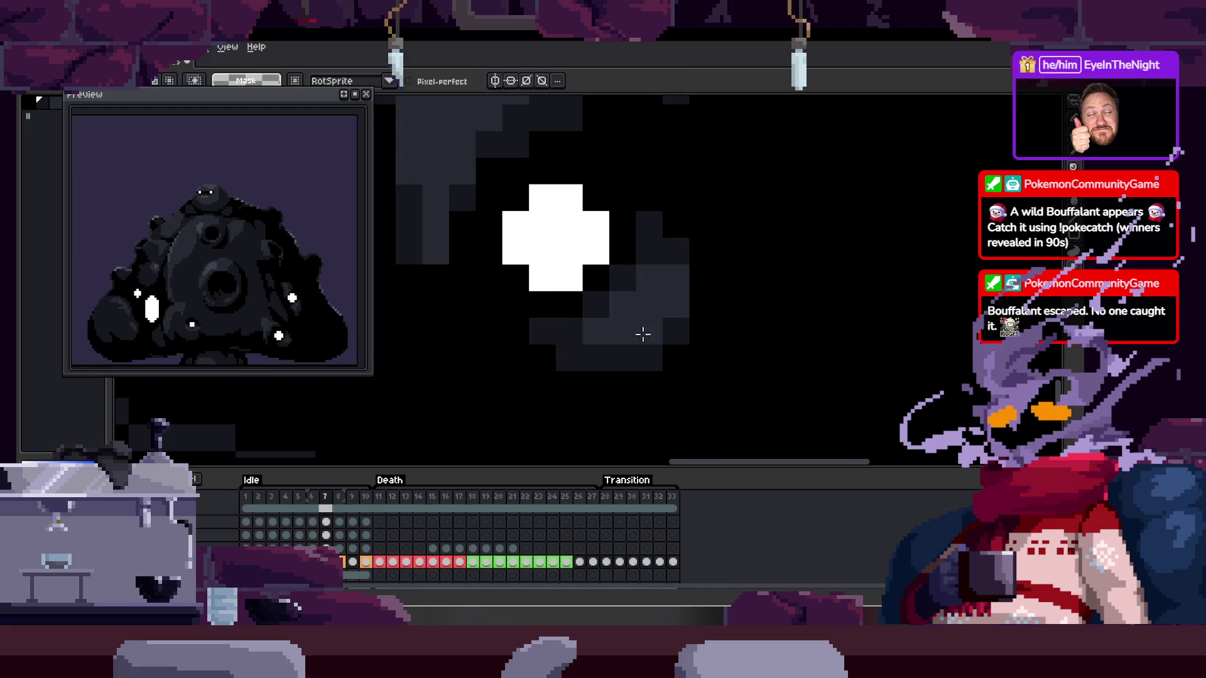
key(b)
drag(596, 380, 640, 377)
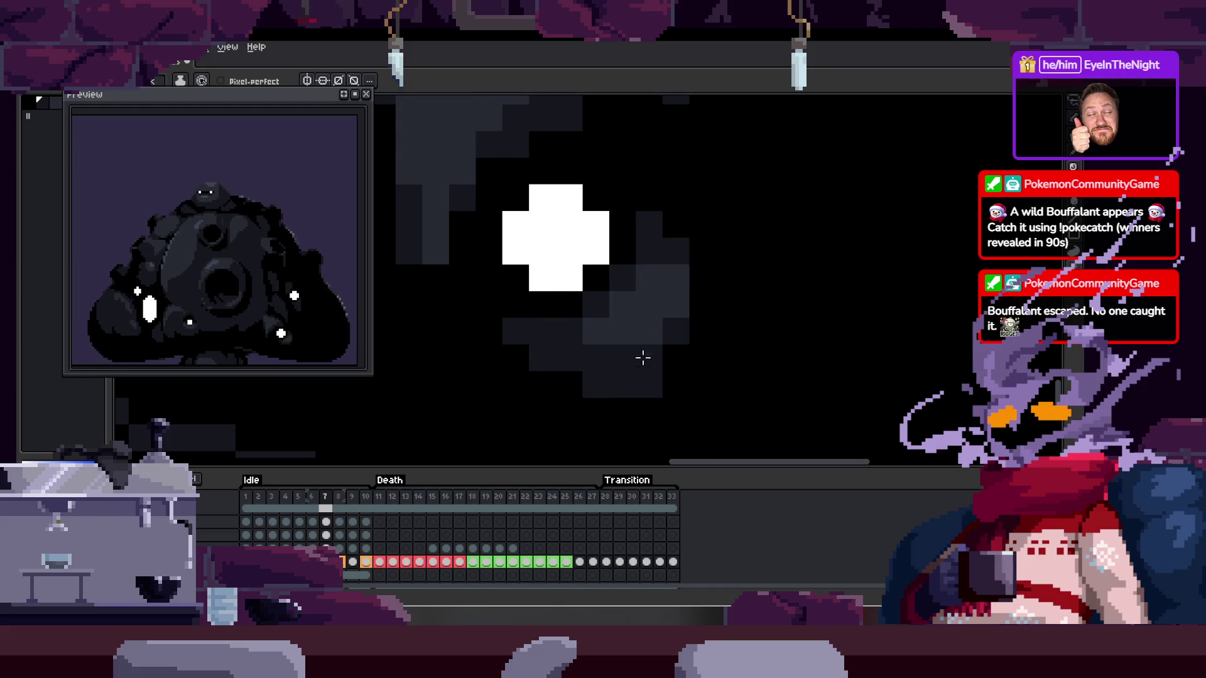
click(569, 331)
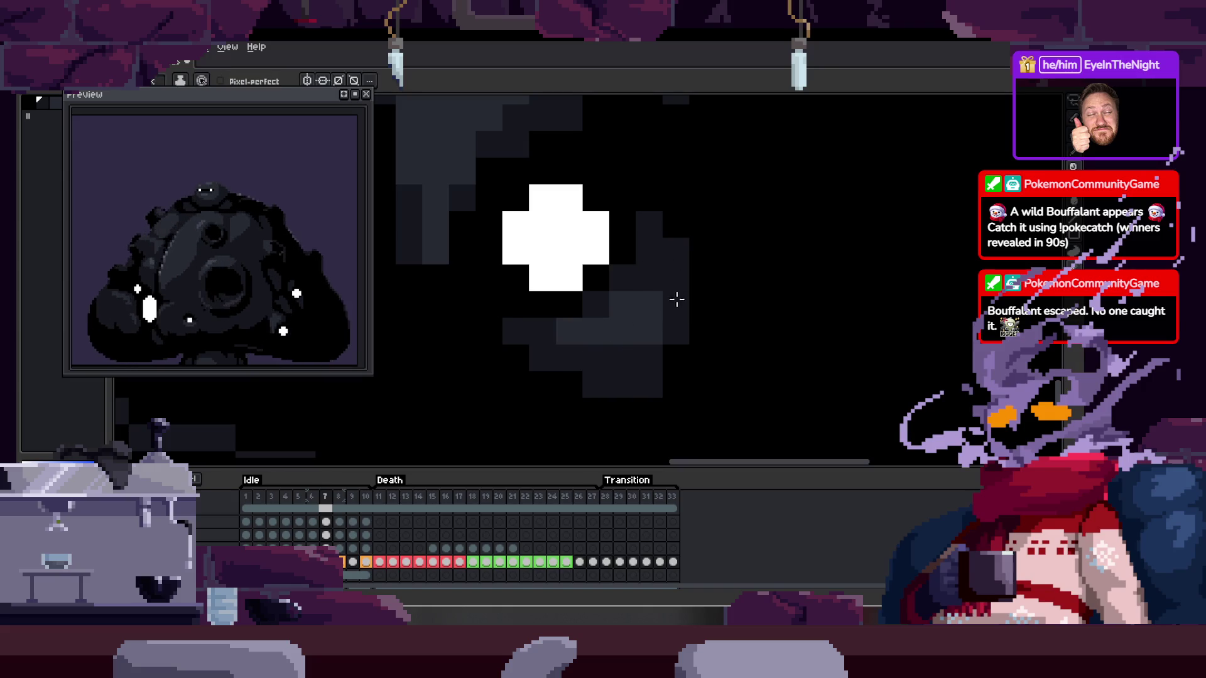
Lasso the grey shading in frame 7 and carry on through frames 8–10
scroll(671, 364, down, 3)
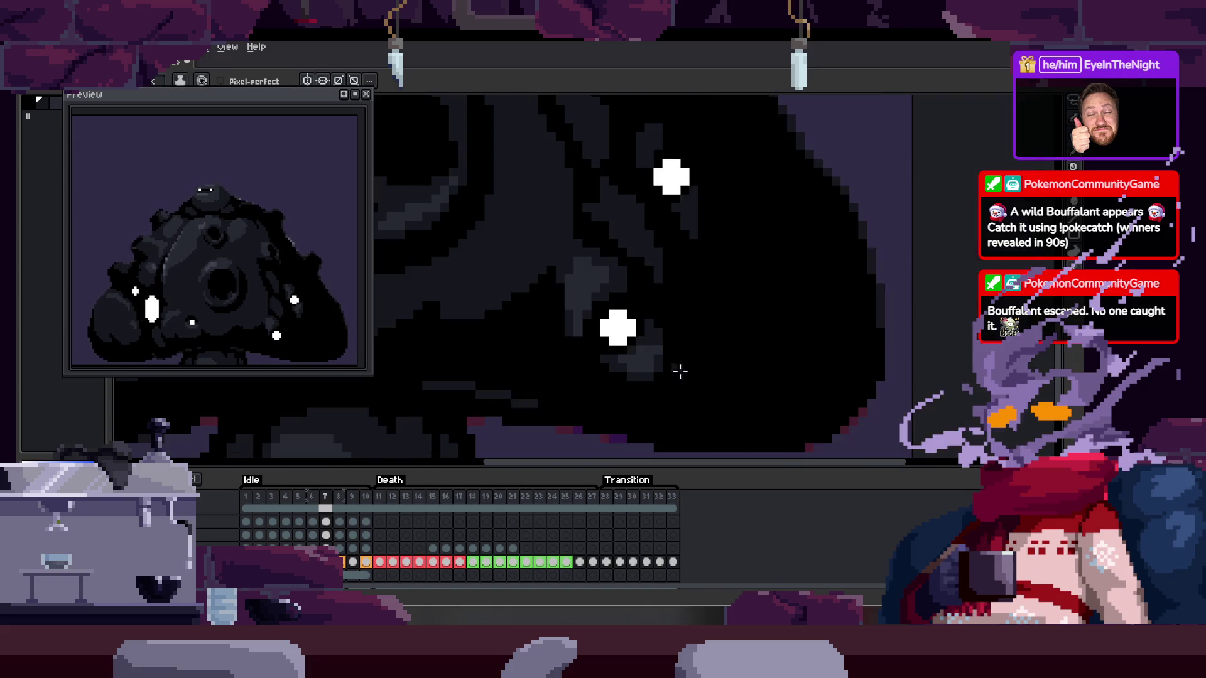
scroll(681, 369, up, 2)
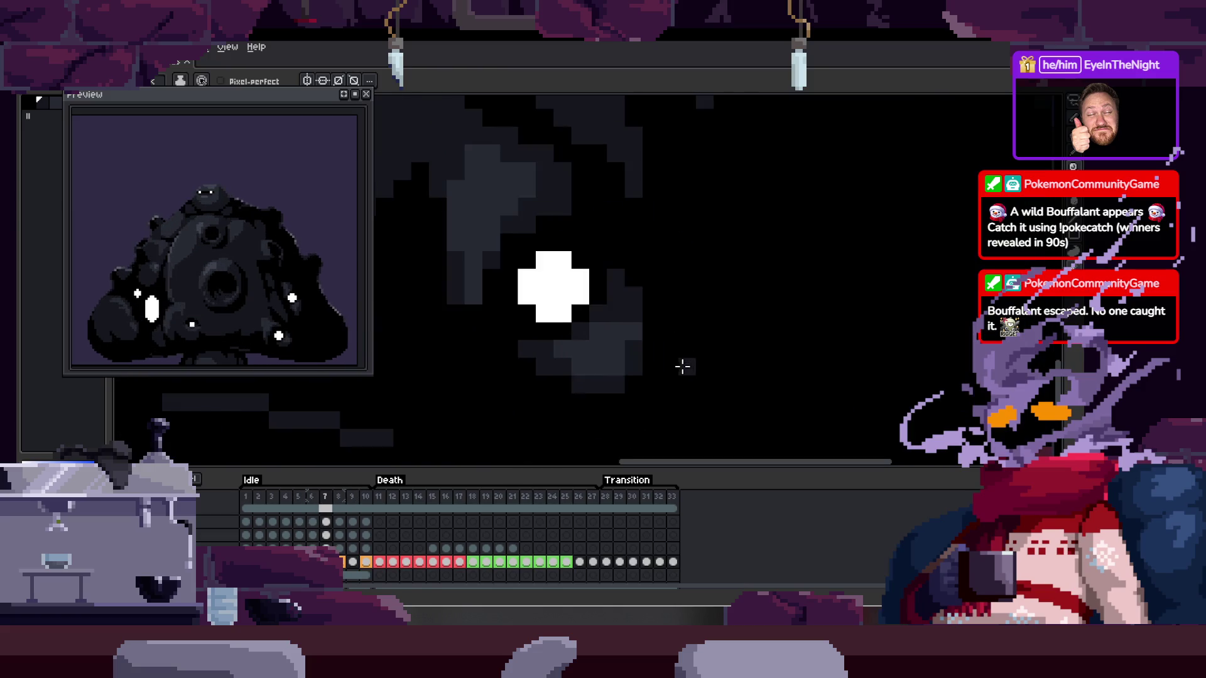
key(q)
mouse_move(625, 250)
mouse_down()
mouse_move(748, 315)
mouse_move(691, 326)
mouse_up()
key(ctrl+d)
key(period)
key(ctrl+d)
key(period)
key(period)
key(period)
key(comma)
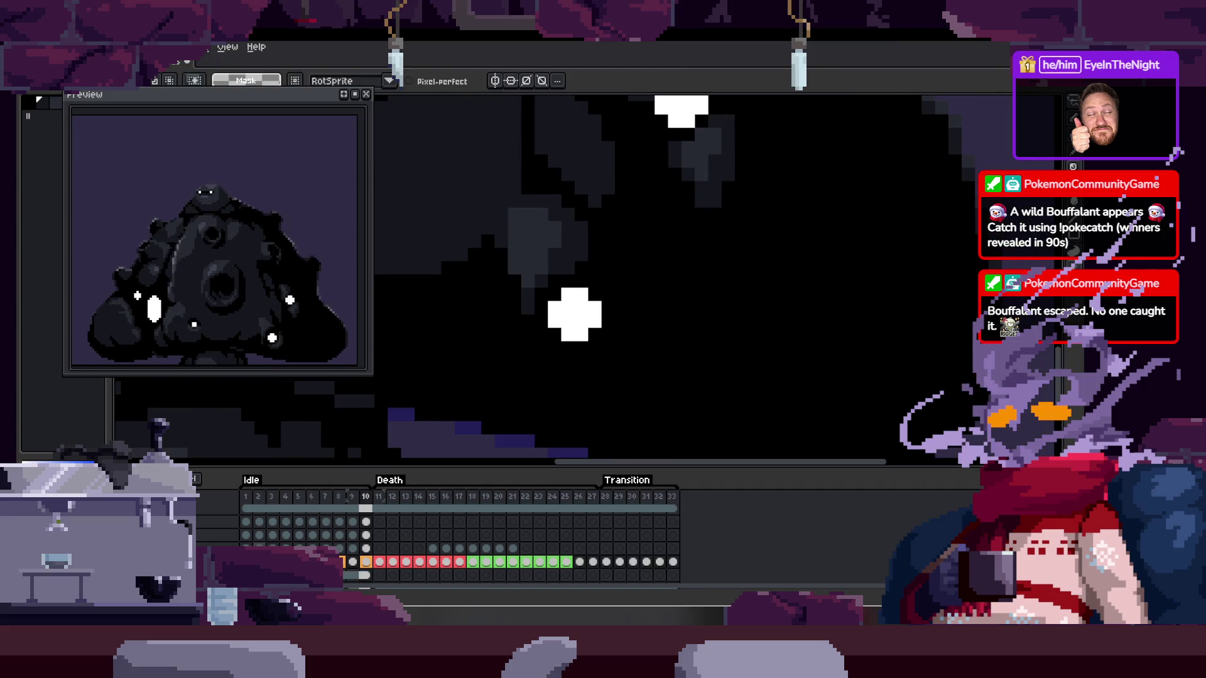
Lasso and copy the grey shading beside the sparkle on frame 4
key(period)
scroll(573, 352, up, 1)
scroll(571, 366, up, 1)
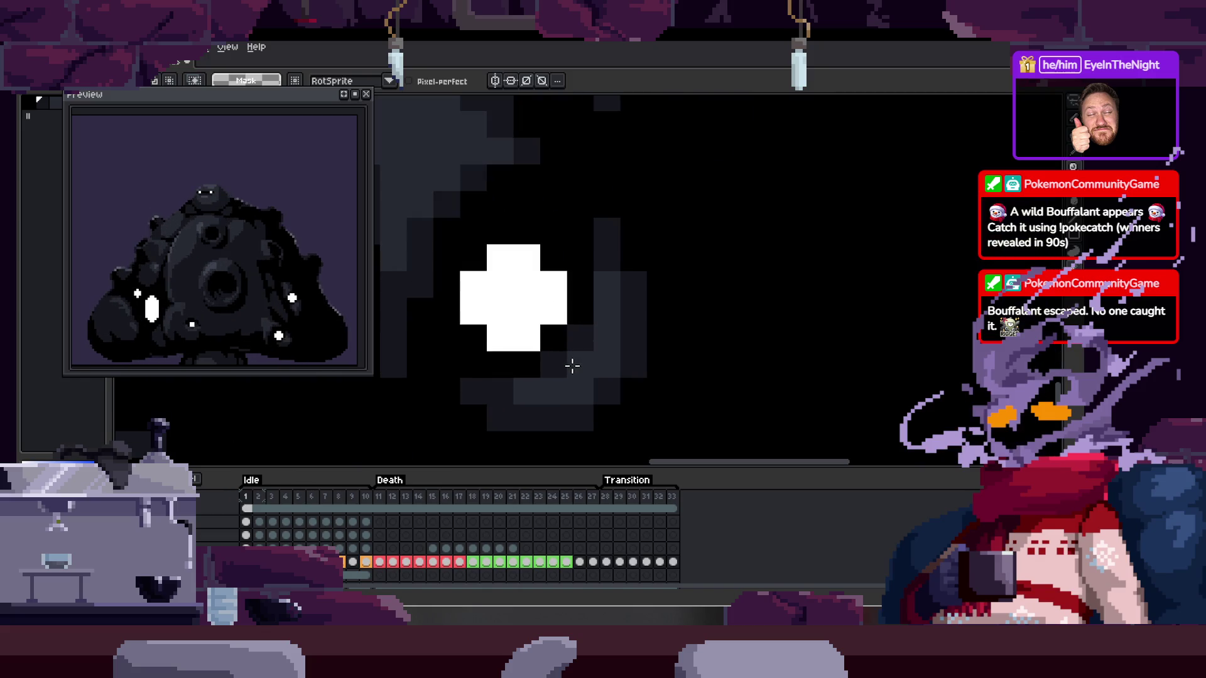
key(period)
key(period)
key(period)
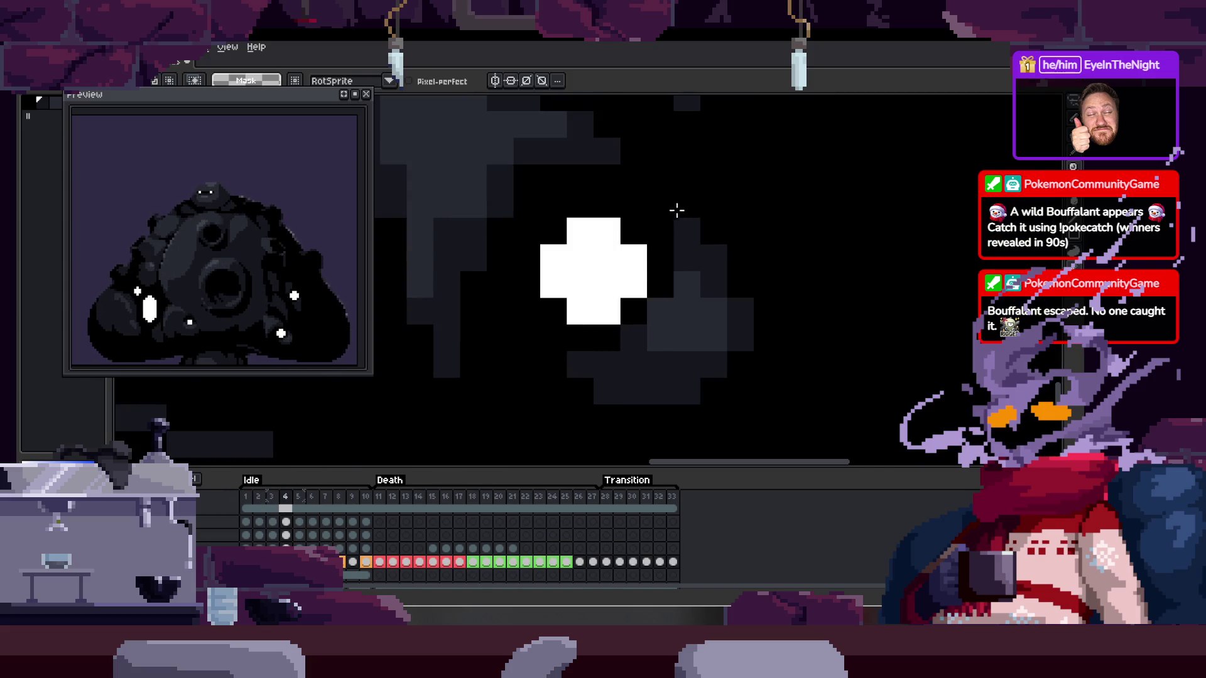
drag(680, 207, 678, 417)
key(ctrl+d)
key(period)
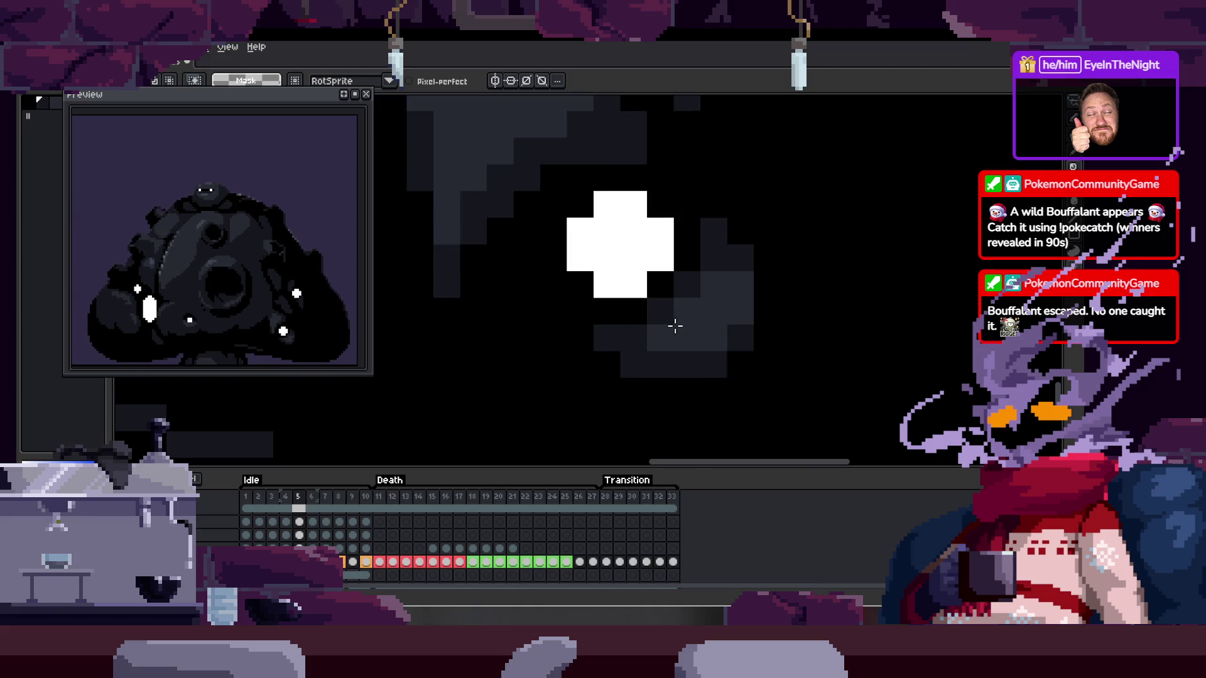
key(period)
key(period)
key(period)
key(period)
Shift the dark blob down-left on frame 9 and paste it beside the cross on frame 10
drag(647, 217, 654, 220)
drag(709, 326, 678, 336)
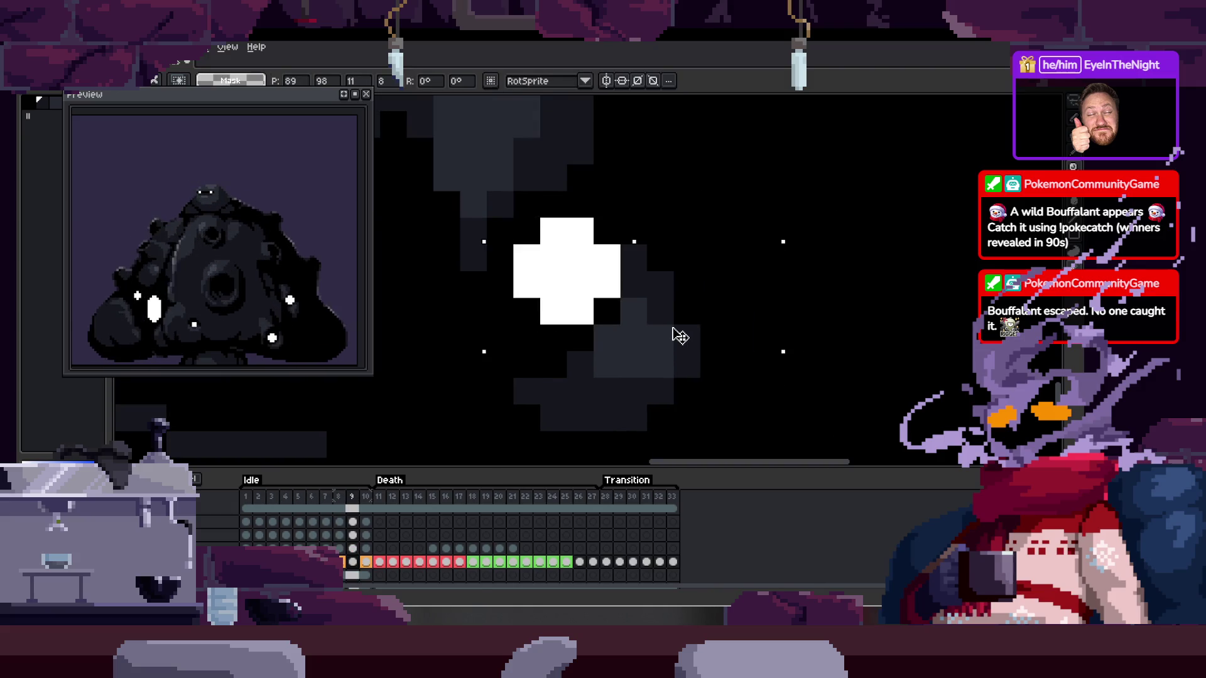
key(ctrl+d)
key(period)
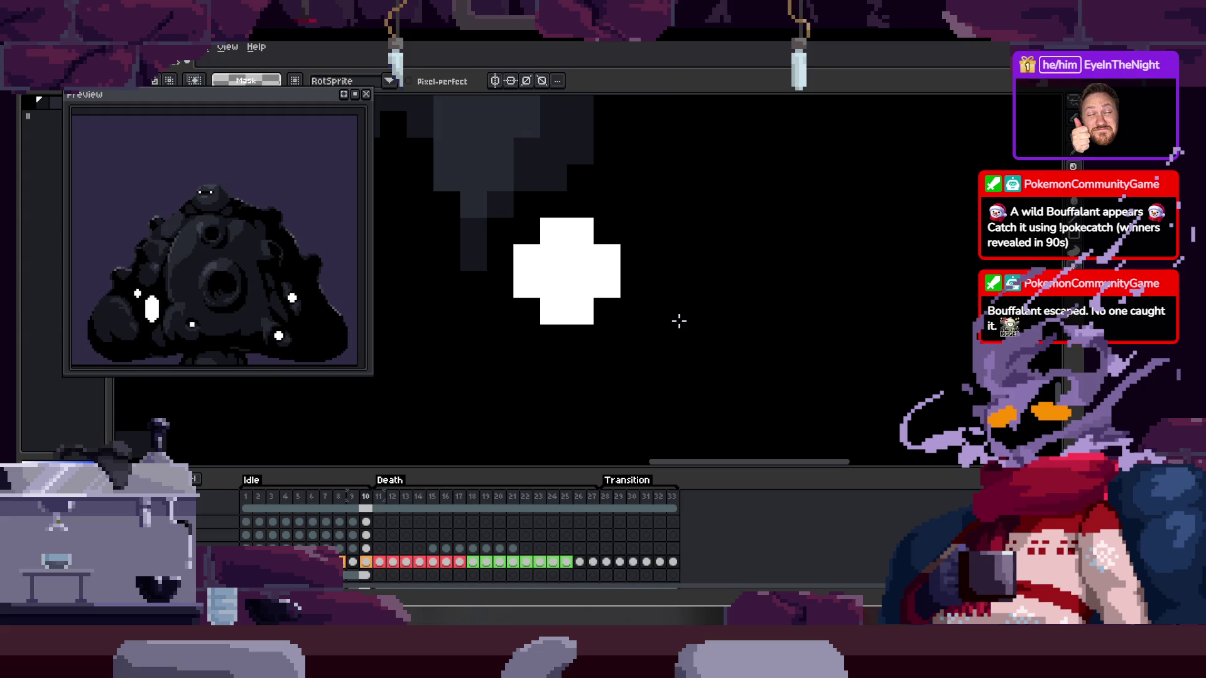
key(ctrl+v)
drag(721, 339, 698, 338)
key(ctrl+d)
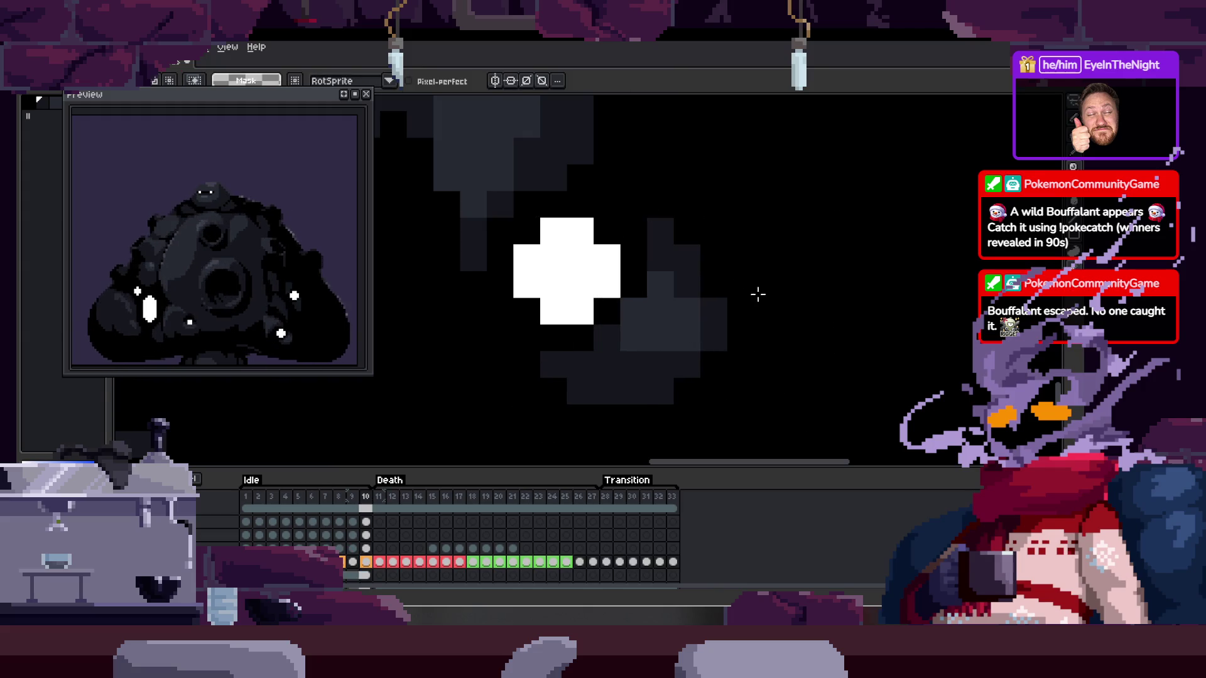
Play the idle loop to check the shading edits
scroll(717, 323, down, 2)
scroll(716, 320, down, 2)
key(Return)
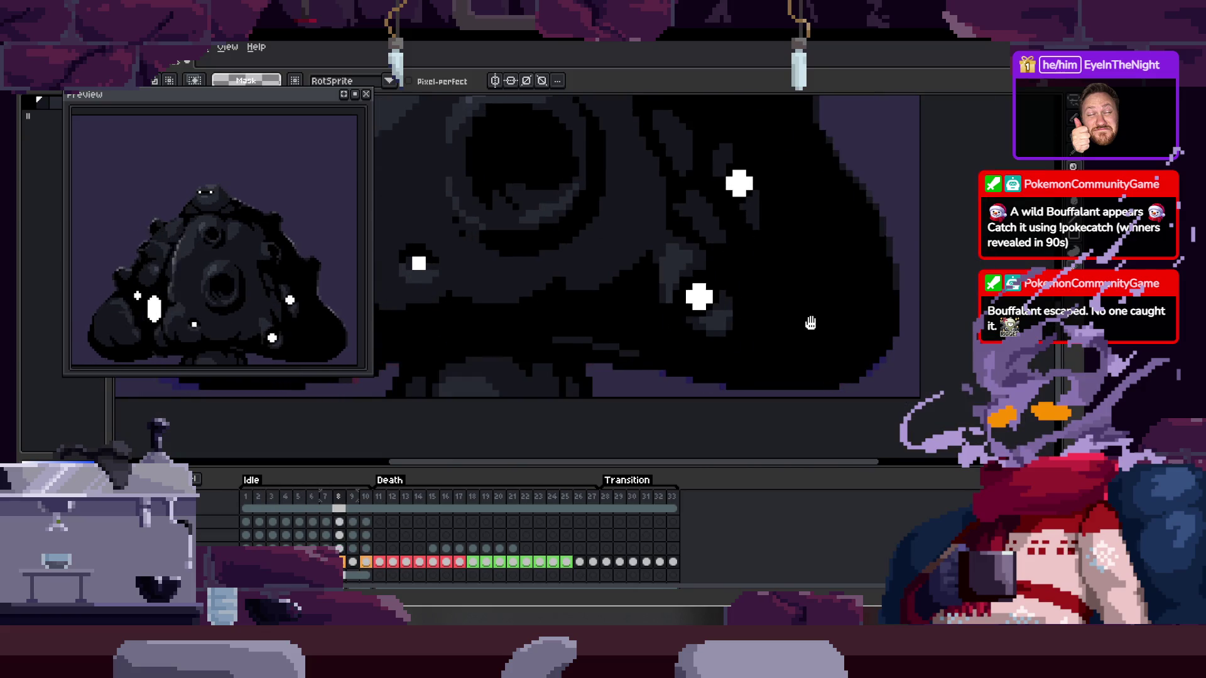
scroll(695, 325, down, 2)
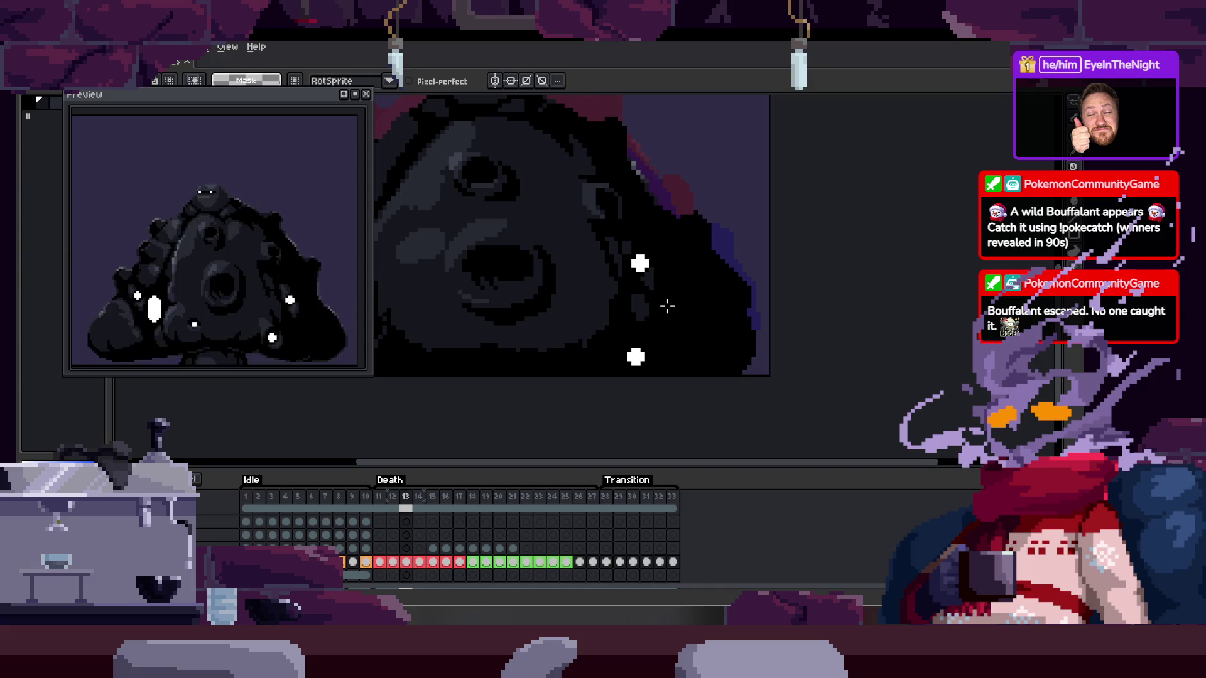
Step forward to Death frame 15 and zoom in to inspect it
key(Right)
key(Right)
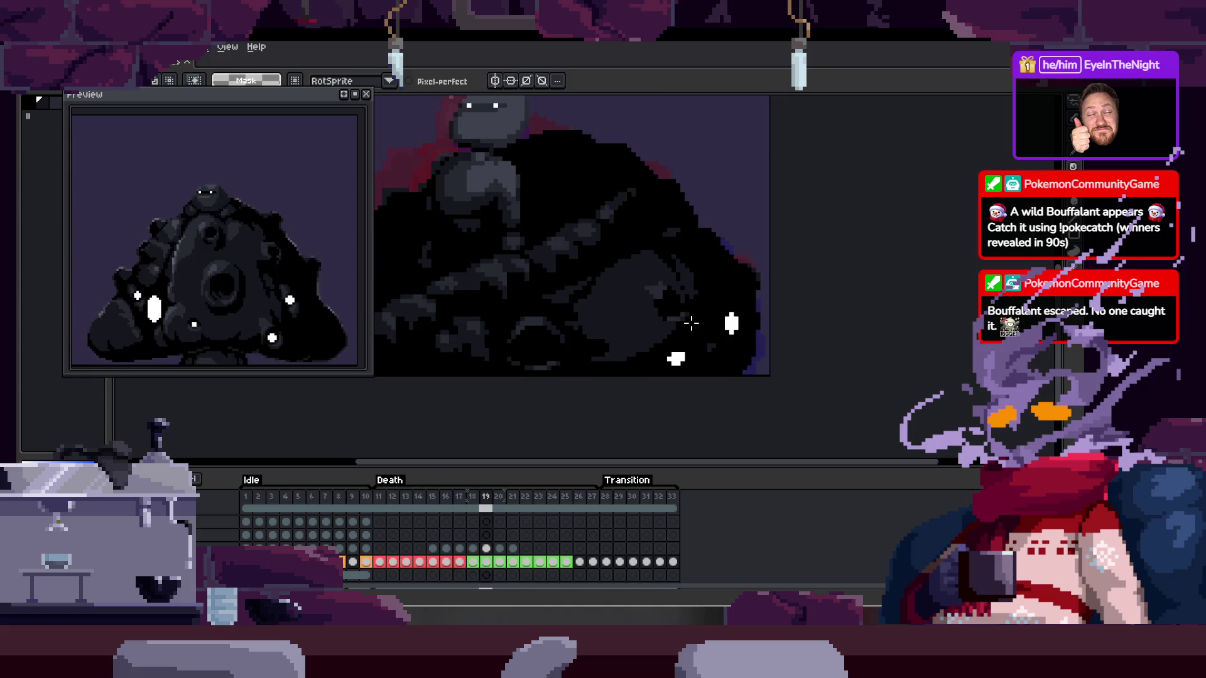
scroll(542, 353, up, 2)
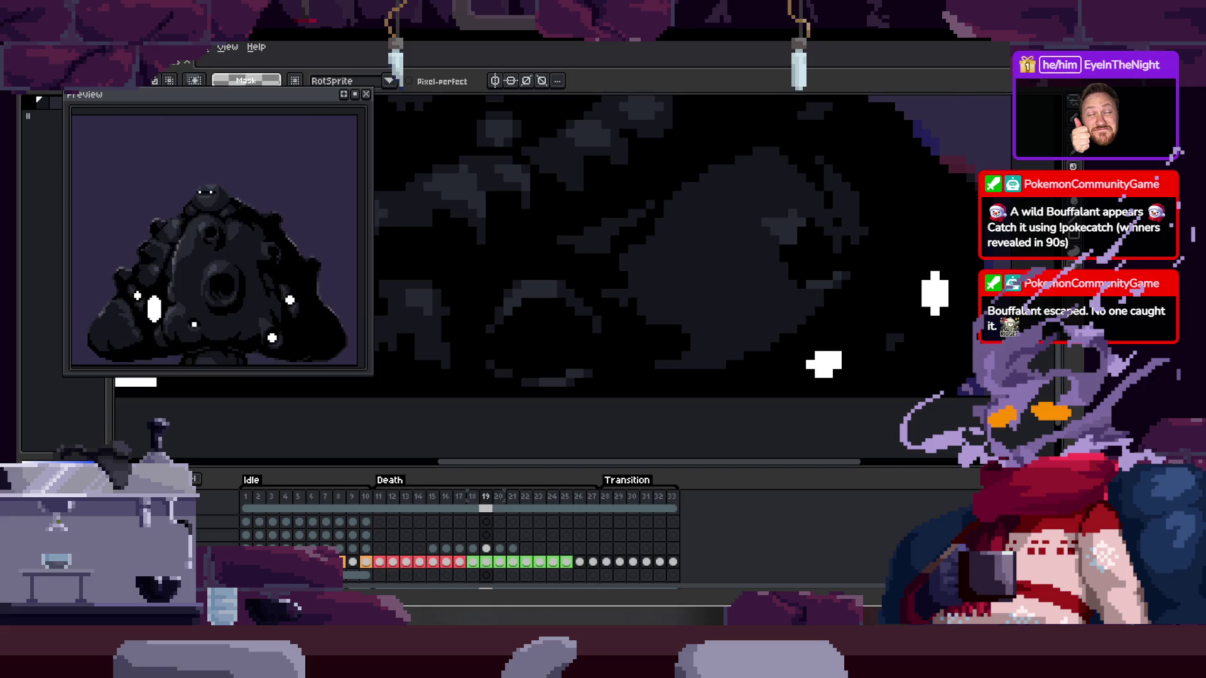
Browse the Plaugexel Assets folder with only aseprite files (*.aseprite) listed
click(32, 61)
click(89, 96)
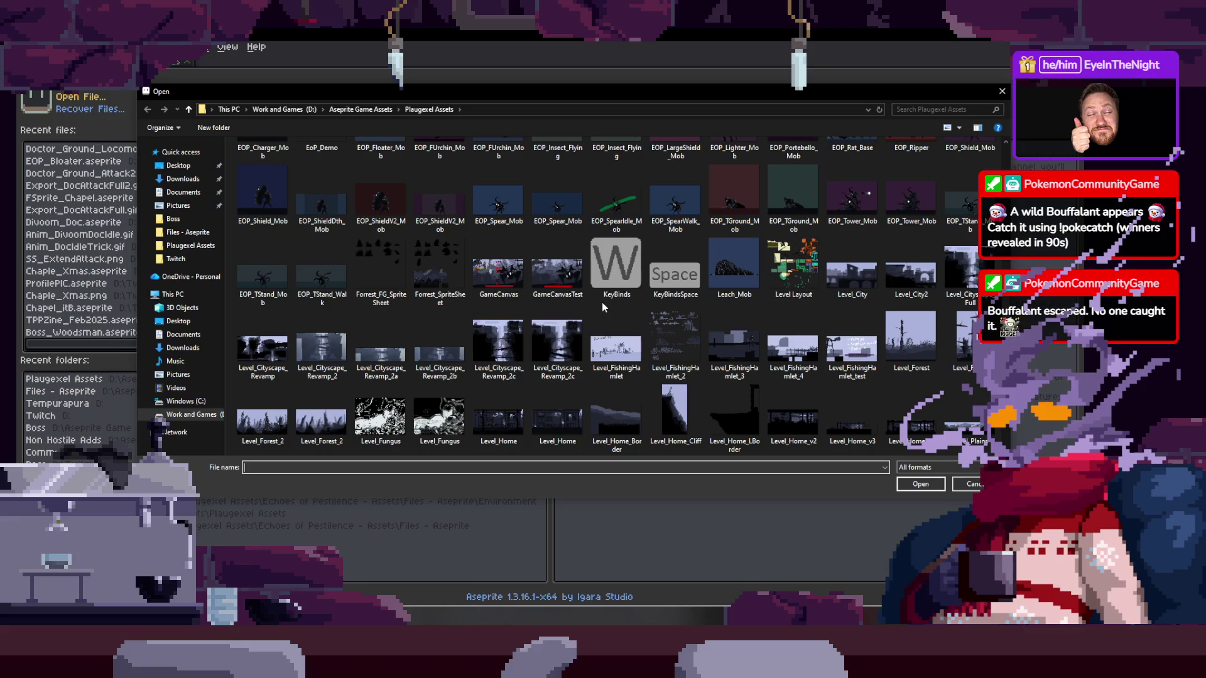
scroll(601, 303, down, 5)
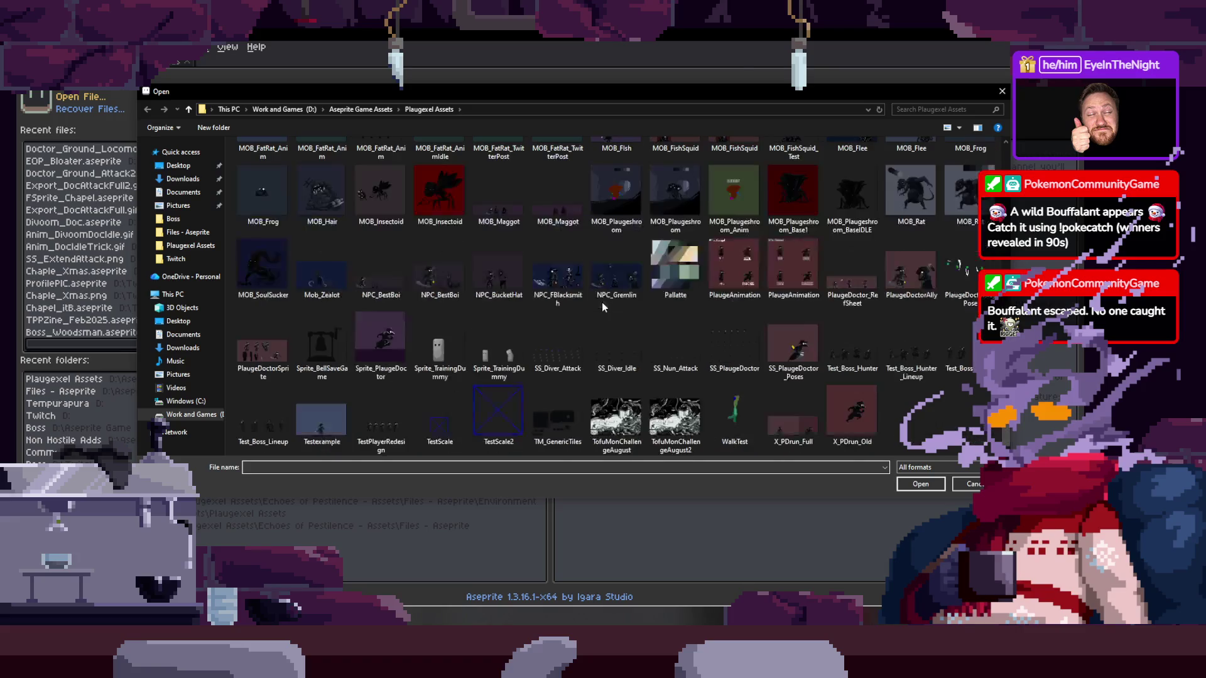
click(960, 466)
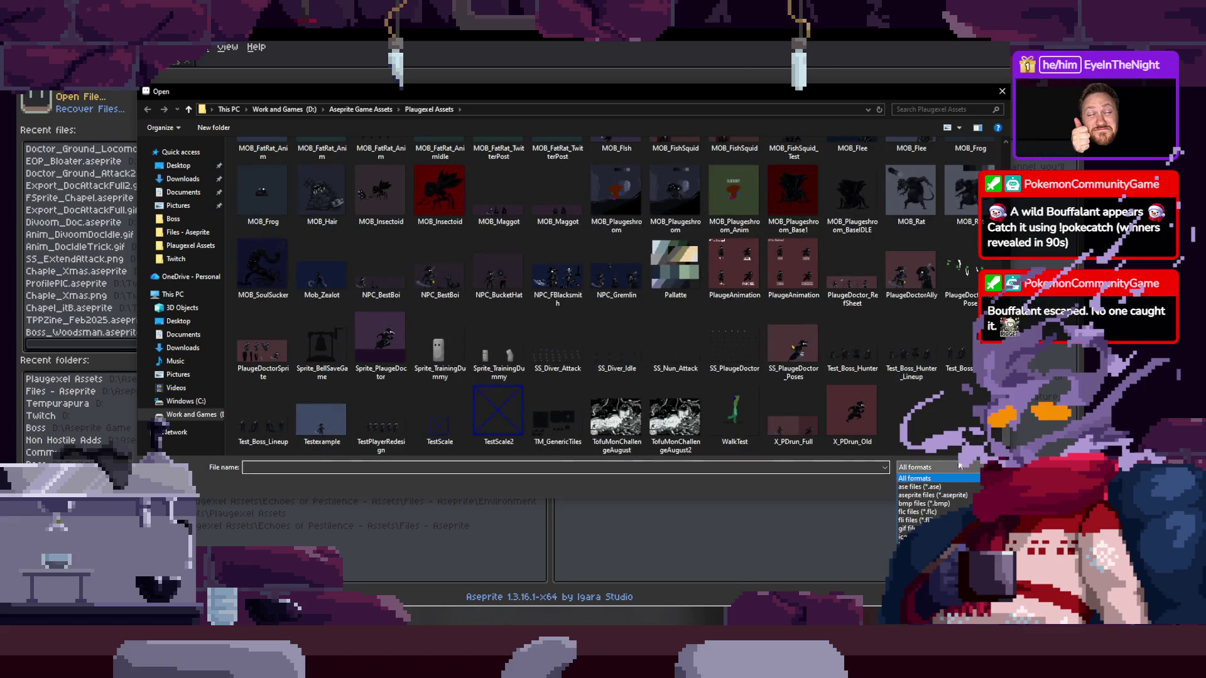
click(962, 495)
Open the EOP_Charger_Mob sprite from the list
scroll(741, 321, down, 3)
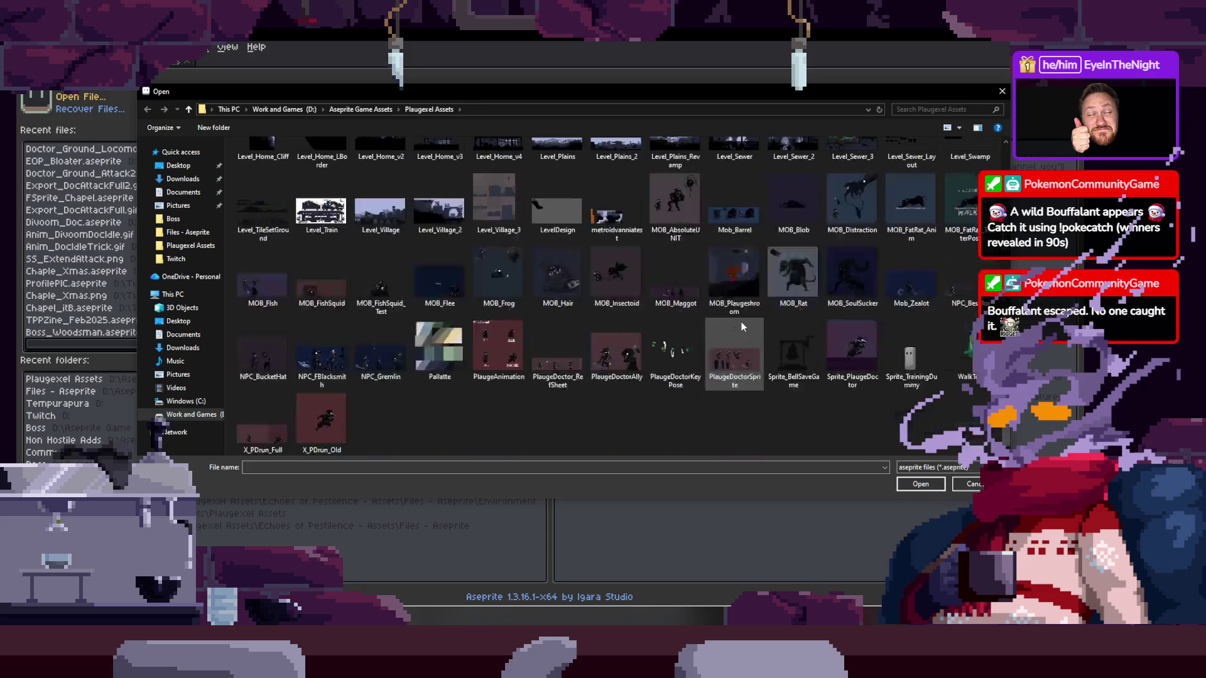
scroll(741, 321, up, 3)
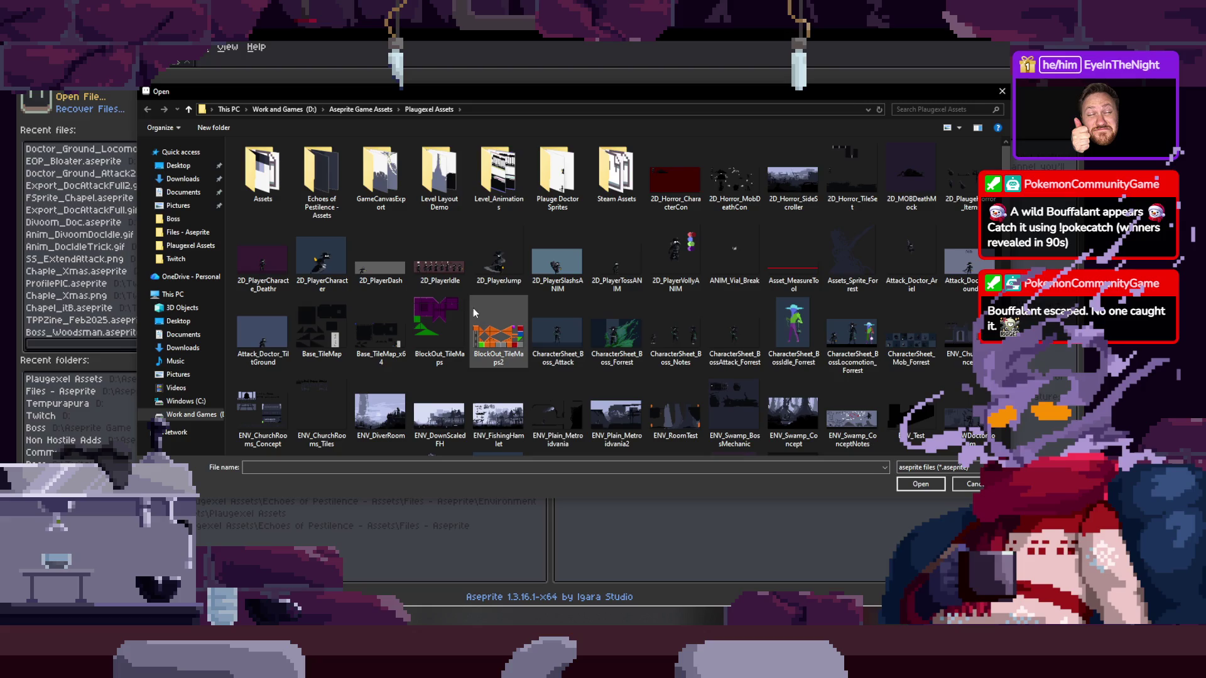
scroll(589, 329, down, 3)
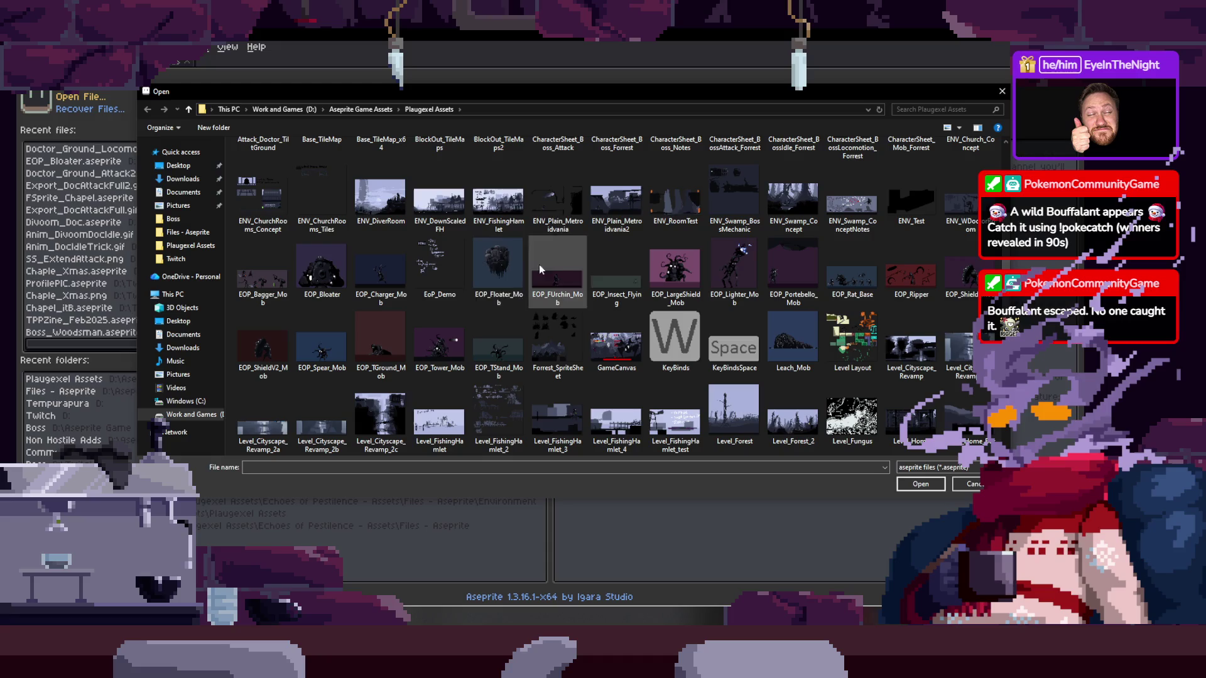
double_click(383, 275)
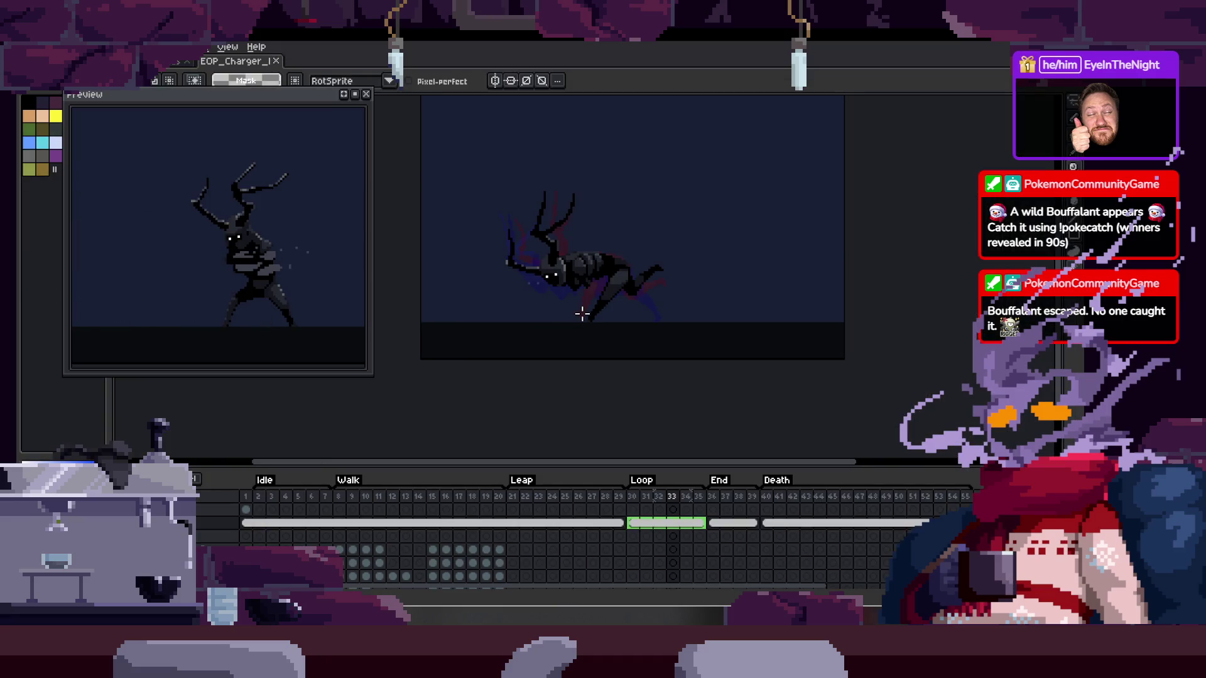
Step back one frame and play the EOP_Charger_Mob animation
key(Left)
key(Return)
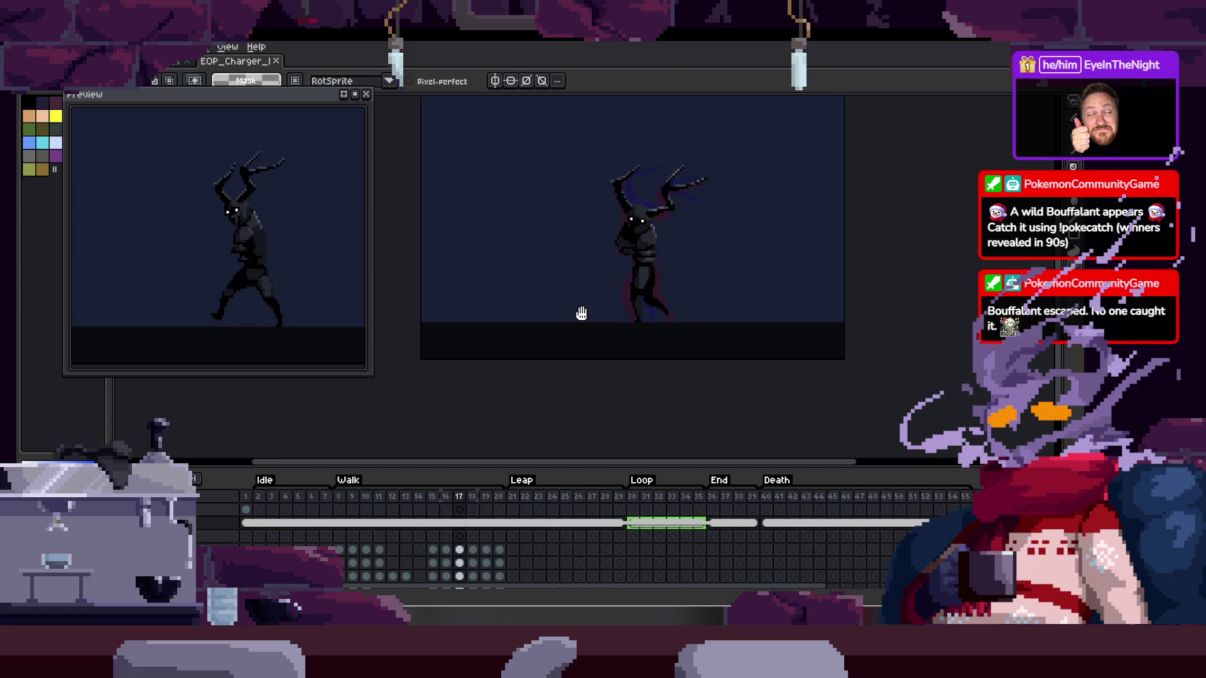
scroll(582, 314, up, 3)
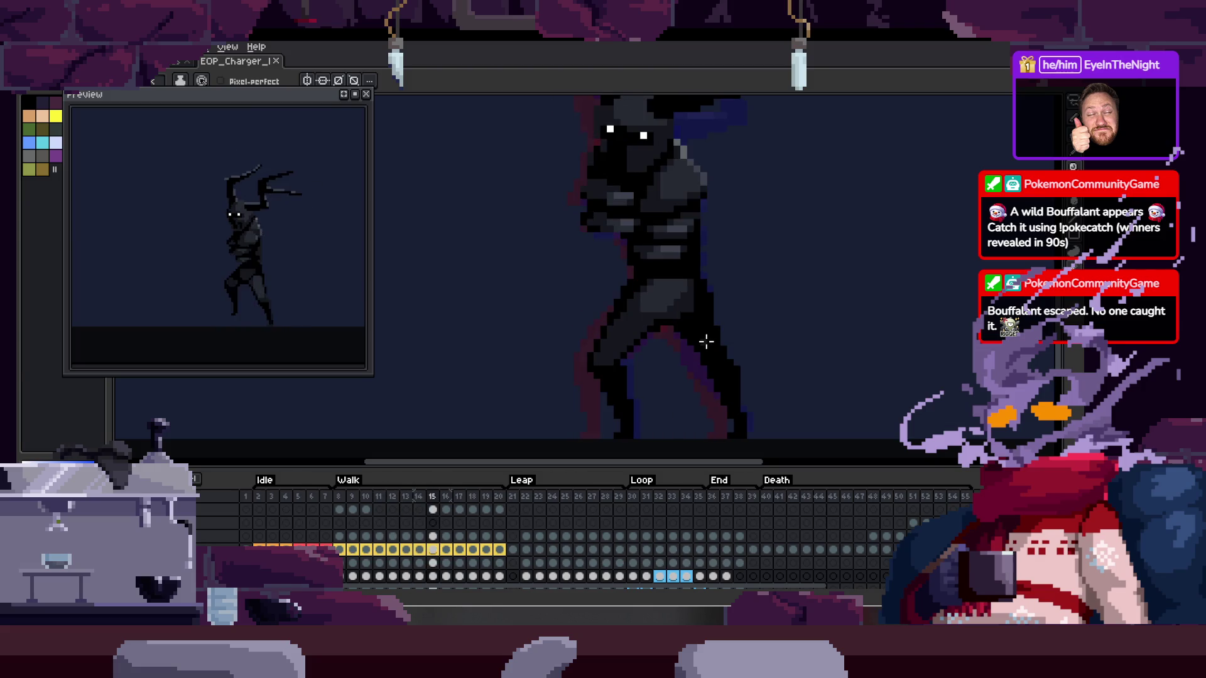
Save the charger sprite and step back to the previous walk frame
scroll(709, 333, up, 3)
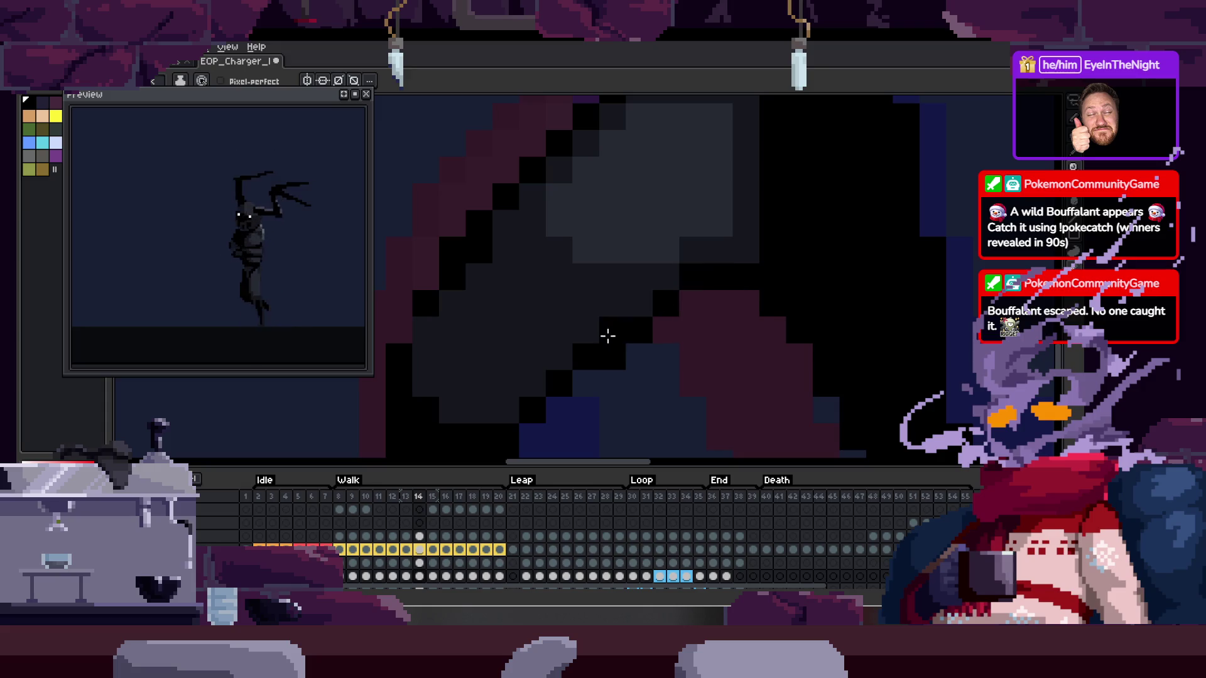
key(e)
key(ctrl+s)
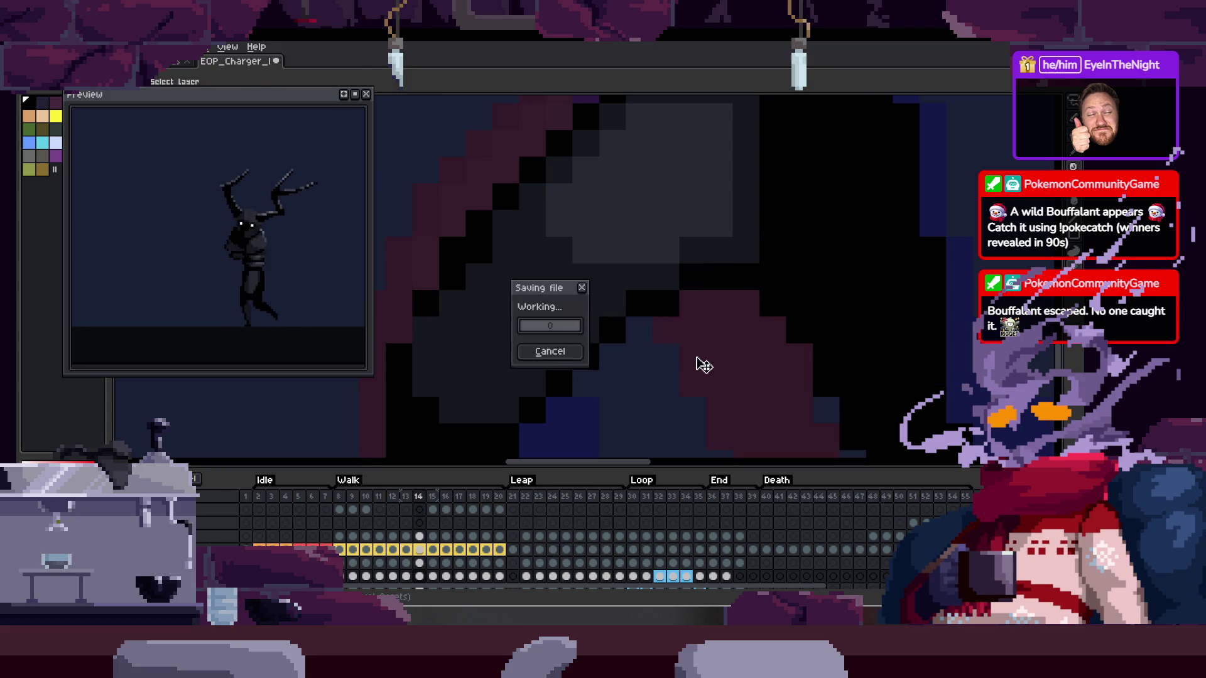
key(Left)
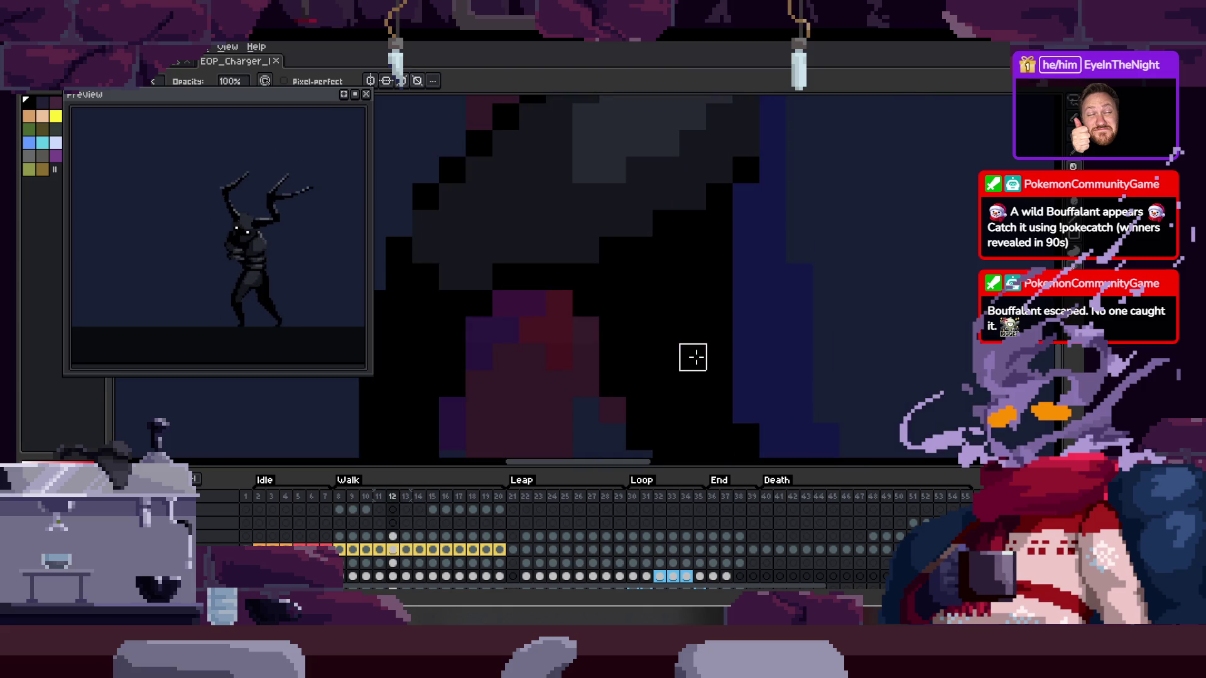
key(b)
Zoom and pan in close on the charger's walk frame
scroll(673, 337, up, 1)
scroll(628, 327, up, 1)
scroll(578, 314, up, 1)
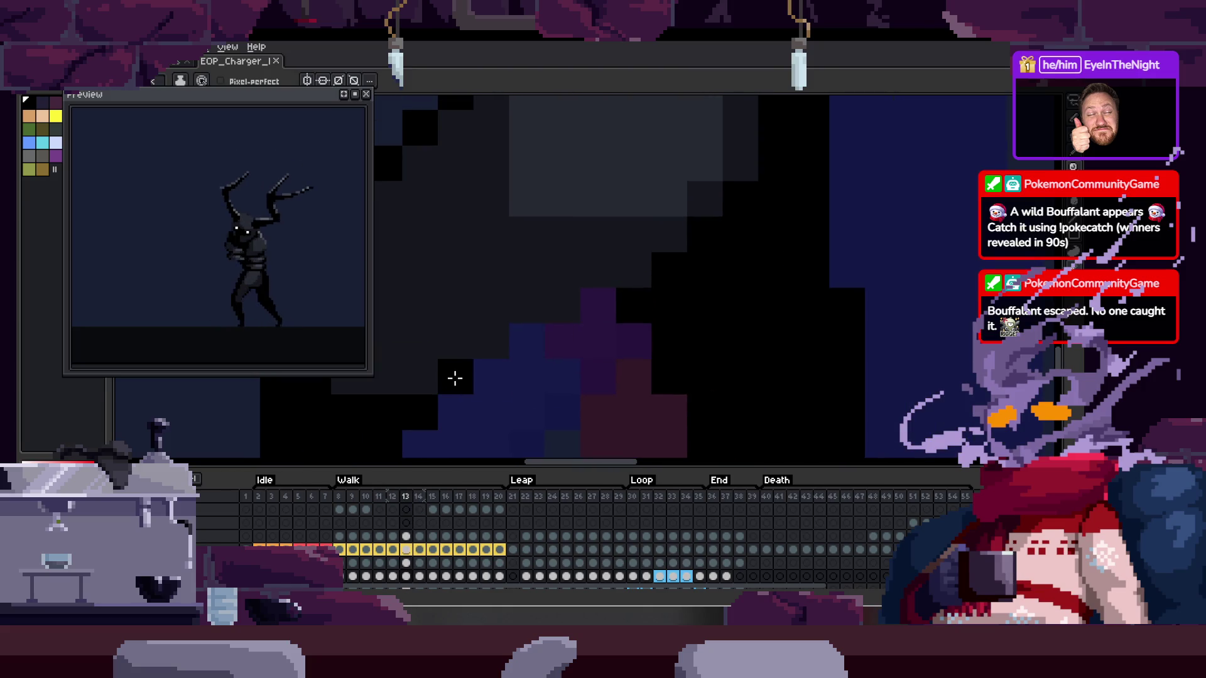
scroll(655, 286, down, 1)
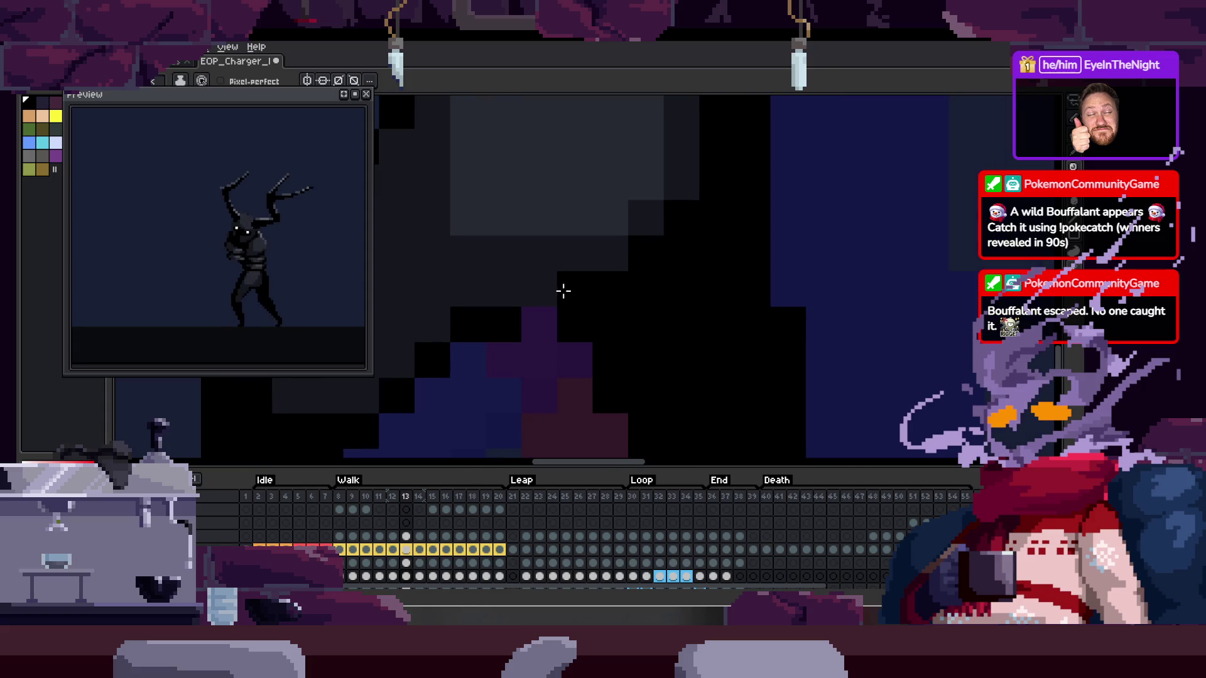
scroll(663, 319, down, 1)
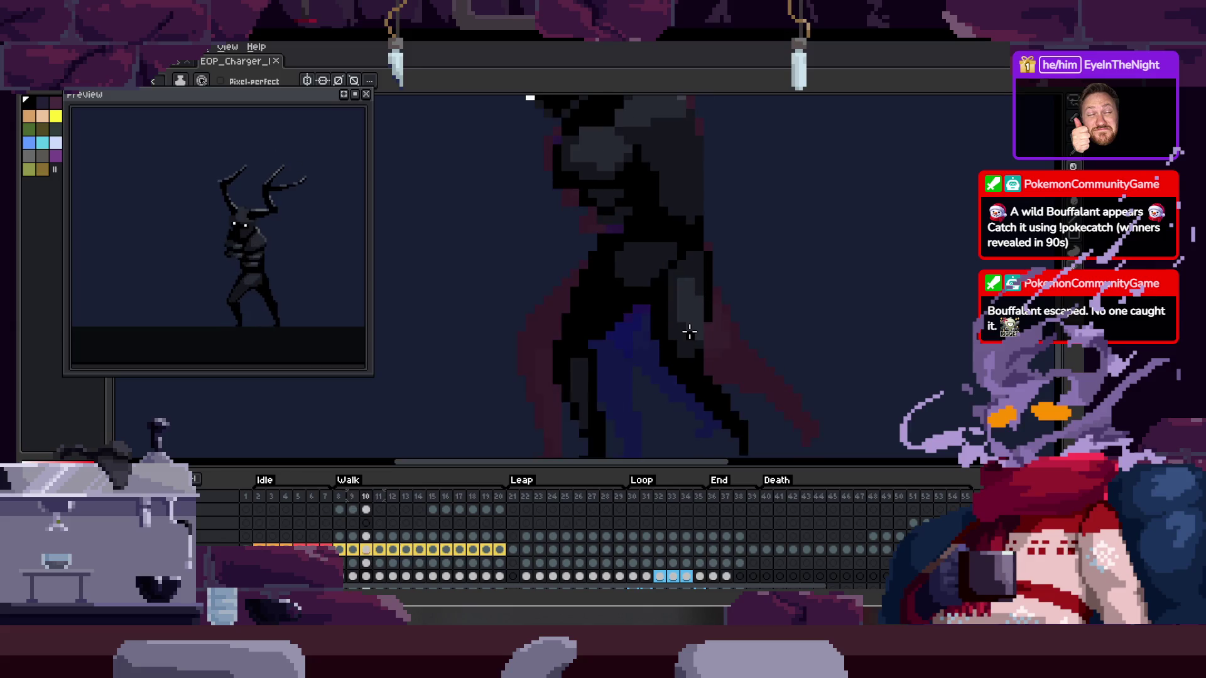
scroll(691, 289, up, 1)
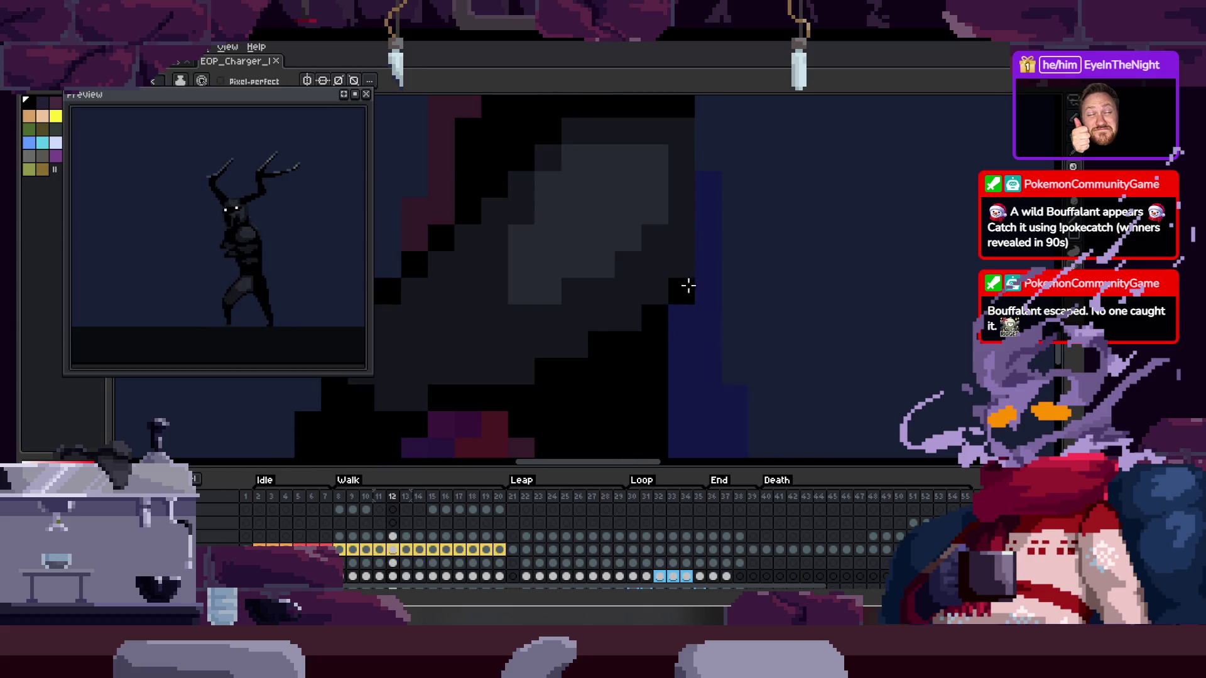
scroll(686, 280, up, 1)
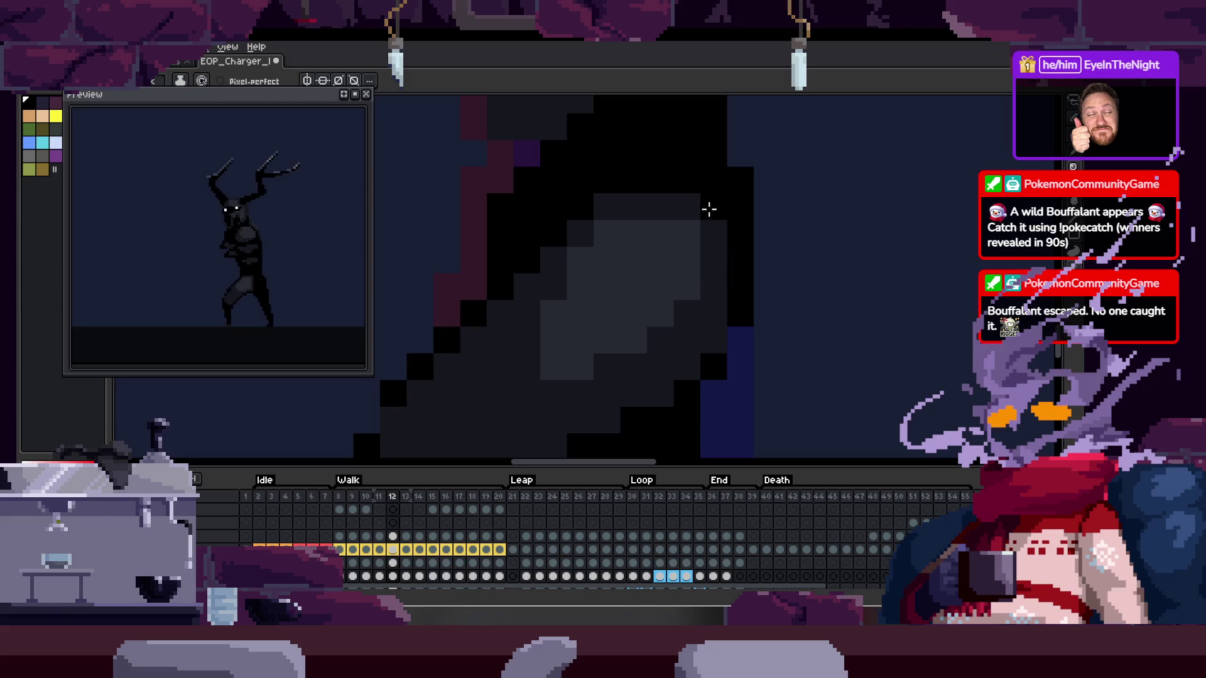
scroll(791, 314, down, 1)
key(space)
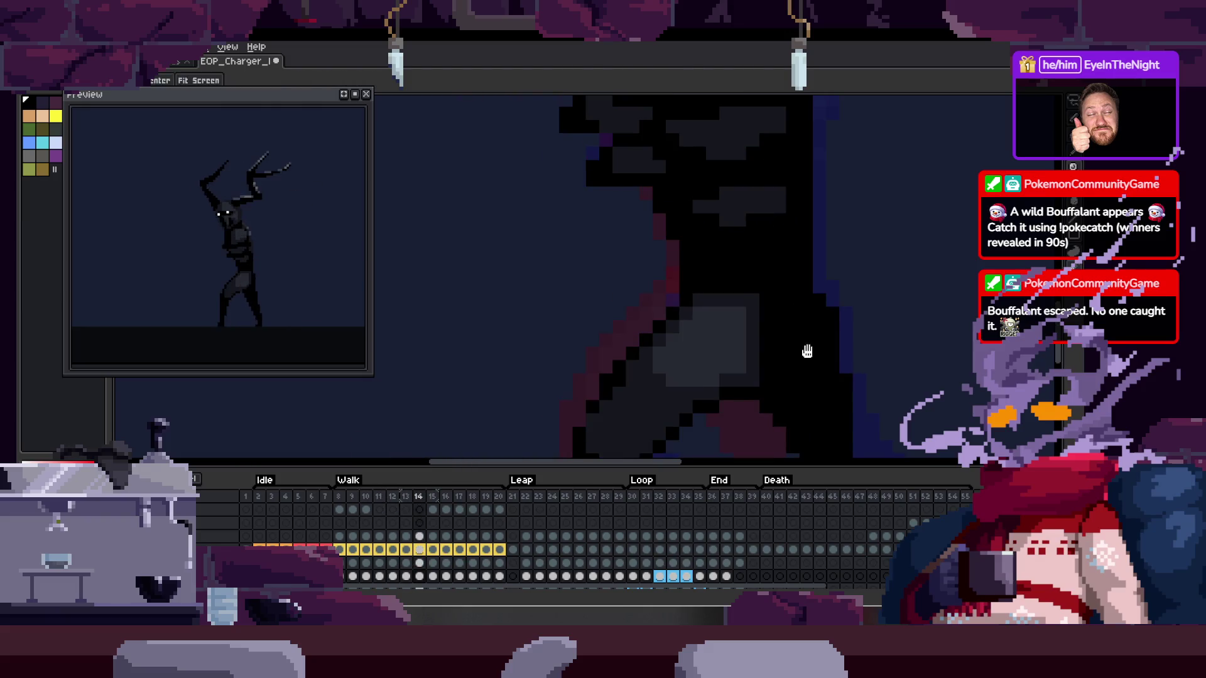
scroll(807, 351, down, 1)
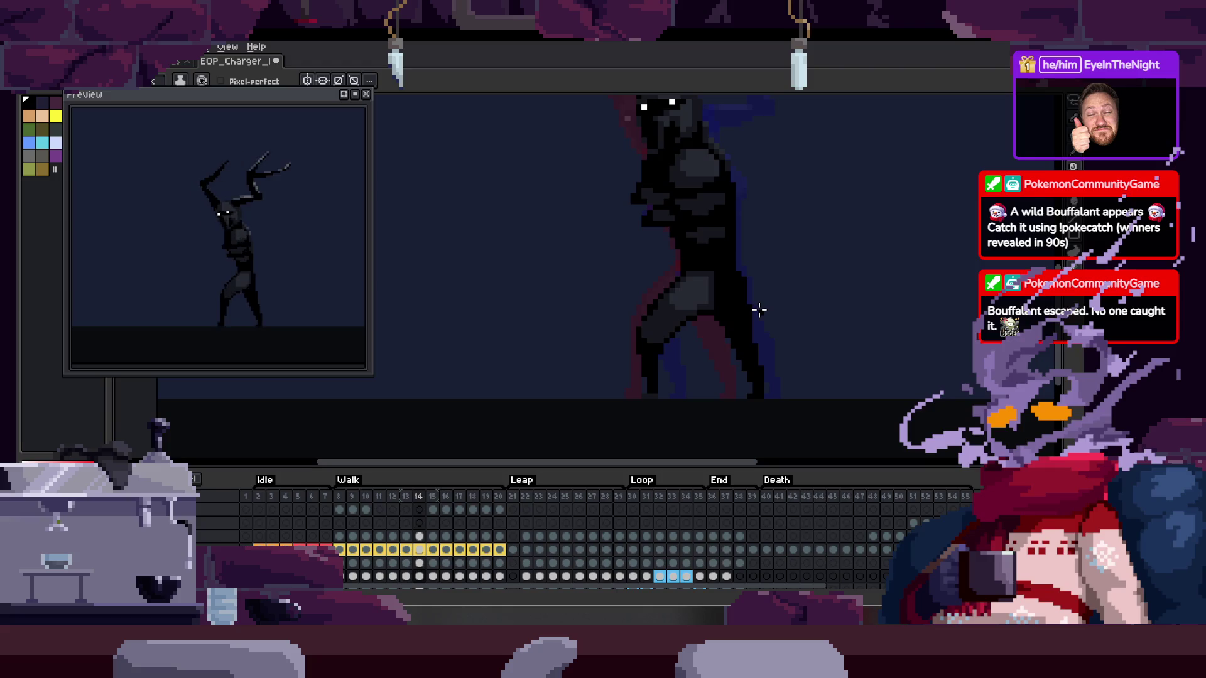
scroll(758, 310, up, 1)
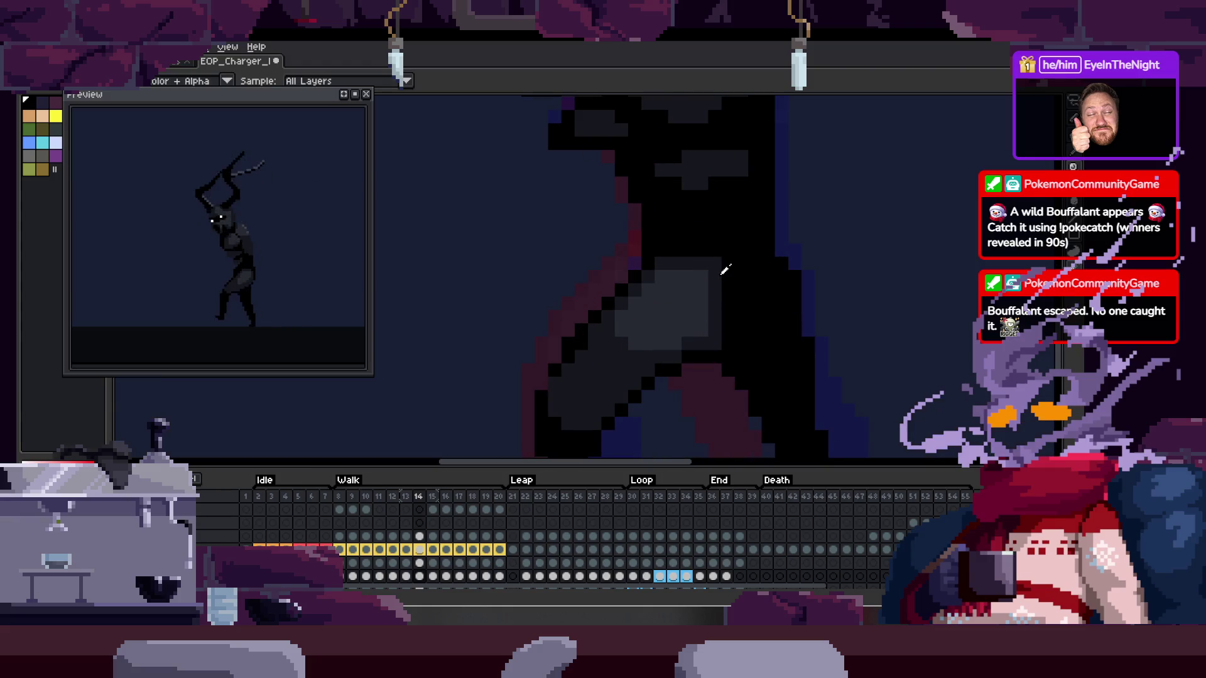
scroll(678, 286, up, 1)
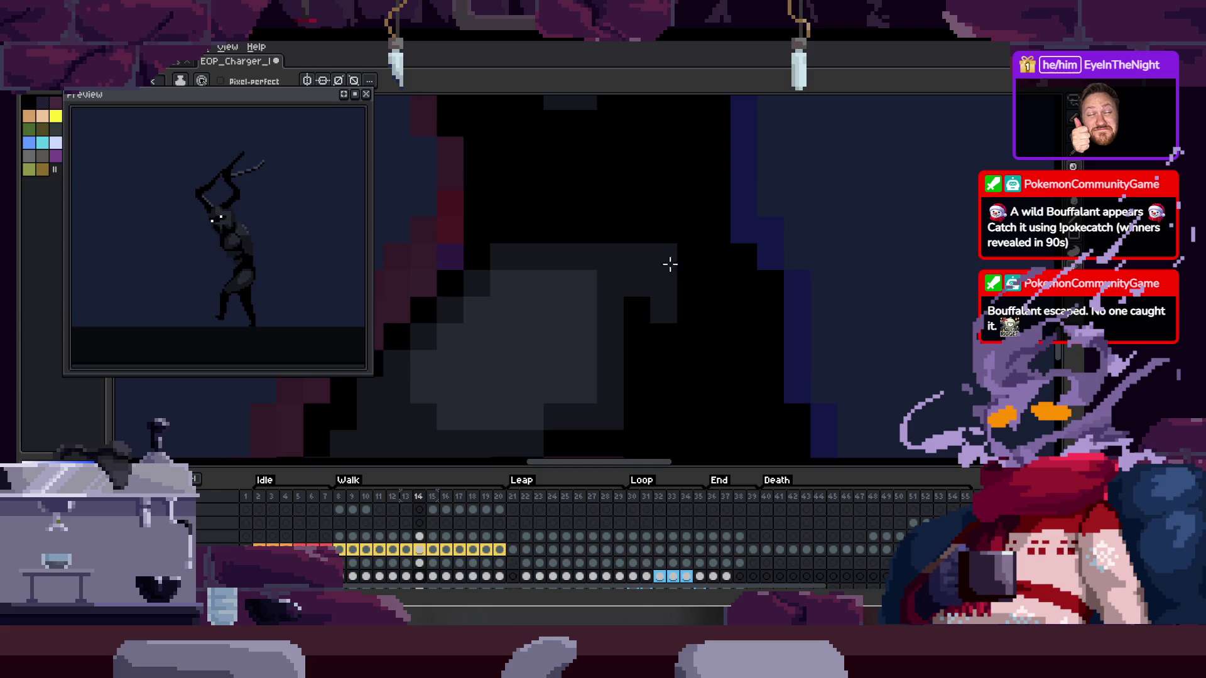
drag(673, 321, 660, 263)
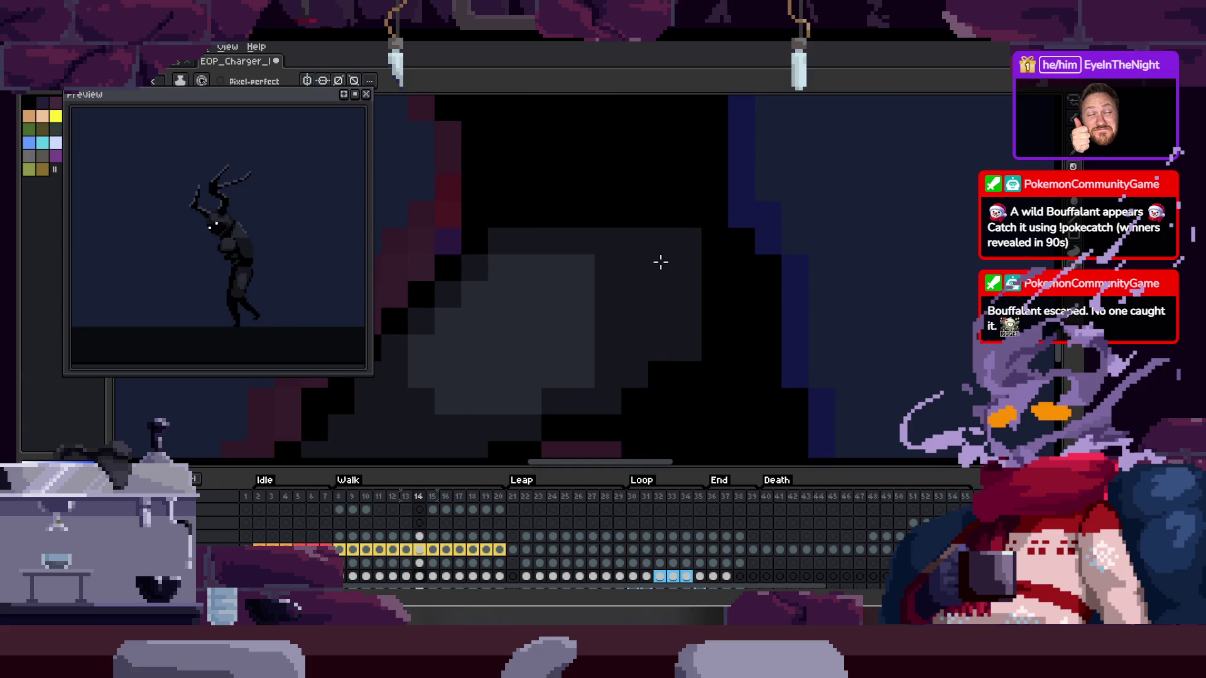
scroll(657, 256, down, 1)
Flip through neighbouring walk frames and settle back on walk frame 17
key(Left)
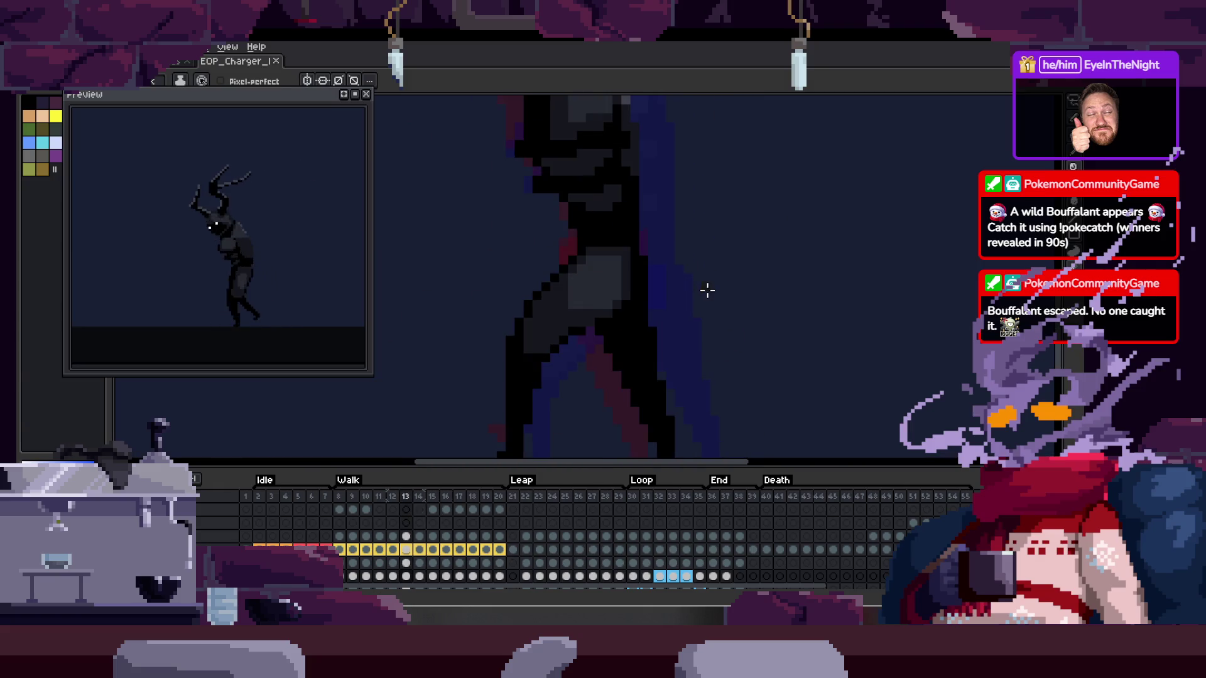
key(Right)
key(Right)
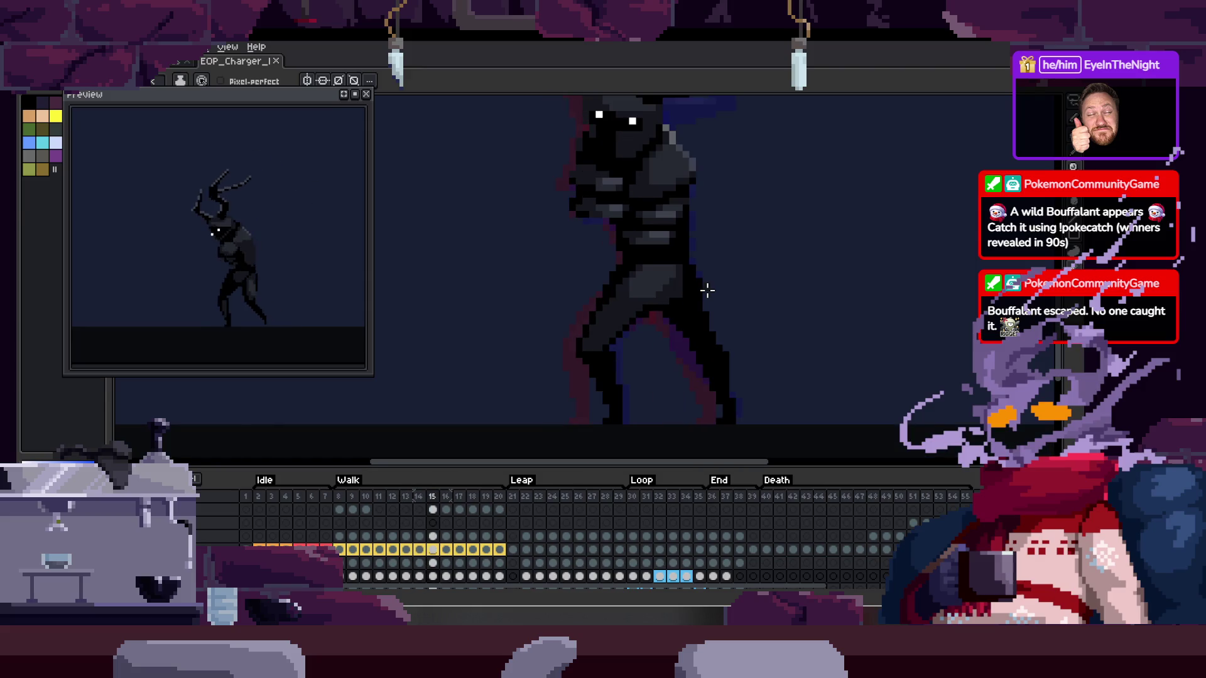
key(Right)
key(Right)
key(Right)
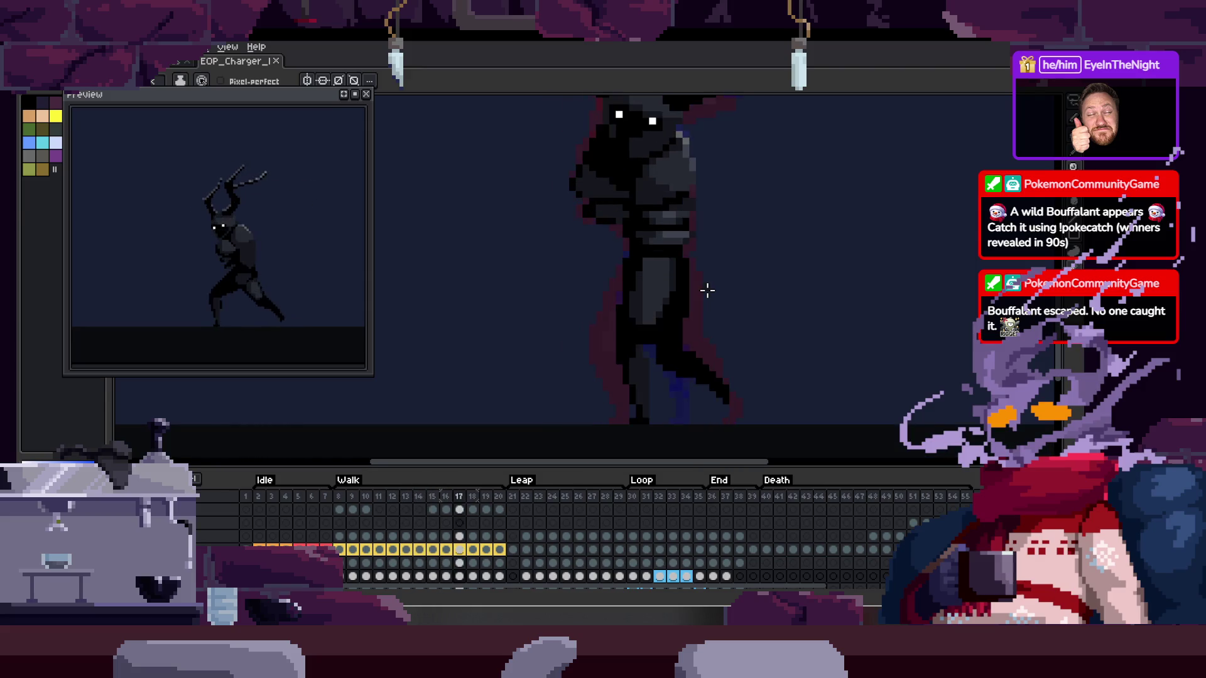
key(Right)
key(Right)
key(Left)
key(Left)
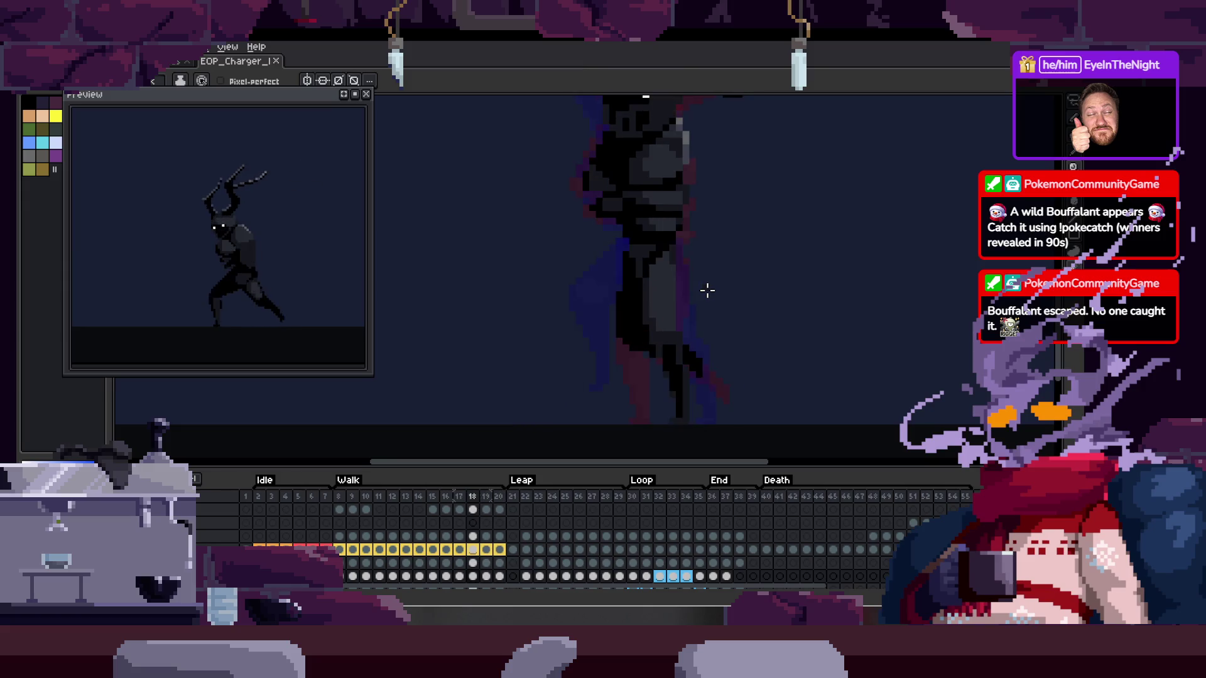
key(Left)
Sample a dark colour and paint over the light grey block on the torso
scroll(672, 270, up, 2)
scroll(636, 248, up, 2)
key(alt)
alt+click(633, 207)
mouse_move(493, 188)
mouse_down()
mouse_move(490, 247)
mouse_move(544, 204)
mouse_up()
Compare walk frame 16 with its neighbours and pan across the zoomed torso
scroll(613, 166, down, 1)
scroll(552, 224, down, 3)
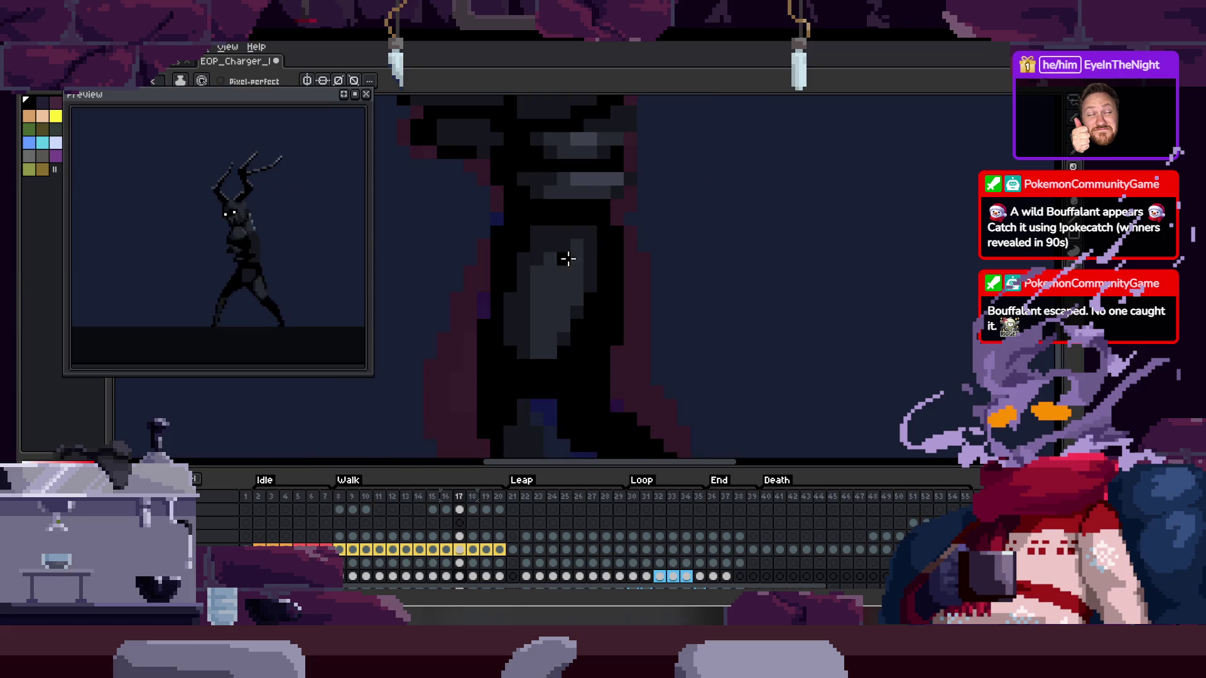
scroll(603, 251, down, 2)
scroll(653, 280, down, 2)
key(Left)
key(Right)
key(Right)
key(Left)
key(Left)
scroll(621, 245, up, 2)
scroll(658, 246, up, 2)
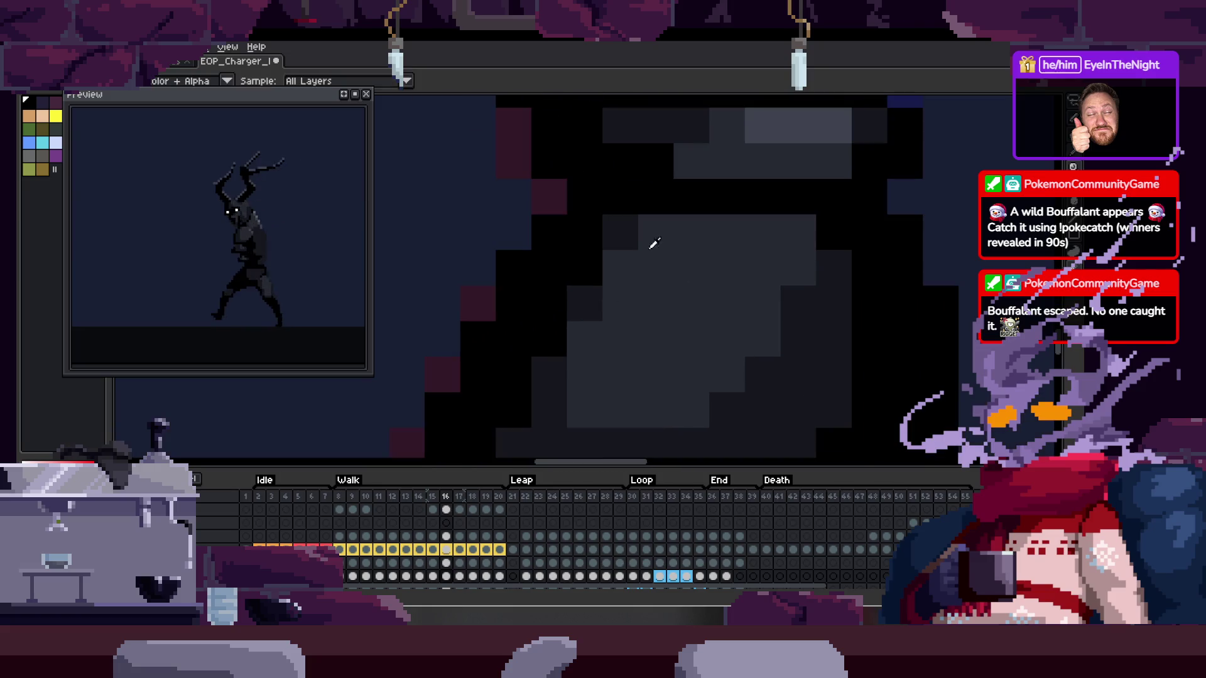
drag(677, 262, 602, 294)
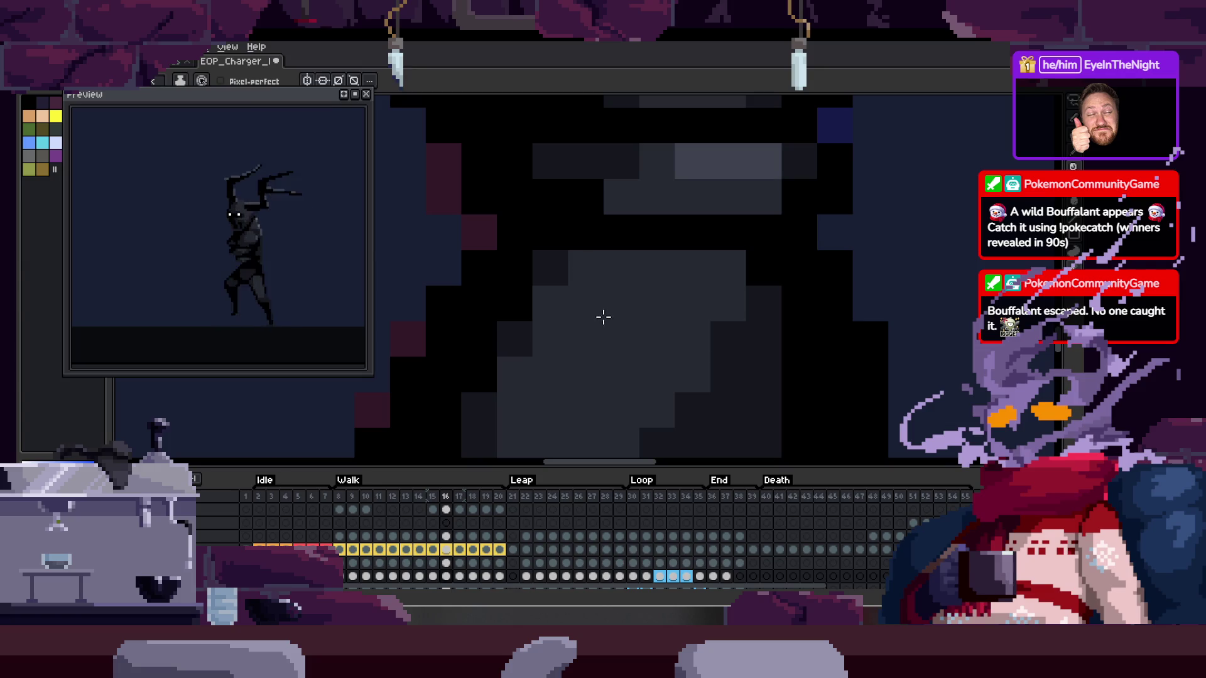
Select the layer above with the Move tool, toggle the timeline, and stop playback
key(Up)
key(v)
scroll(779, 326, down, 1)
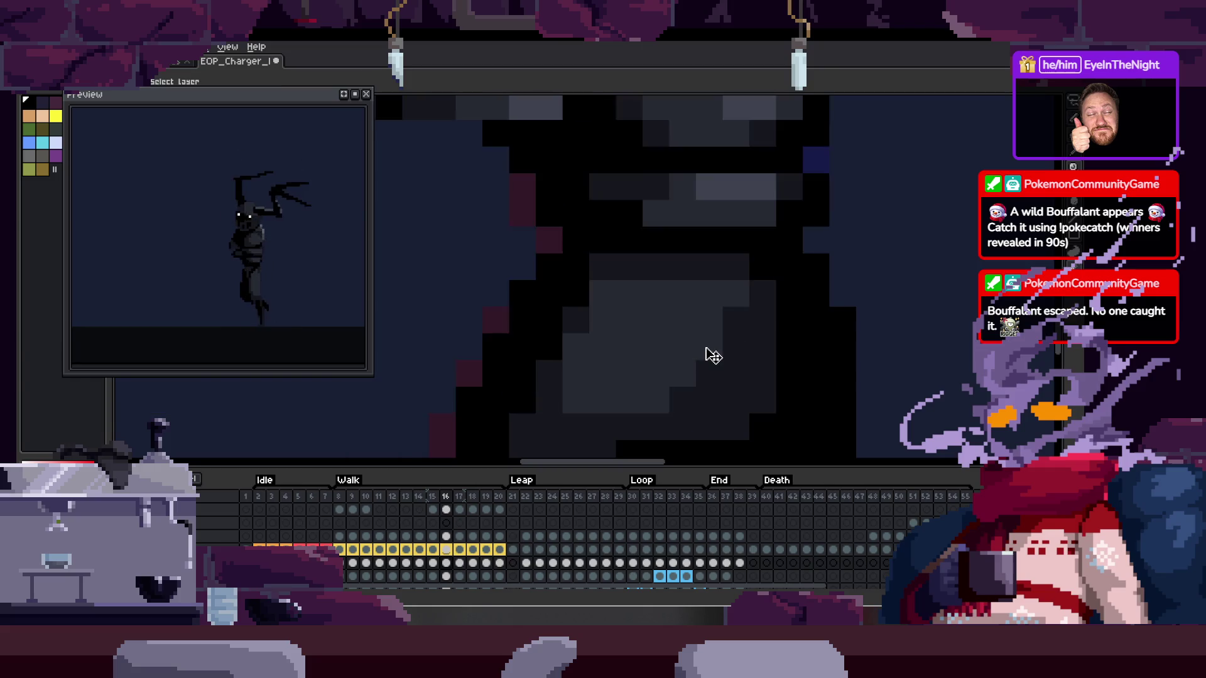
scroll(710, 356, down, 4)
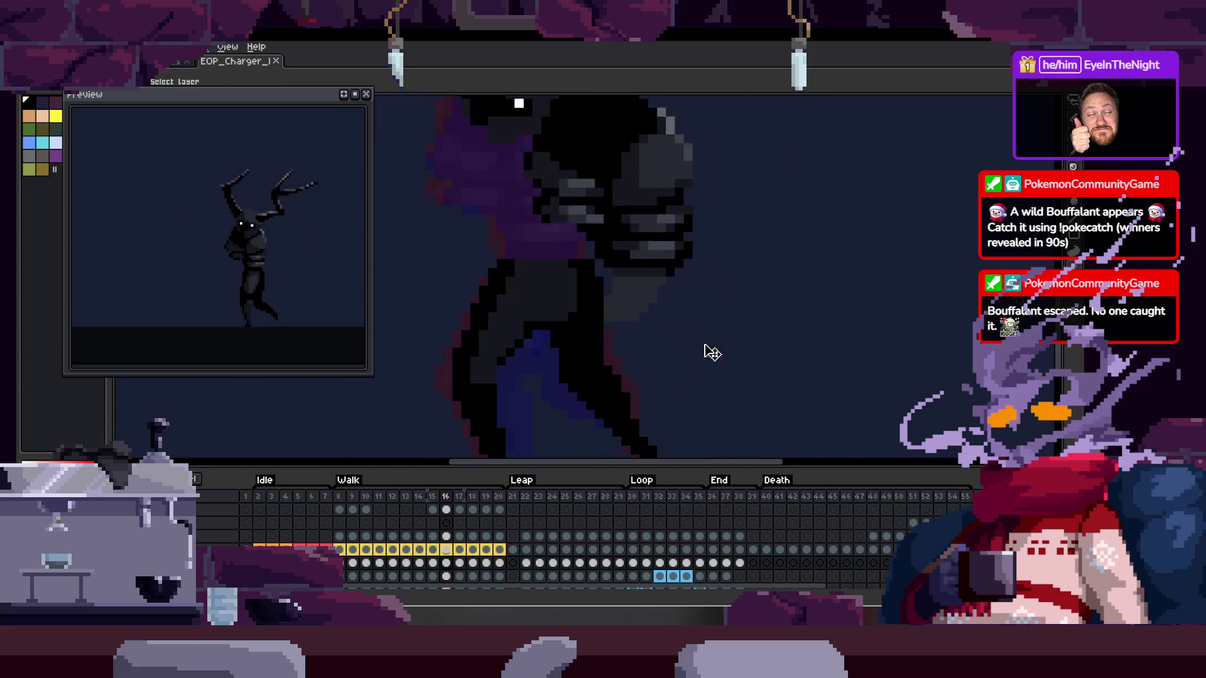
scroll(526, 244, up, 3)
key(v)
scroll(578, 220, down, 3)
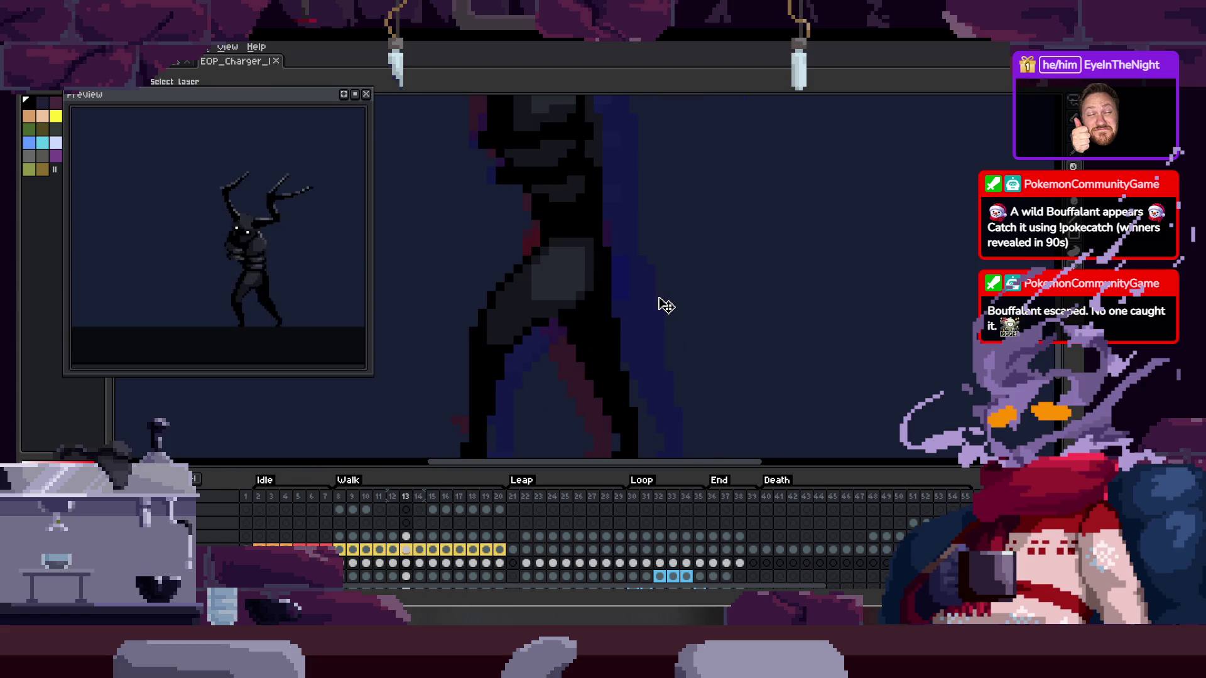
key(Tab)
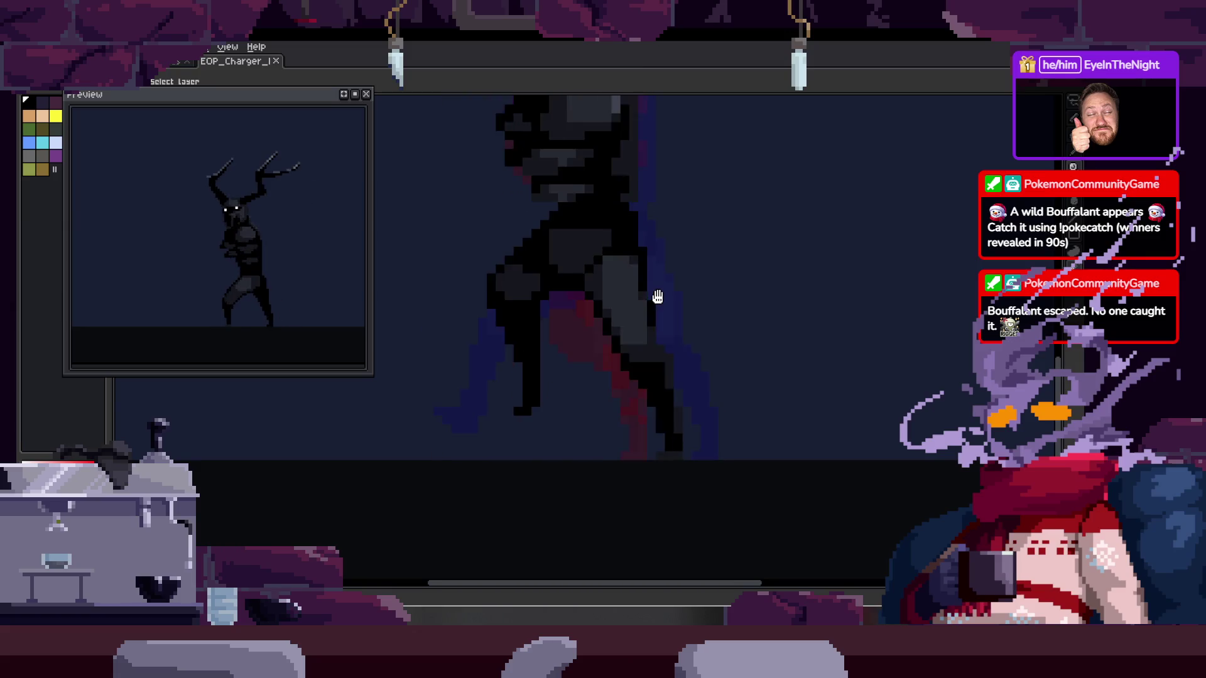
key(Tab)
key(Return)
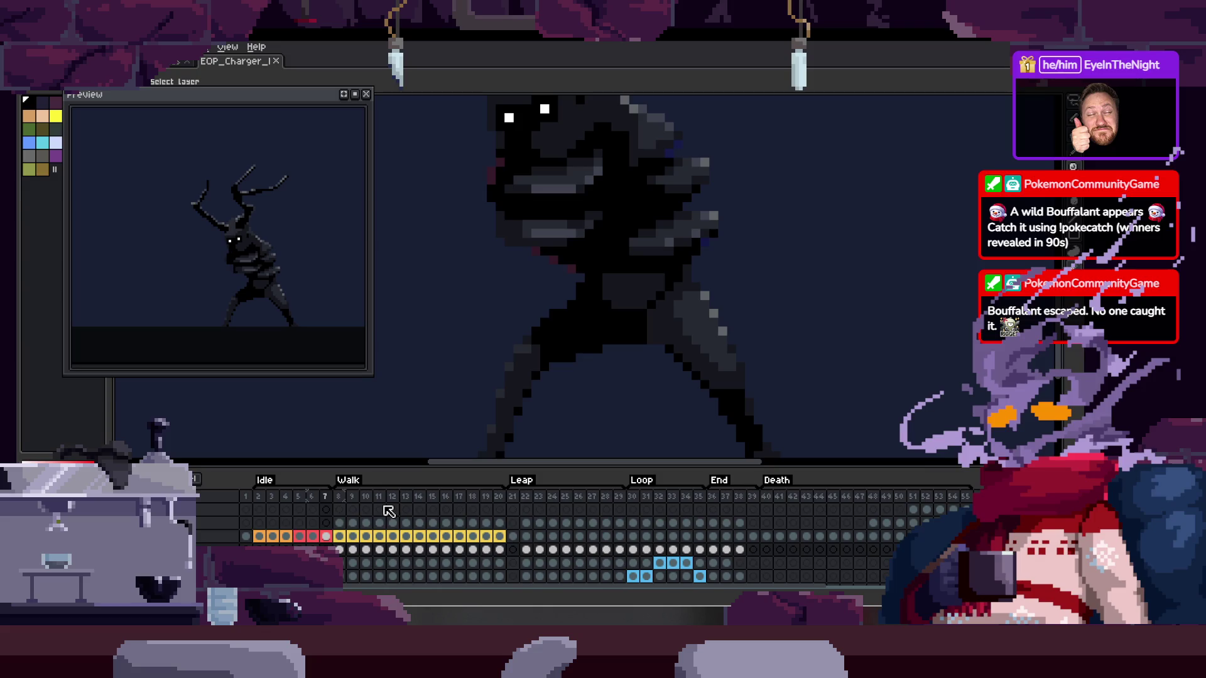
scroll(392, 506, down, 2)
key(Down)
key(Down)
key(Tab)
key(Tab)
key(Right)
key(Right)
key(Return)
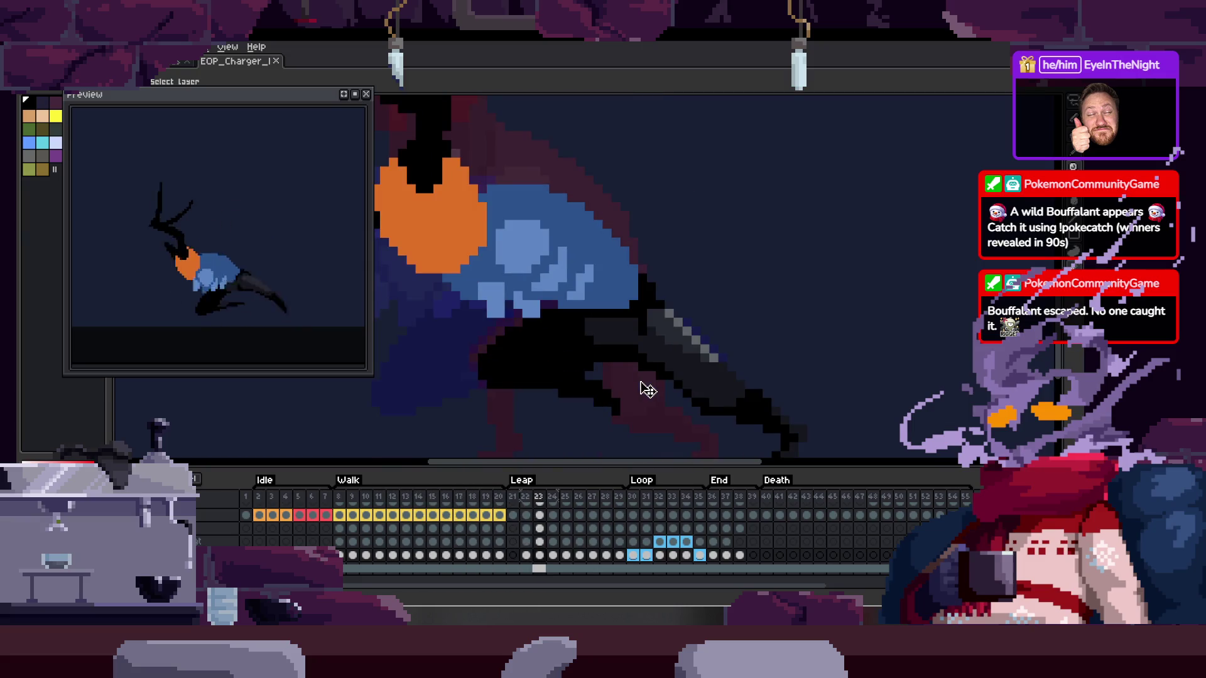
scroll(810, 319, down, 1)
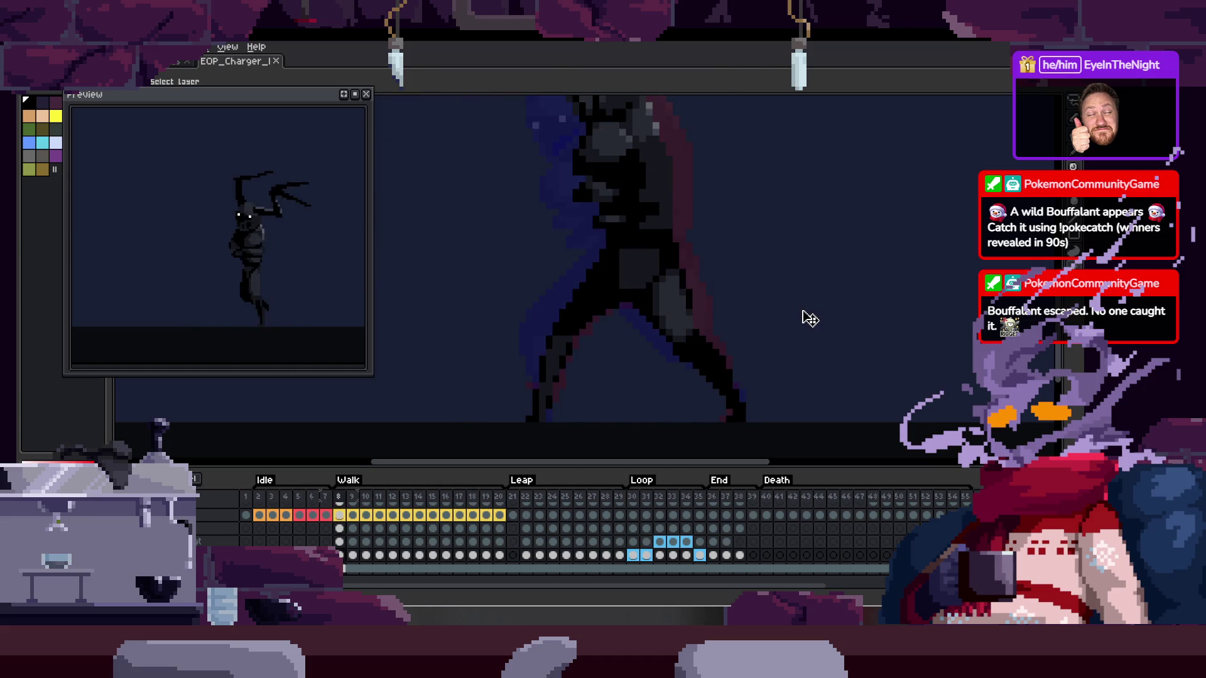
key(Tab)
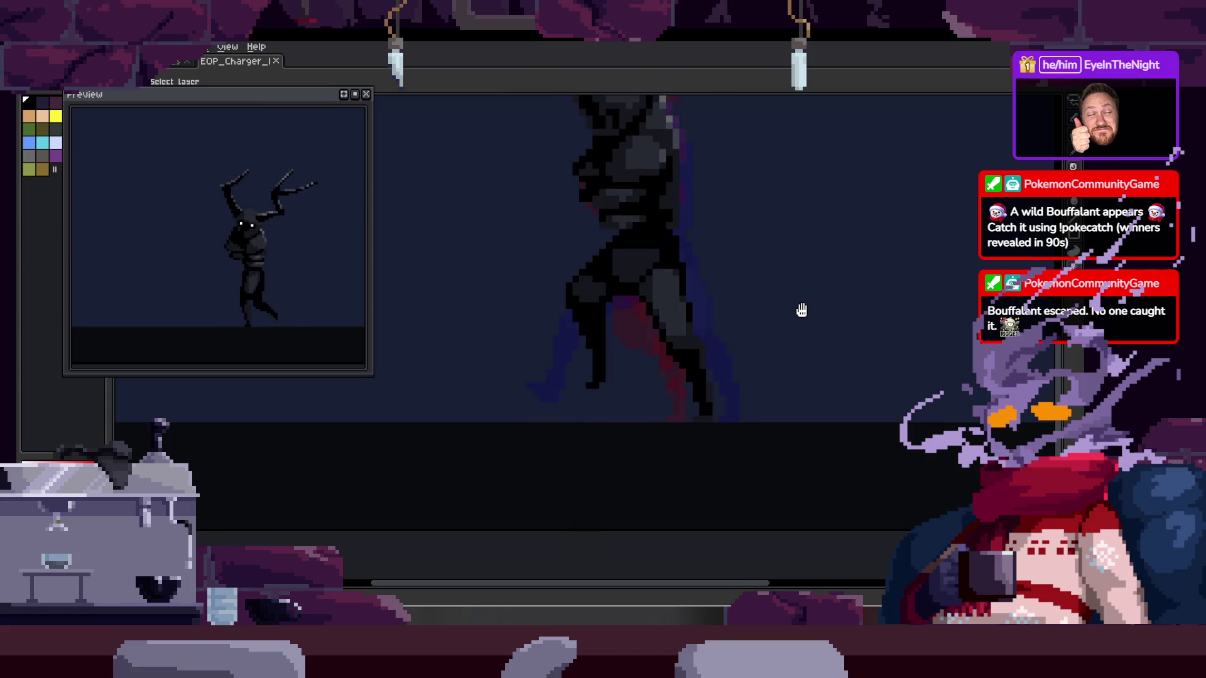
key(Tab)
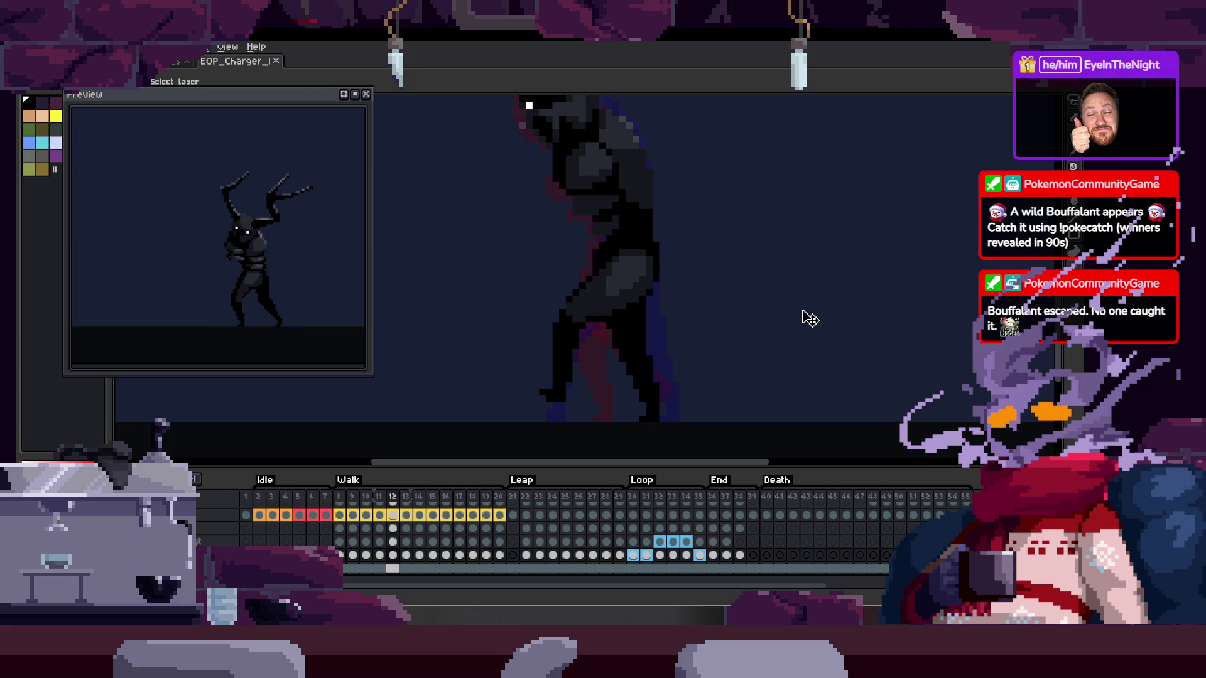
Zoom in on the charger's Walk frame 12 with the timeline shown
scroll(646, 329, up, 2)
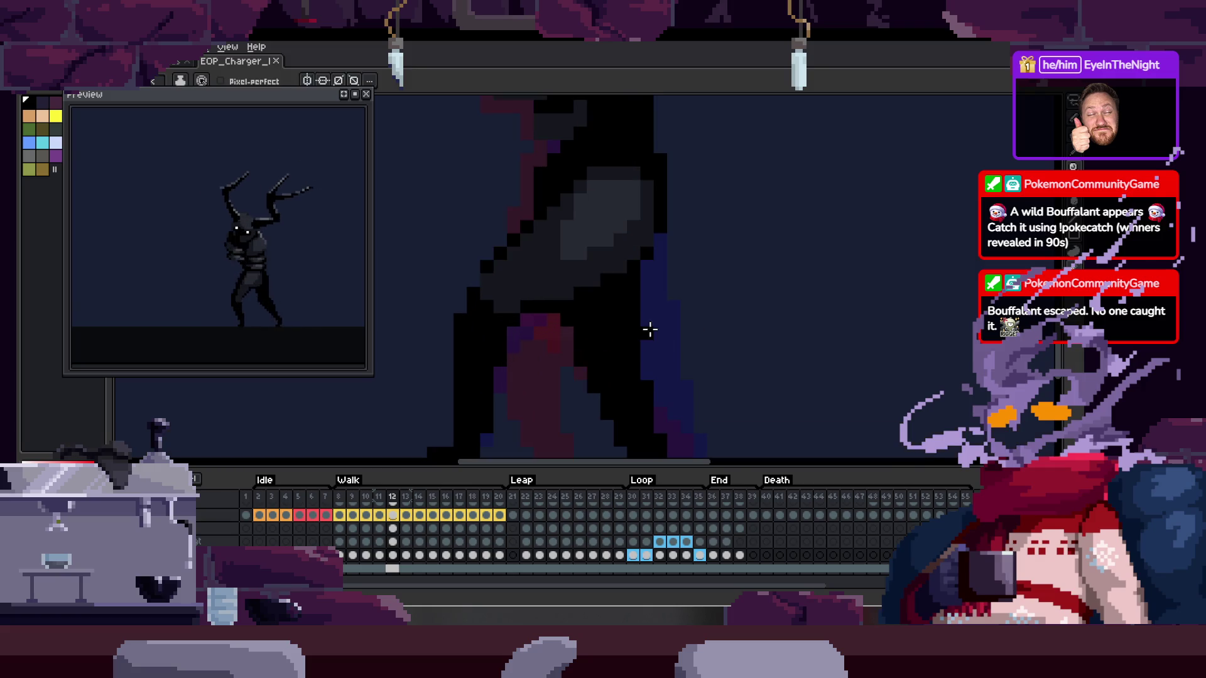
Step through the Walk and Leap frames, save the sprite, and play the walk animation
scroll(588, 303, up, 1)
scroll(589, 303, down, 2)
key(Return)
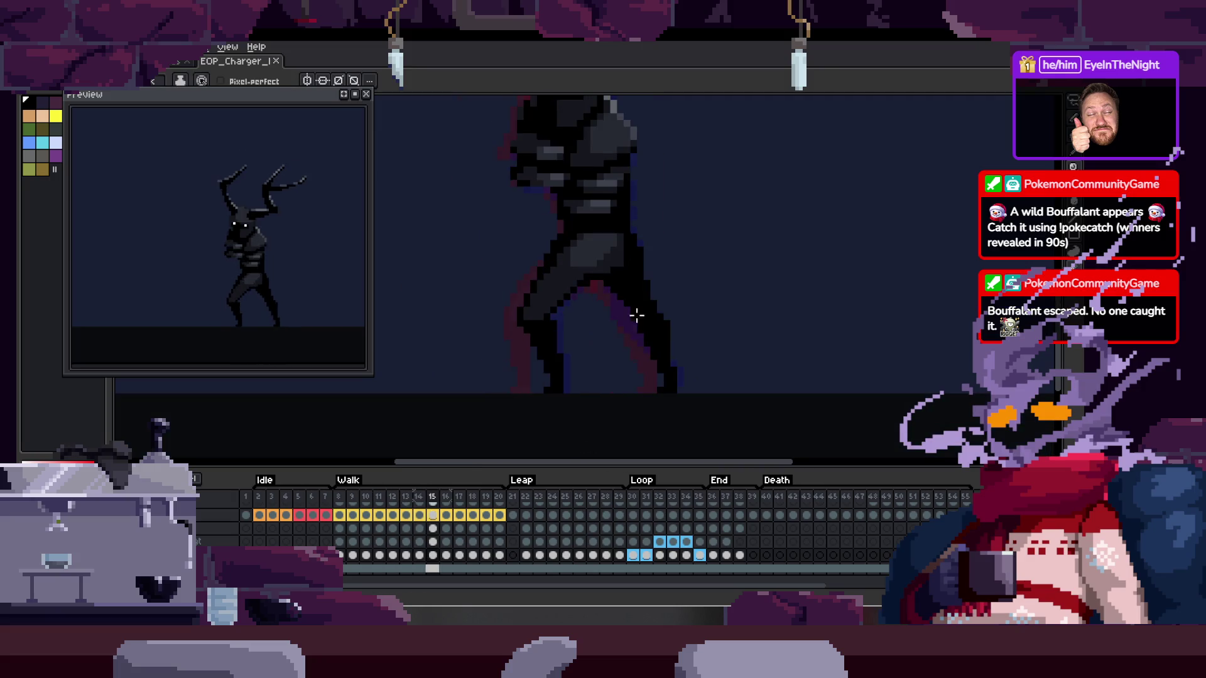
key(Right)
key(Right)
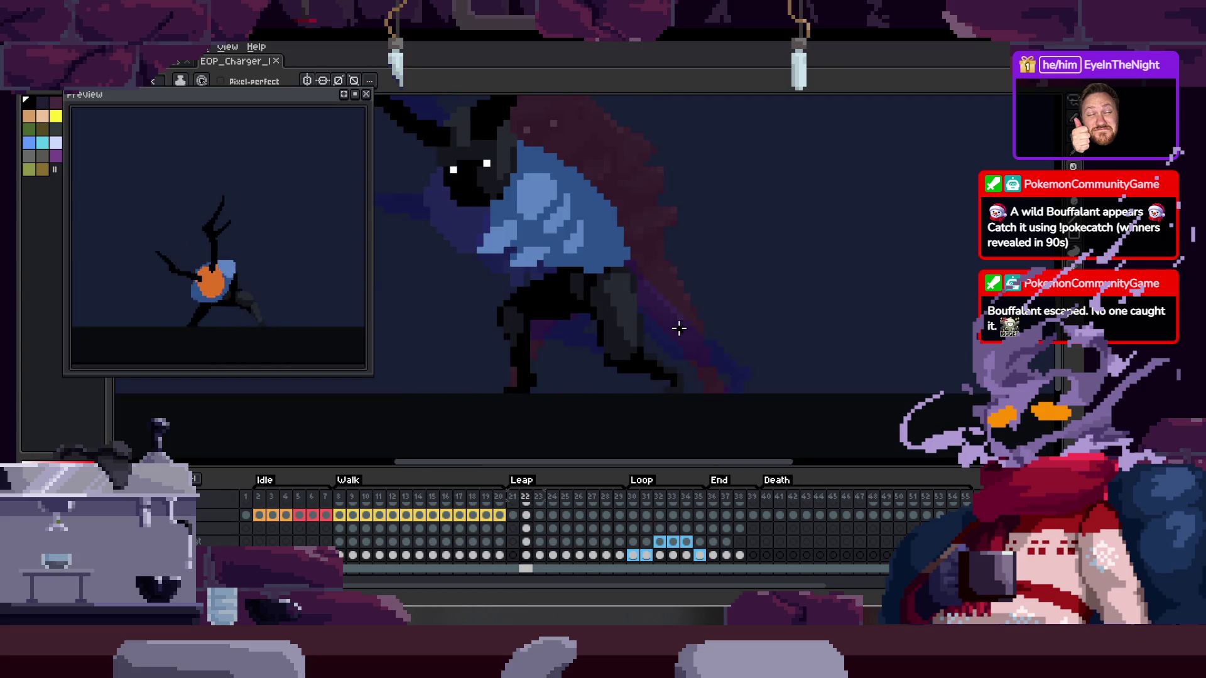
key(Left)
key(Left)
key(Left)
key(Left)
key(Left)
key(Left)
key(Left)
key(Left)
key(Left)
key(Left)
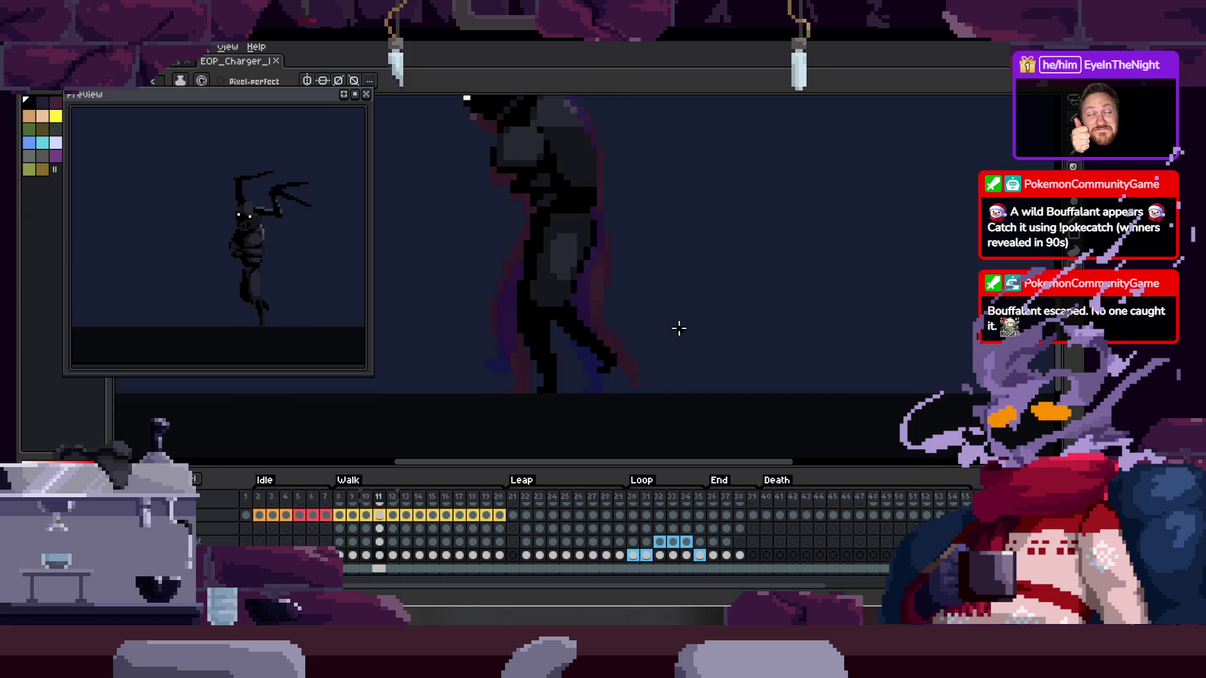
key(Left)
key(Left)
key(Left)
key(ctrl+s)
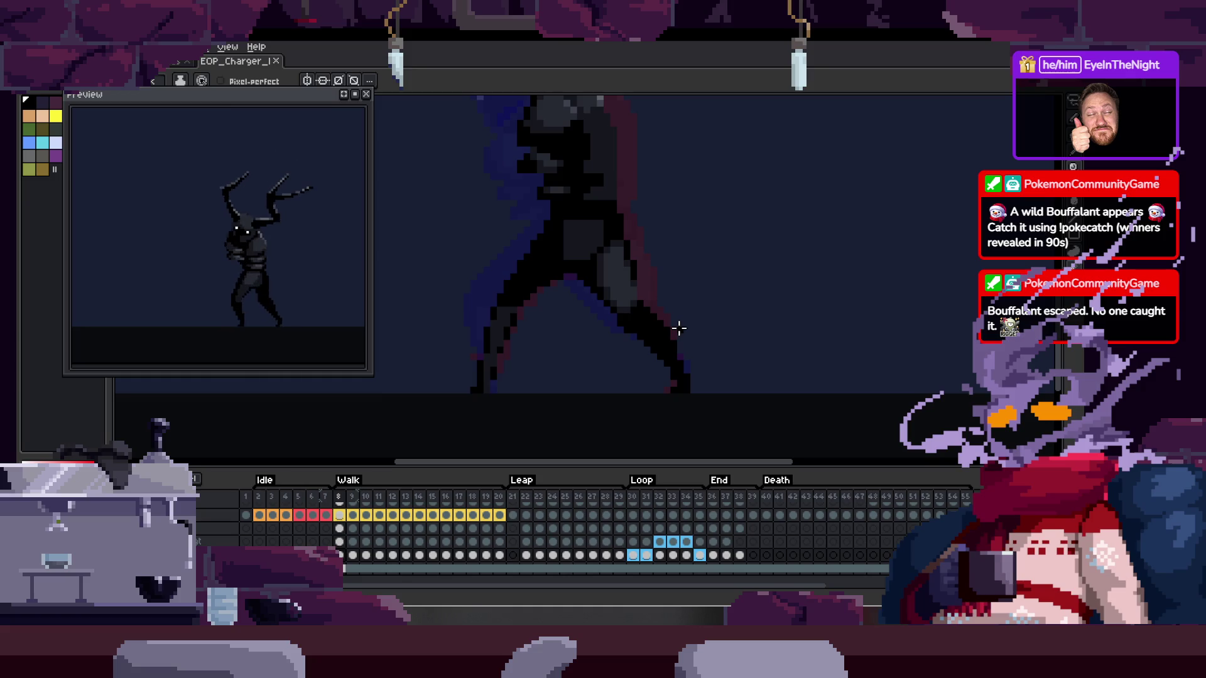
key(Return)
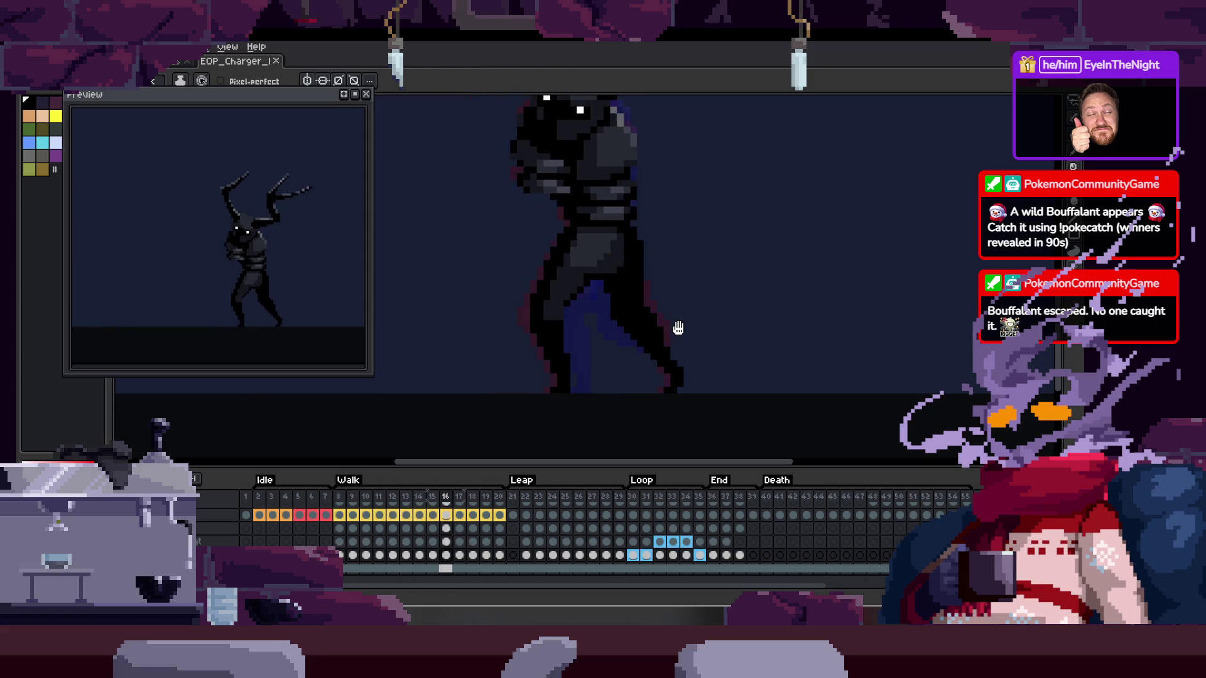
key(Return)
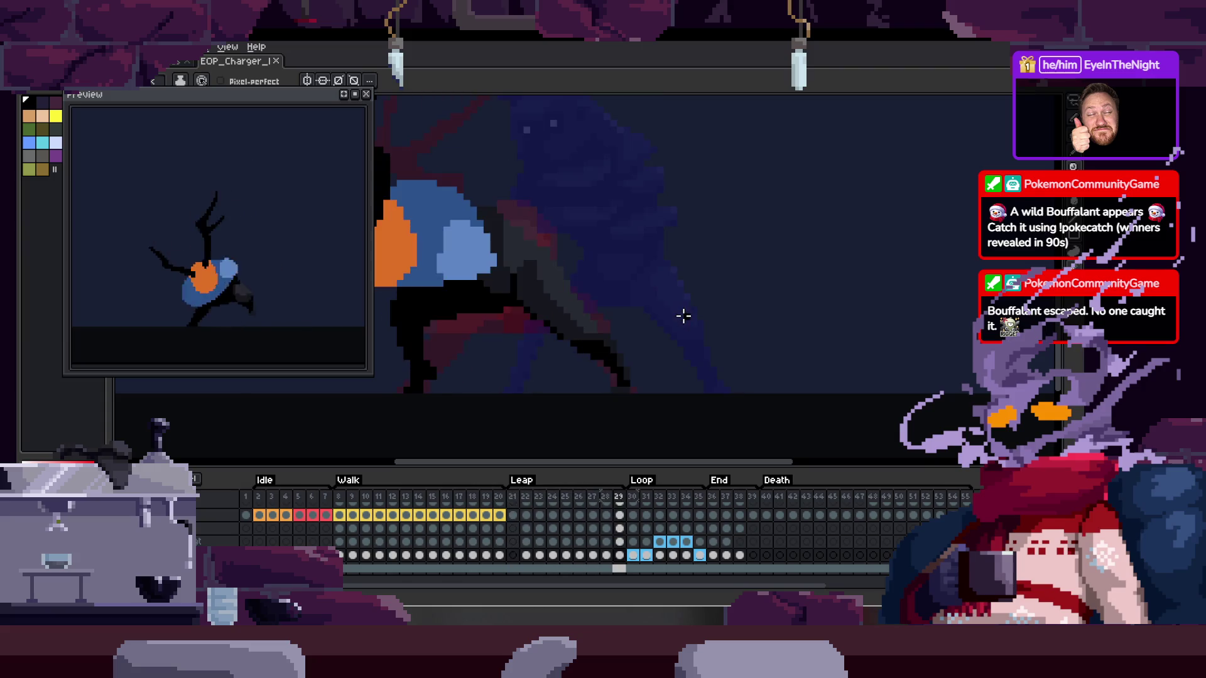
Pan across the creature and play the animation with the timeline briefly hidden
mouse_move(633, 313)
mouse_down()
mouse_move(759, 350)
mouse_move(732, 362)
mouse_up()
key(Return)
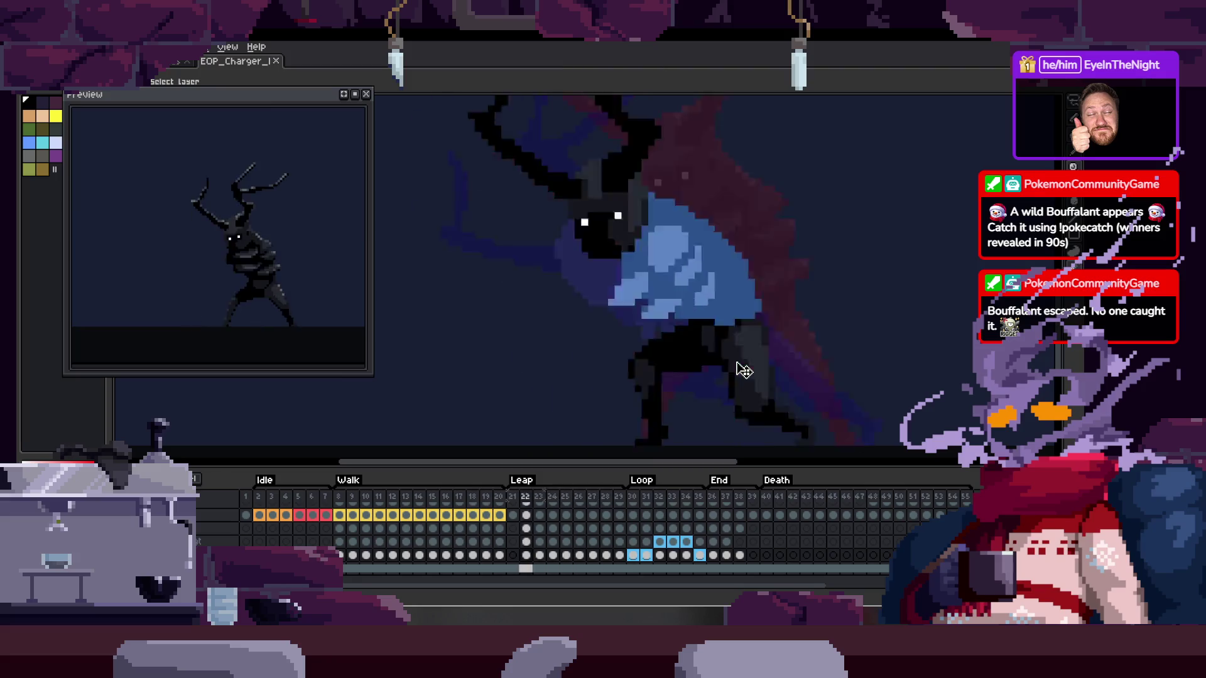
key(Tab)
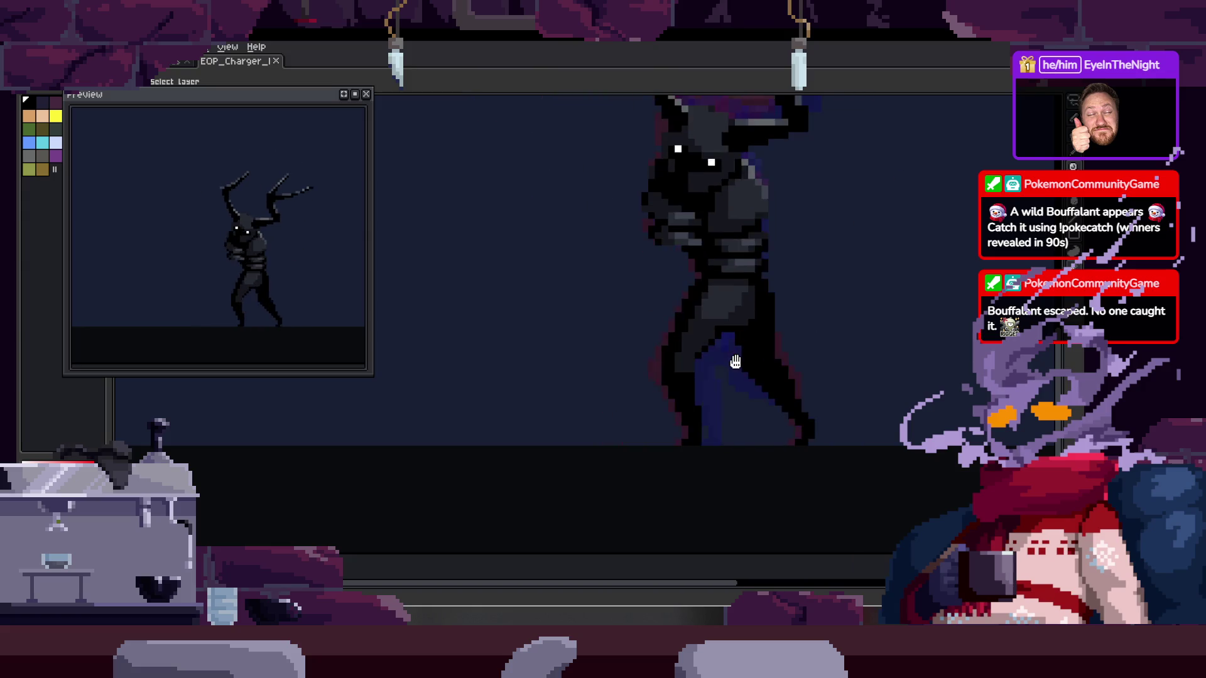
key(Tab)
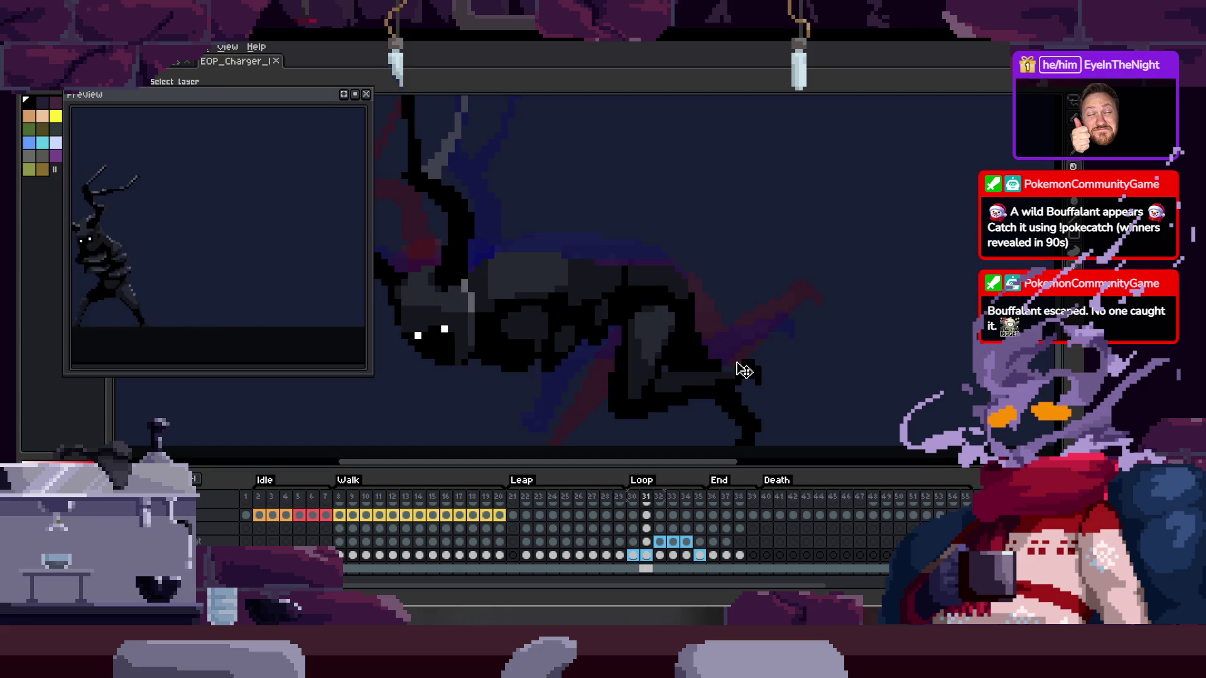
Enlarge the timeline and step through walk frames 8 to 10 on a lower layer
mouse_move(769, 468)
mouse_down()
mouse_move(770, 377)
mouse_move(769, 394)
mouse_up()
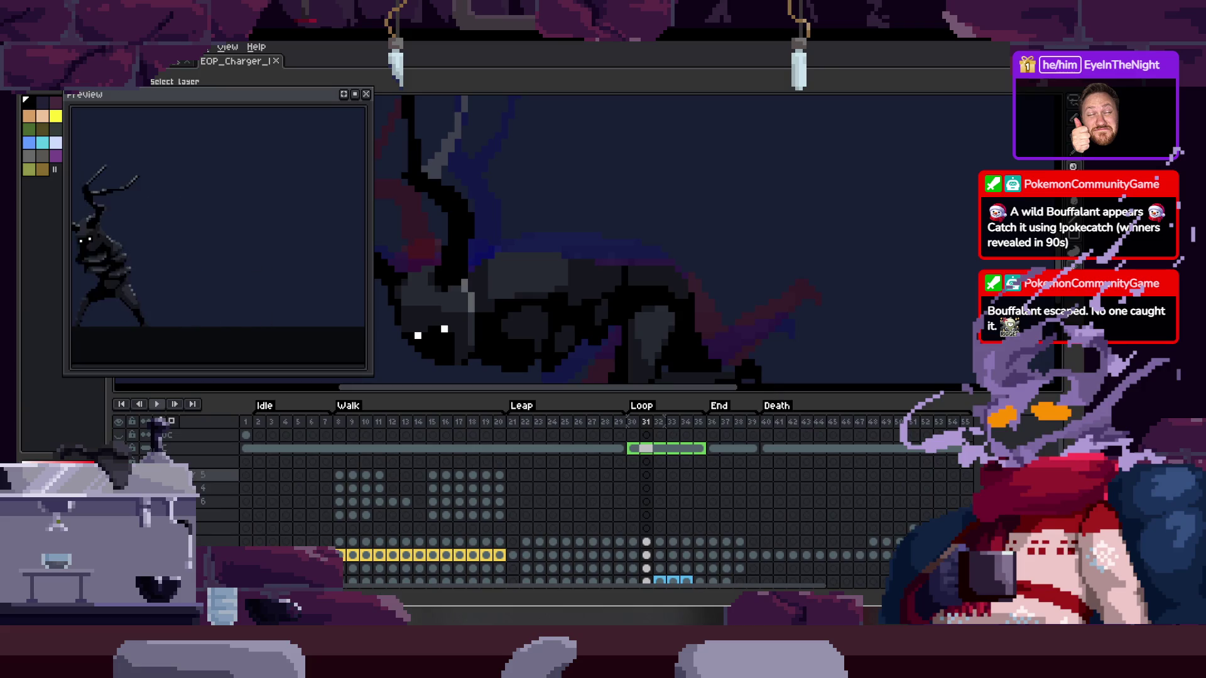
click(188, 461)
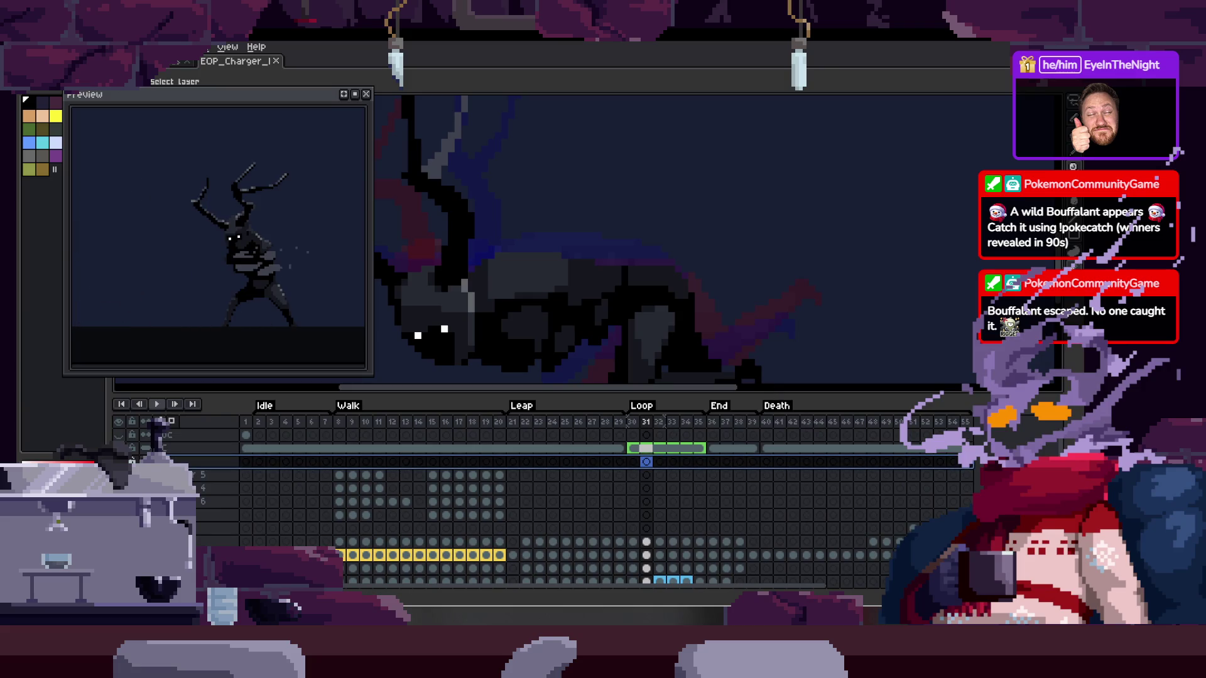
scroll(603, 522, down, 3)
click(205, 476)
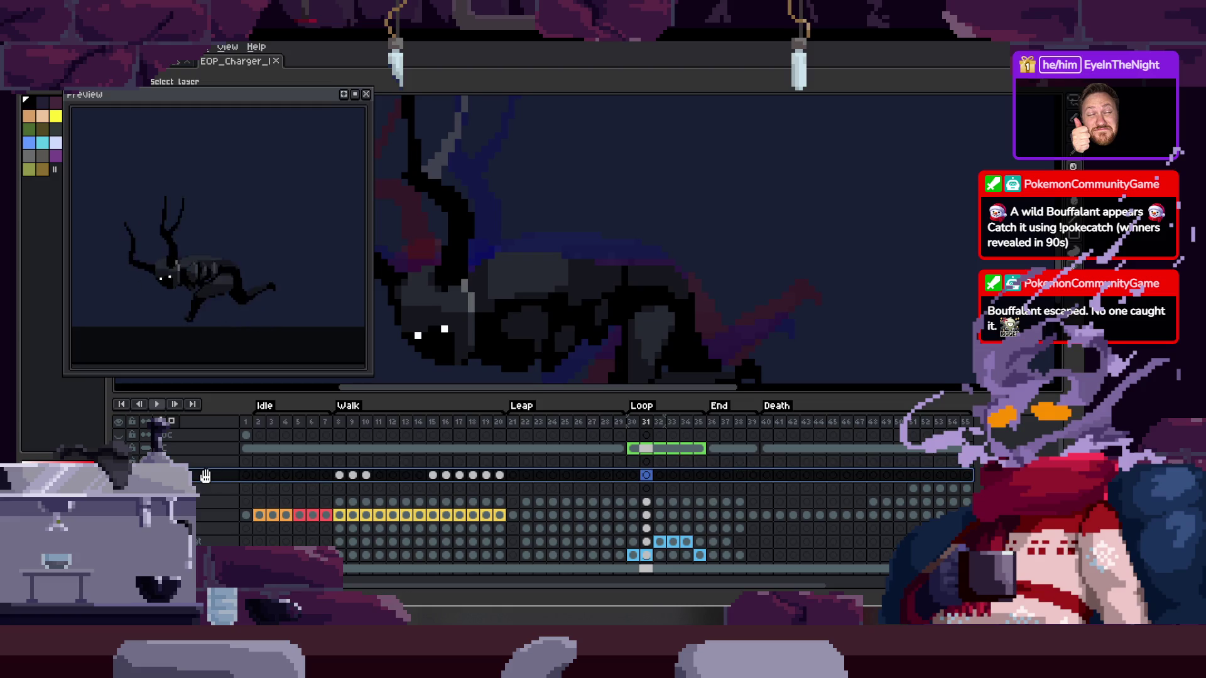
click(341, 475)
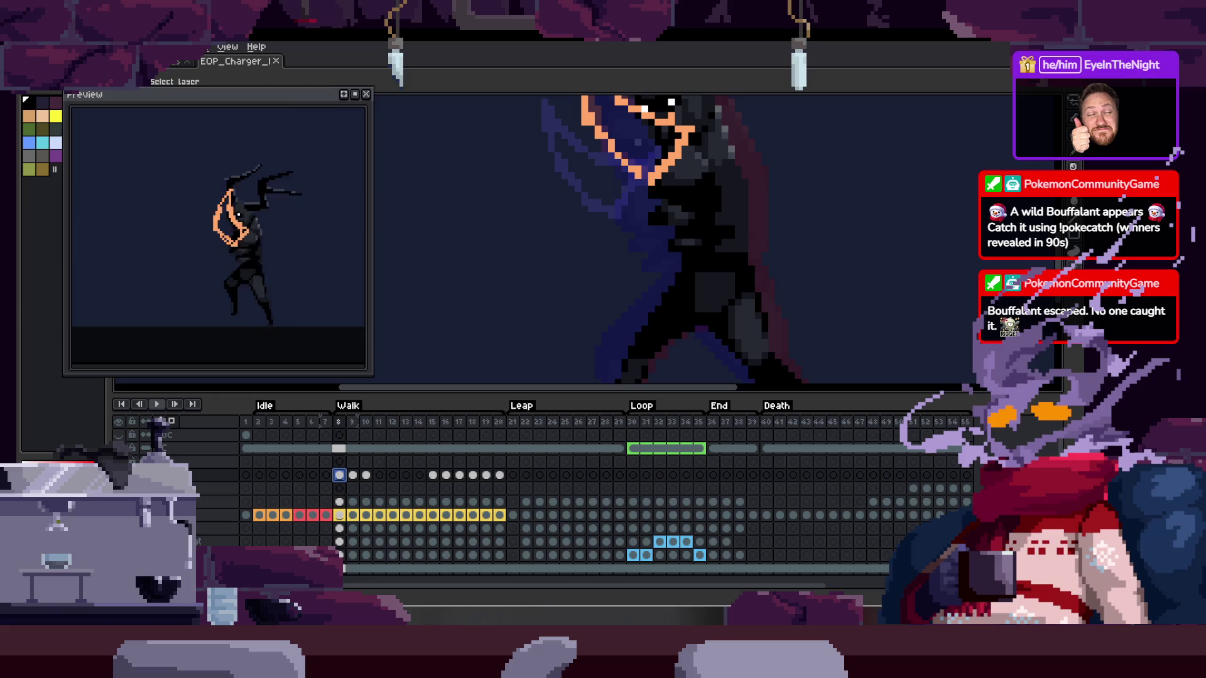
key(Right)
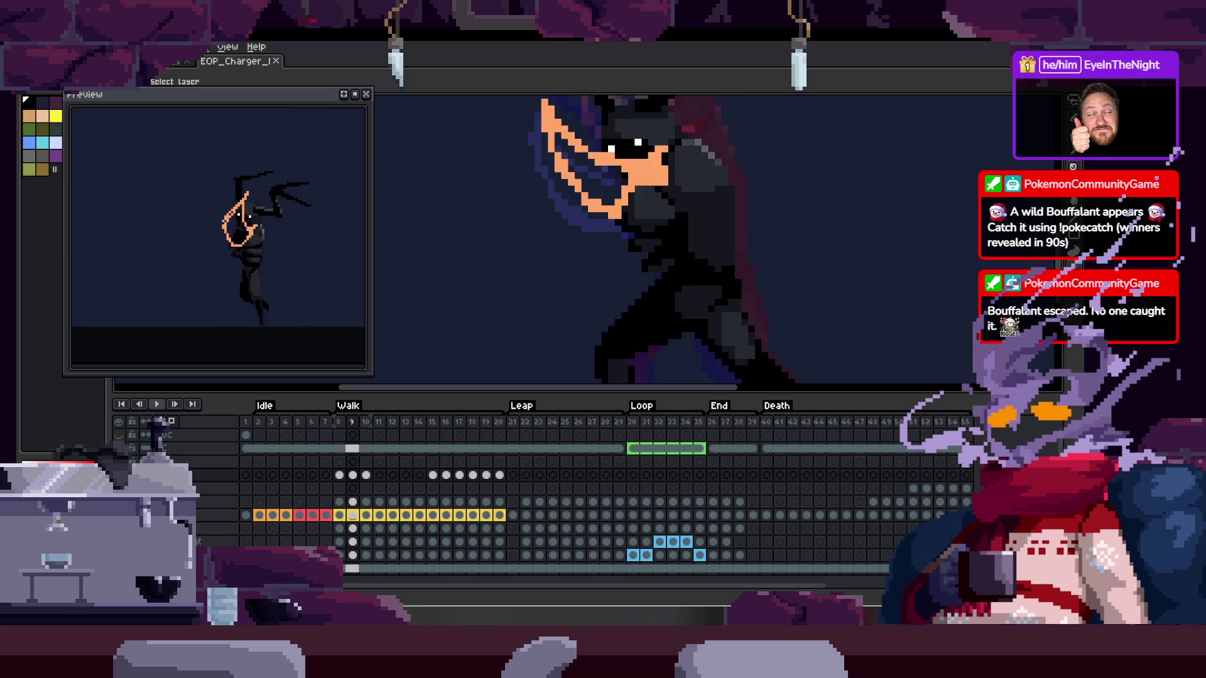
key(Right)
key(Right)
key(Right)
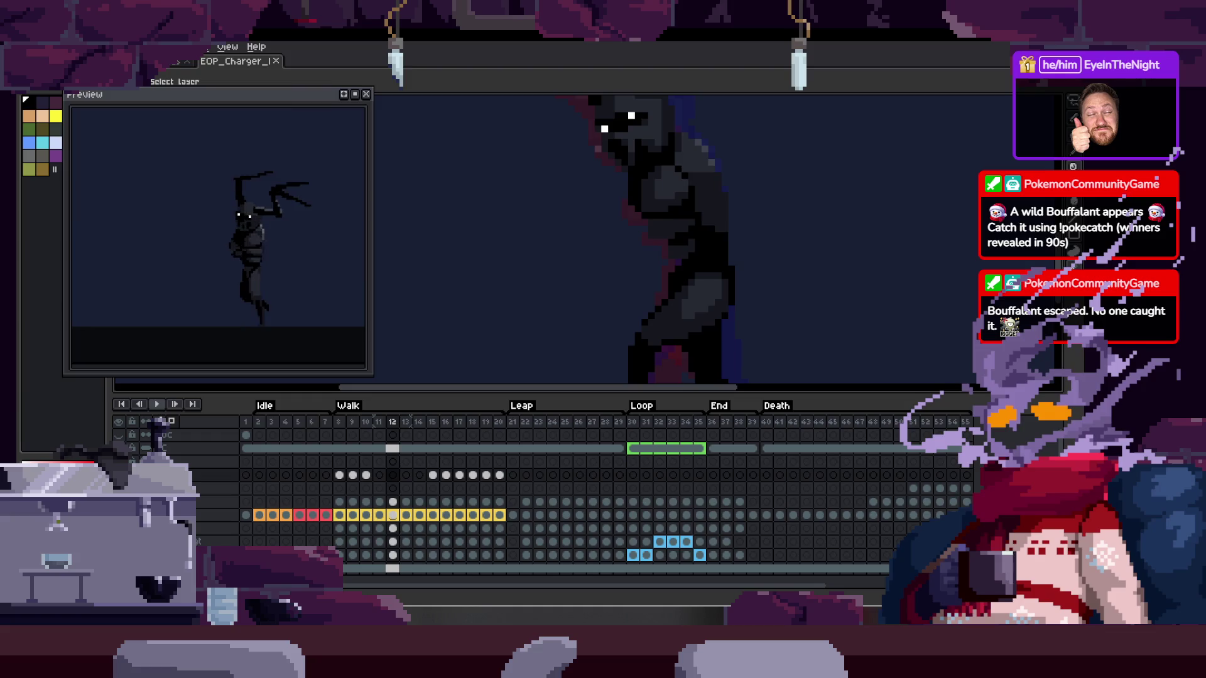
key(Left)
key(Left)
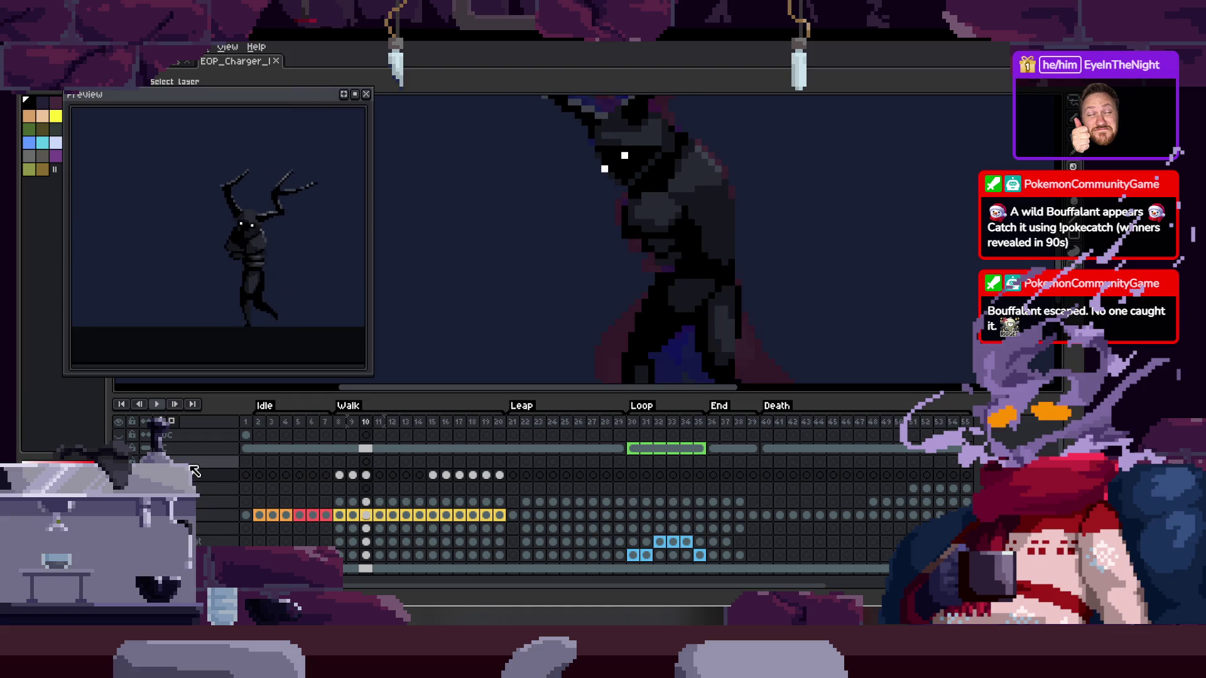
Make the hidden colour-coded guide layer visible and select its frame 14 cel
click(191, 465)
click(131, 461)
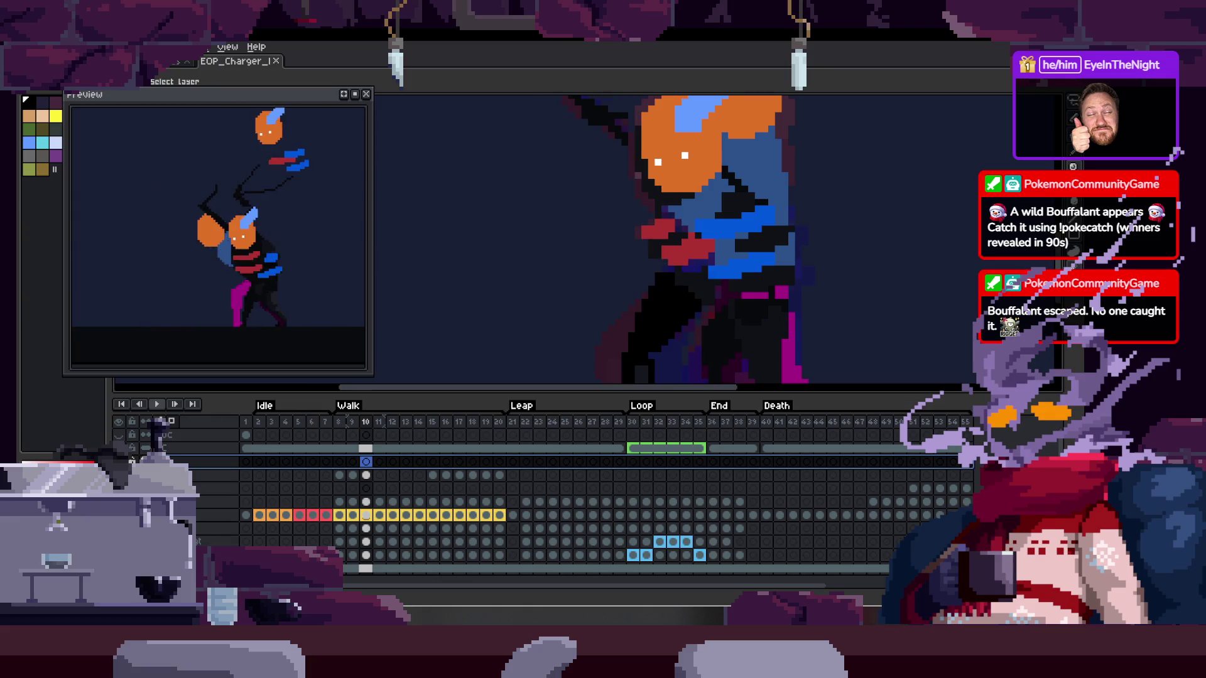
key(Tab)
key(Tab)
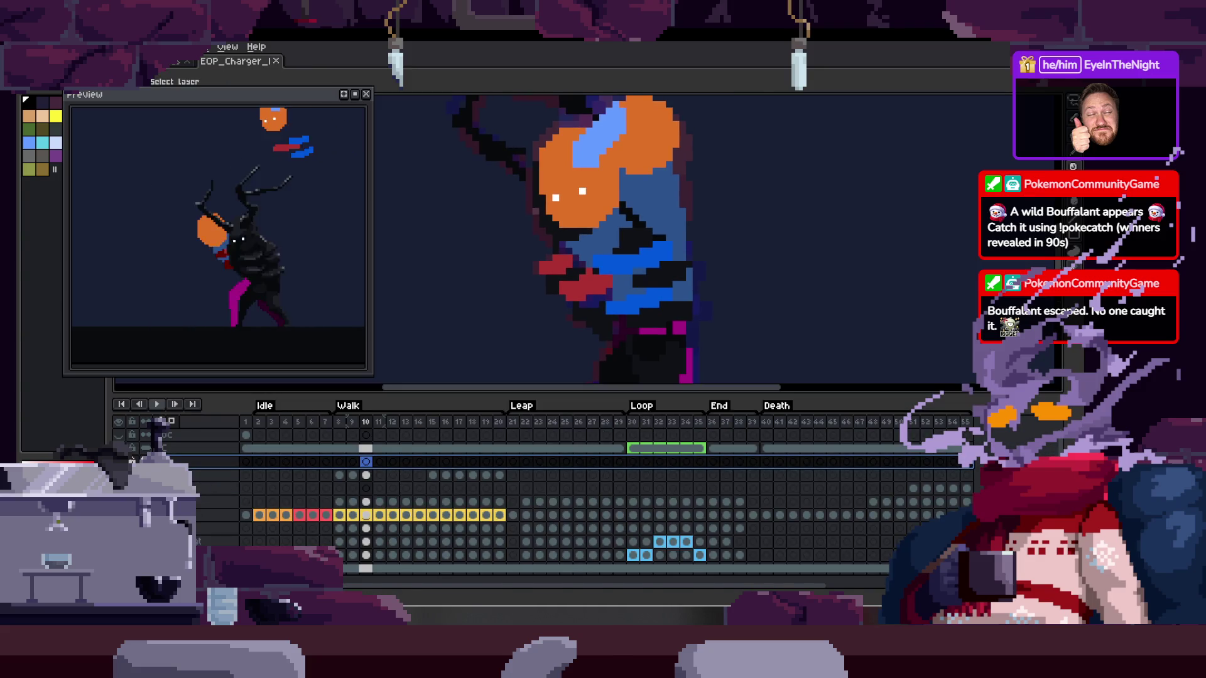
scroll(566, 515, up, 1)
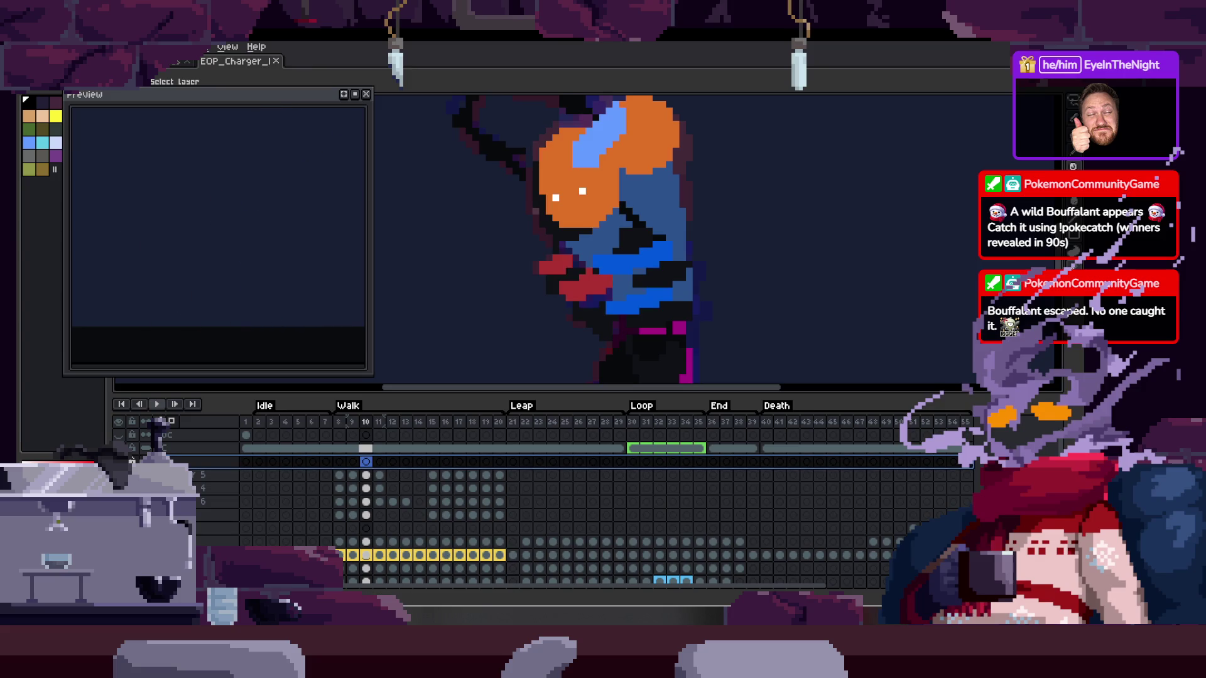
key(Right)
key(Right)
key(Right)
key(Right)
click(419, 461)
scroll(565, 515, down, 1)
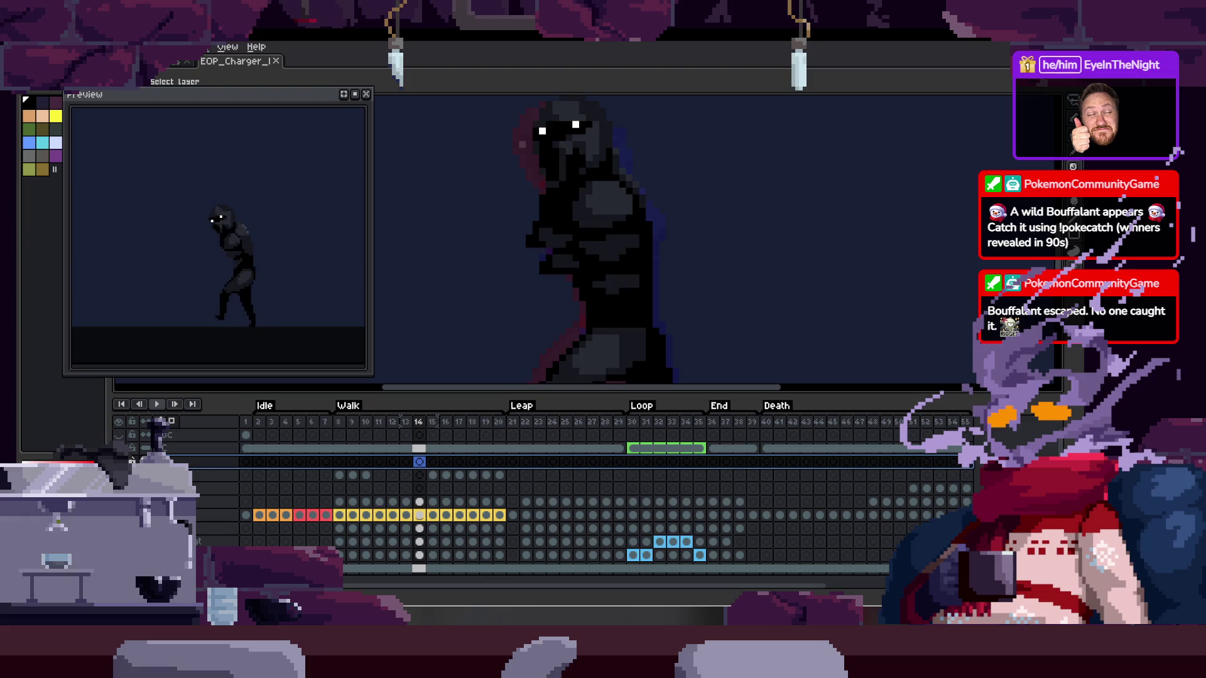
Bring the antlers into view, go to tree frame 51, and turn on onion skinning
key(Tab)
drag(628, 377, 565, 458)
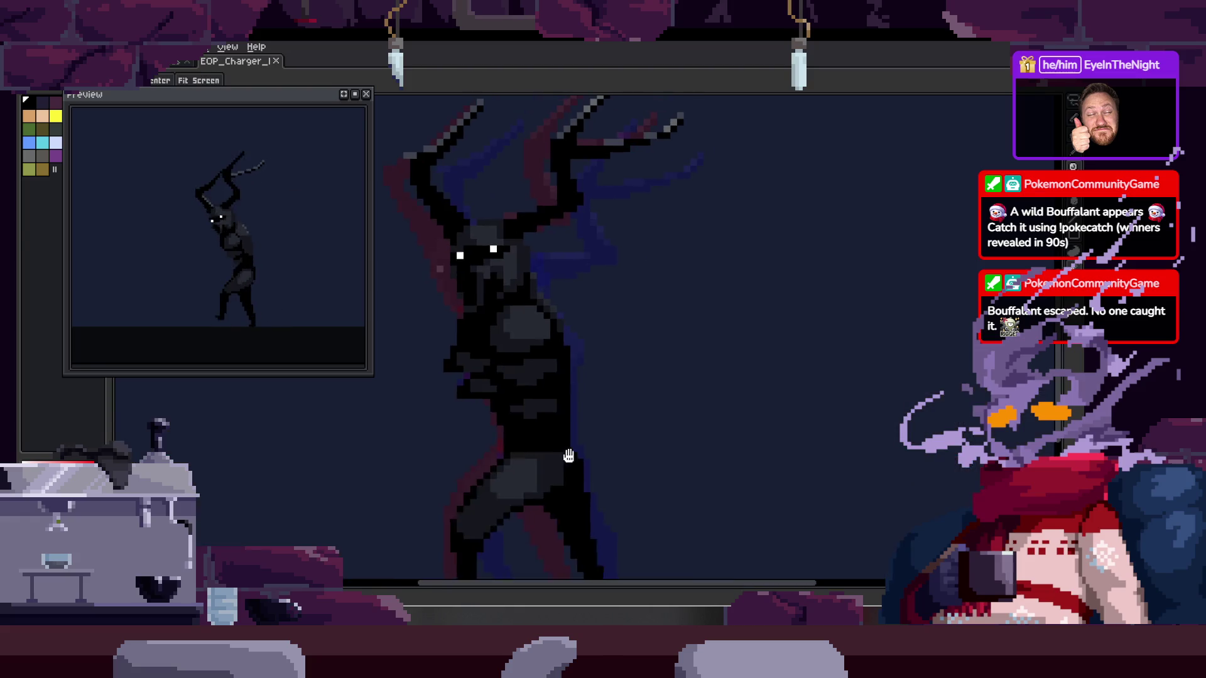
key(Tab)
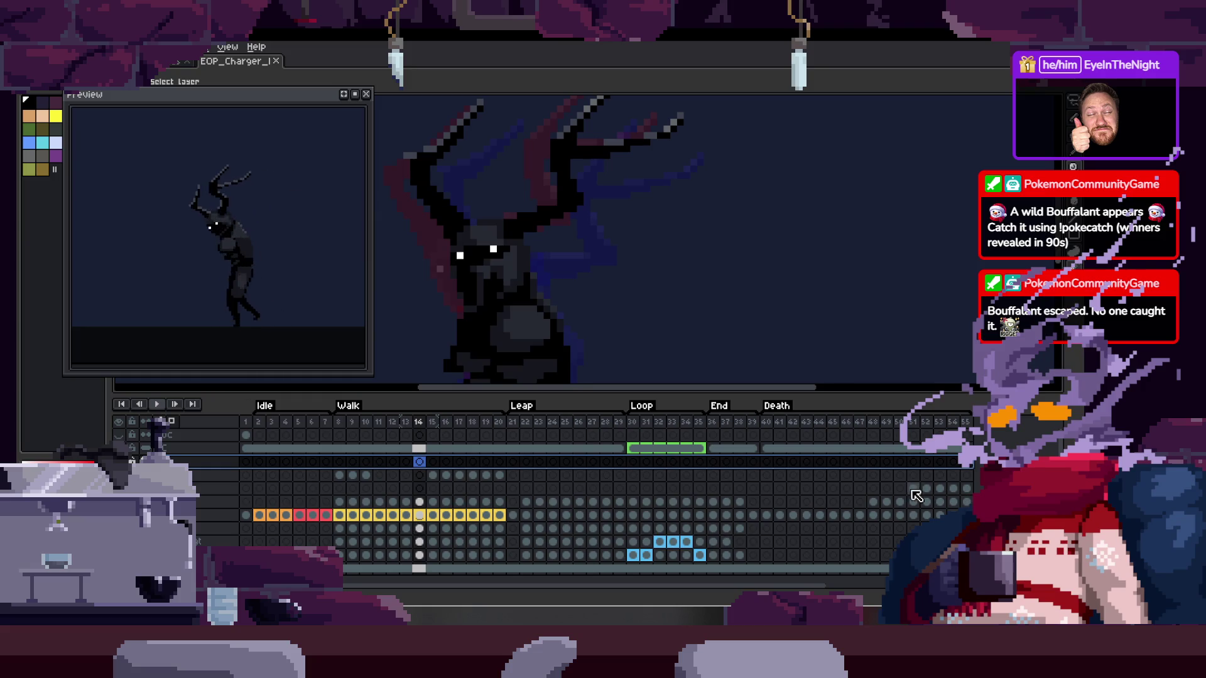
click(912, 489)
key(F3)
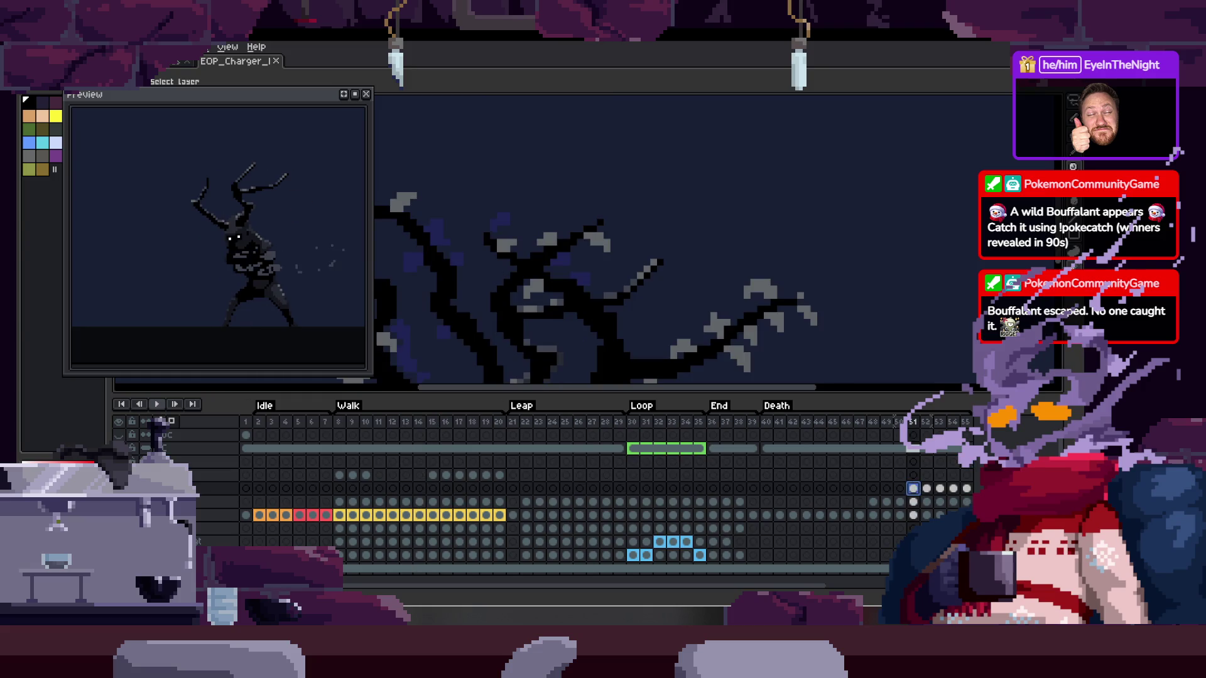
Pan over the tree trunk and step between the death tree frames to frame 53
key(Tab)
drag(656, 336, 651, 353)
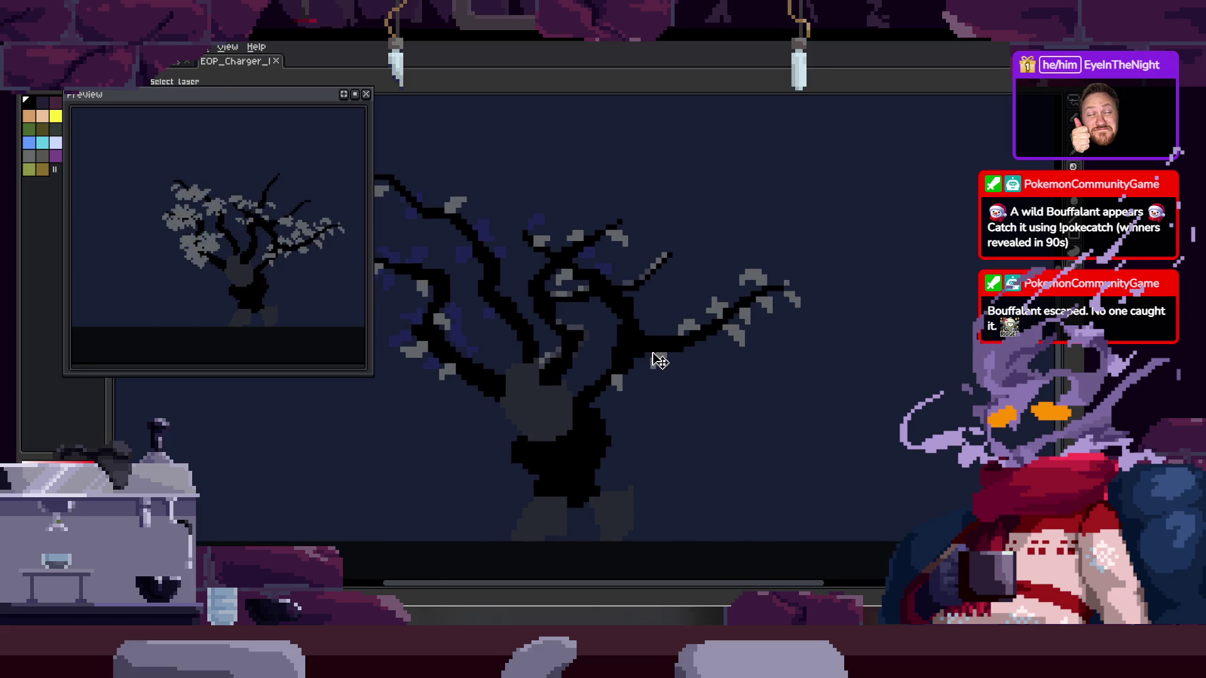
key(Tab)
key(Right)
key(Left)
key(Right)
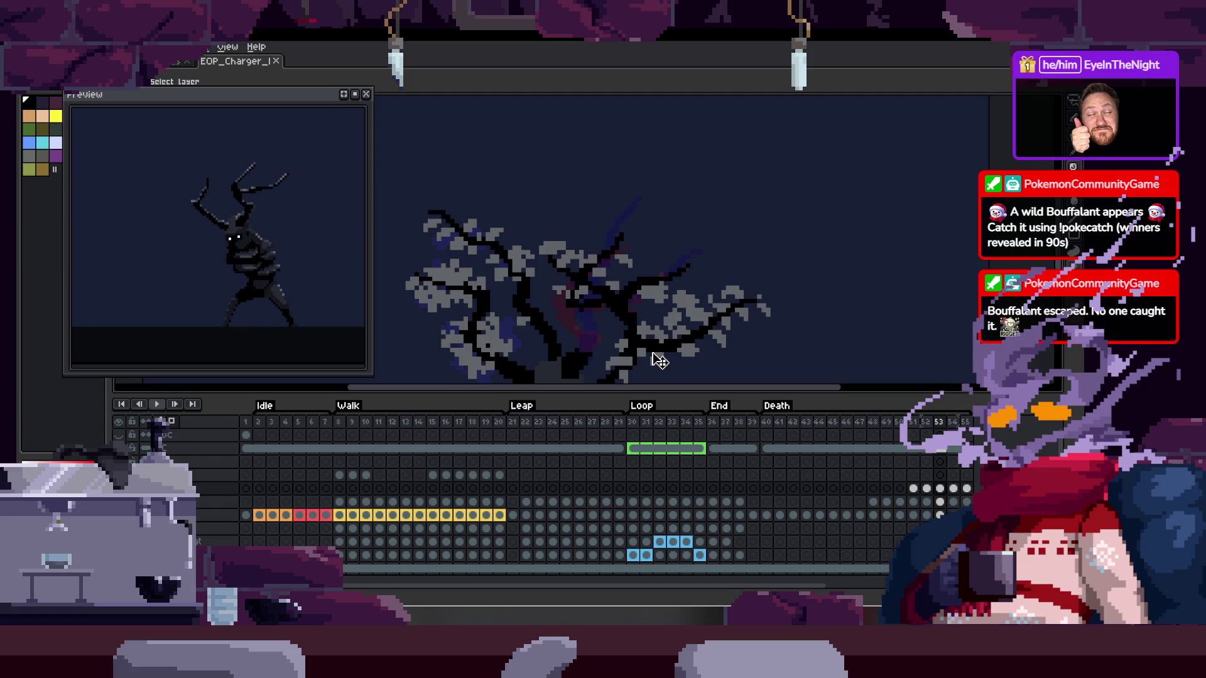
Step back through the Leap pose to frame 20 and into the idle frames
key(Left)
key(Left)
key(Left)
key(Left)
key(Left)
key(Left)
key(Left)
key(Left)
key(Left)
key(Left)
key(Left)
key(Left)
key(Right)
key(Right)
key(Right)
key(Tab)
key(Tab)
key(Left)
key(Left)
key(Left)
key(Left)
key(Left)
key(Left)
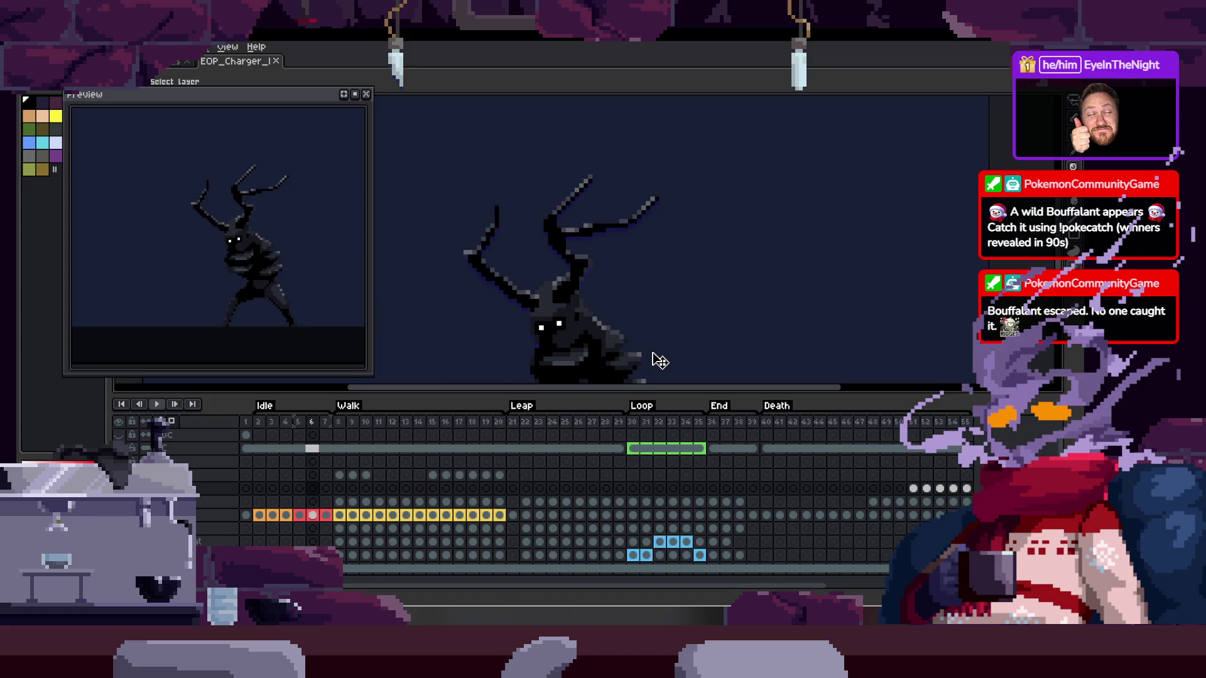
key(Left)
key(Right)
key(Left)
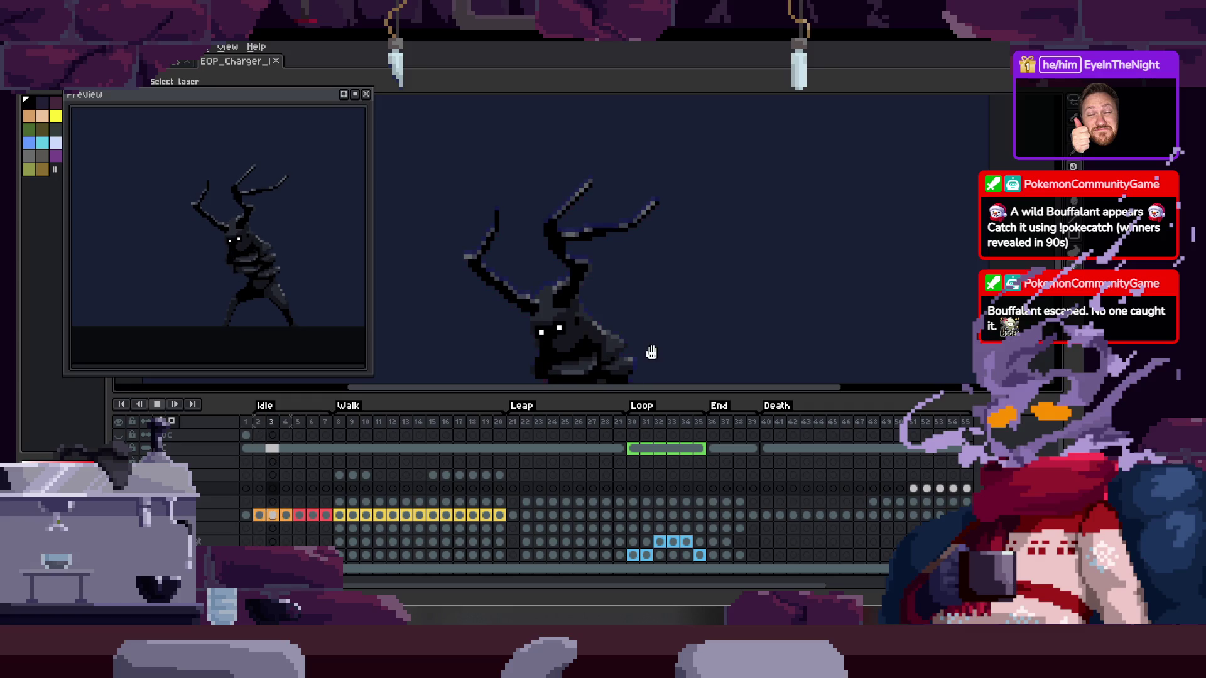
Play the animation and stop on walk frame 10, then bring up the playback speed options
key(Return)
key(Tab)
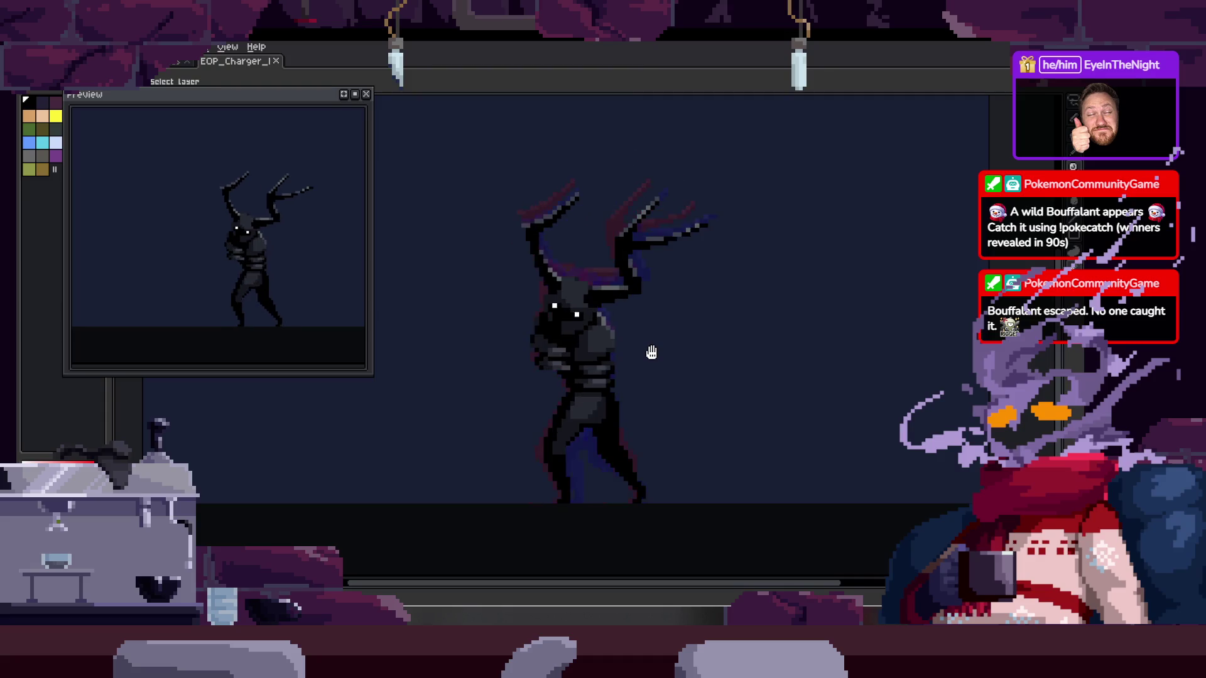
key(Tab)
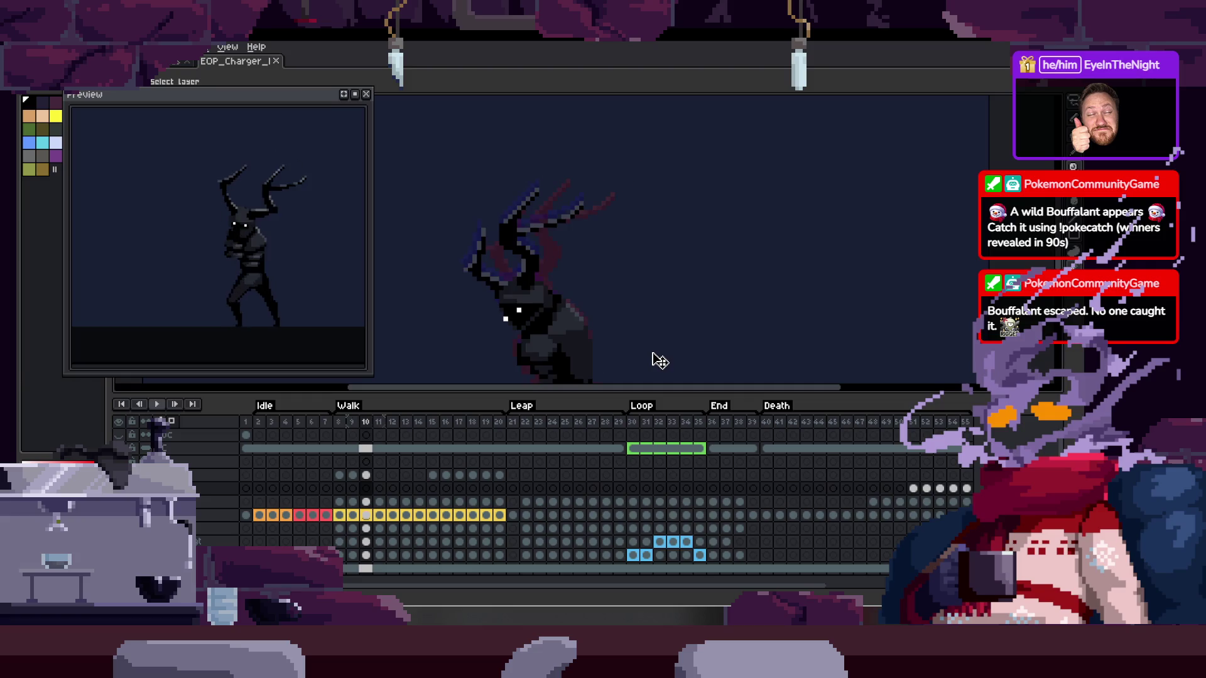
key(Return)
right_click(158, 411)
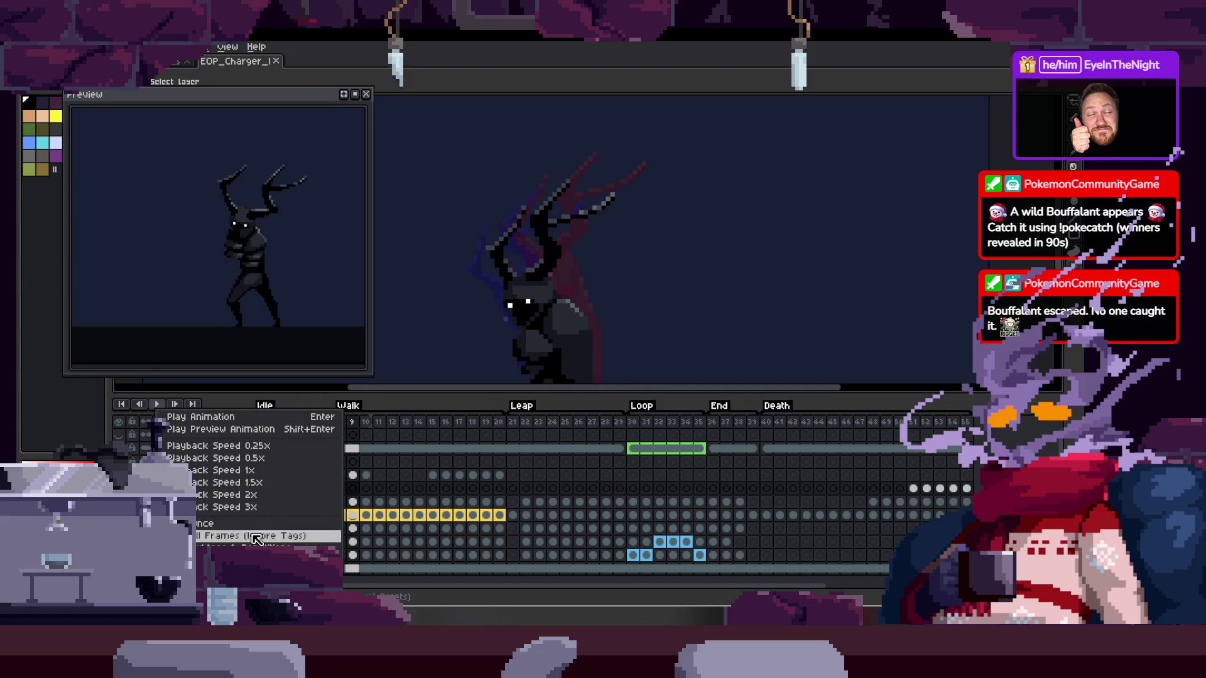
Dismiss the playback menu and play the charger animation on the enlarged canvas
click(254, 538)
key(Tab)
key(Return)
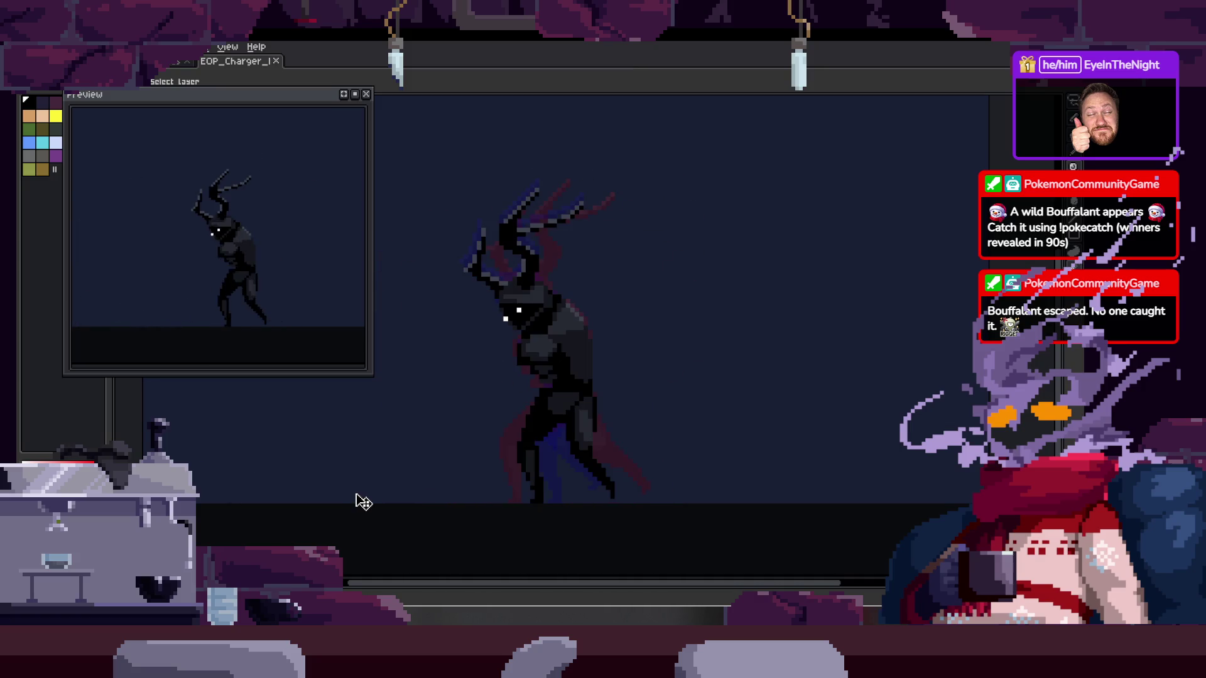
scroll(558, 337, up, 1)
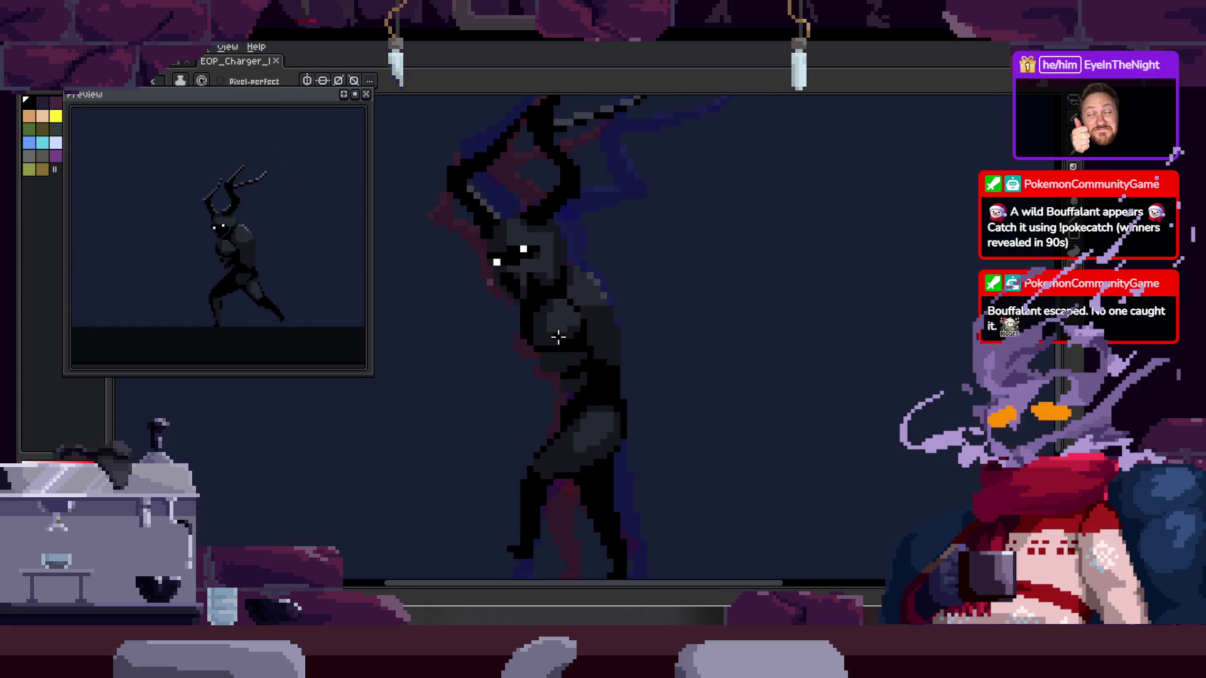
Watch the walk animation up close, toggling the timeline to check the animation tags
key(Tab)
key(Tab)
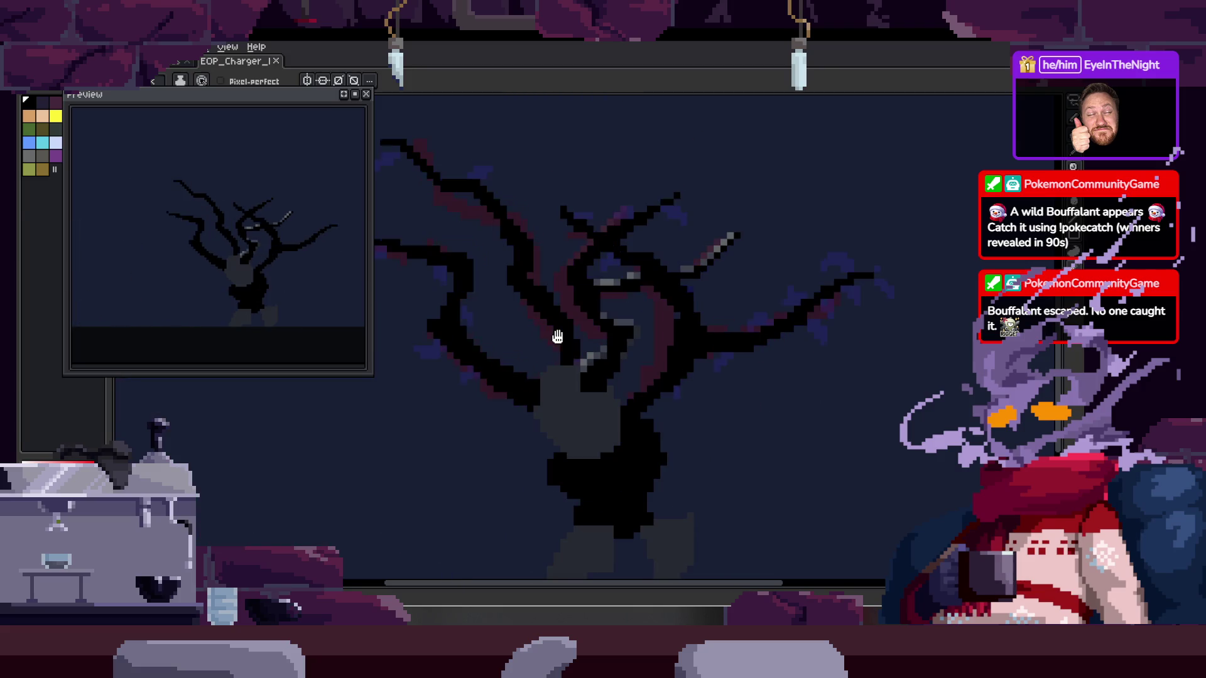
key(Tab)
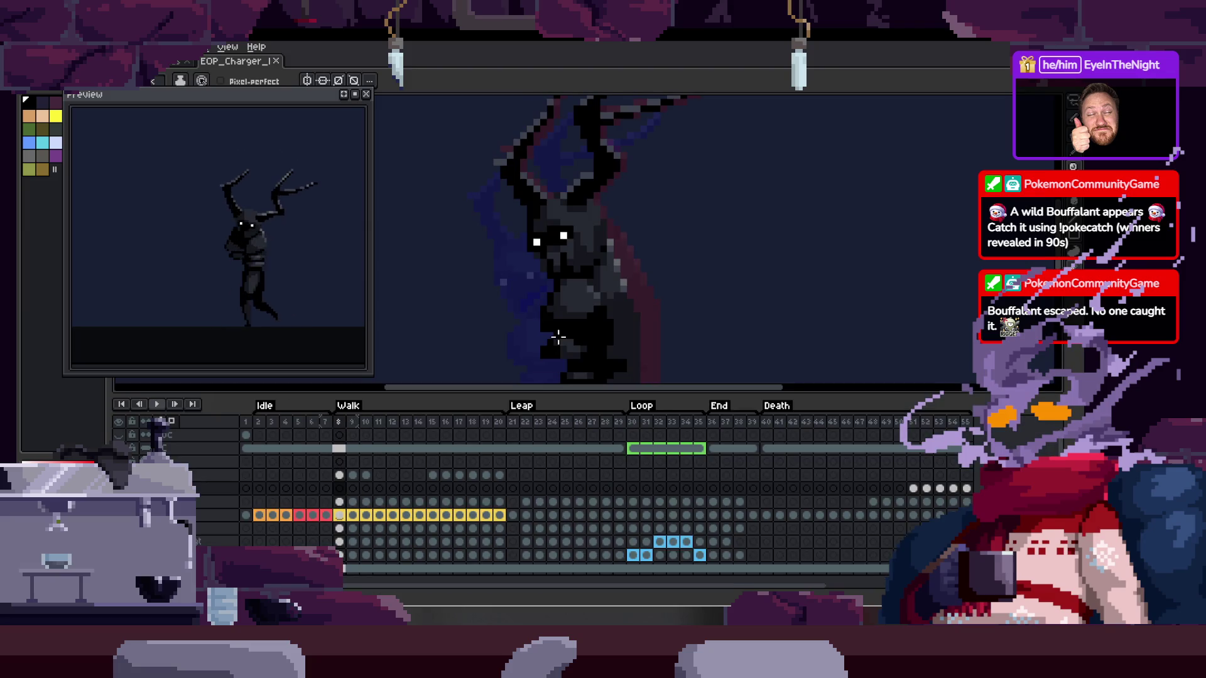
key(Tab)
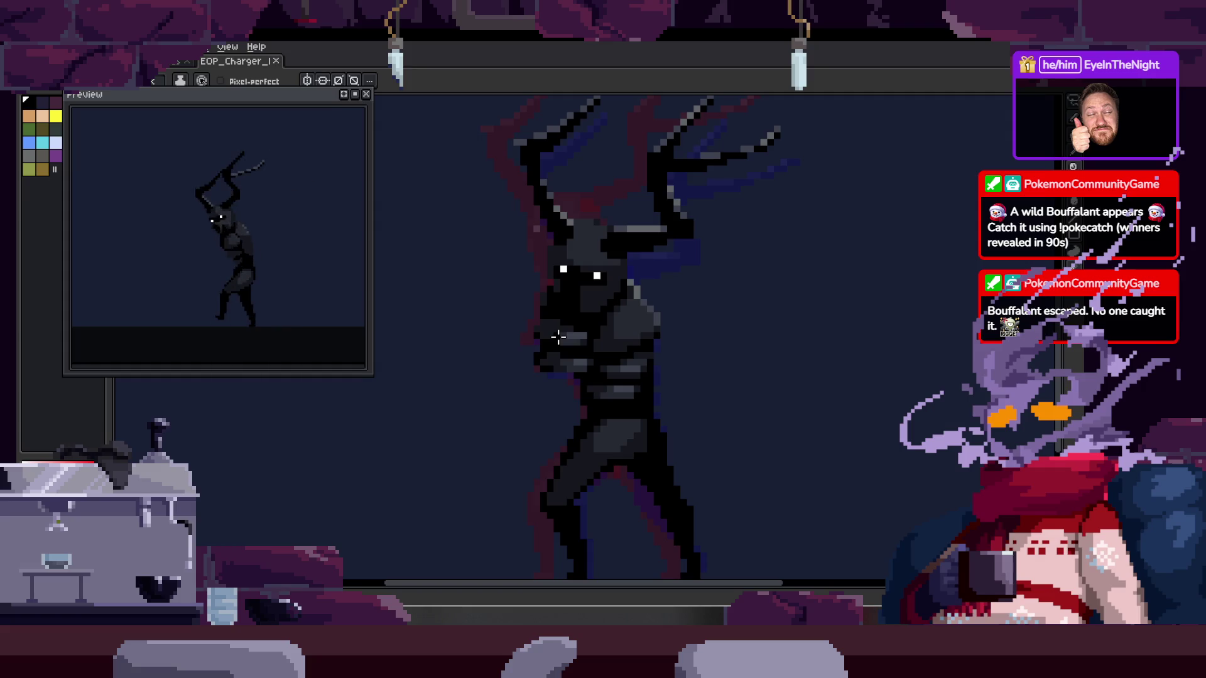
key(Tab)
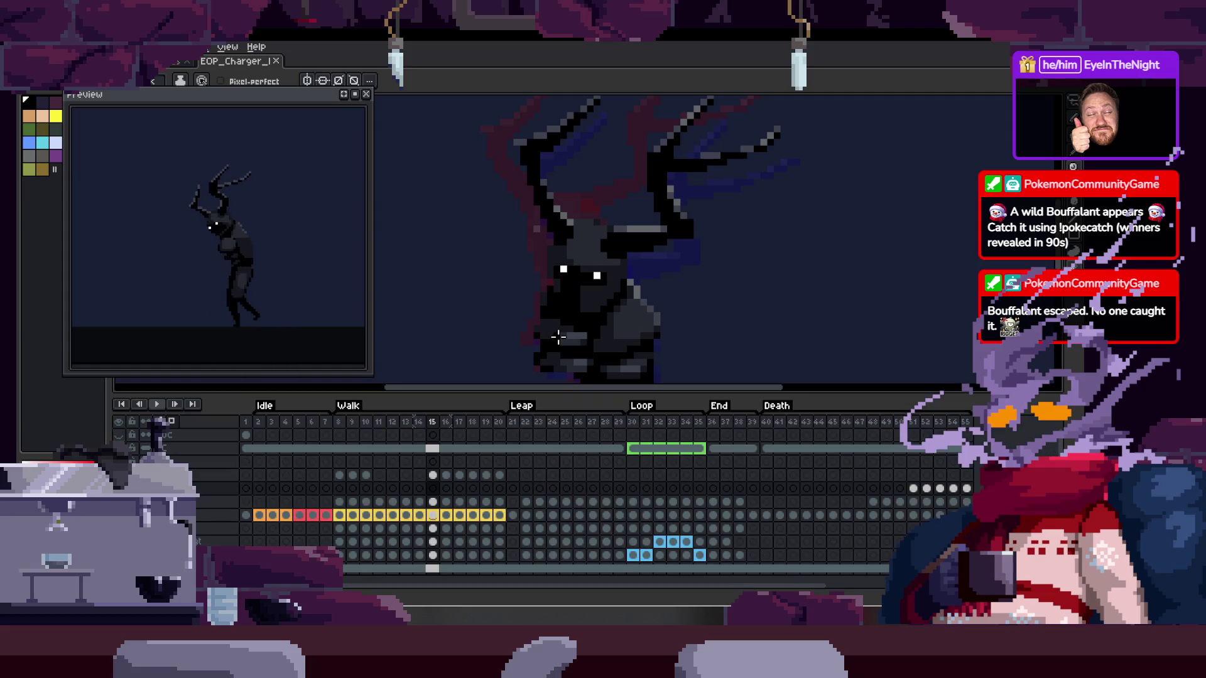
drag(602, 312, 583, 264)
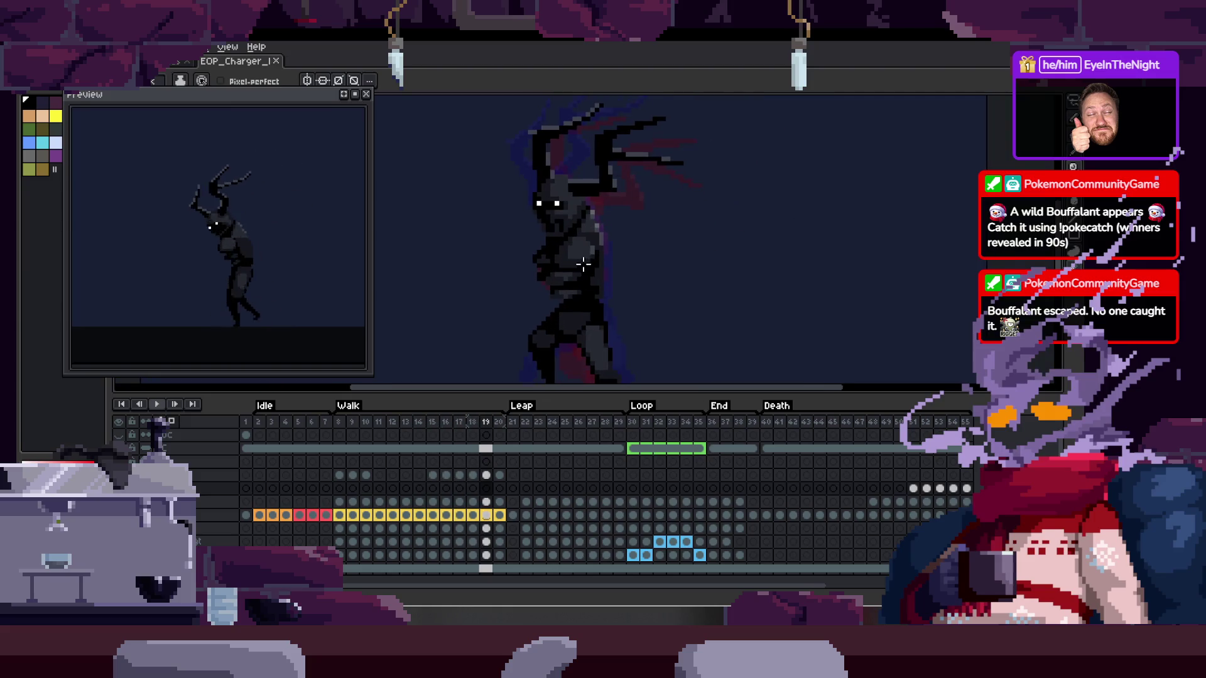
Play through the Leap and Loop frames and stop on frame 37
key(Return)
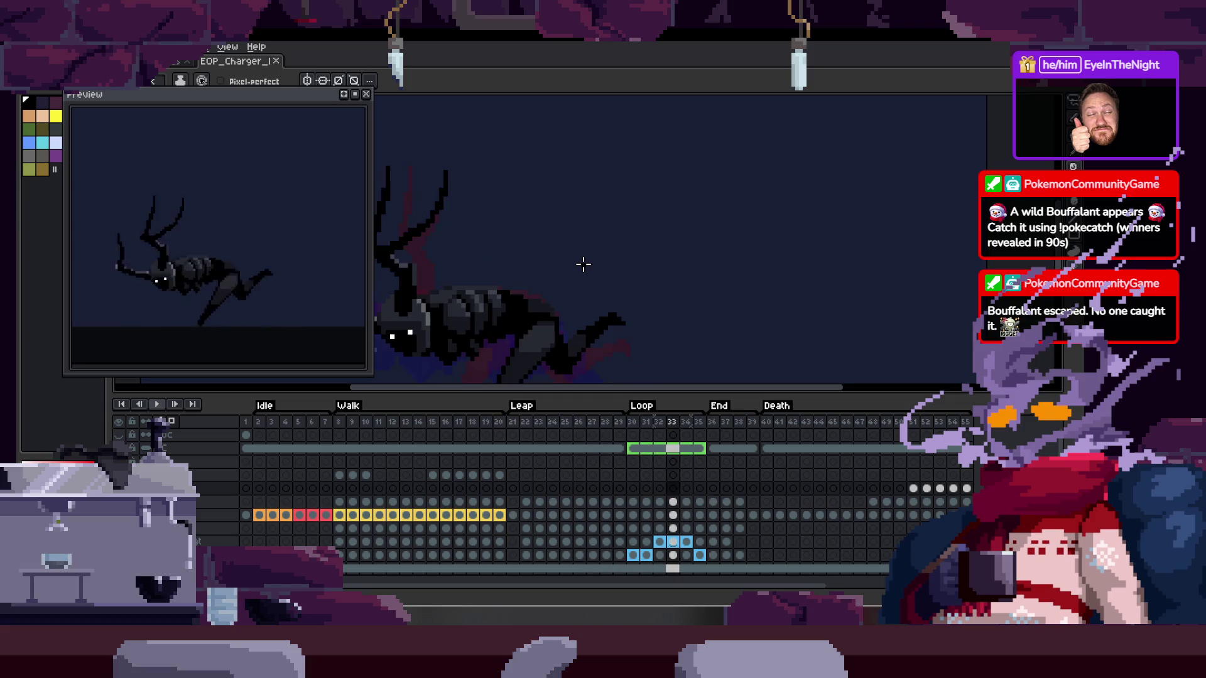
key(Tab)
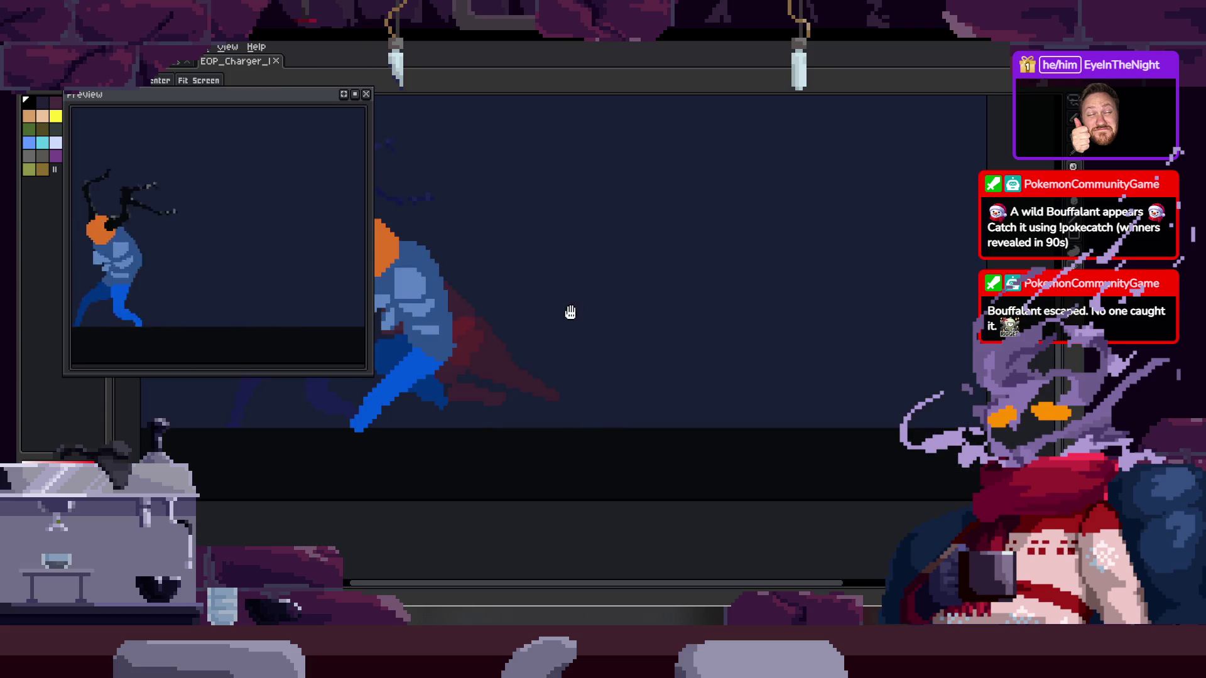
key(Tab)
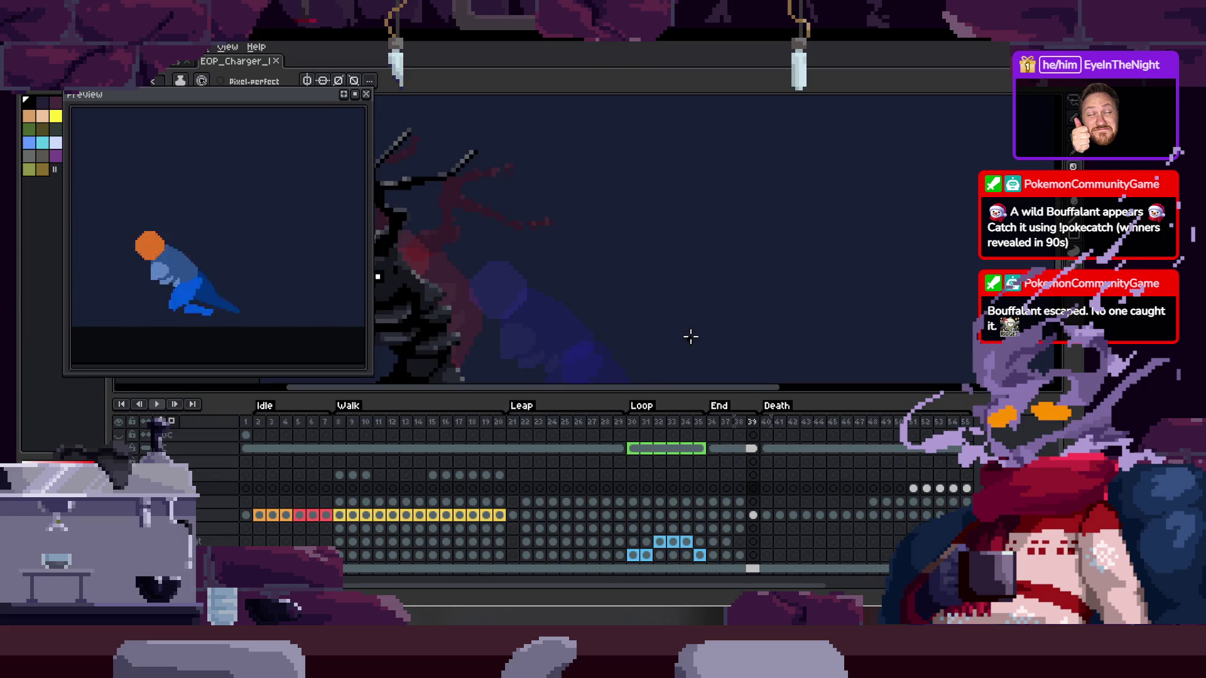
key(Left)
key(Left)
key(Left)
key(Left)
key(Left)
key(Left)
key(Left)
key(Return)
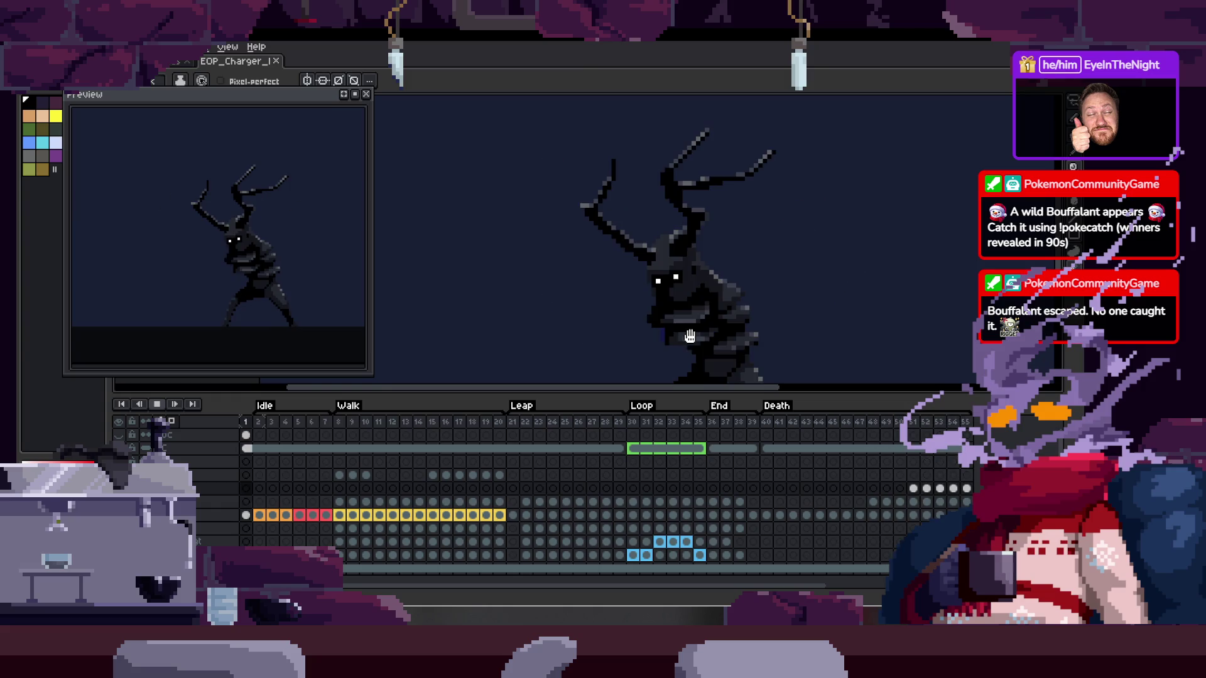
key(Return)
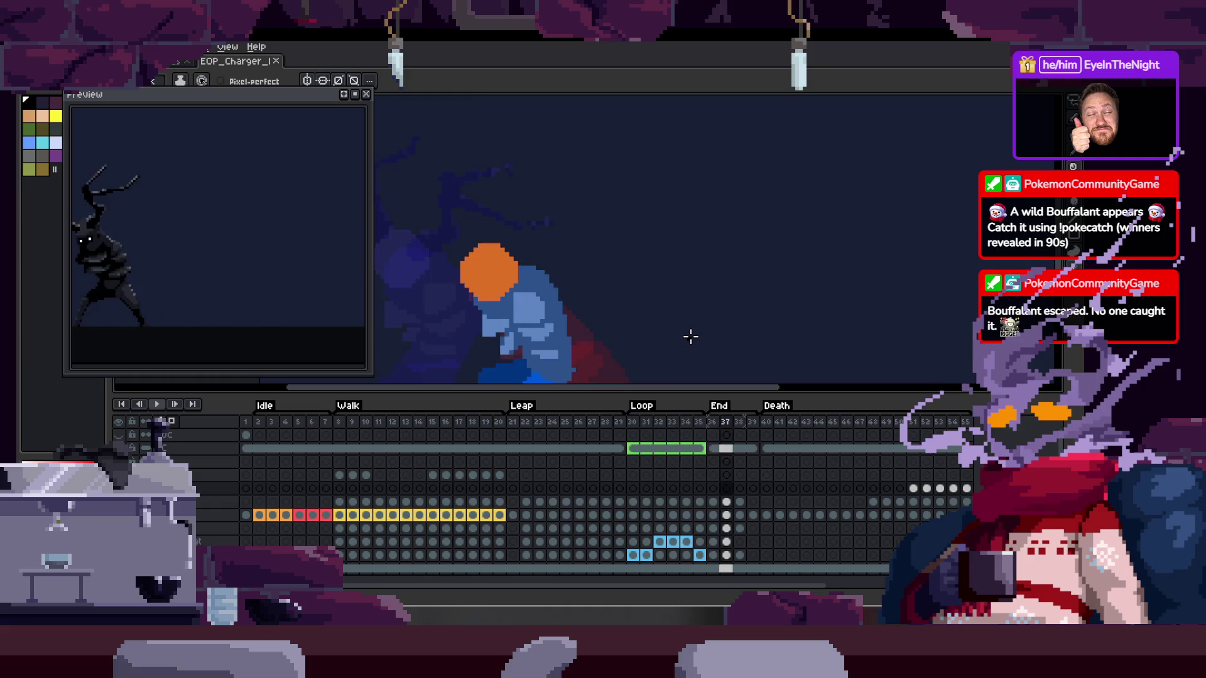
key(Right)
key(Left)
key(Left)
Jump between Walk frame 14 and Death frame 40, then recentre the view on a Walk frame
scroll(565, 522, up, 3)
click(419, 555)
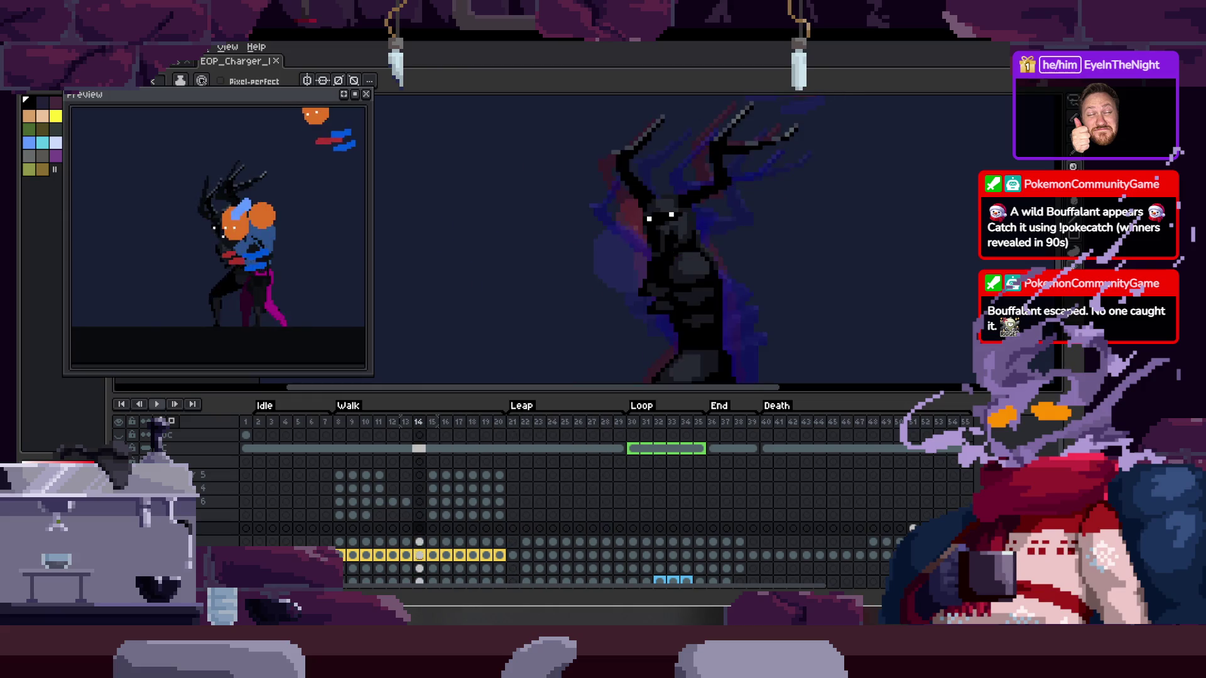
click(766, 555)
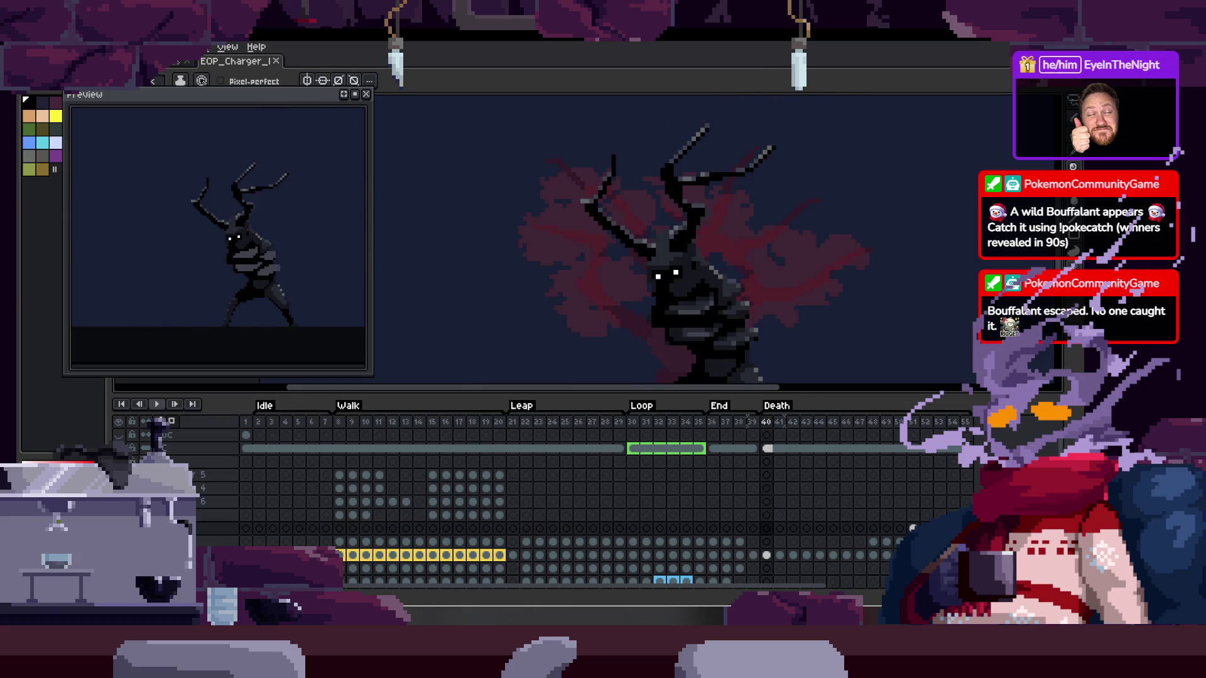
scroll(565, 521, down, 3)
key(Tab)
drag(536, 399, 515, 433)
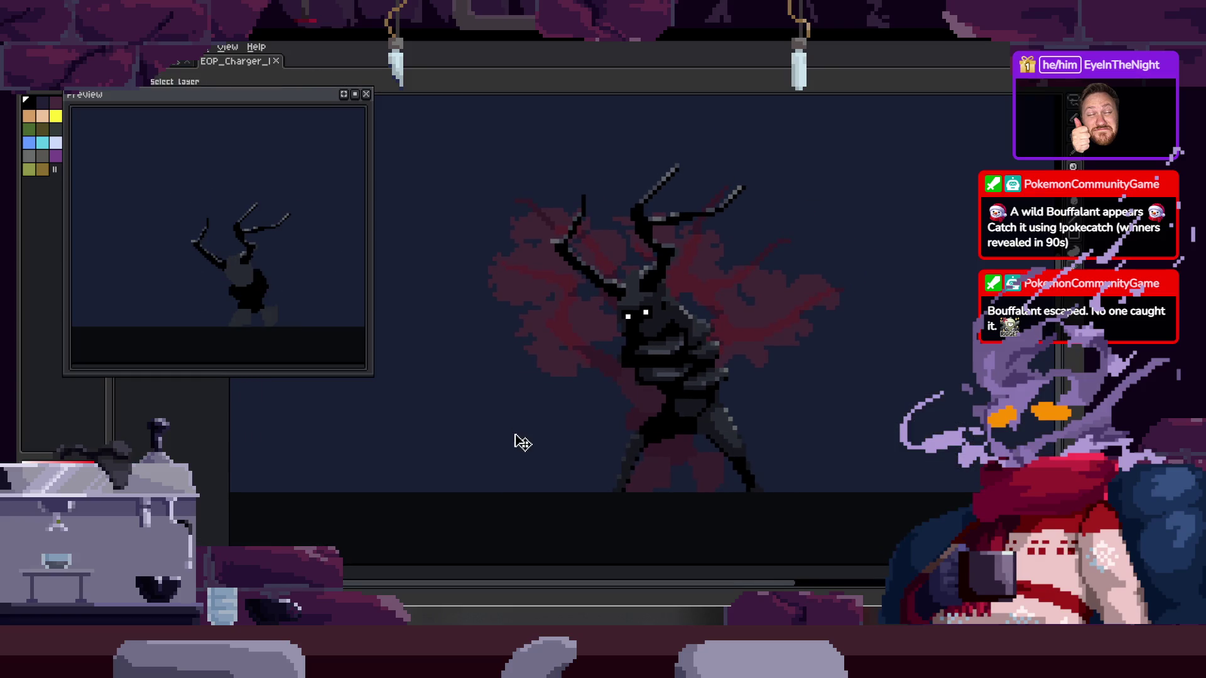
key(Tab)
click(514, 433)
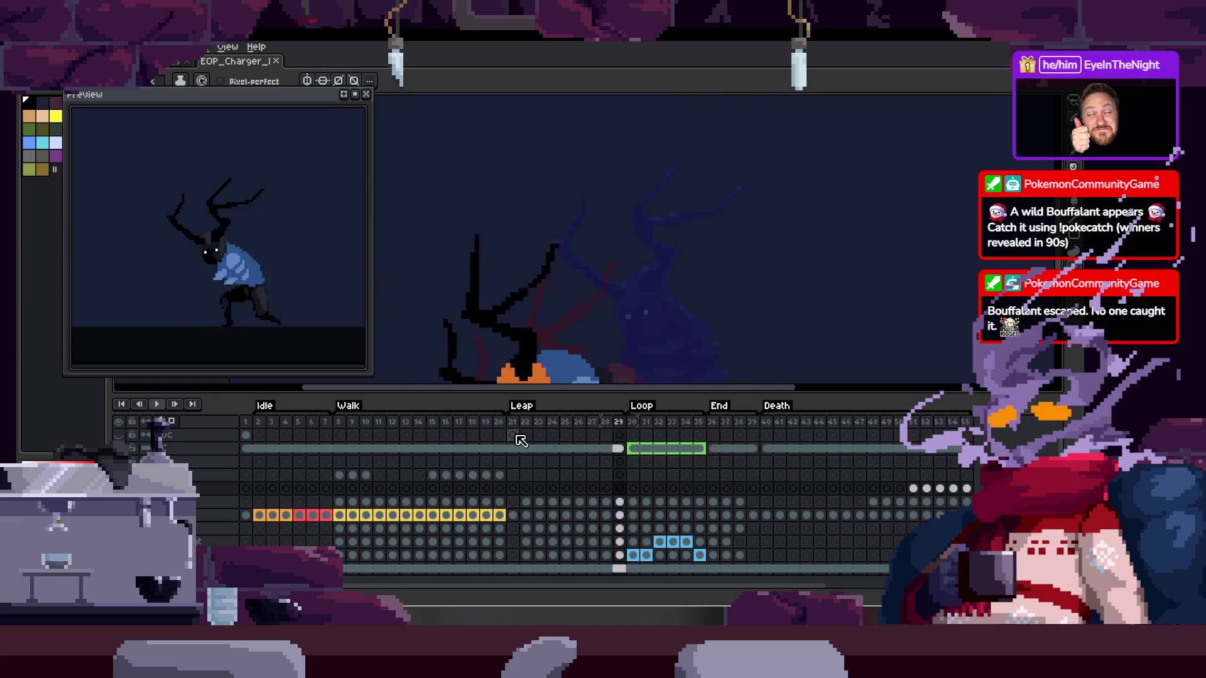
Step back to frame 34, pan the view up and right, and replay the animation
key(Tab)
key(Tab)
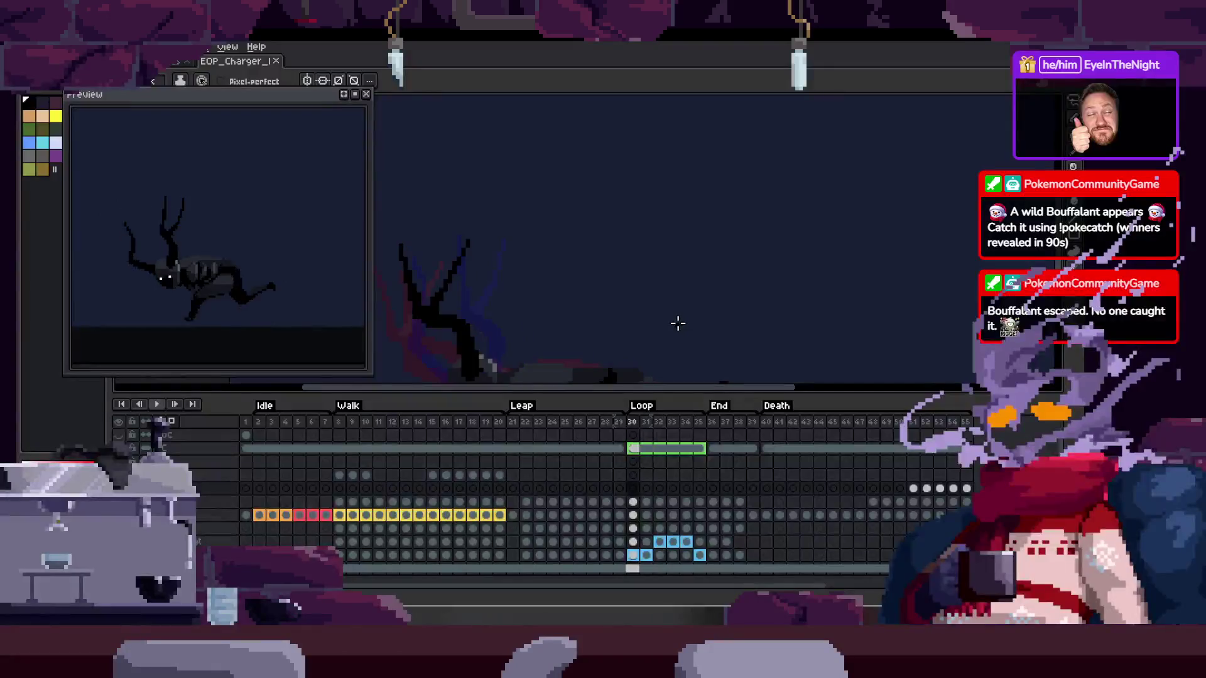
key(Tab)
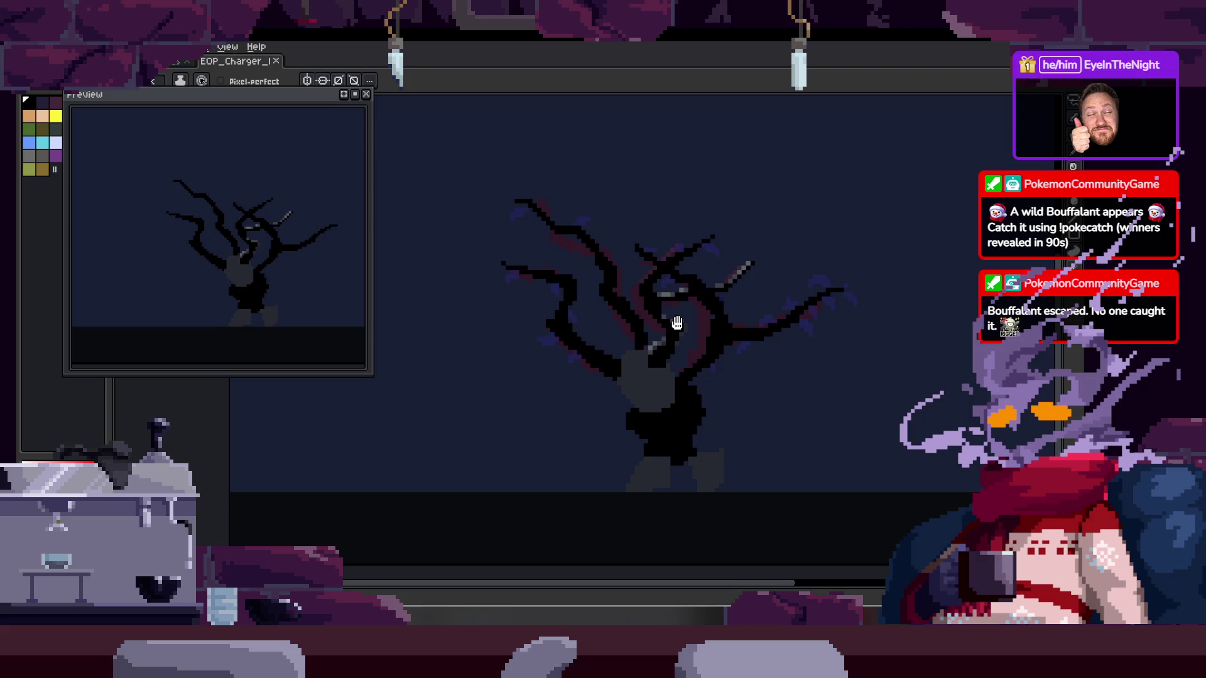
key(Tab)
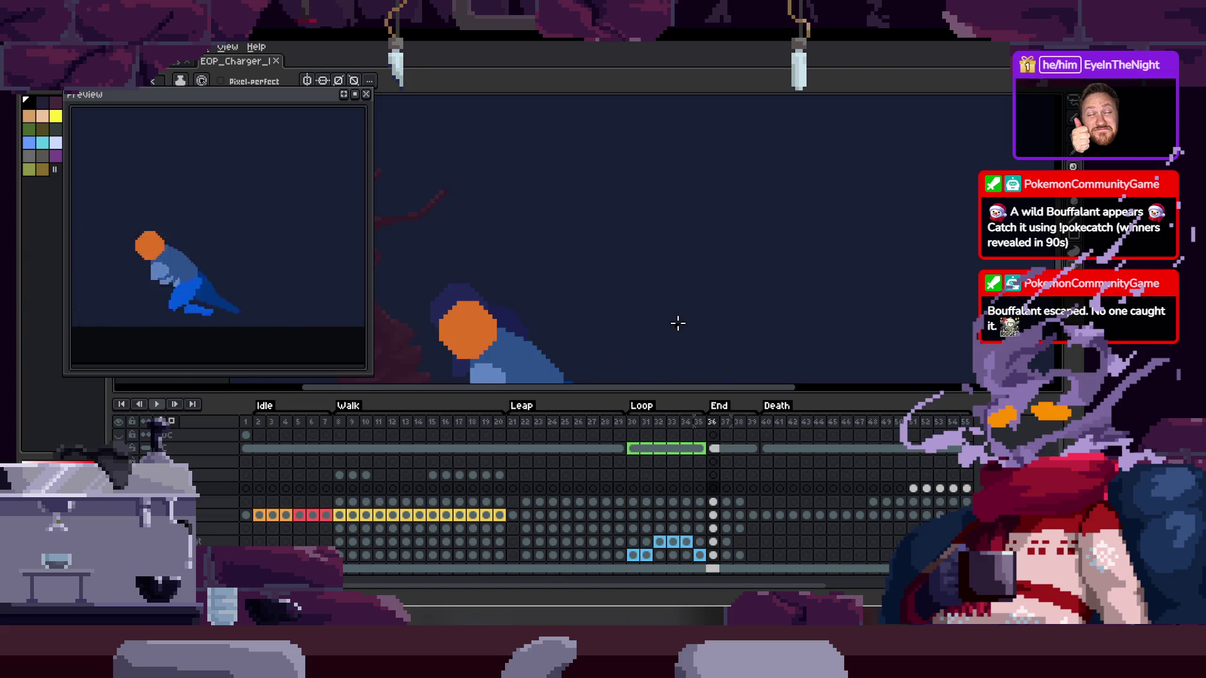
key(Left)
key(Left)
key(Tab)
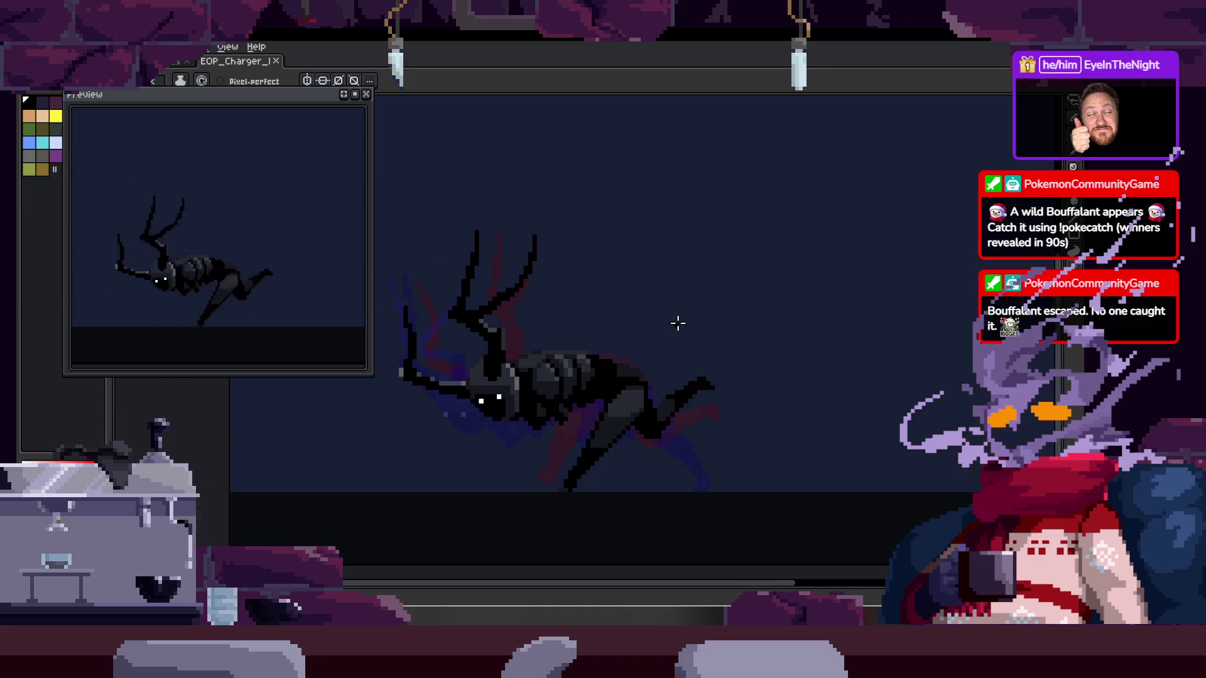
key(Tab)
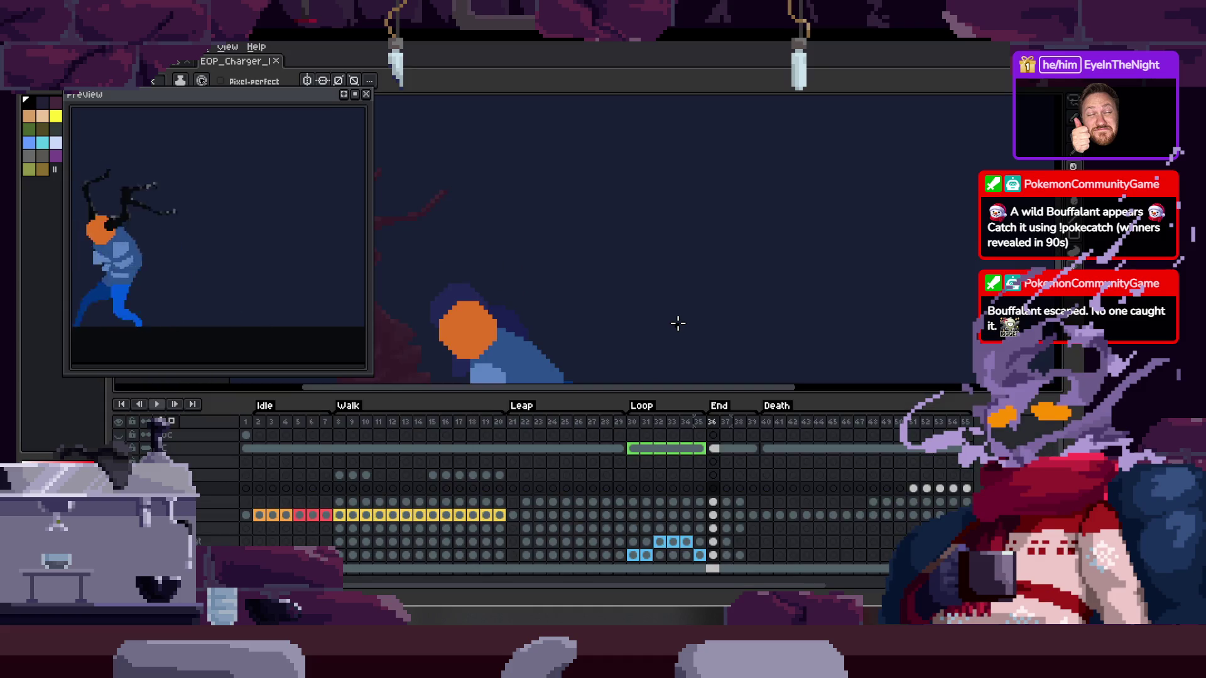
drag(678, 324, 693, 205)
key(Return)
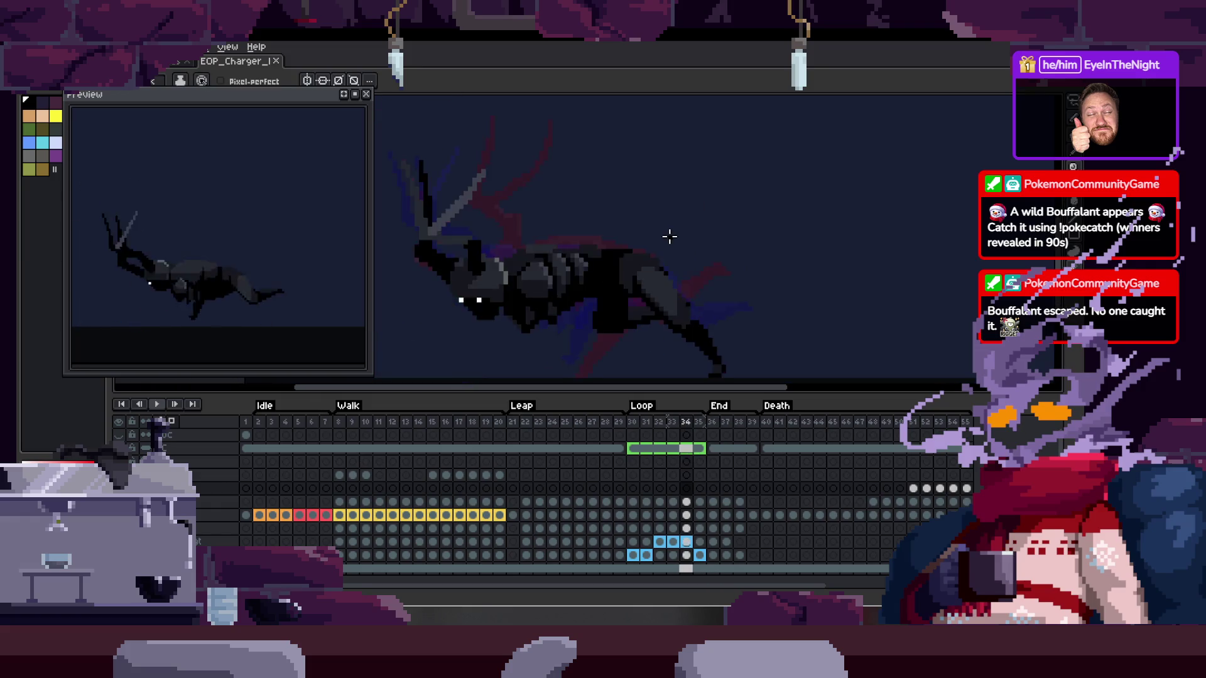
At frame 25, select three layer rows and open their layer options menu
key(Left)
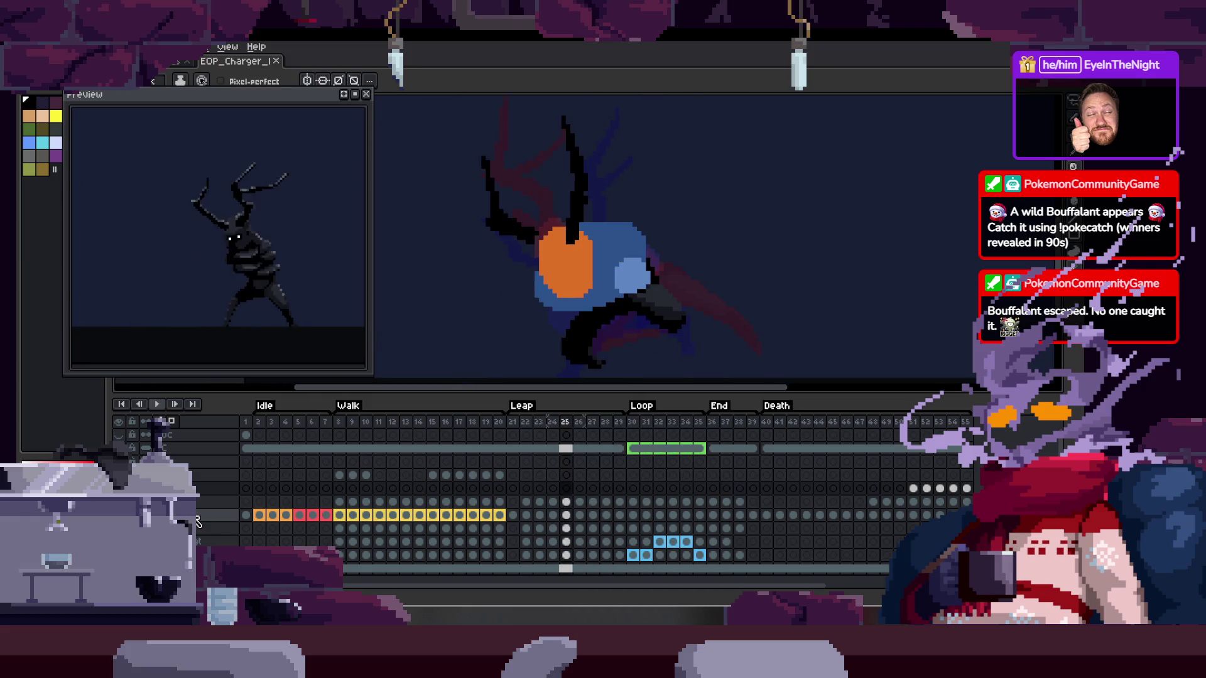
click(195, 529)
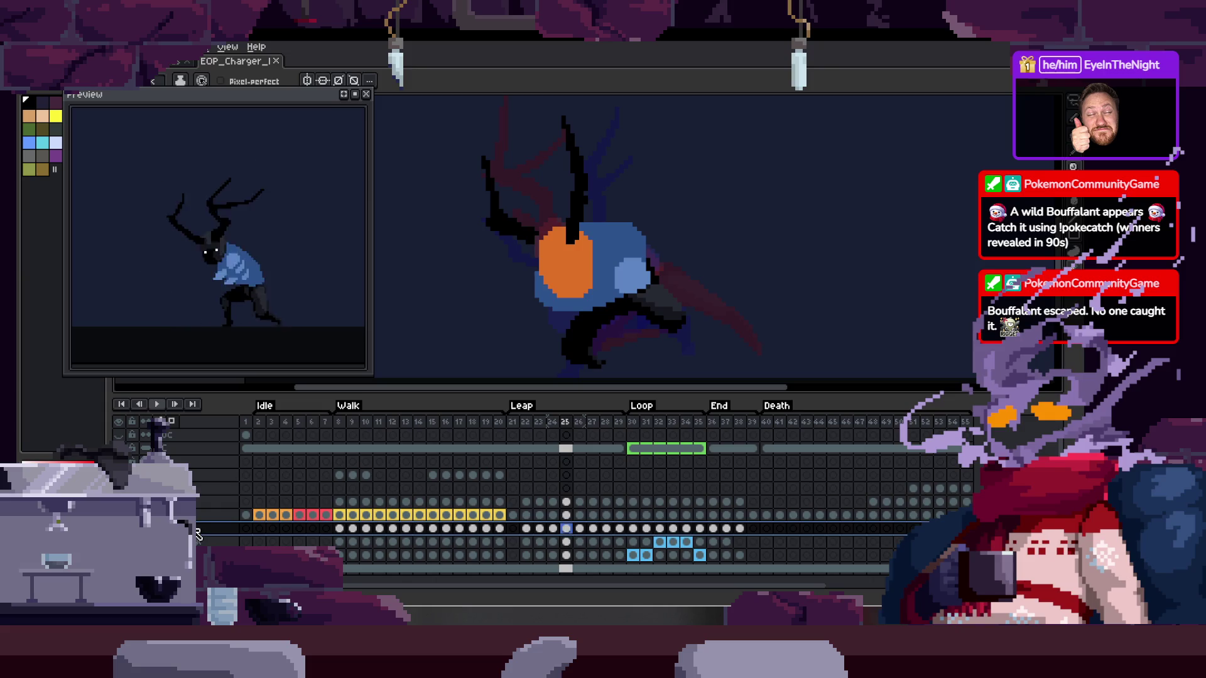
drag(196, 534, 197, 555)
right_click(196, 555)
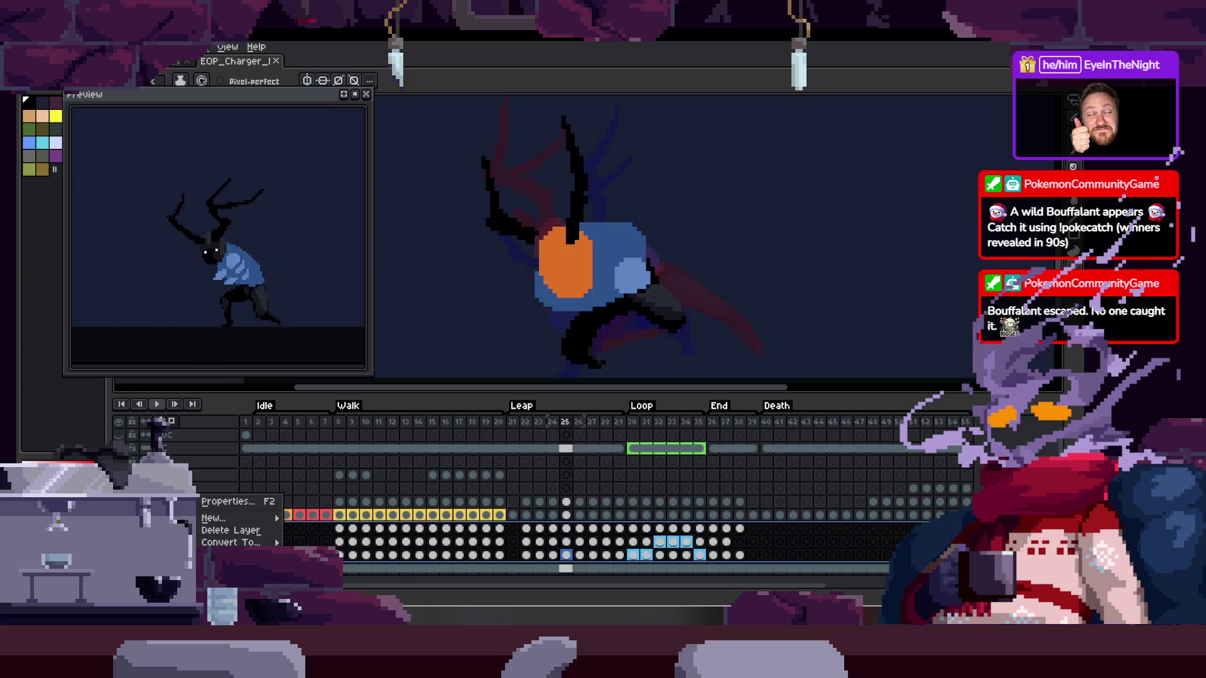
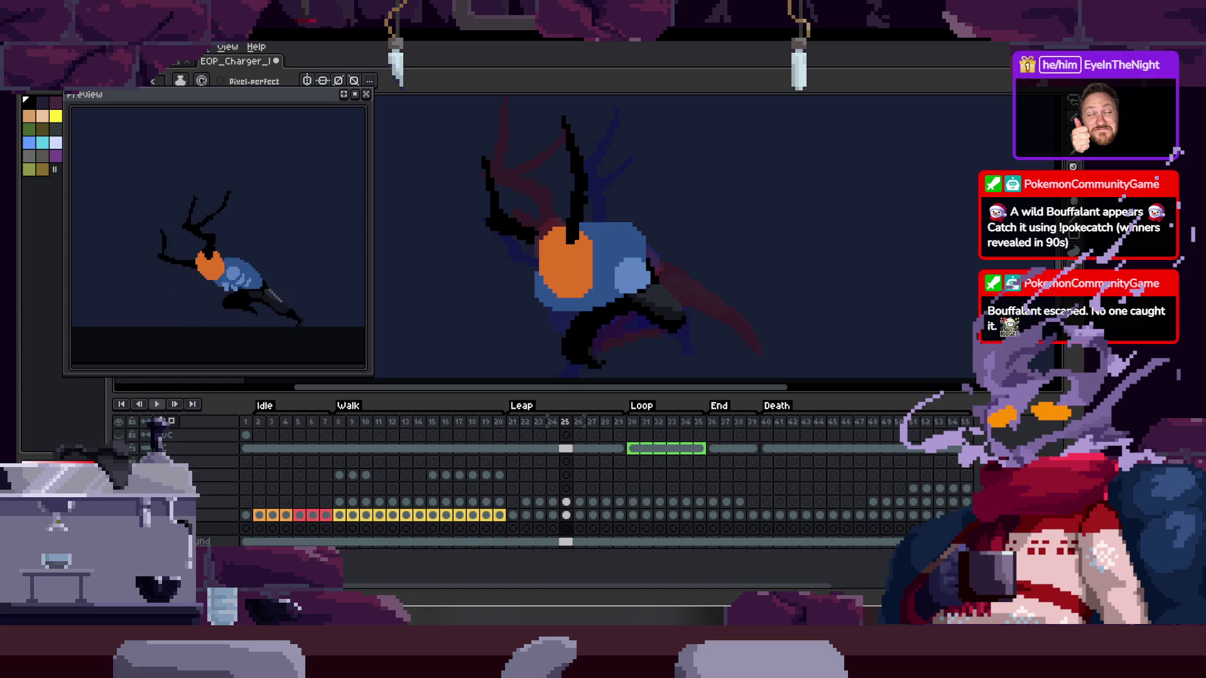
Delete the unneeded duplicate layers from the timeline
right_click(209, 536)
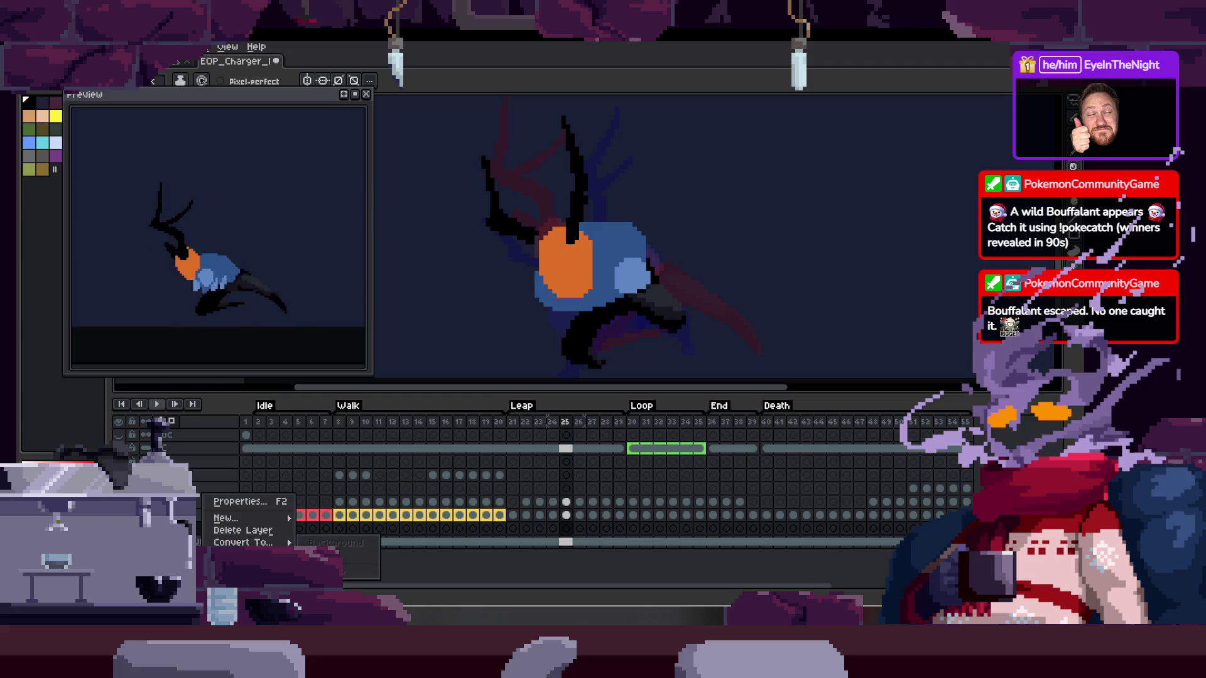
click(210, 541)
click(211, 541)
right_click(211, 541)
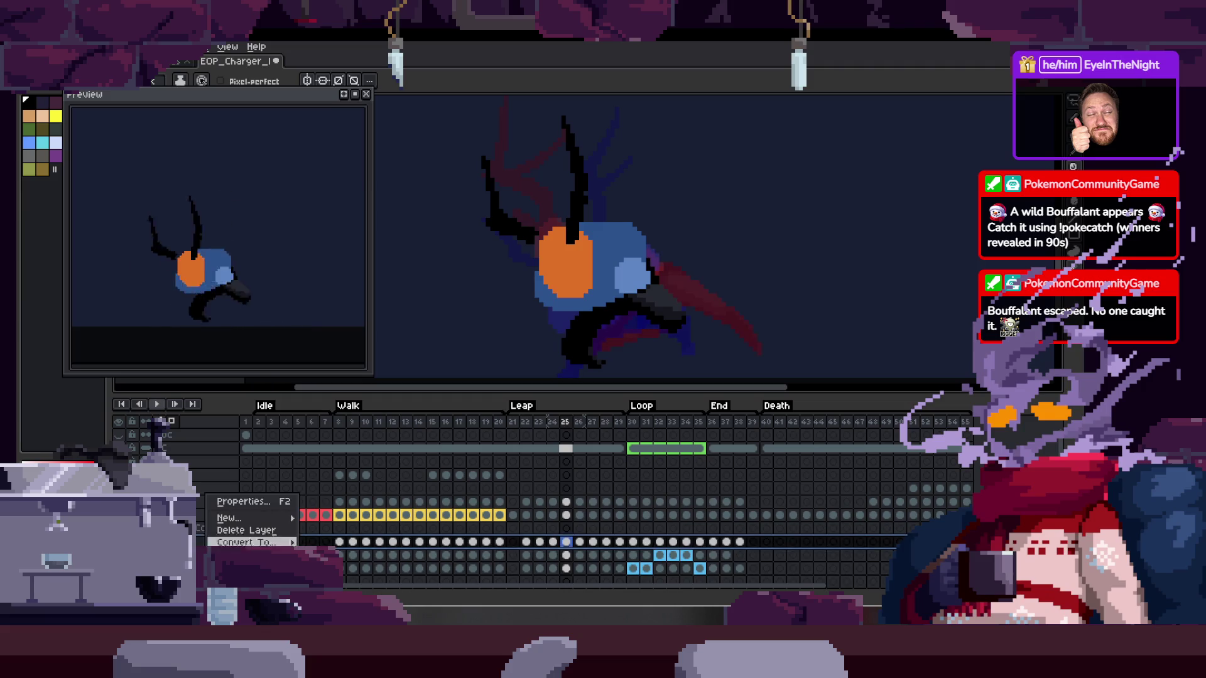
click(246, 530)
right_click(212, 541)
click(247, 530)
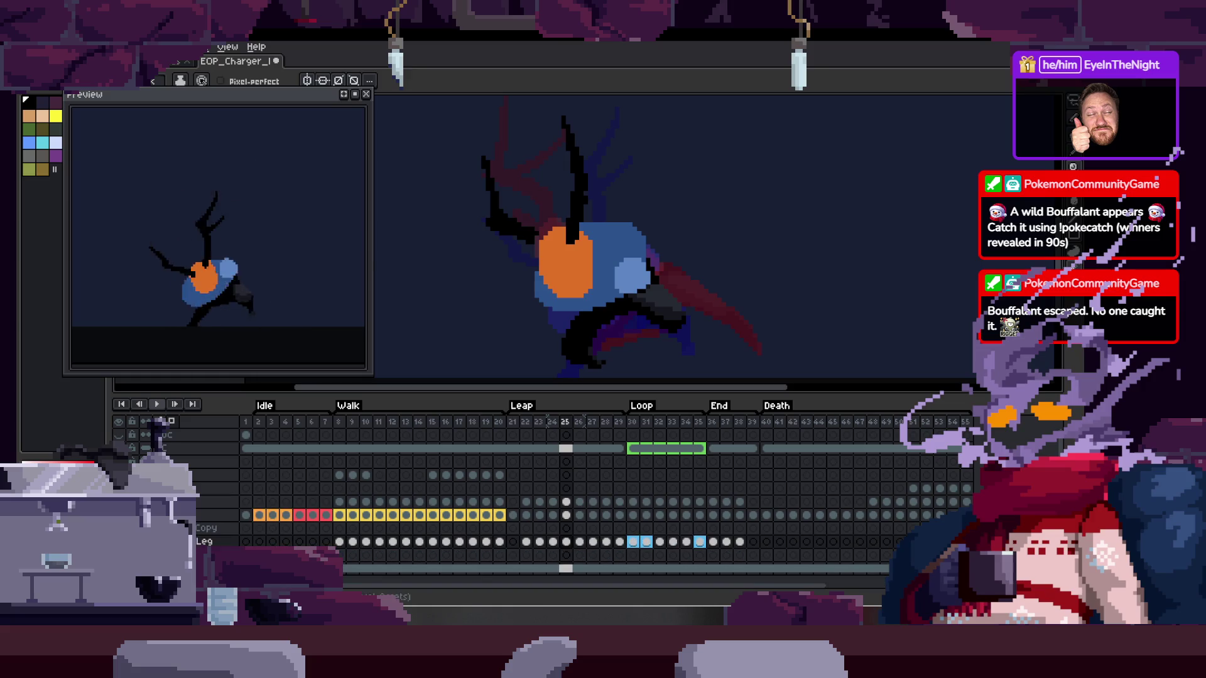
Move a layer above the Copy layer, delete the Copy layer, and check layer properties
drag(204, 541, 204, 529)
click(205, 541)
key(Delete)
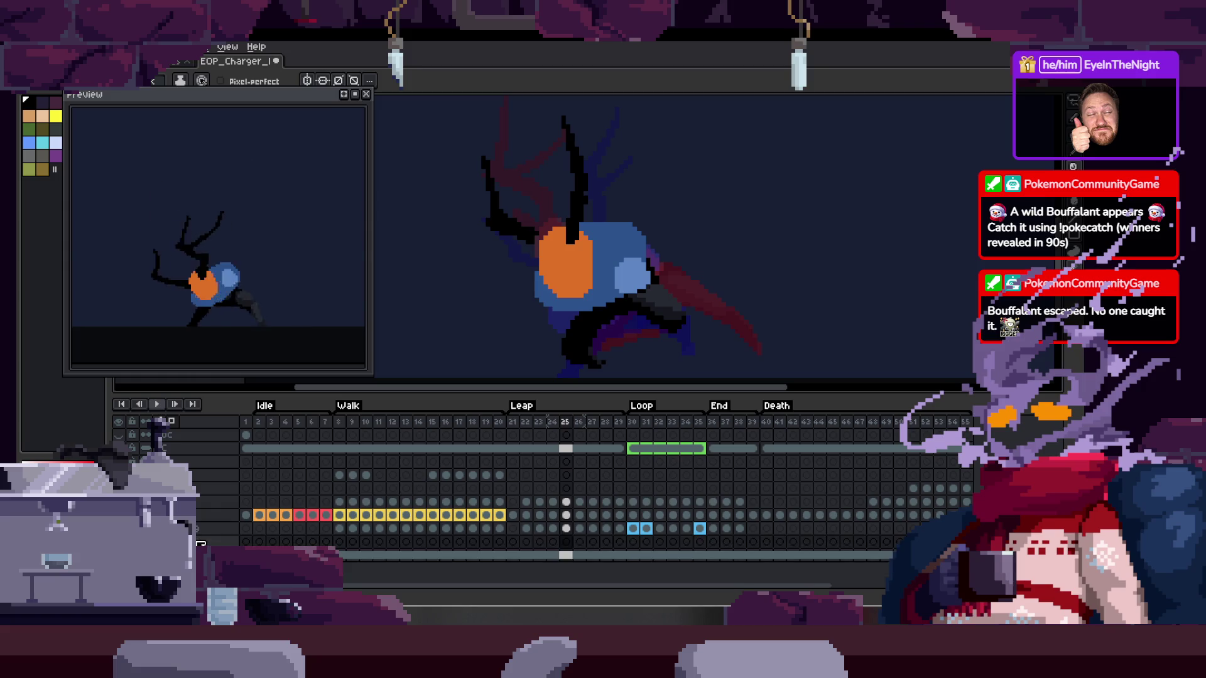
double_click(195, 529)
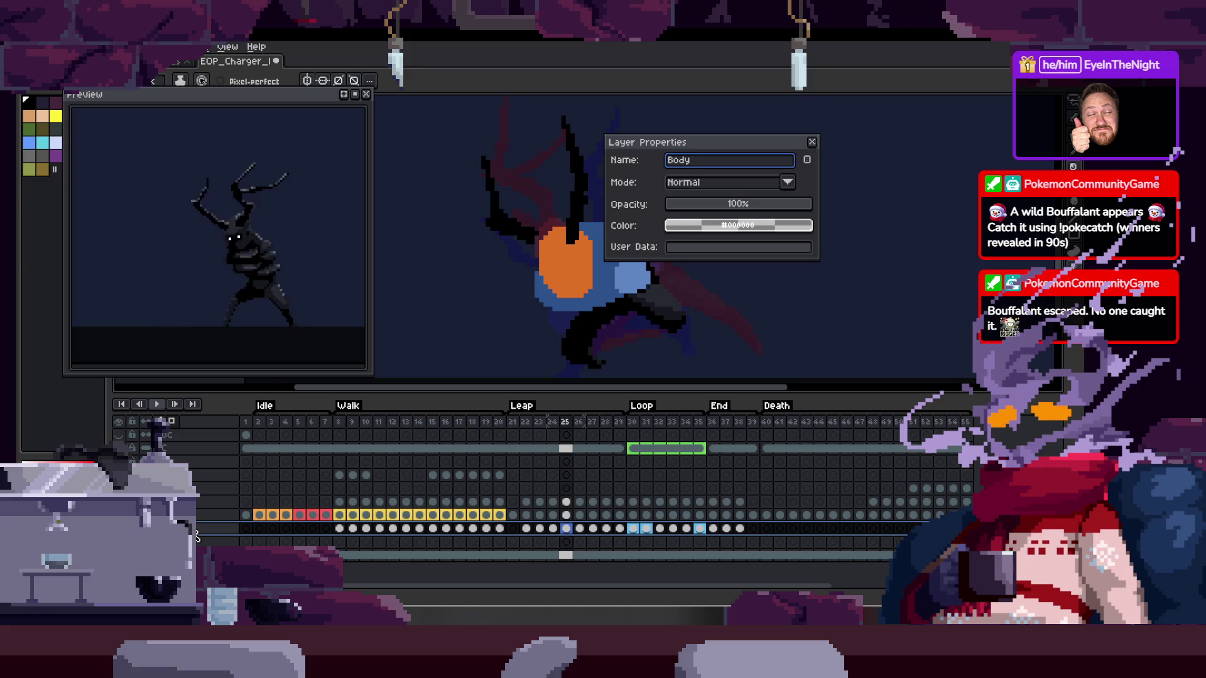
key(Return)
key(Tab)
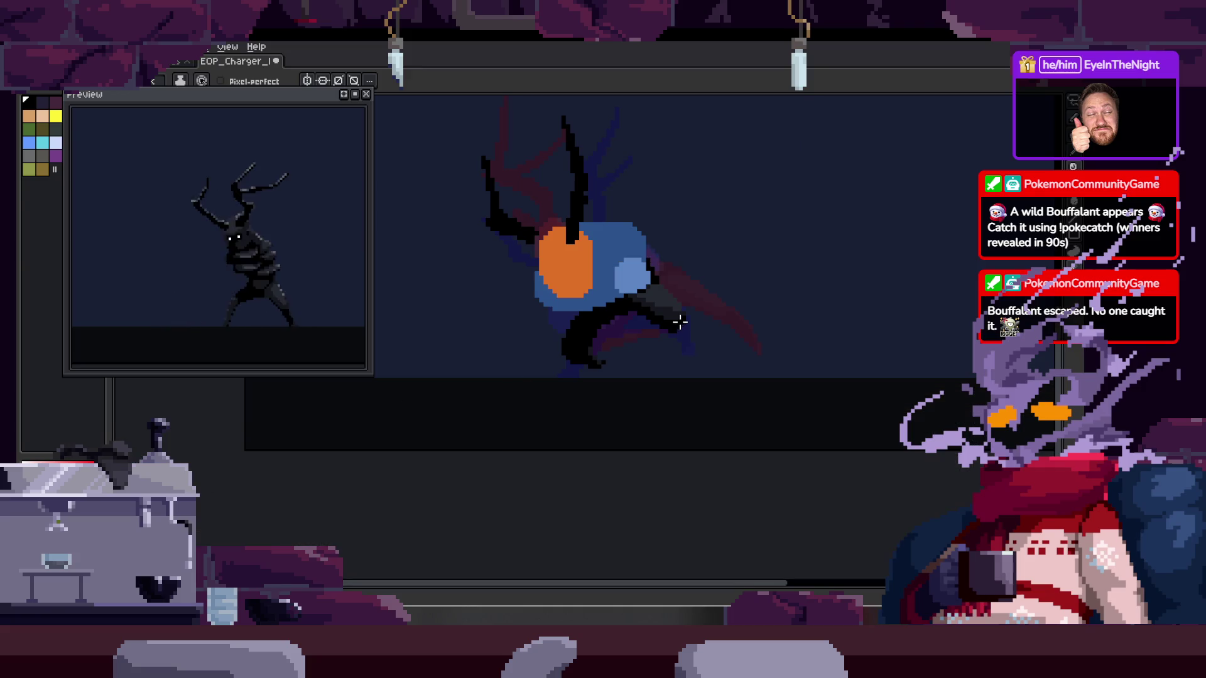
Pan the canvas and toggle the timeline to enlarge the working view
key(Tab)
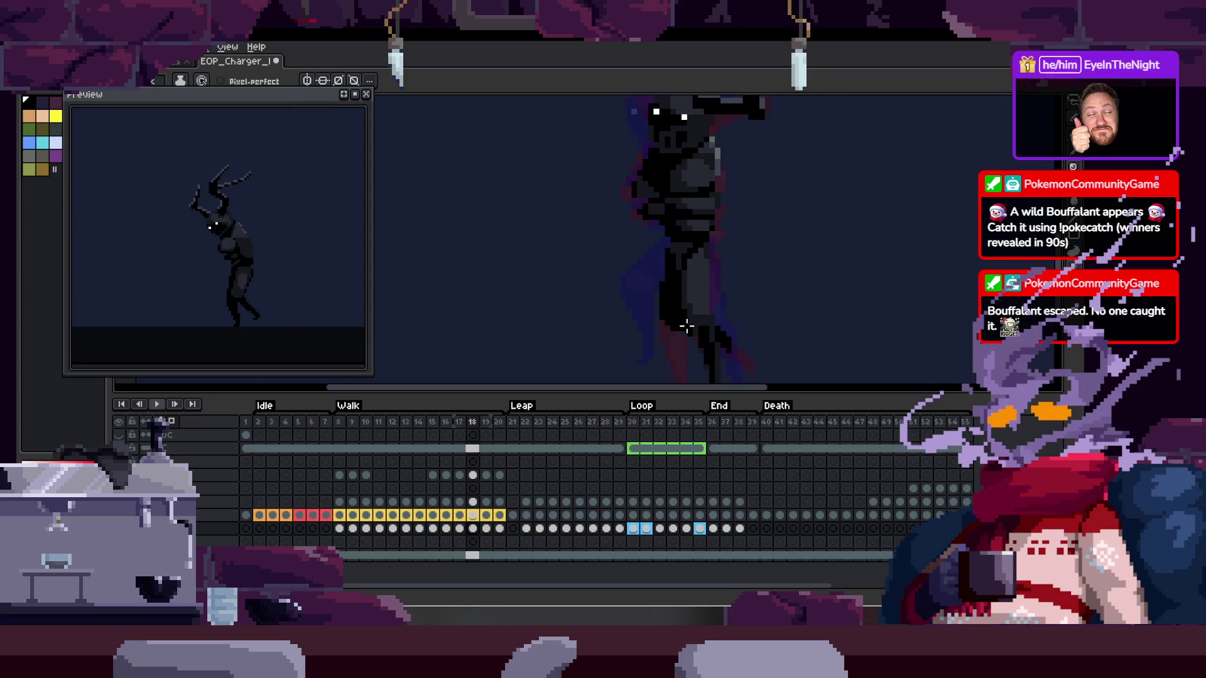
drag(759, 332, 637, 315)
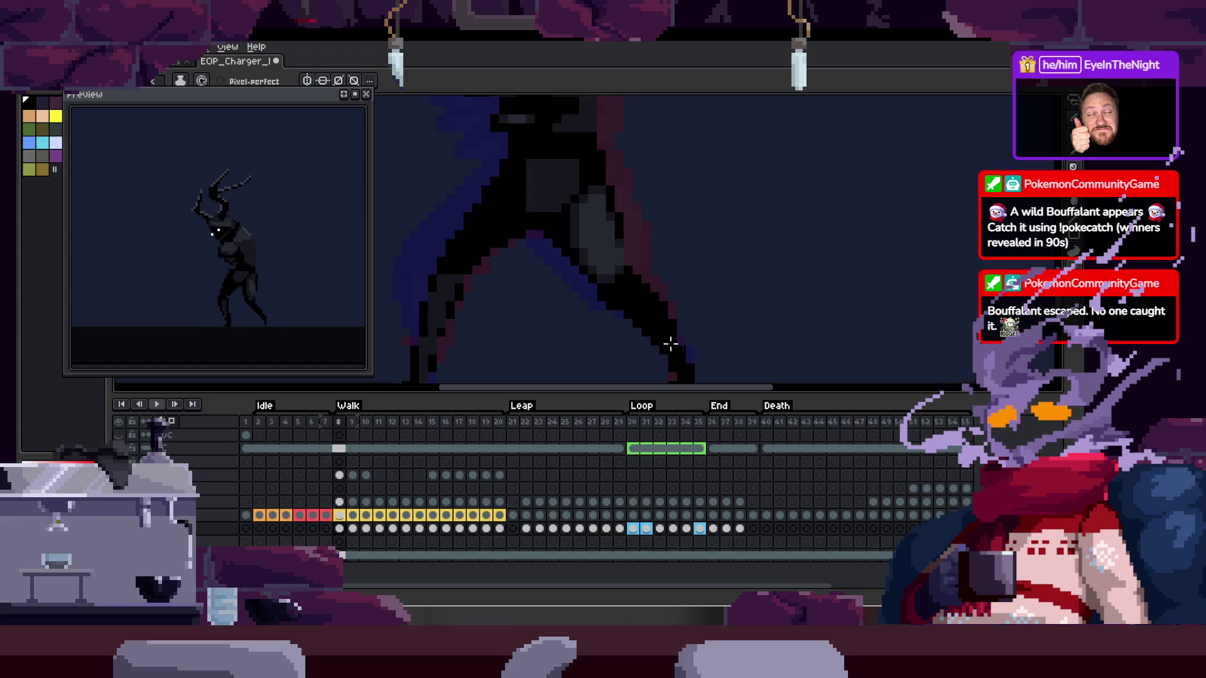
key(Tab)
key(Tab)
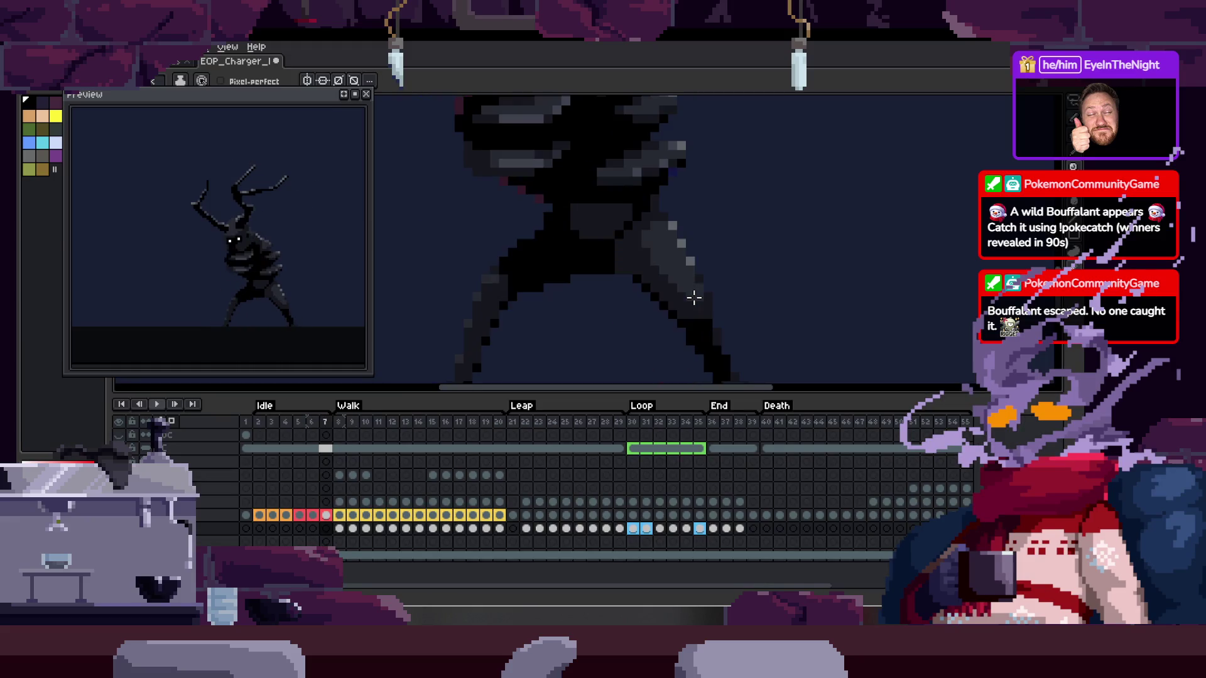
key(b)
key(Tab)
key(Tab)
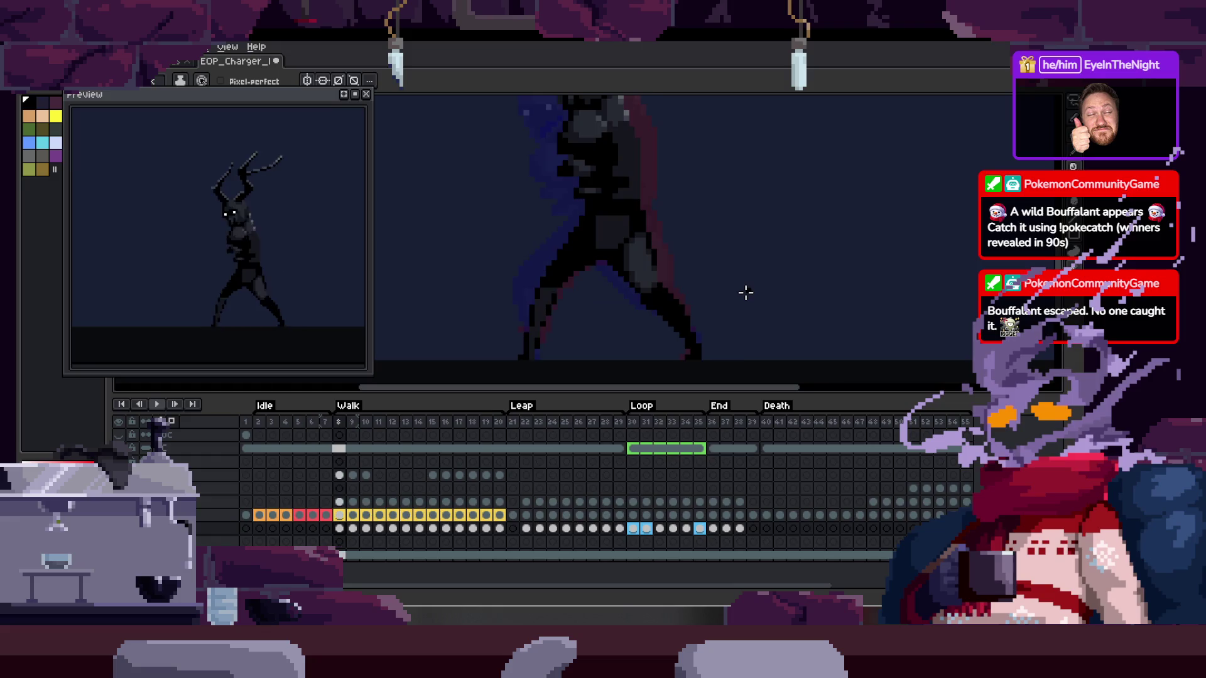
Compare walk poses across frames 7–9, then go to frame 2 with onion skinning on
key(Left)
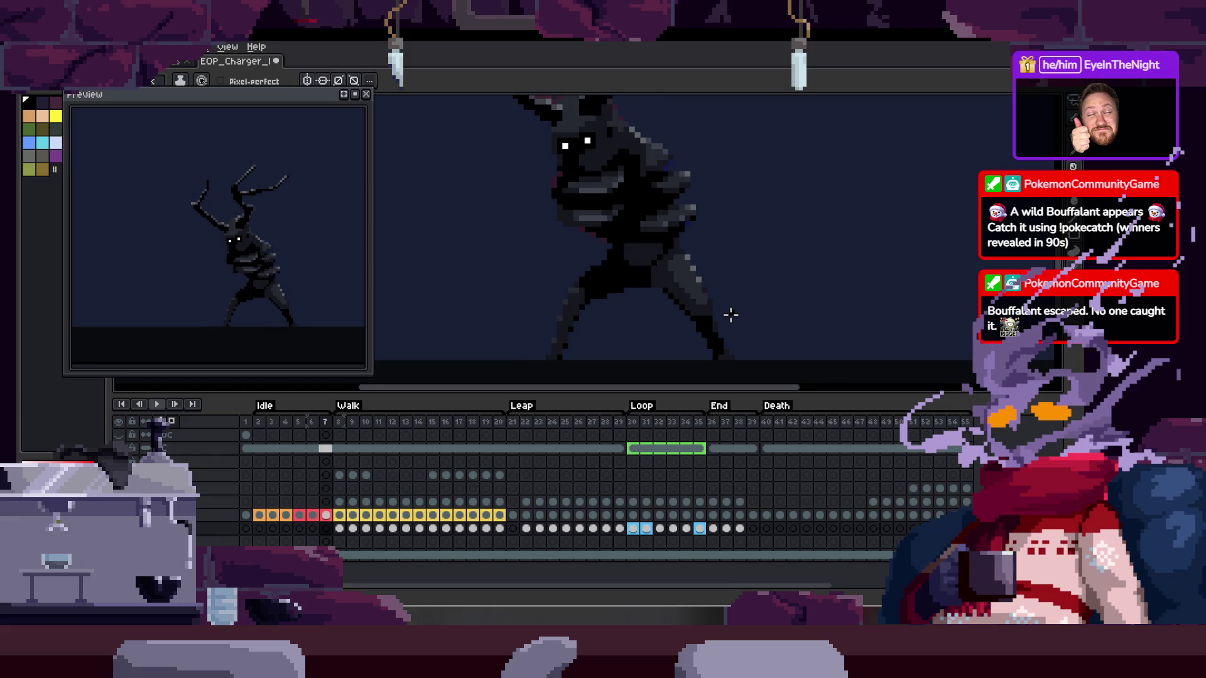
key(Right)
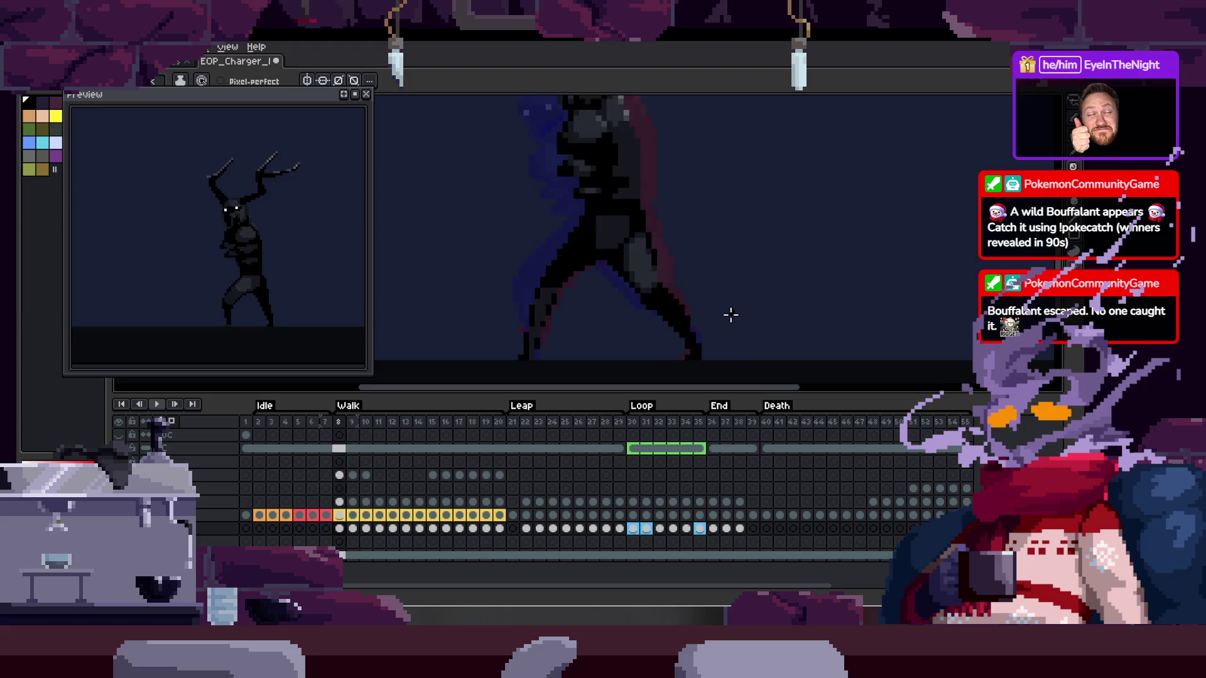
key(Right)
key(Left)
key(Right)
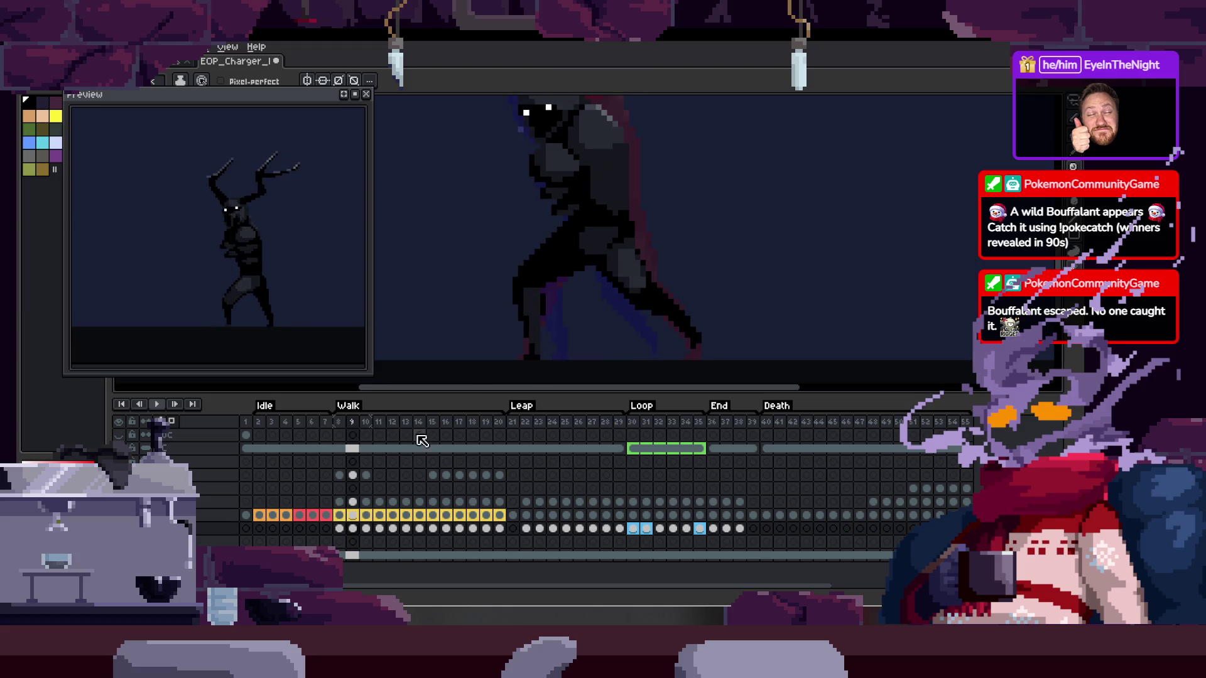
key(Left)
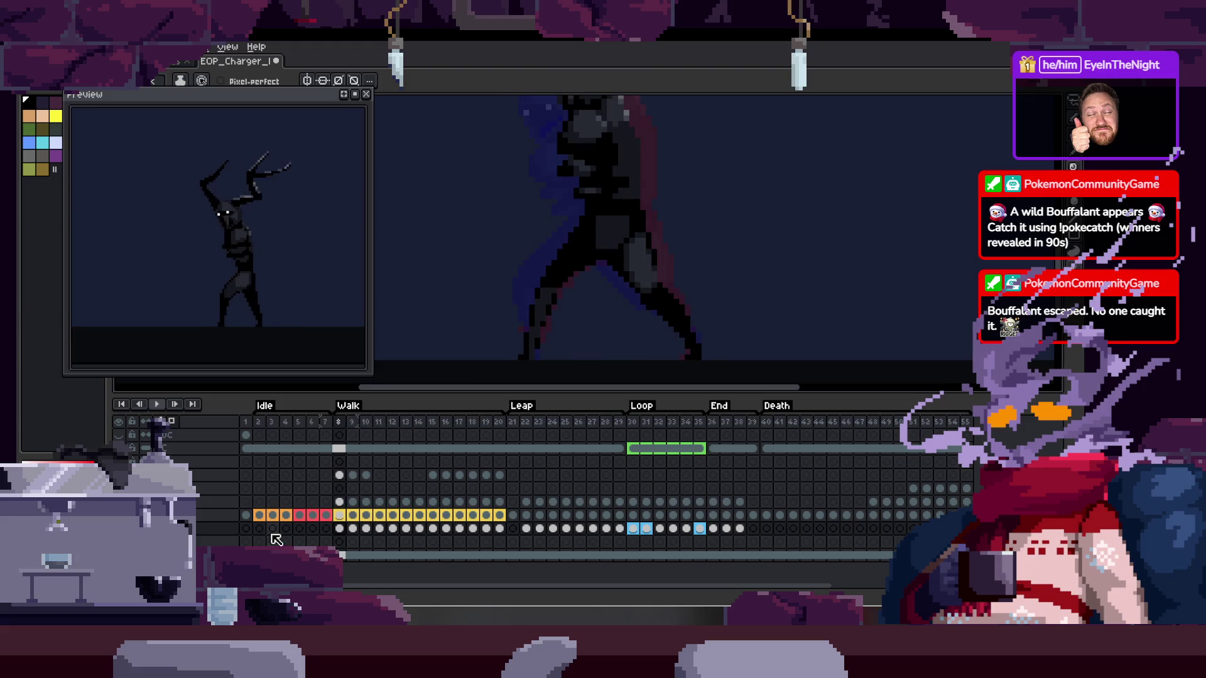
click(259, 527)
click(132, 457)
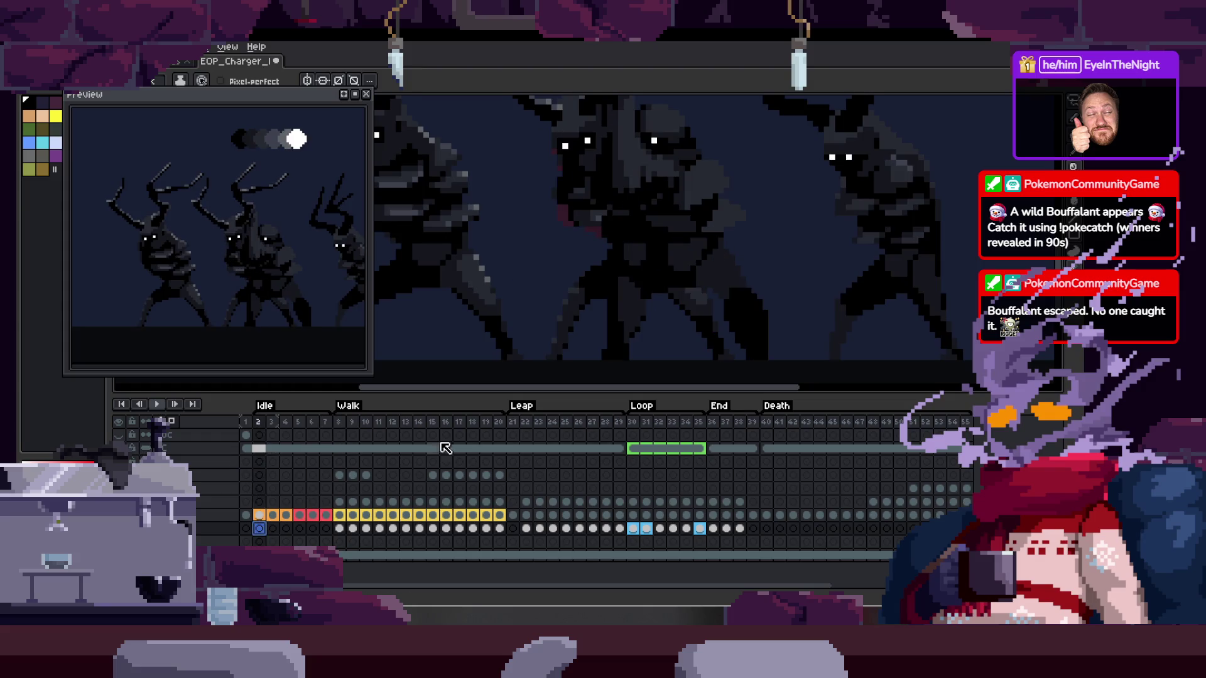
Draw a freehand selection around the left figure
key(Tab)
scroll(653, 274, down, 2)
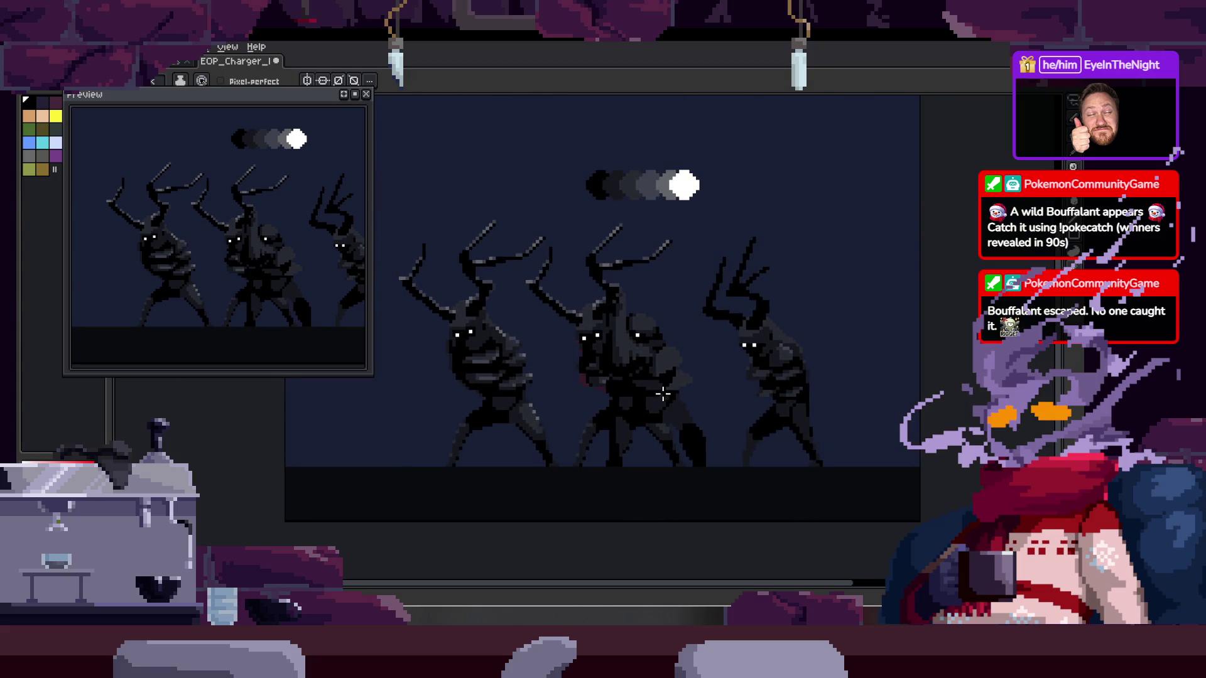
key(Tab)
key(Tab)
drag(563, 319, 493, 207)
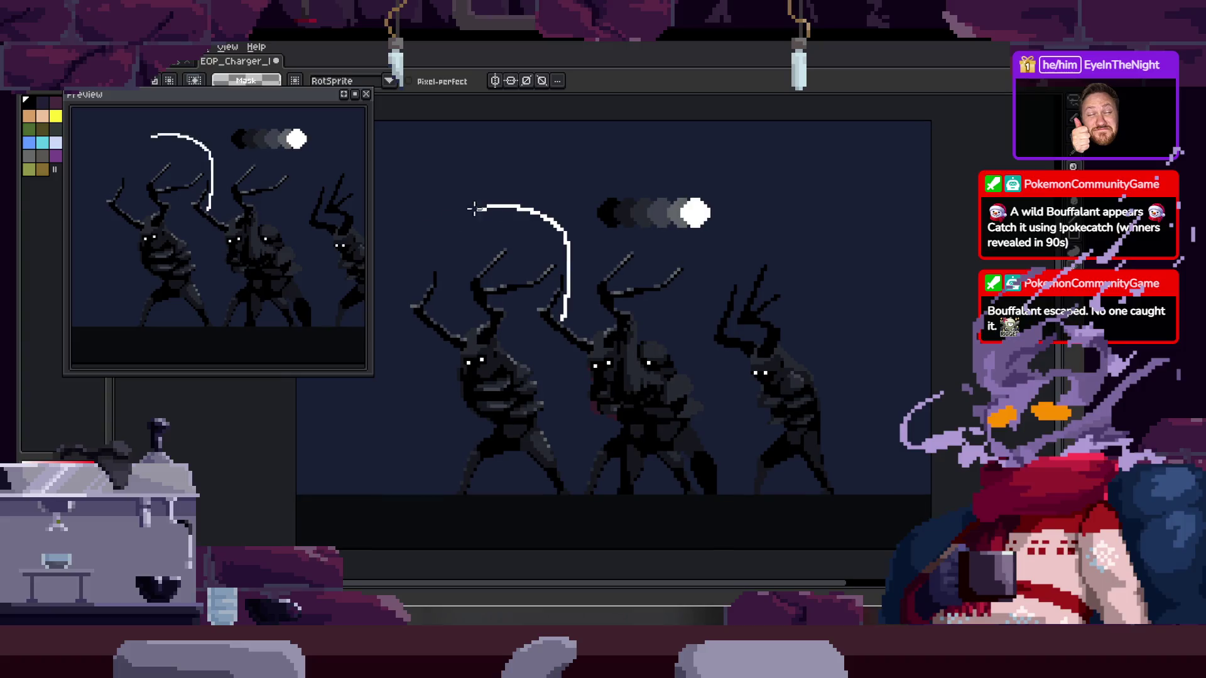
drag(565, 349, 574, 355)
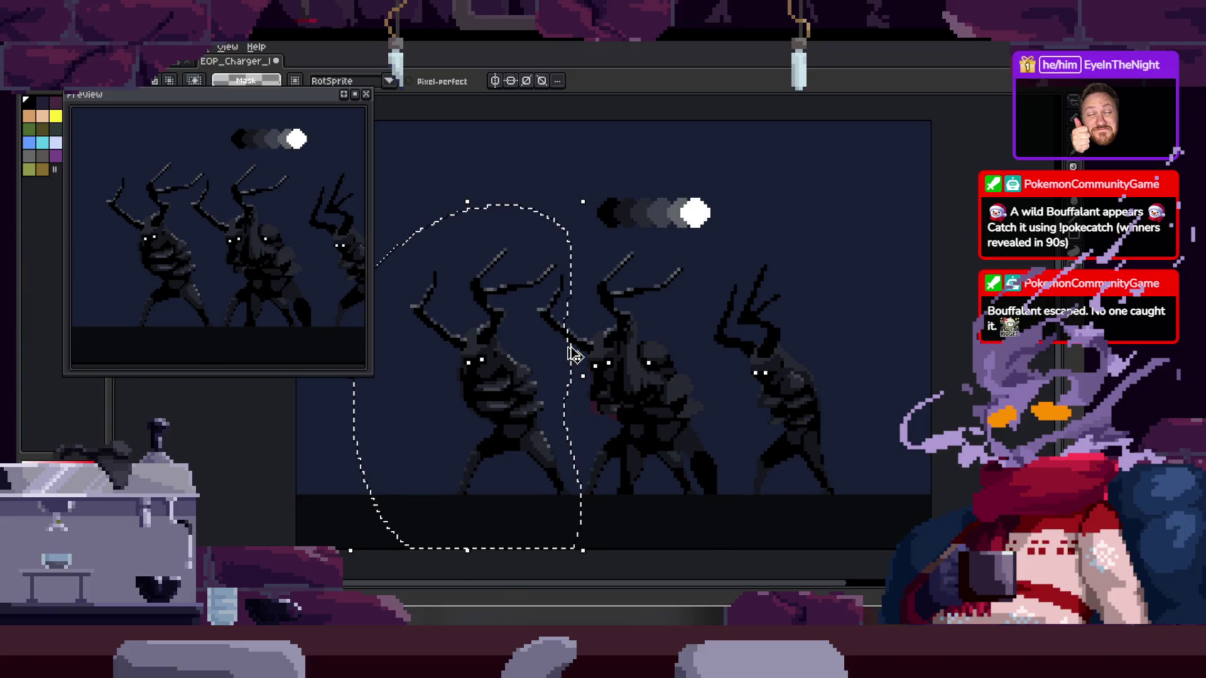
key(Tab)
Turn off onion skinning and rename the bottom layer to REF
key(F3)
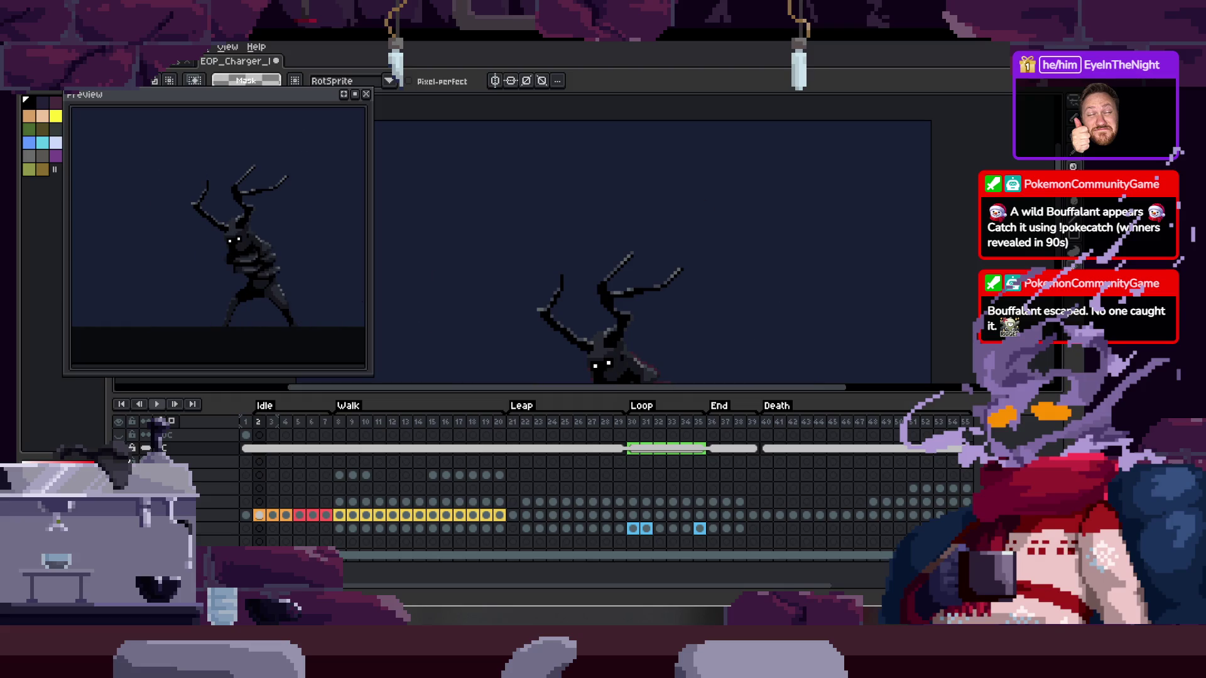
click(206, 541)
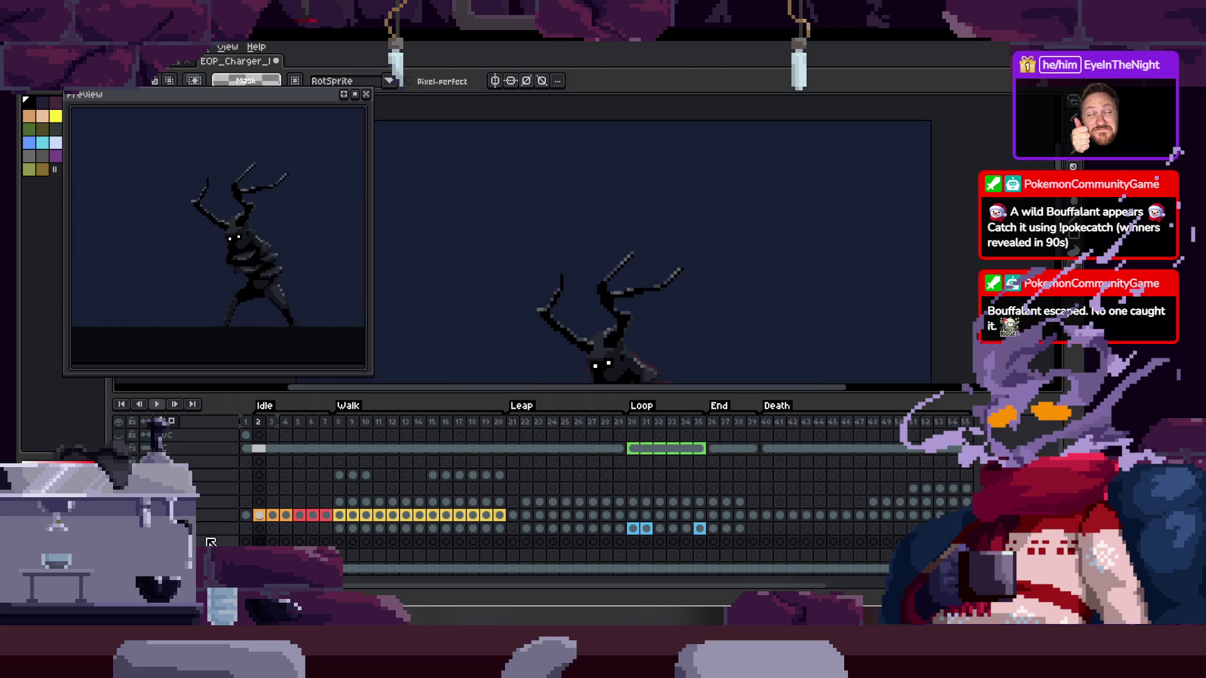
click(213, 543)
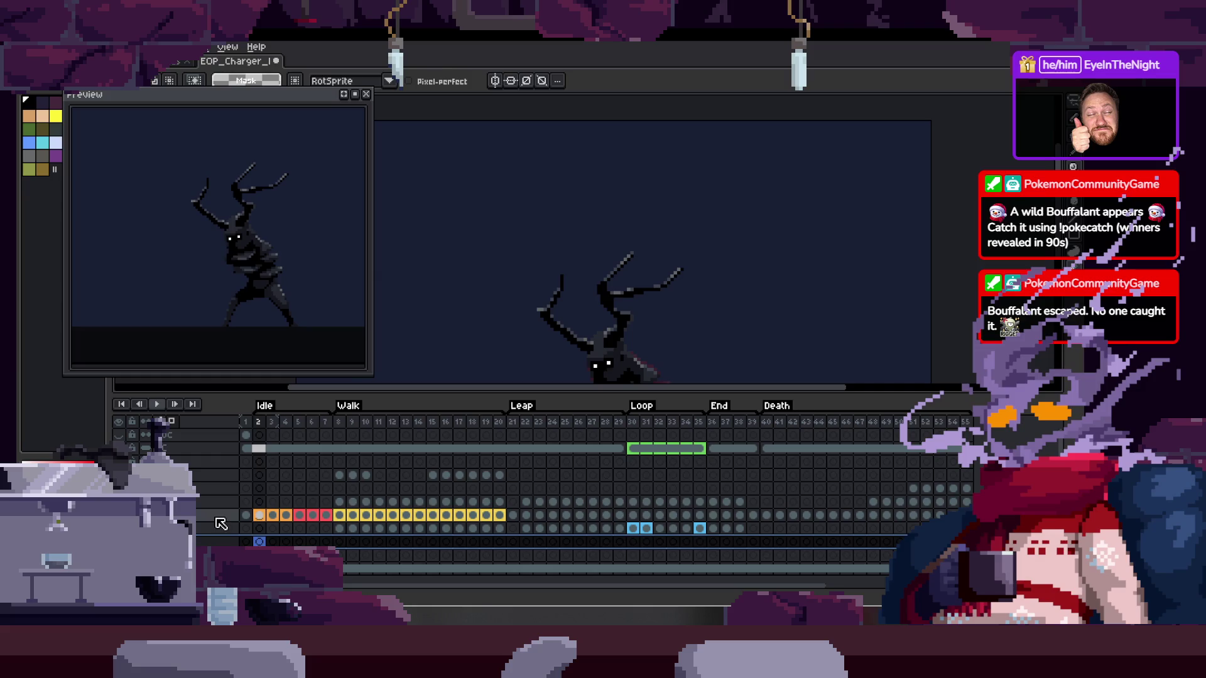
double_click(211, 541)
text(REF)
key(Return)
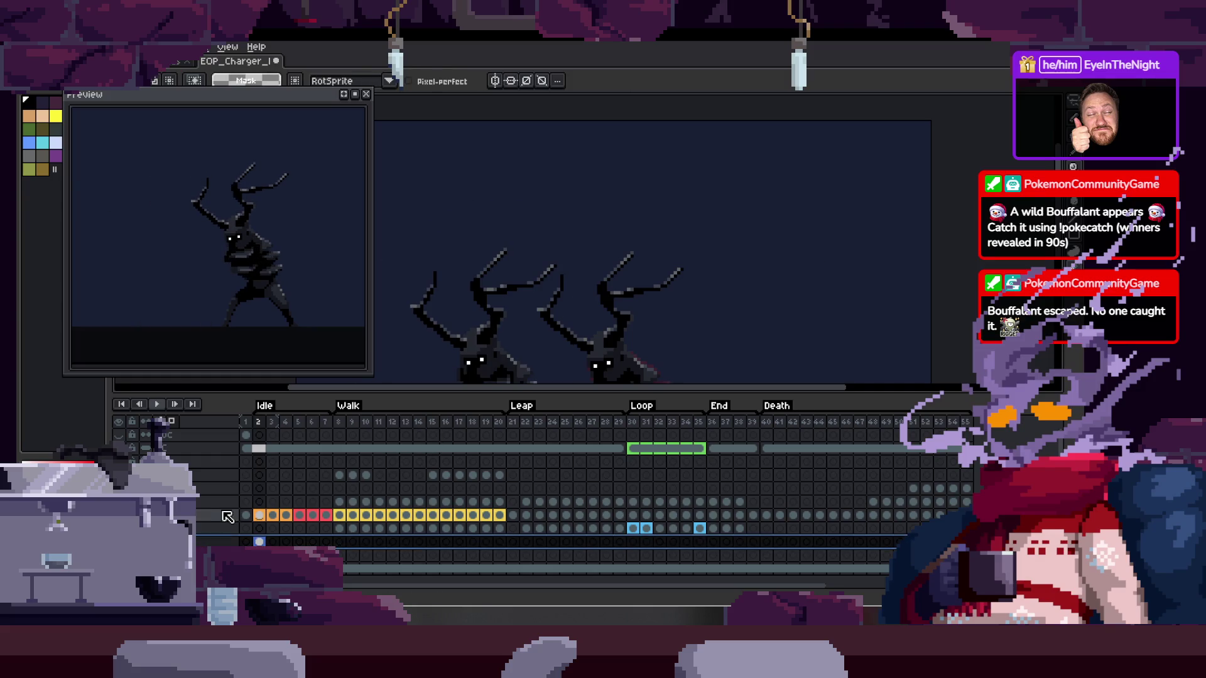
Select the REF layer's cels from frames 1 to 20 and open their context menu
click(259, 542)
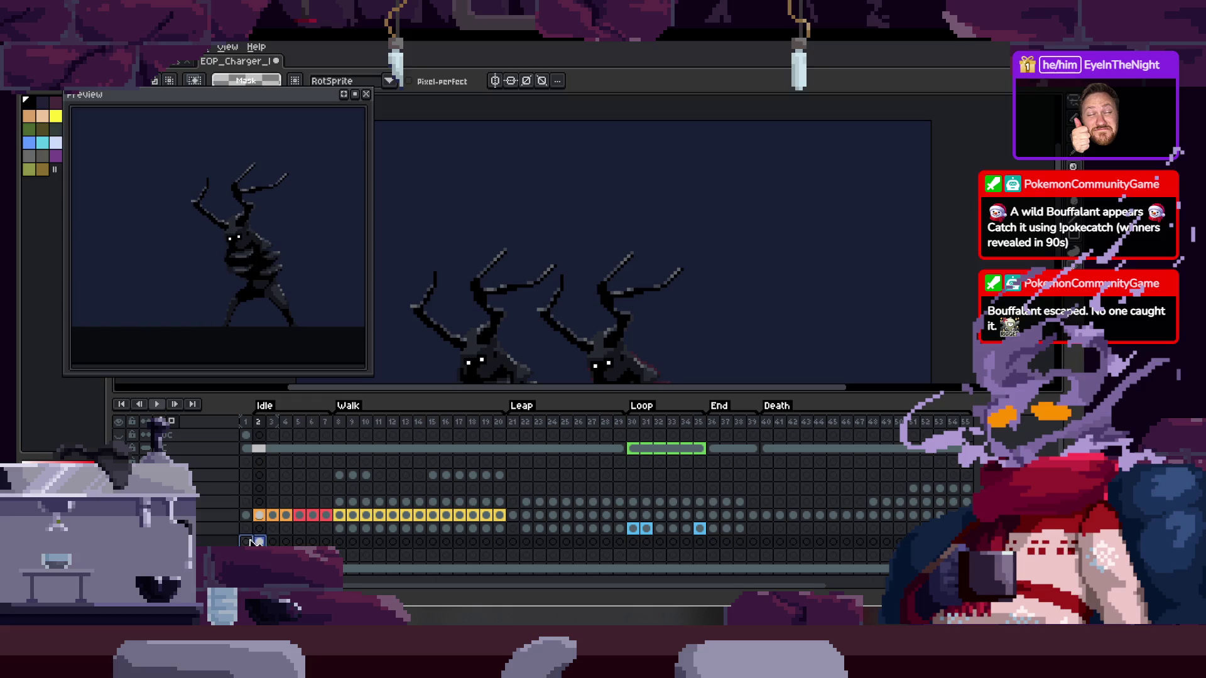
click(246, 542)
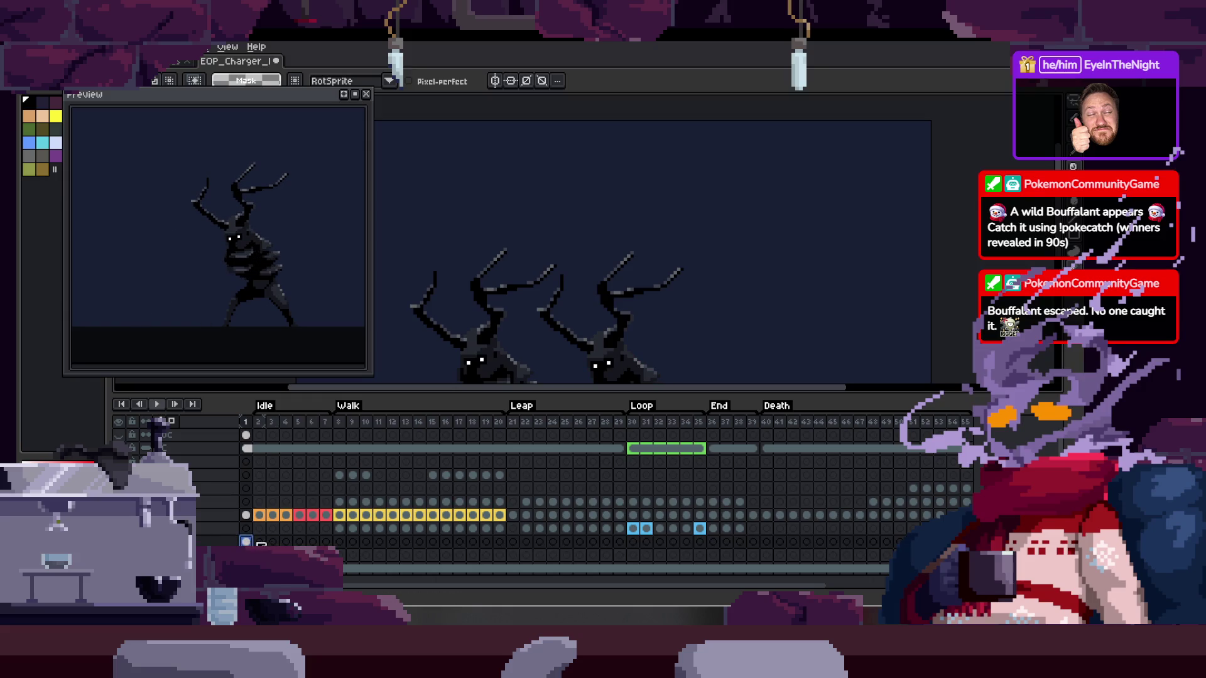
drag(254, 541, 499, 542)
right_click(505, 549)
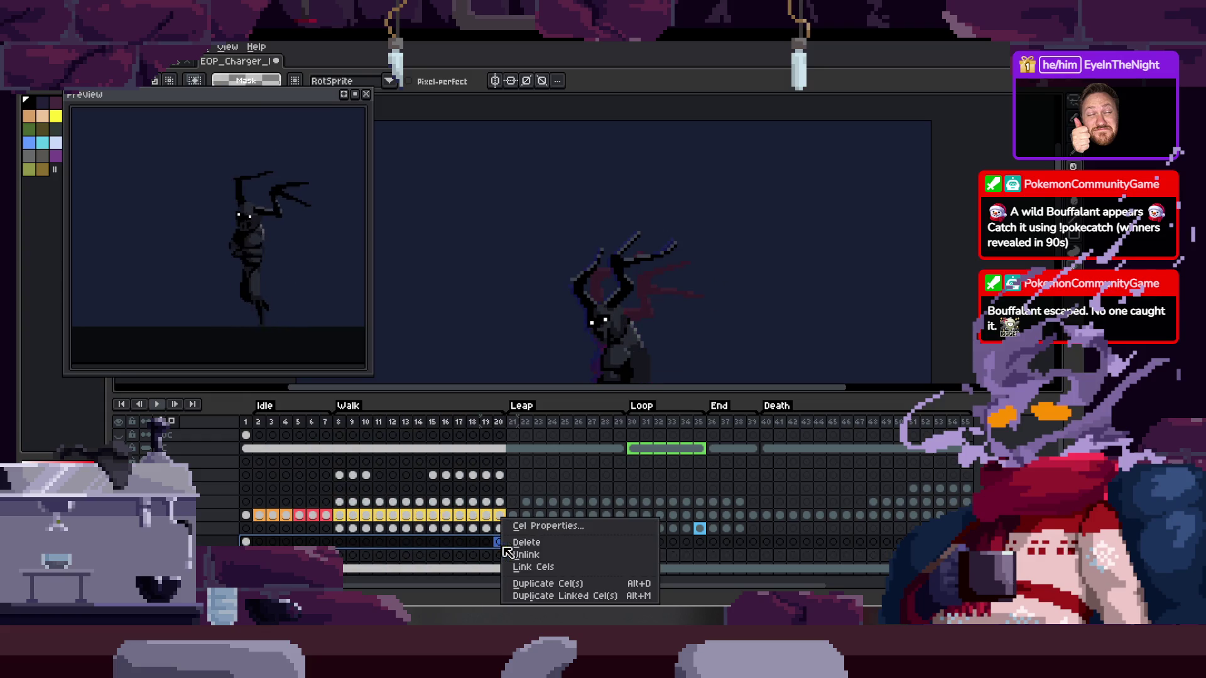
Link the REF cels for frames 1–20 and zoom in on the right figure's leg
click(533, 567)
key(Tab)
scroll(630, 452, up, 3)
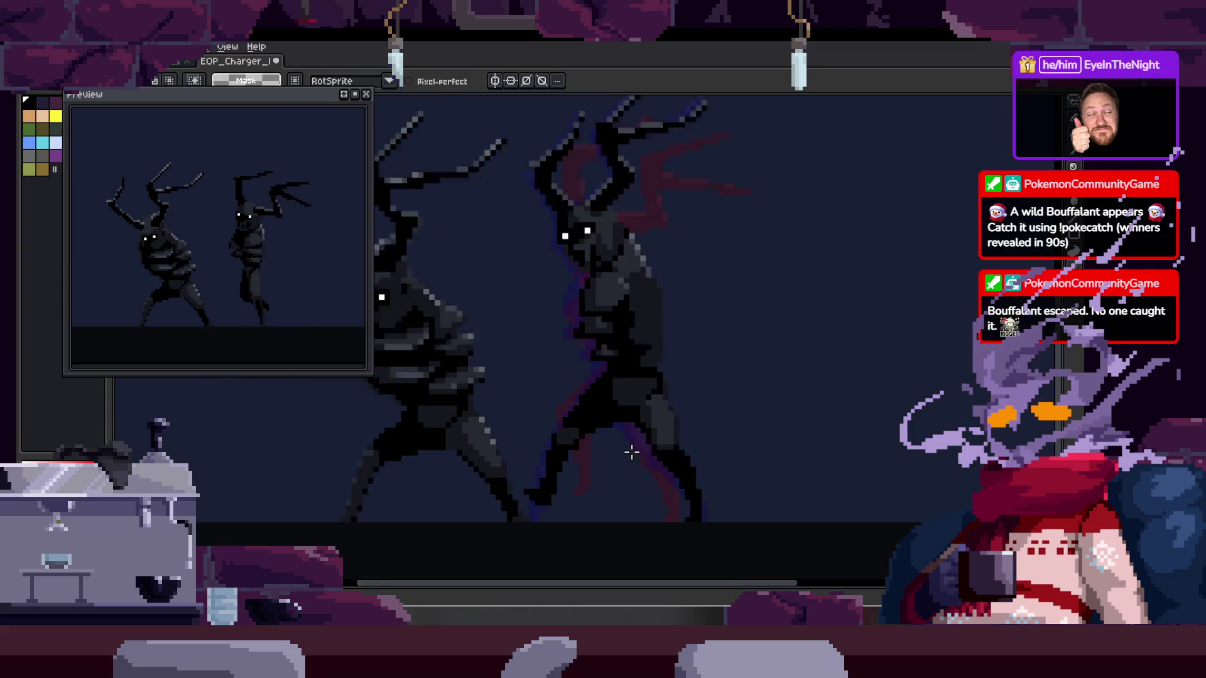
scroll(549, 475, up, 3)
key(b)
scroll(795, 419, down, 1)
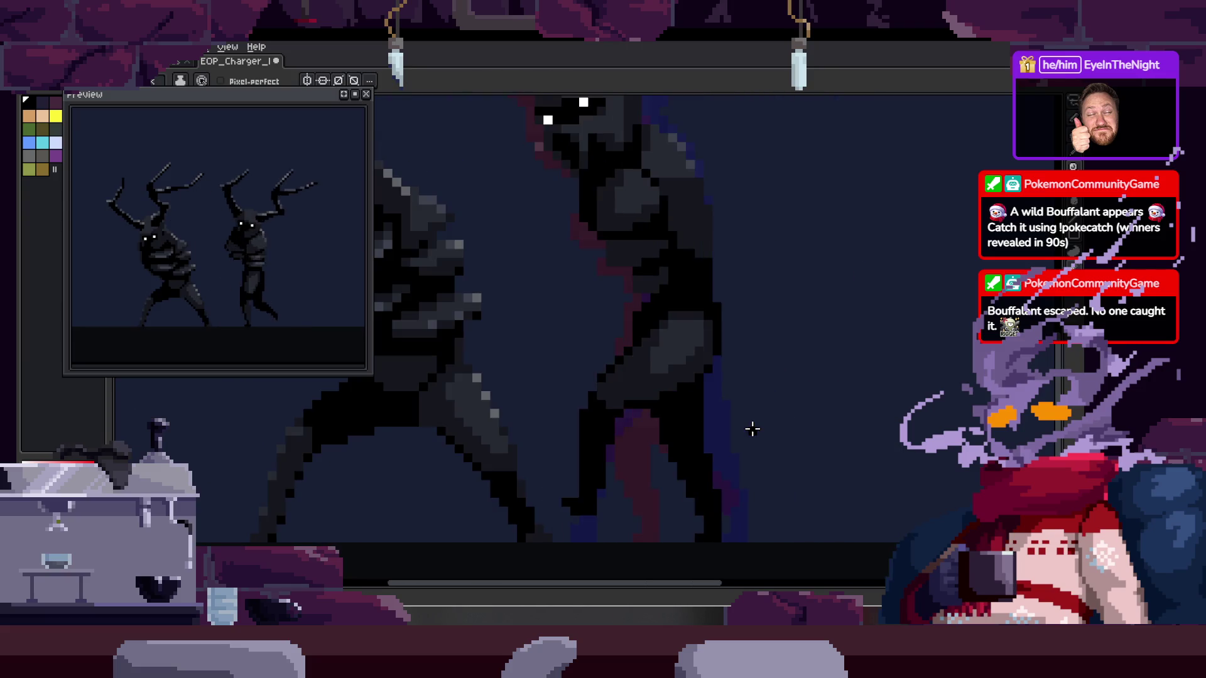
drag(756, 428, 724, 432)
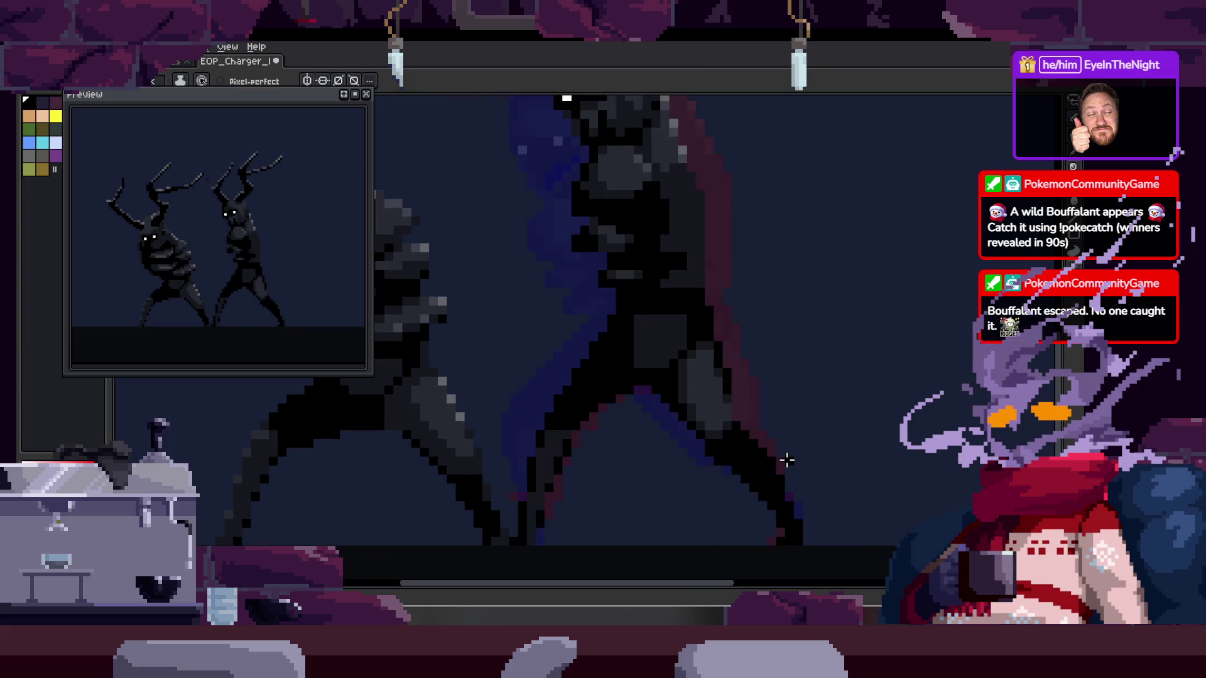
scroll(727, 459, up, 1)
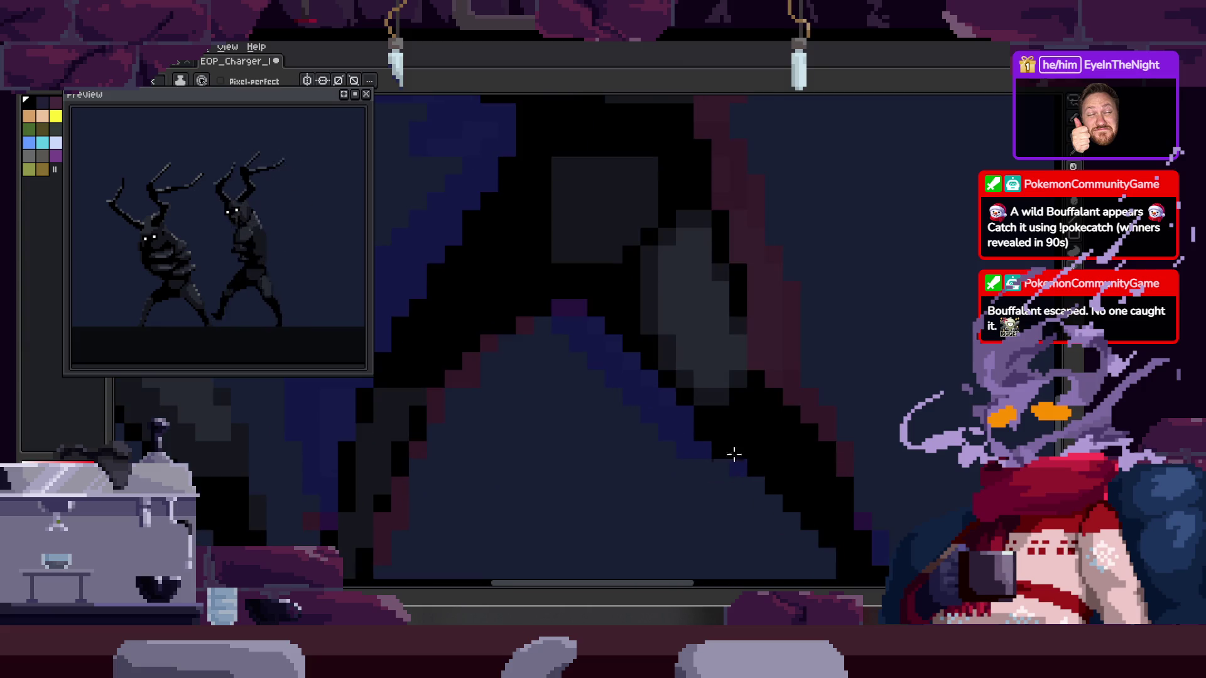
scroll(777, 434, up, 1)
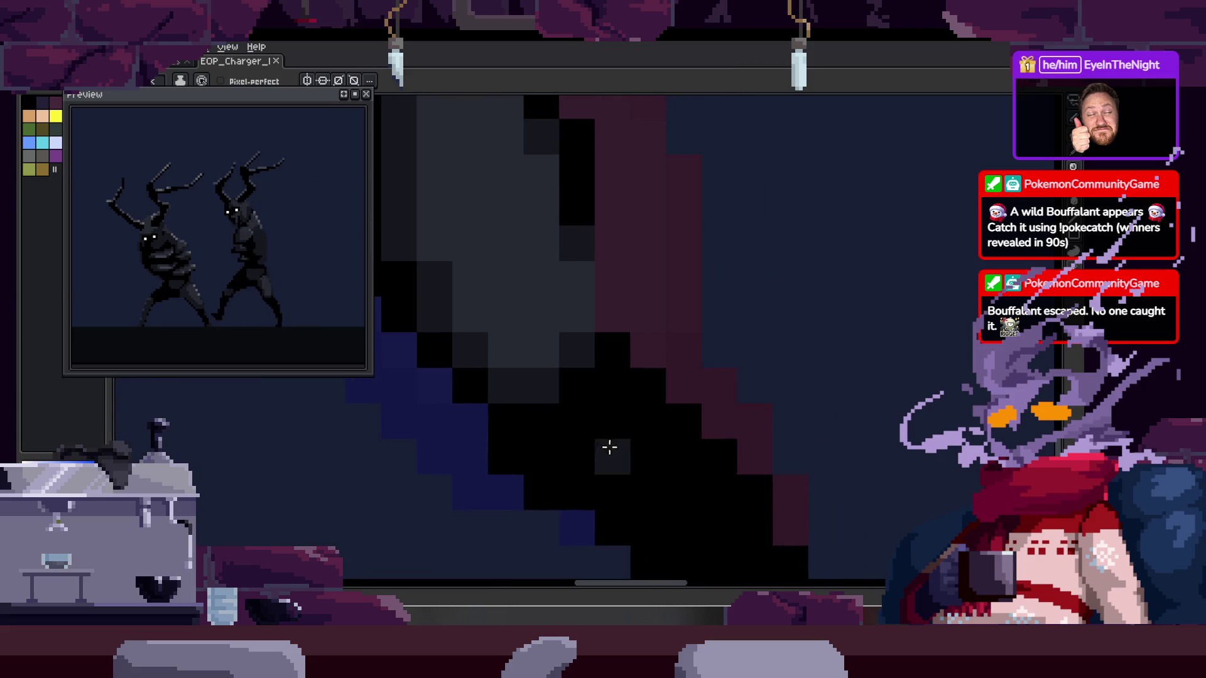
scroll(650, 455, down, 2)
scroll(654, 453, down, 1)
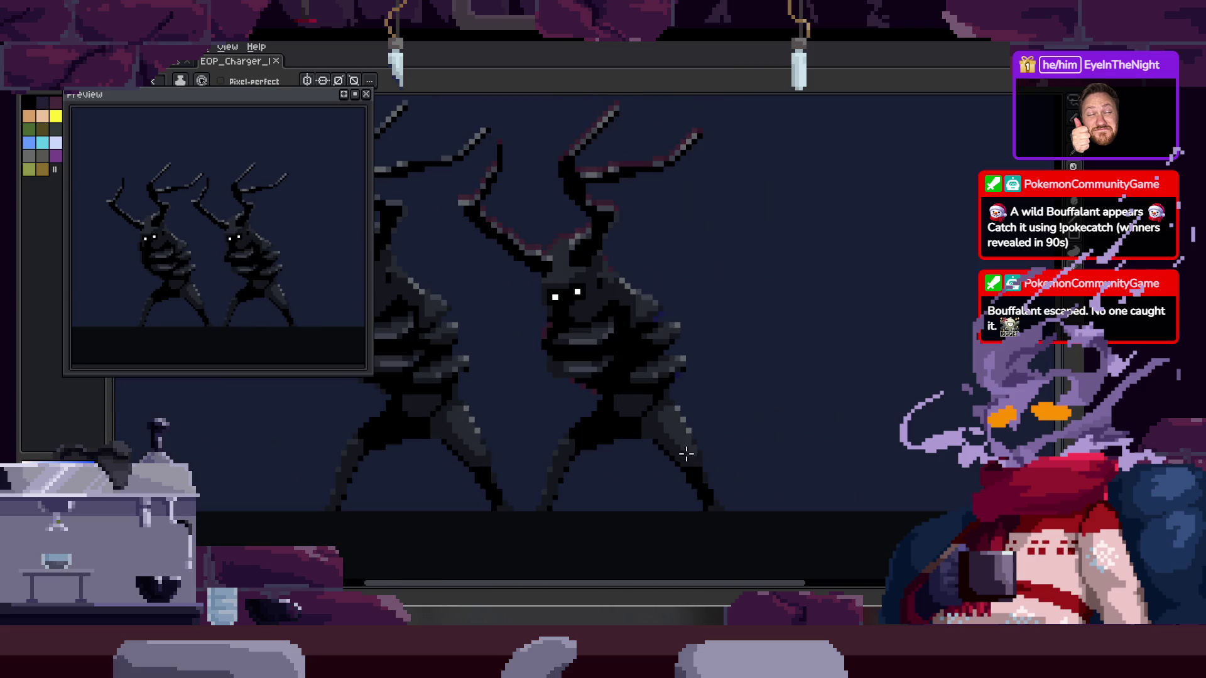
Advance two frames and sample black from the figure as the drawing colour
key(Right)
scroll(633, 475, up, 2)
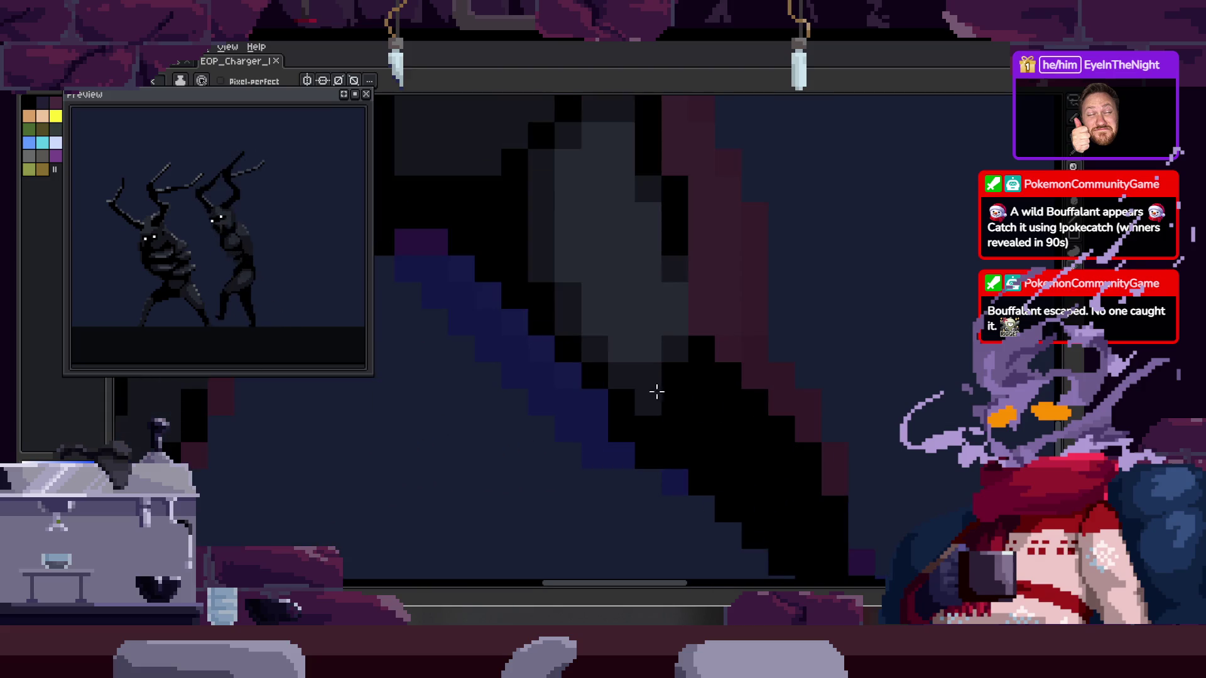
key(Right)
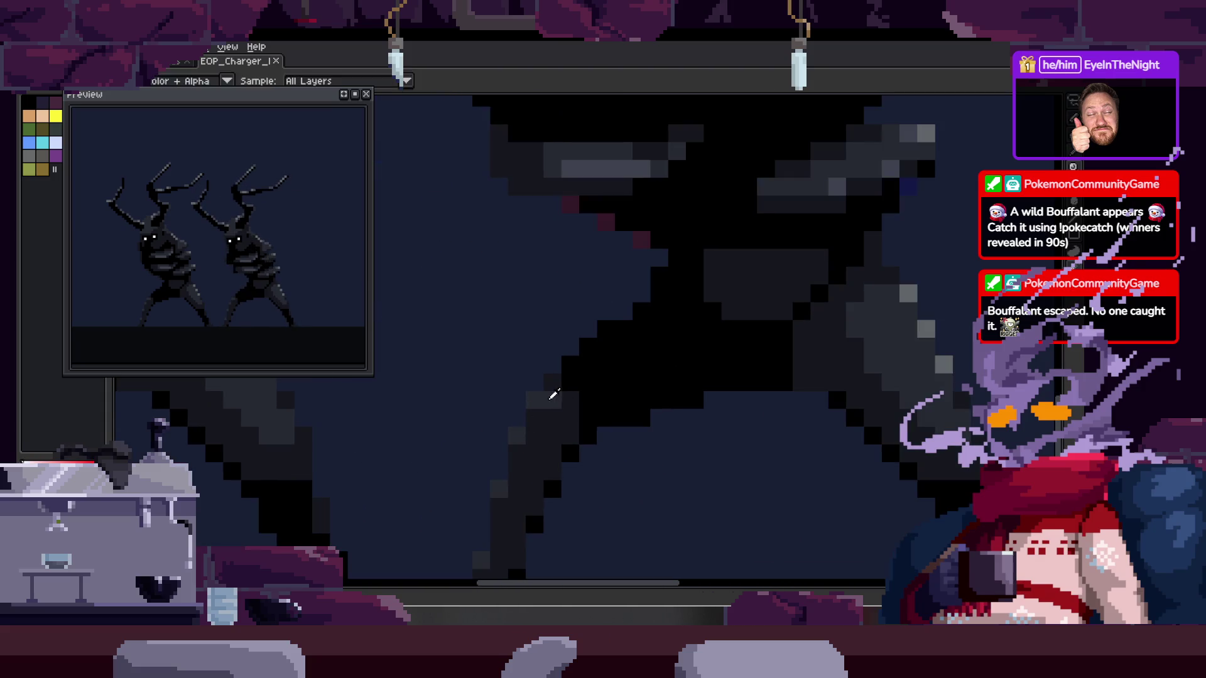
scroll(552, 398, up, 1)
scroll(552, 439, up, 1)
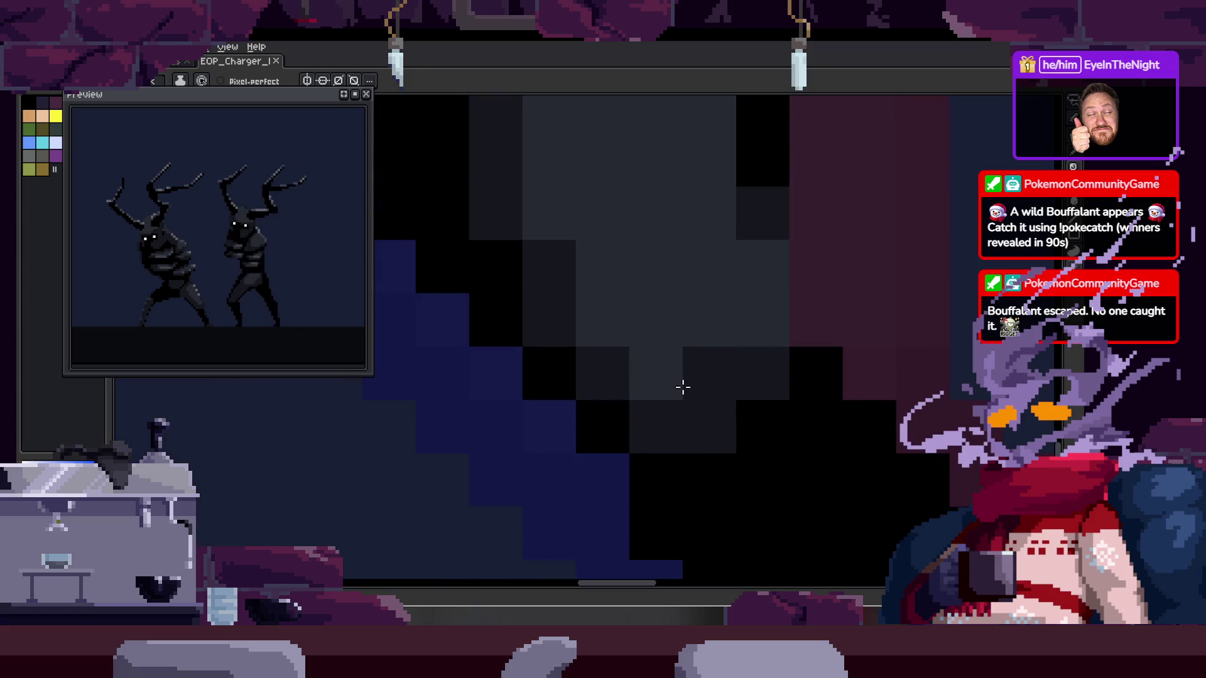
key(i)
click(705, 405)
key(b)
scroll(639, 389, up, 2)
Repaint the leg edge pixels in dark grey and black, undoing the last stroke
mouse_move(672, 314)
mouse_down()
mouse_move(667, 345)
mouse_move(689, 398)
mouse_up()
drag(571, 333, 615, 301)
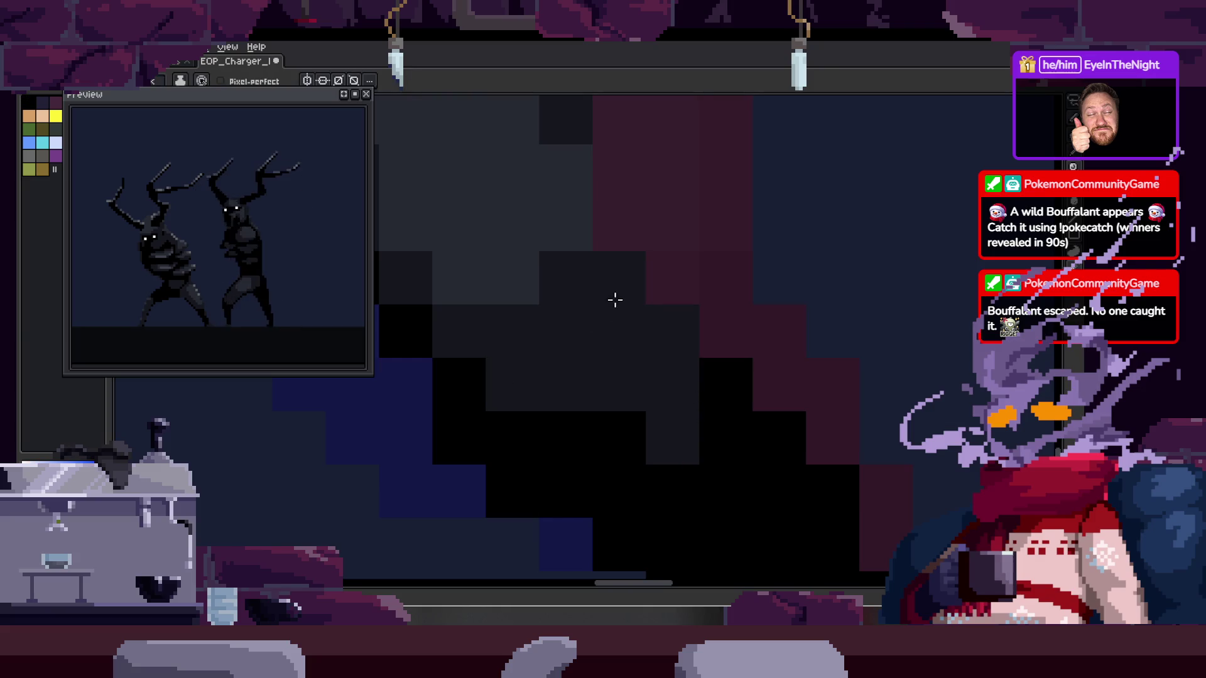
mouse_move(654, 391)
mouse_down()
mouse_move(619, 344)
mouse_move(659, 439)
mouse_move(501, 339)
mouse_move(675, 333)
mouse_up()
click(718, 350)
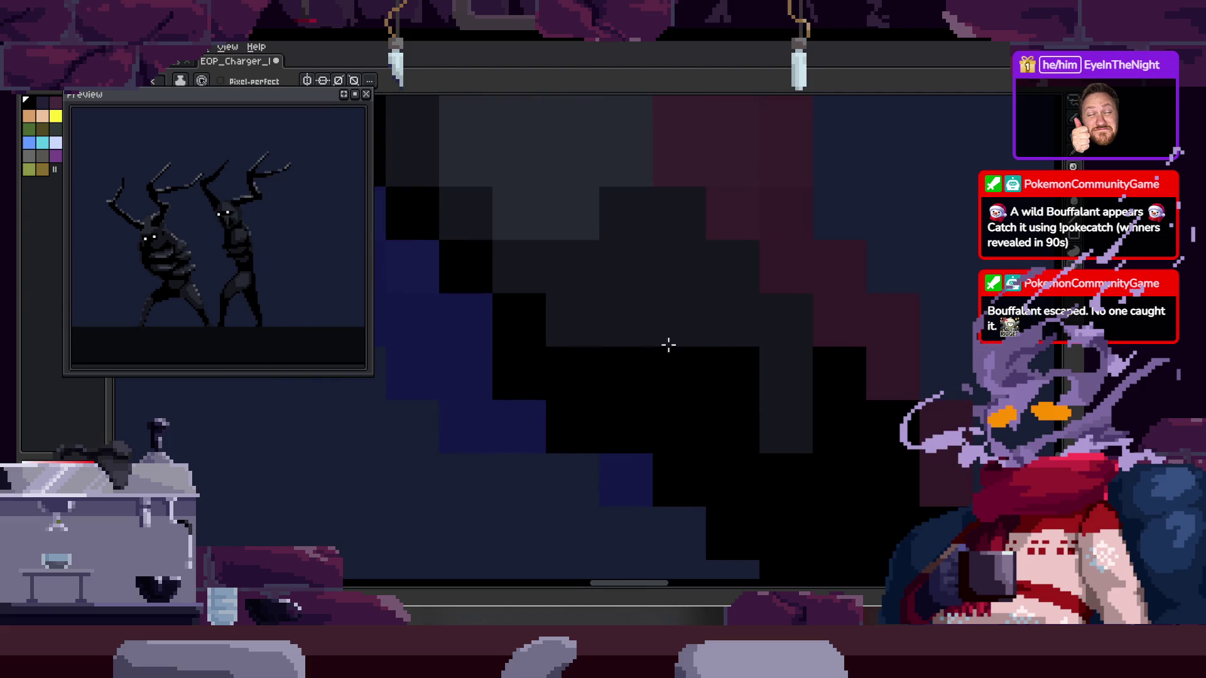
mouse_move(619, 253)
mouse_down()
mouse_move(597, 369)
mouse_move(643, 361)
mouse_up()
alt+click(678, 326)
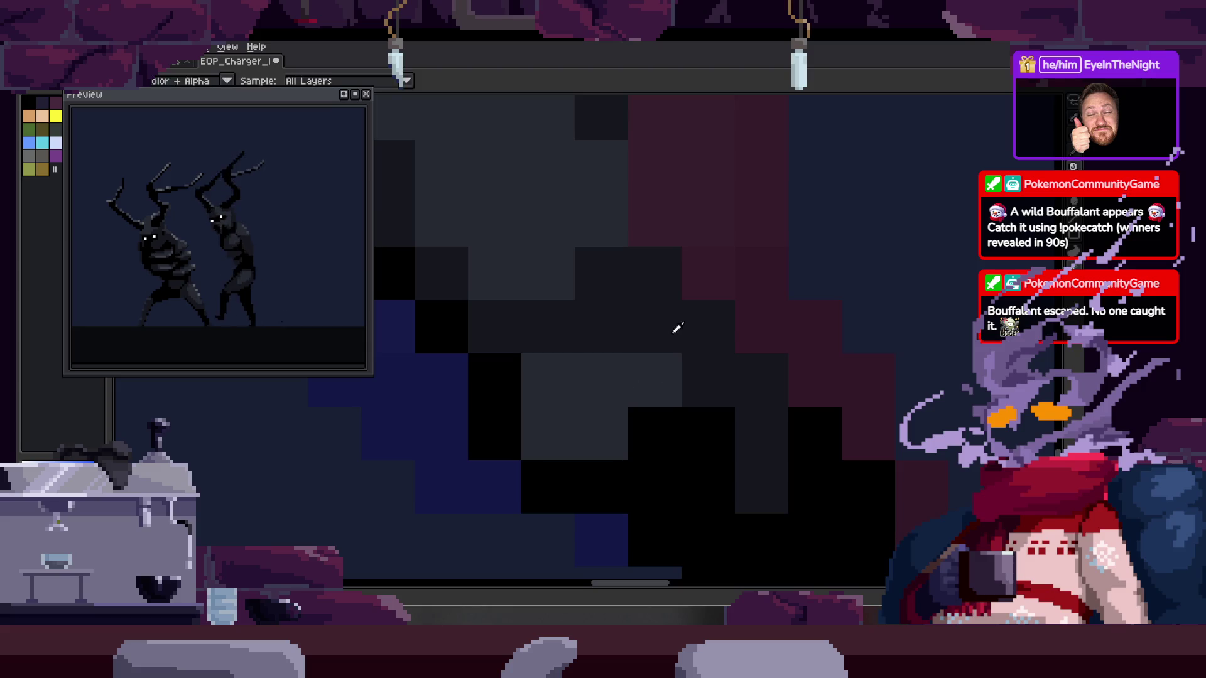
click(495, 390)
mouse_move(705, 458)
mouse_down()
mouse_move(517, 417)
mouse_move(539, 354)
mouse_up()
key(ctrl+z)
key(ctrl+z)
key(ctrl+z)
Step forward through the walk frames to the next leg pose needing fixes
scroll(654, 506, down, 3)
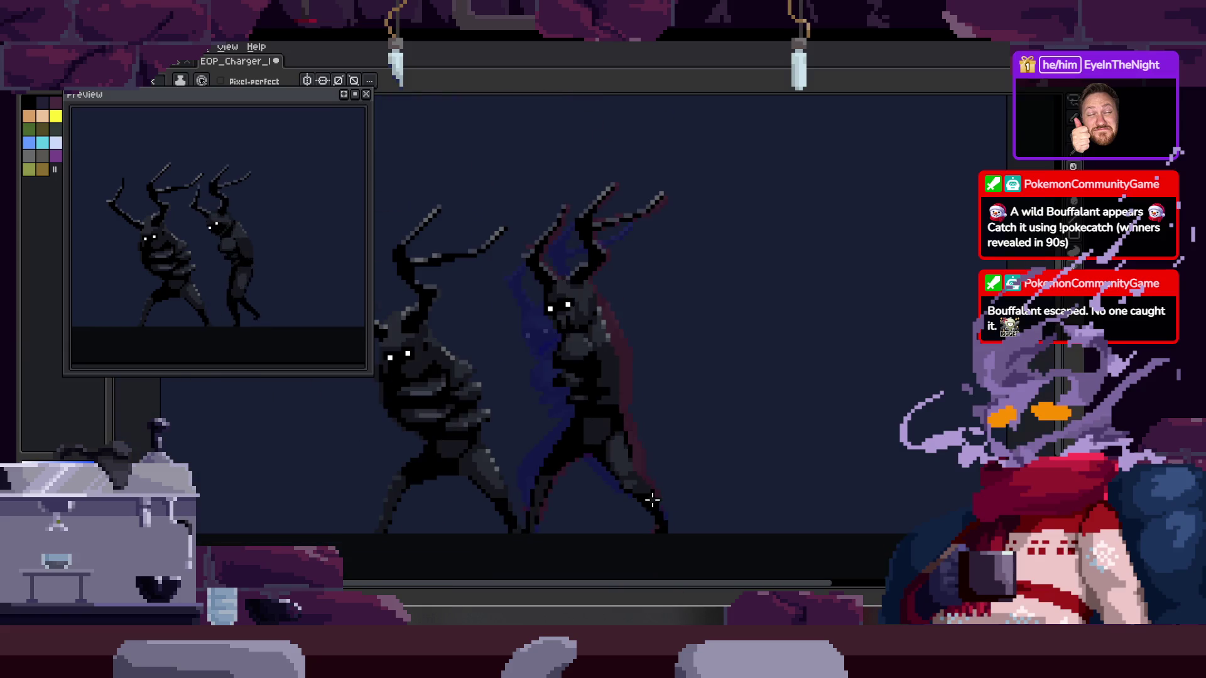
scroll(677, 506, down, 2)
key(Right)
key(Right)
key(Right)
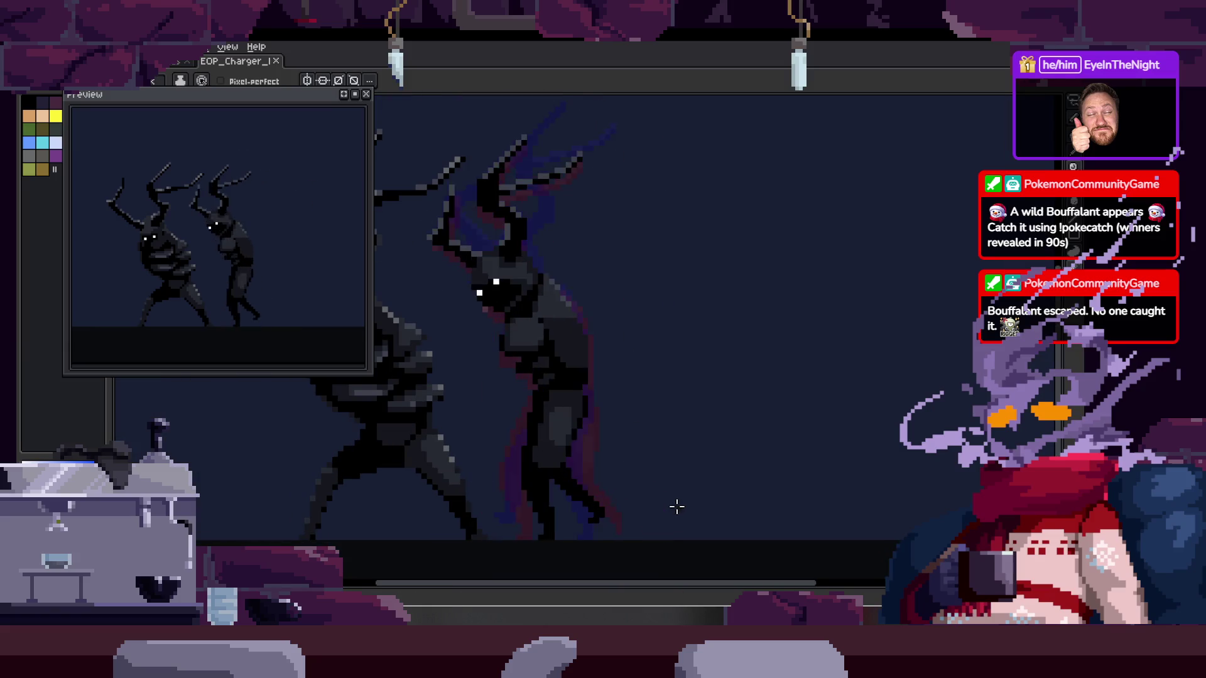
key(Right)
key(Right)
key(Right)
key(Right)
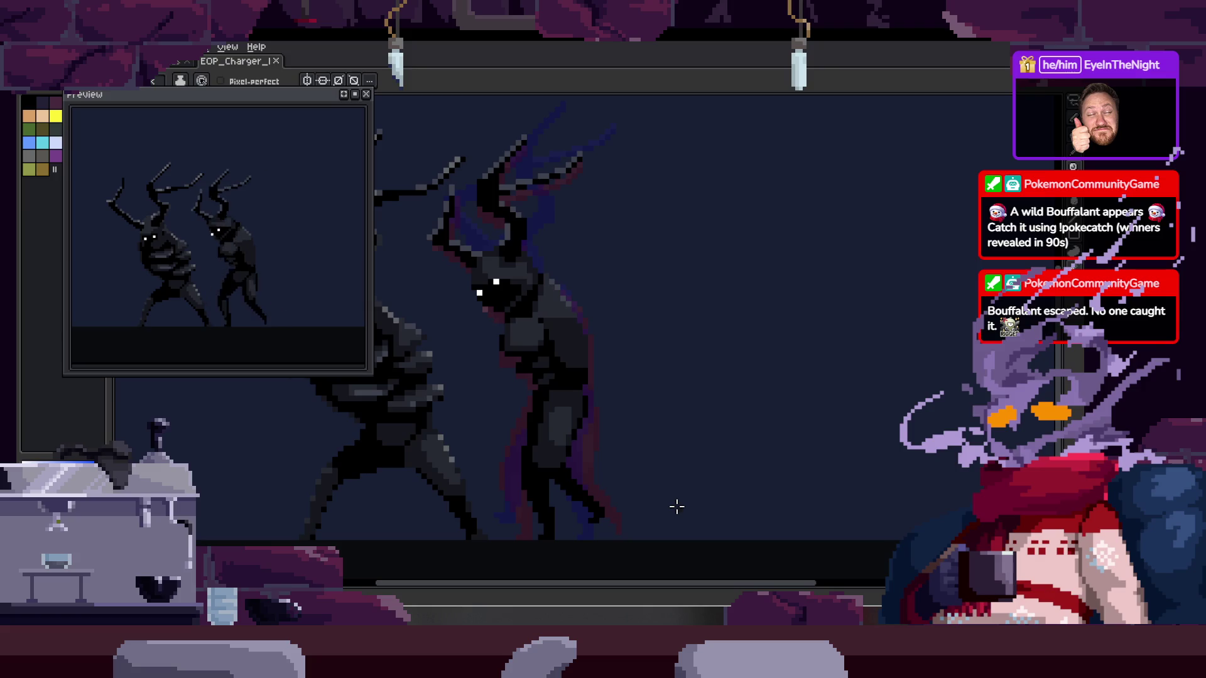
scroll(676, 506, up, 1)
key(Right)
key(Right)
key(Right)
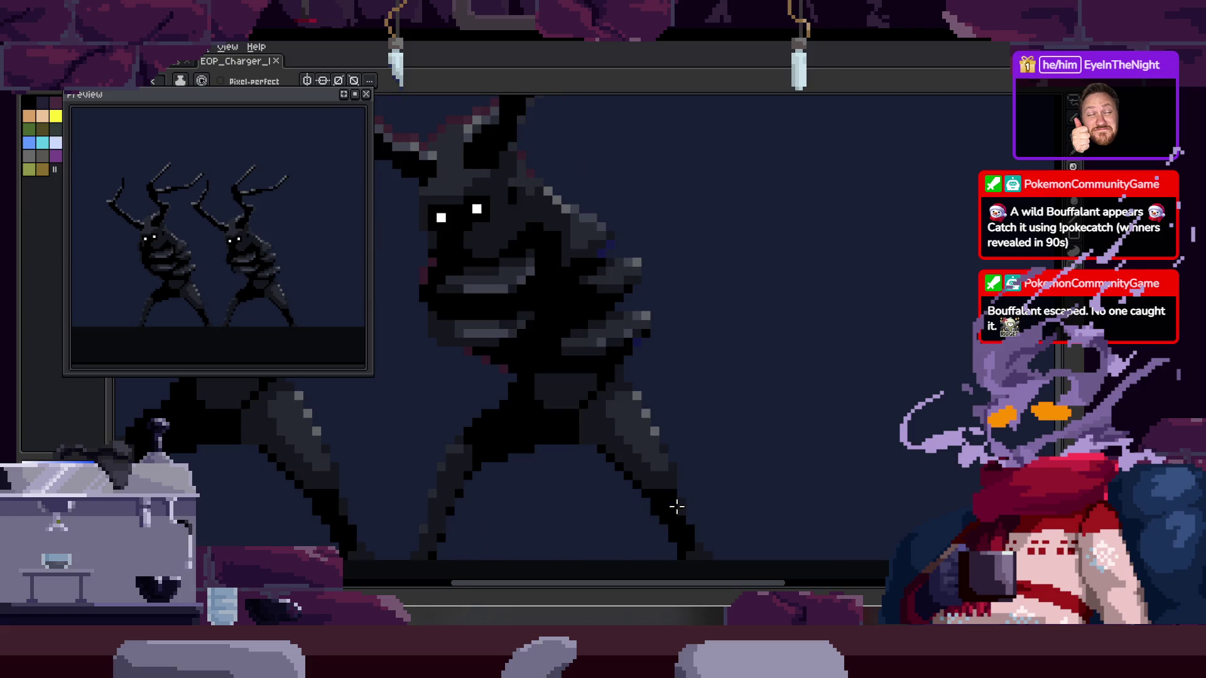
key(Right)
scroll(734, 523, up, 3)
drag(552, 498, 594, 376)
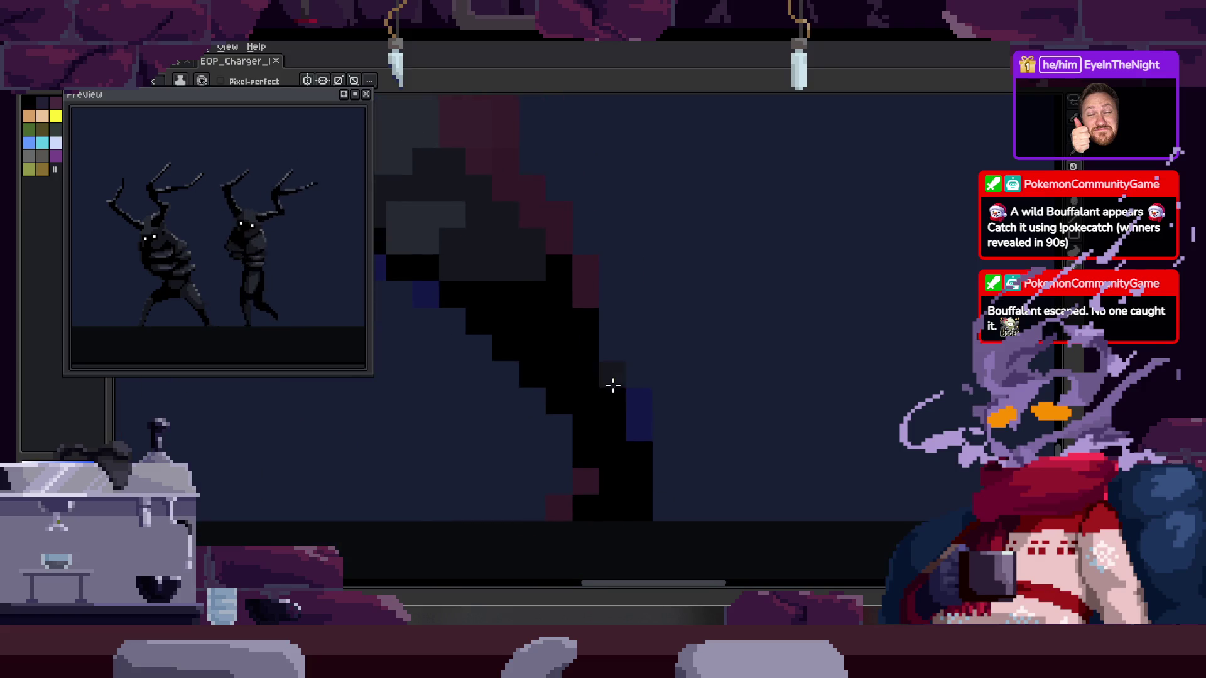
key(Right)
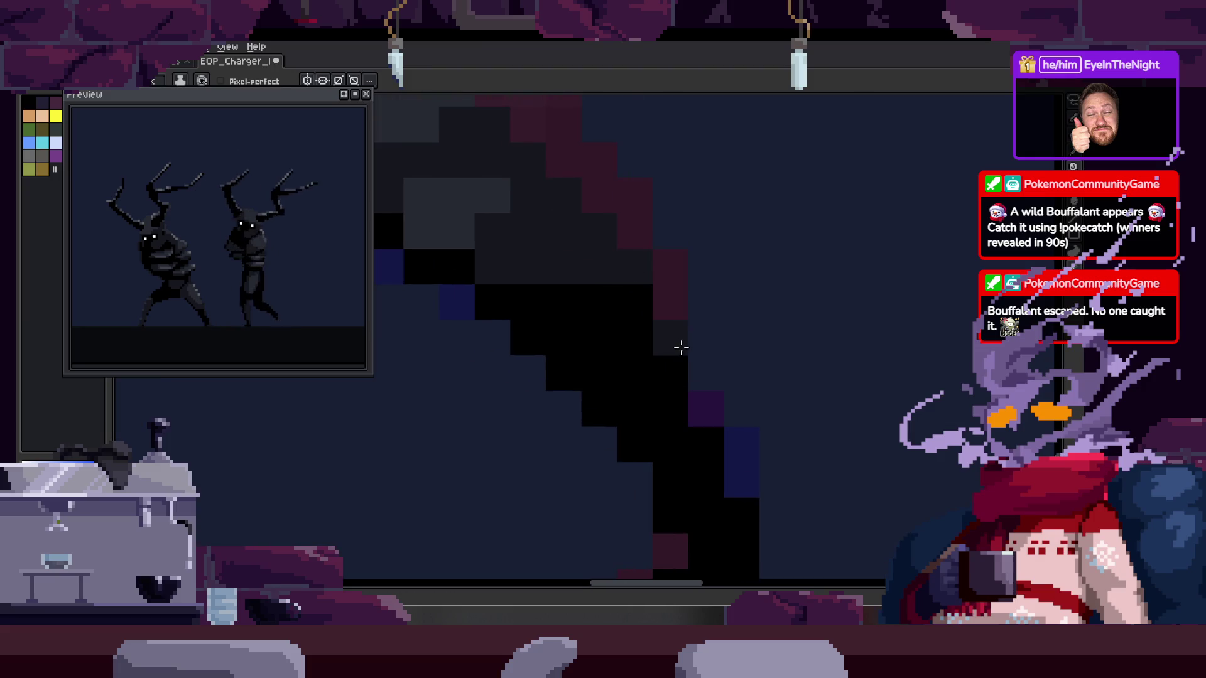
scroll(785, 515, down, 1)
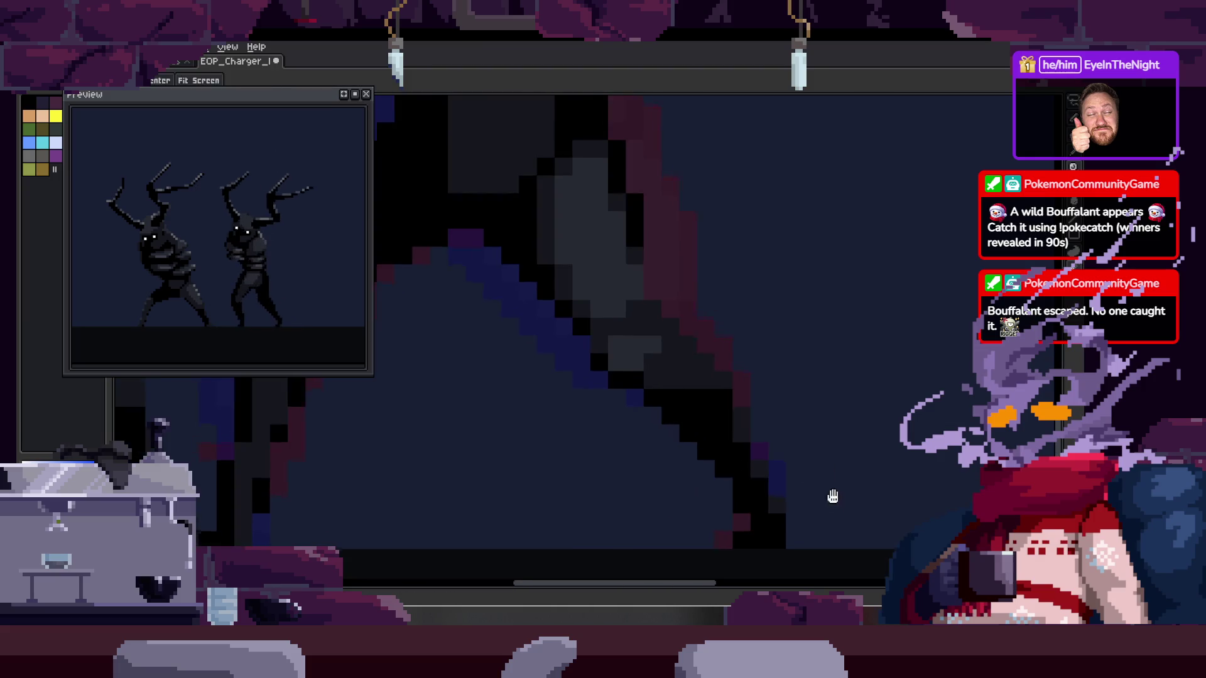
scroll(770, 439, down, 1)
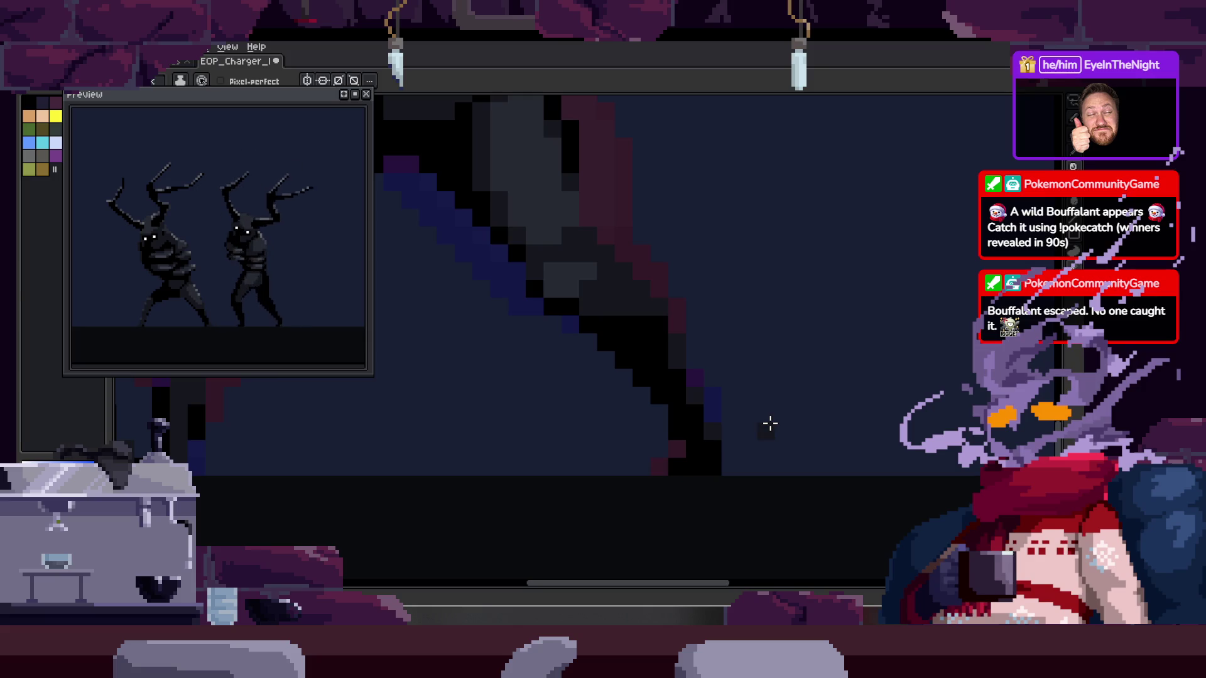
scroll(769, 424, up, 1)
scroll(628, 331, up, 1)
Redraw the leg's diagonal and lower stroke in dark grey, turning one pixel black
key(i)
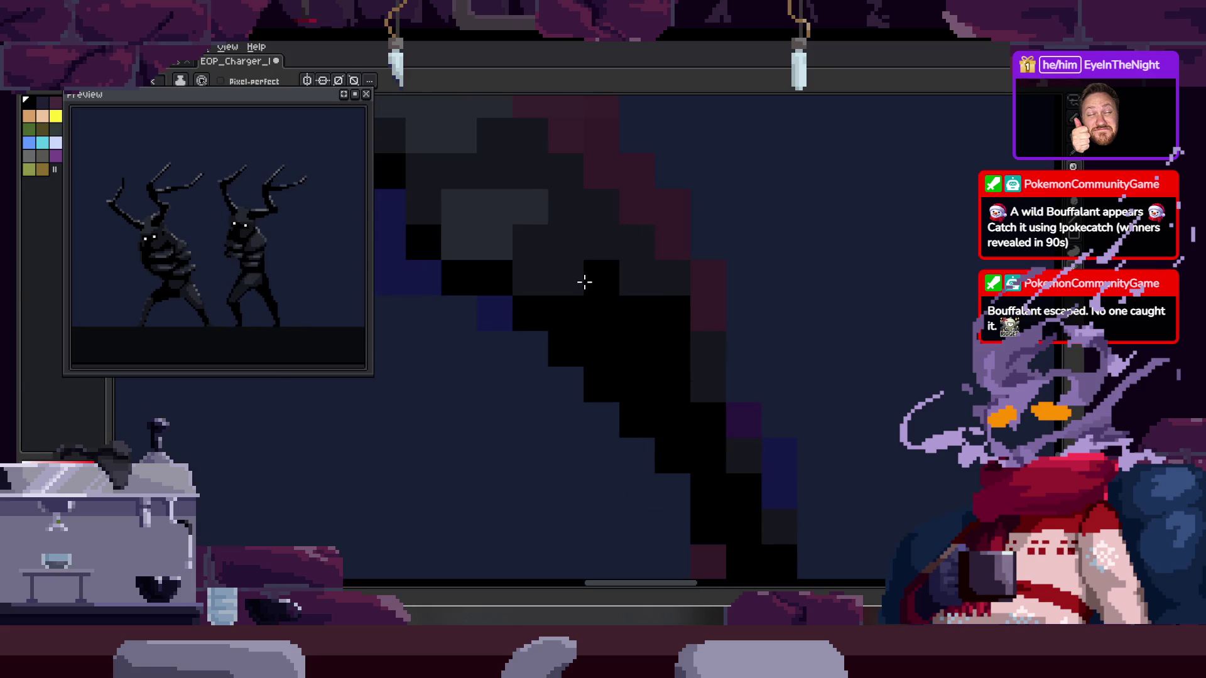
click(590, 250)
mouse_move(520, 239)
mouse_down()
mouse_move(620, 344)
mouse_move(618, 282)
mouse_up()
drag(643, 352, 605, 317)
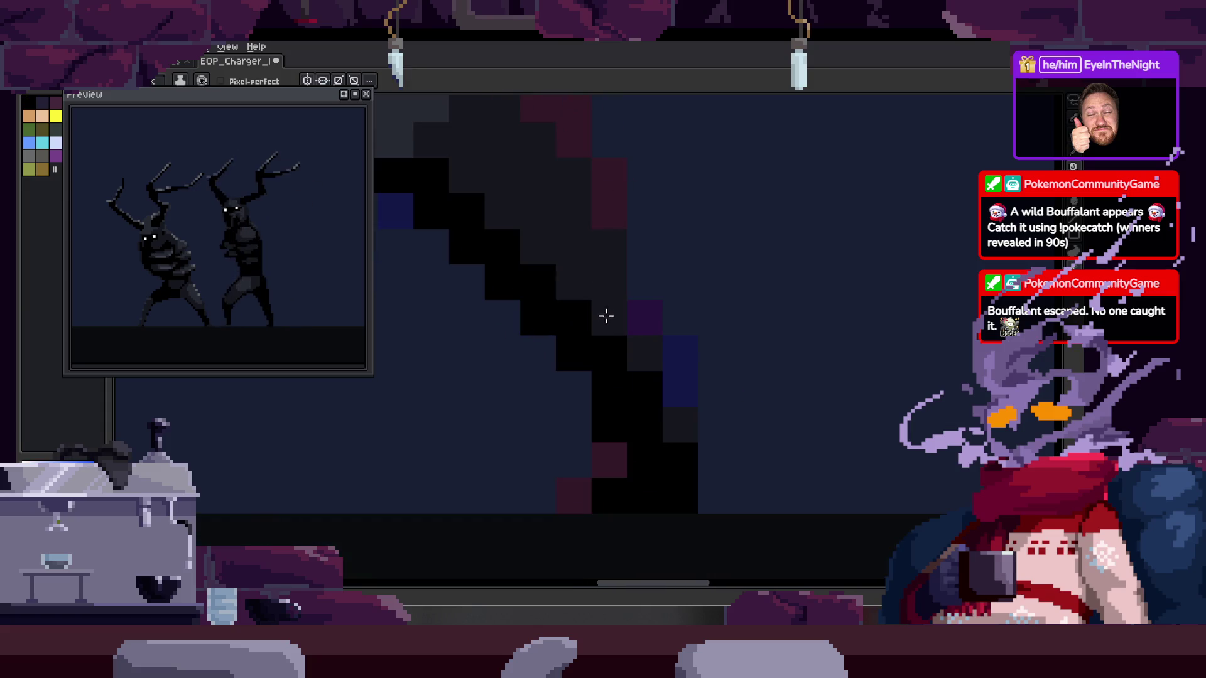
drag(624, 368, 650, 412)
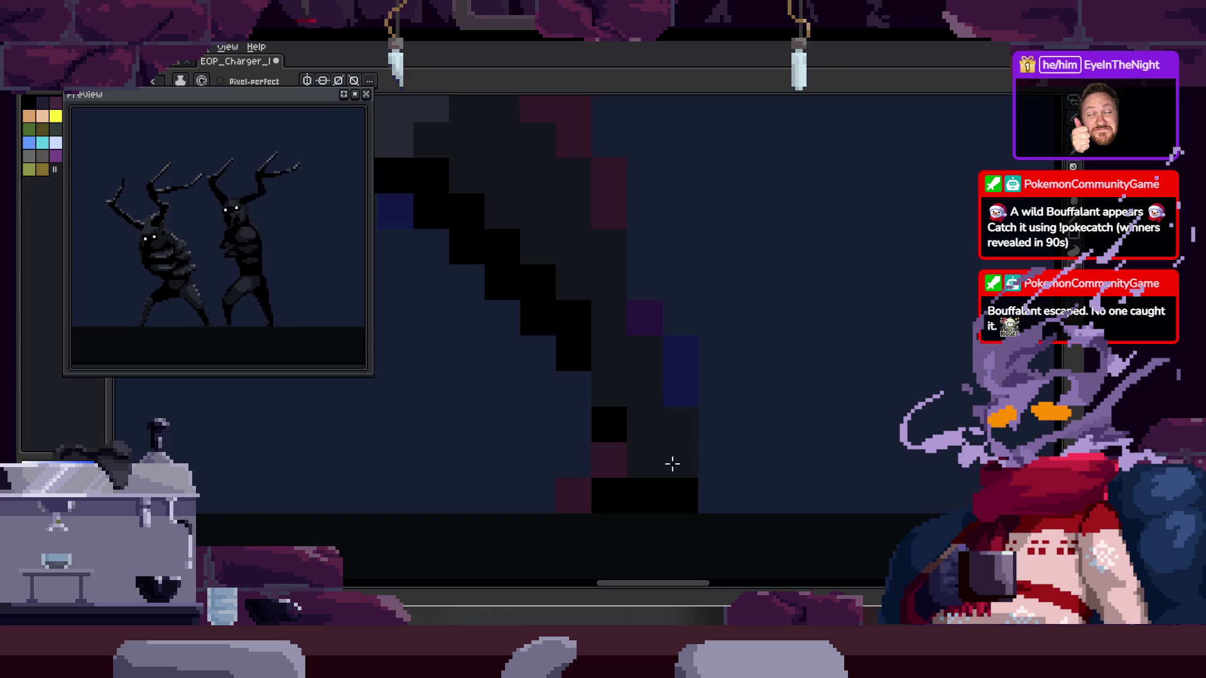
alt+click(609, 425)
click(612, 392)
Bucket-fill the remaining grey leg patches with black
scroll(675, 463, up, 1)
scroll(732, 452, down, 1)
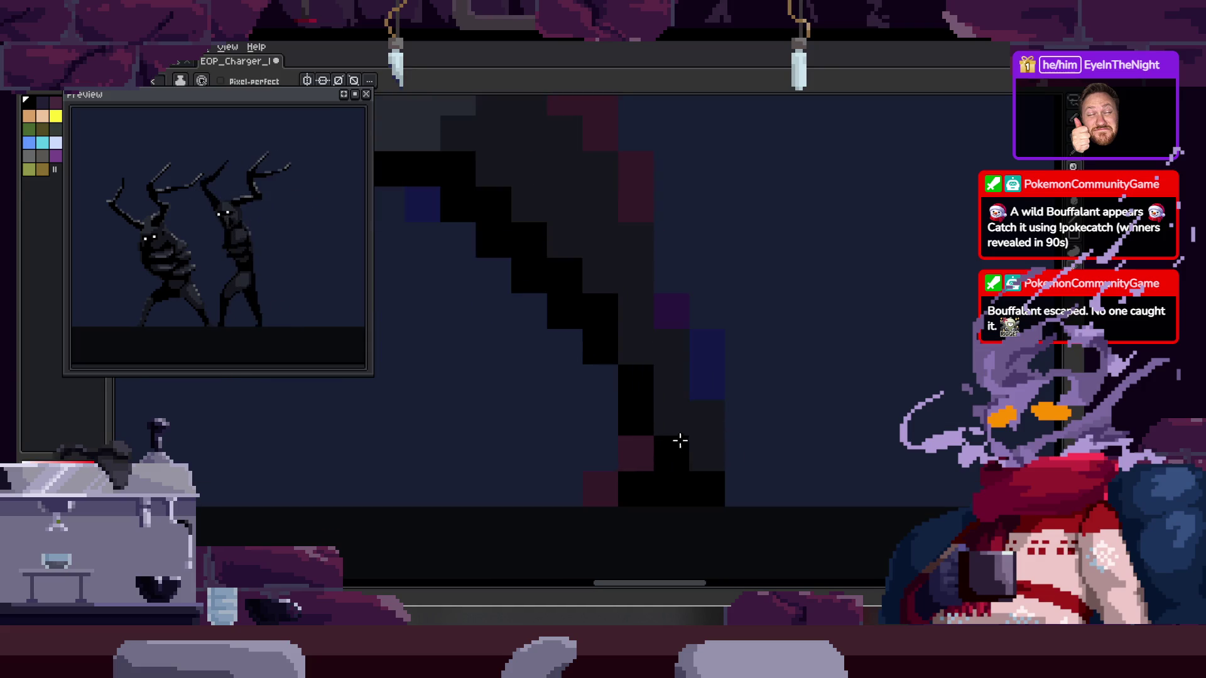
scroll(741, 377, down, 3)
scroll(668, 364, down, 1)
scroll(657, 358, down, 1)
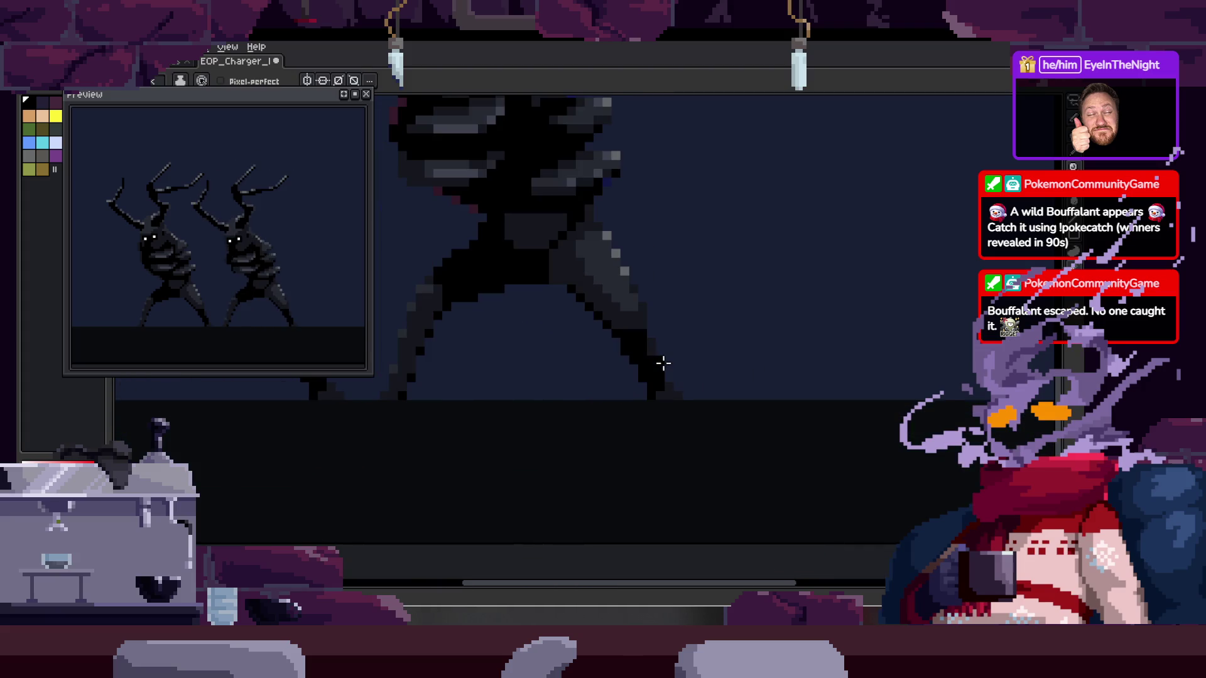
scroll(589, 351, up, 1)
scroll(589, 351, up, 1)
scroll(570, 339, up, 1)
scroll(608, 323, down, 1)
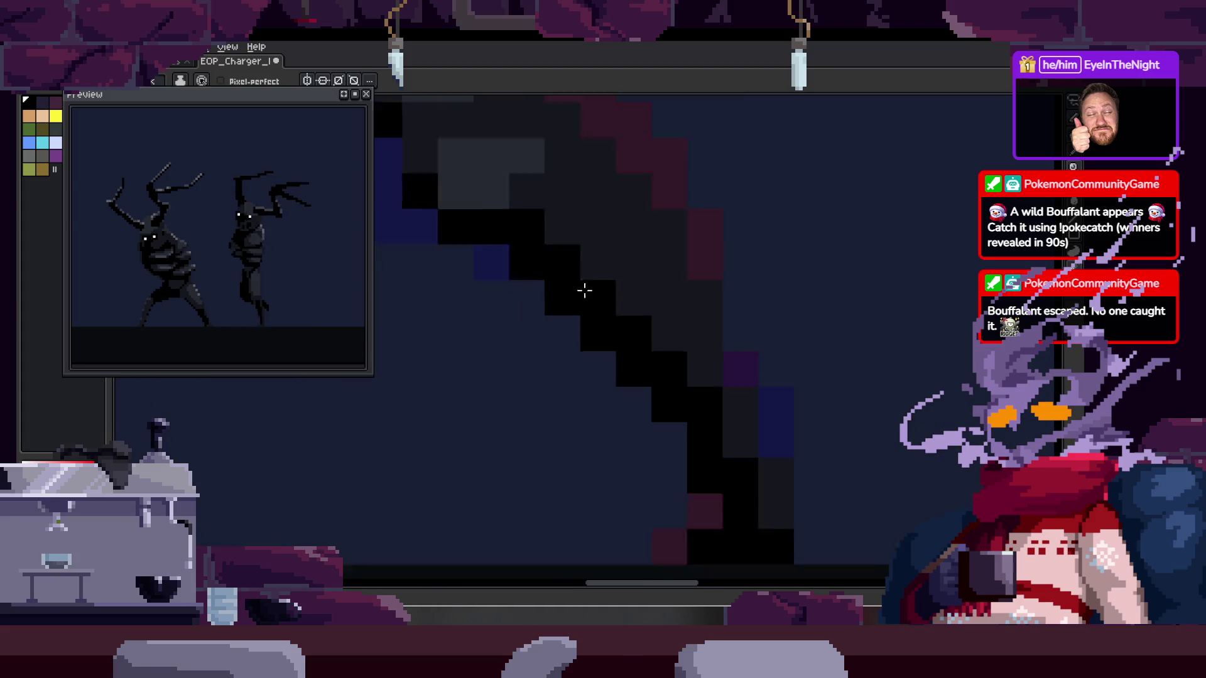
scroll(584, 288, up, 1)
scroll(500, 285, up, 1)
key(g)
click(587, 264)
scroll(621, 285, up, 1)
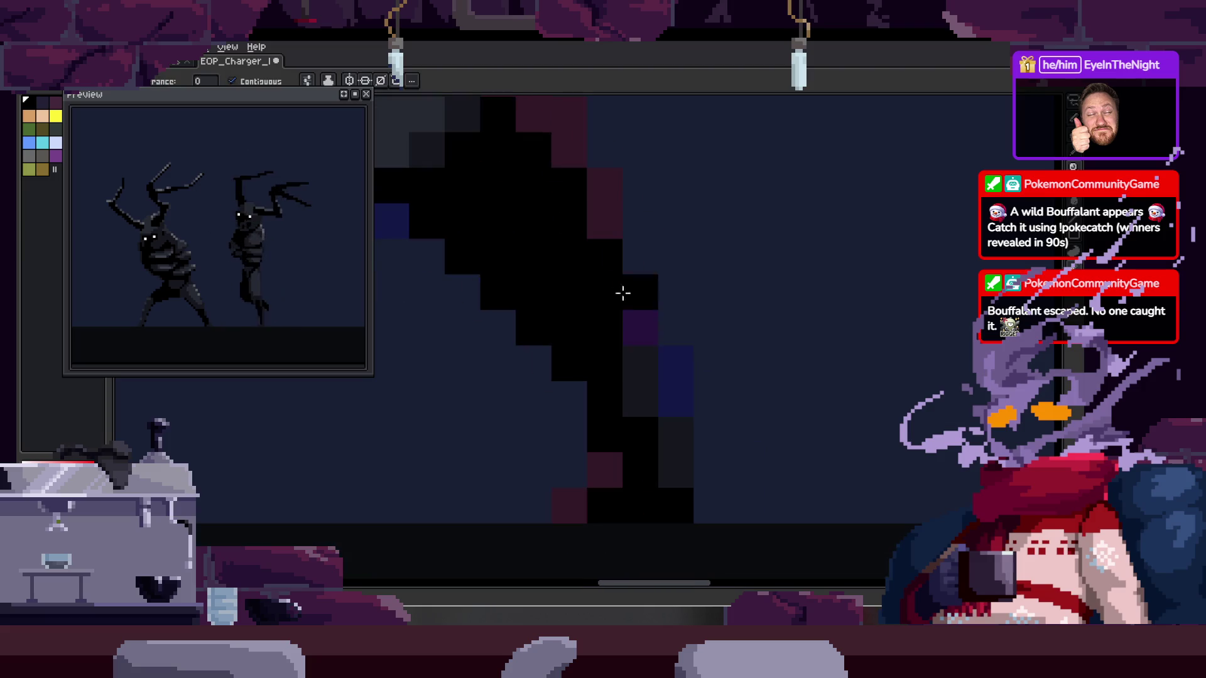
click(668, 442)
click(673, 468)
scroll(772, 422, down, 1)
scroll(601, 371, down, 1)
scroll(698, 423, down, 2)
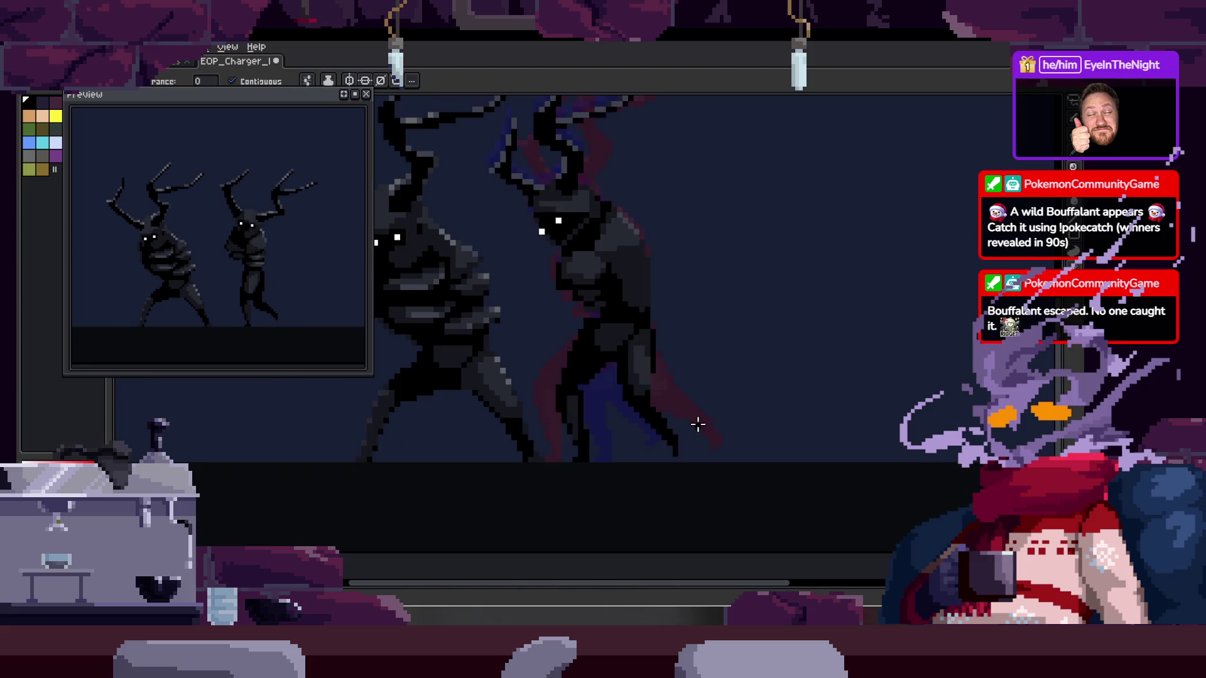
Play the walk cycle to review it, then lasso-select the right figure
key(Return)
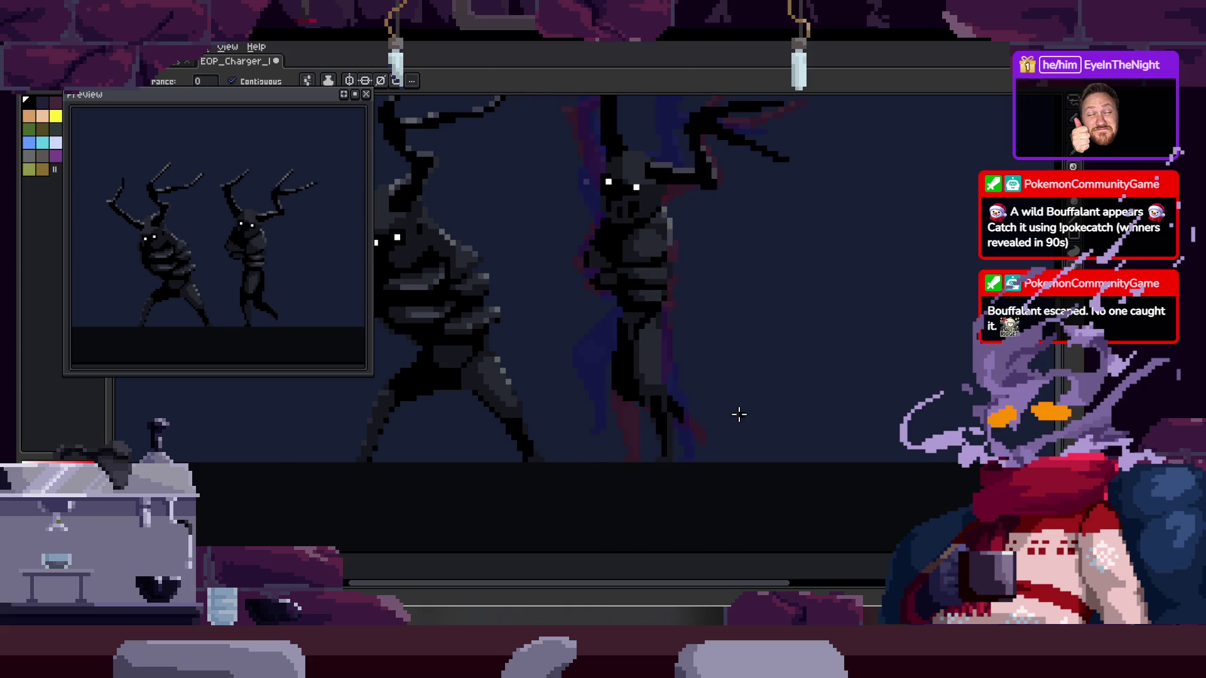
key(Tab)
key(Tab)
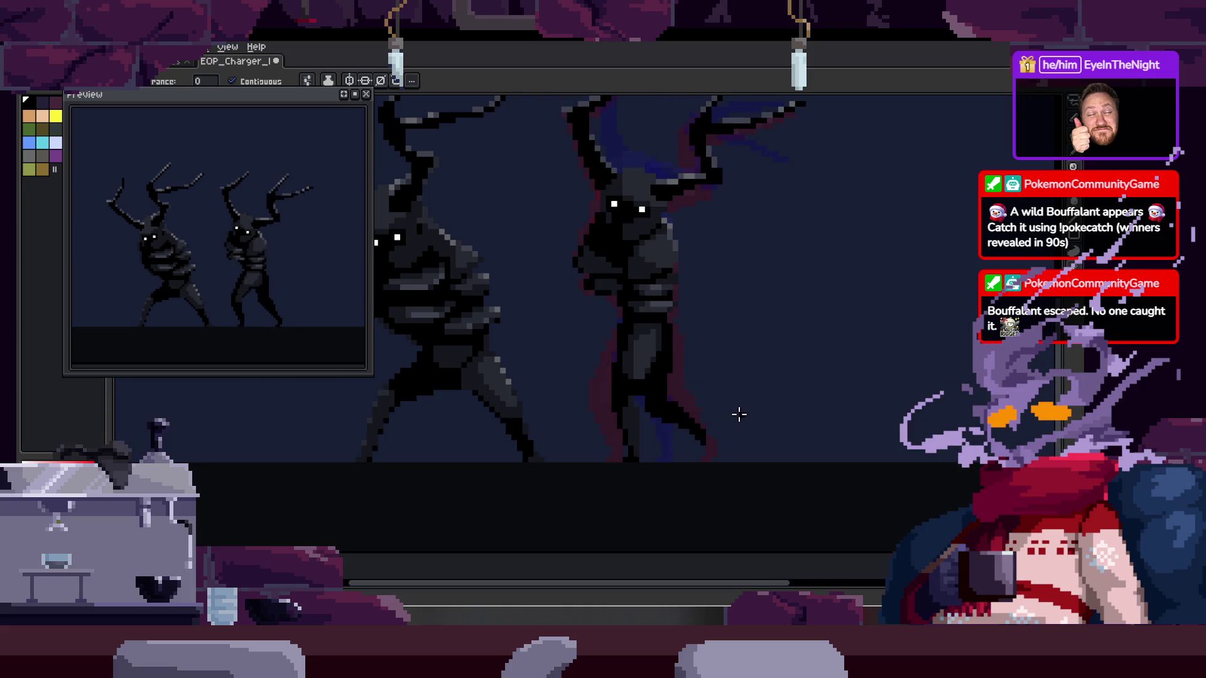
scroll(739, 414, up, 2)
key(q)
drag(580, 247, 721, 398)
scroll(722, 393, up, 1)
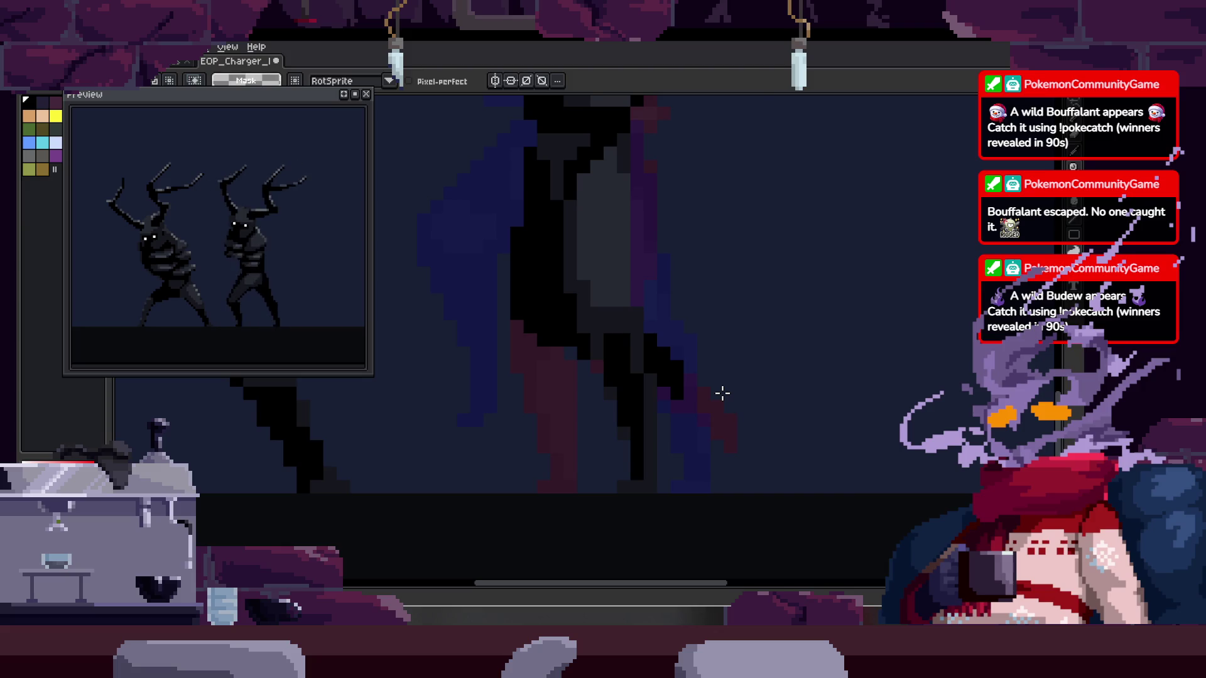
Draw a long black vertical stroke down the walking creature's leg with the pencil
scroll(628, 336, up, 1)
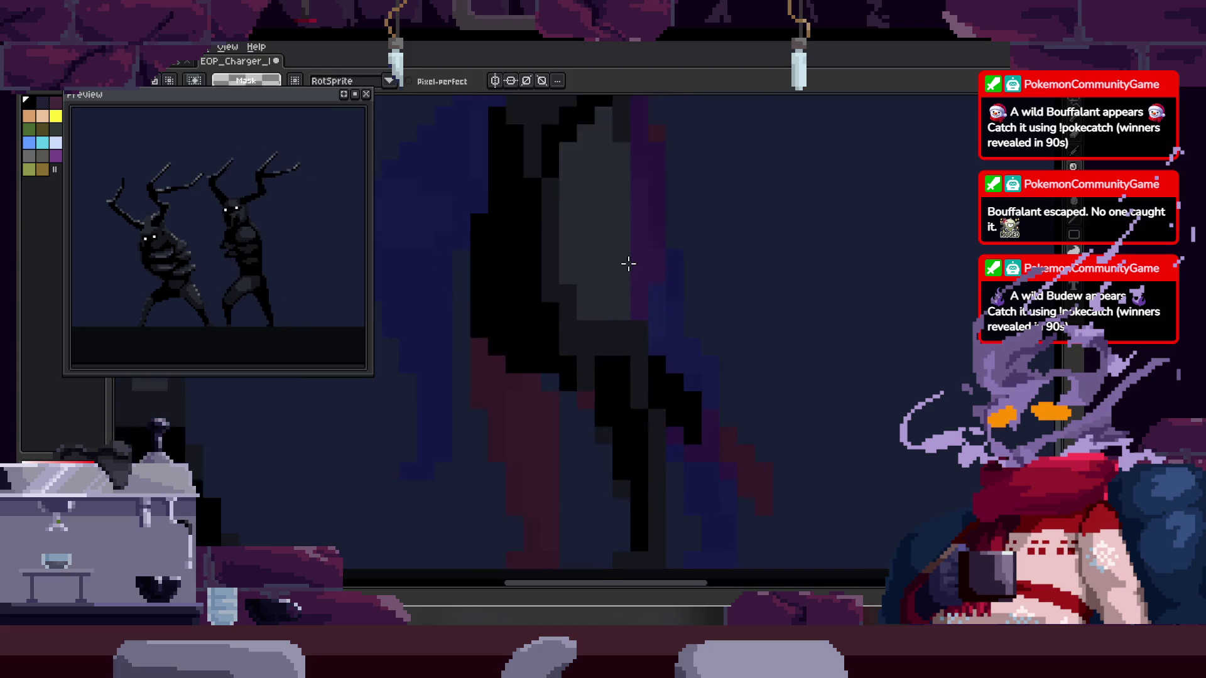
scroll(628, 261, up, 1)
key(i)
key(m)
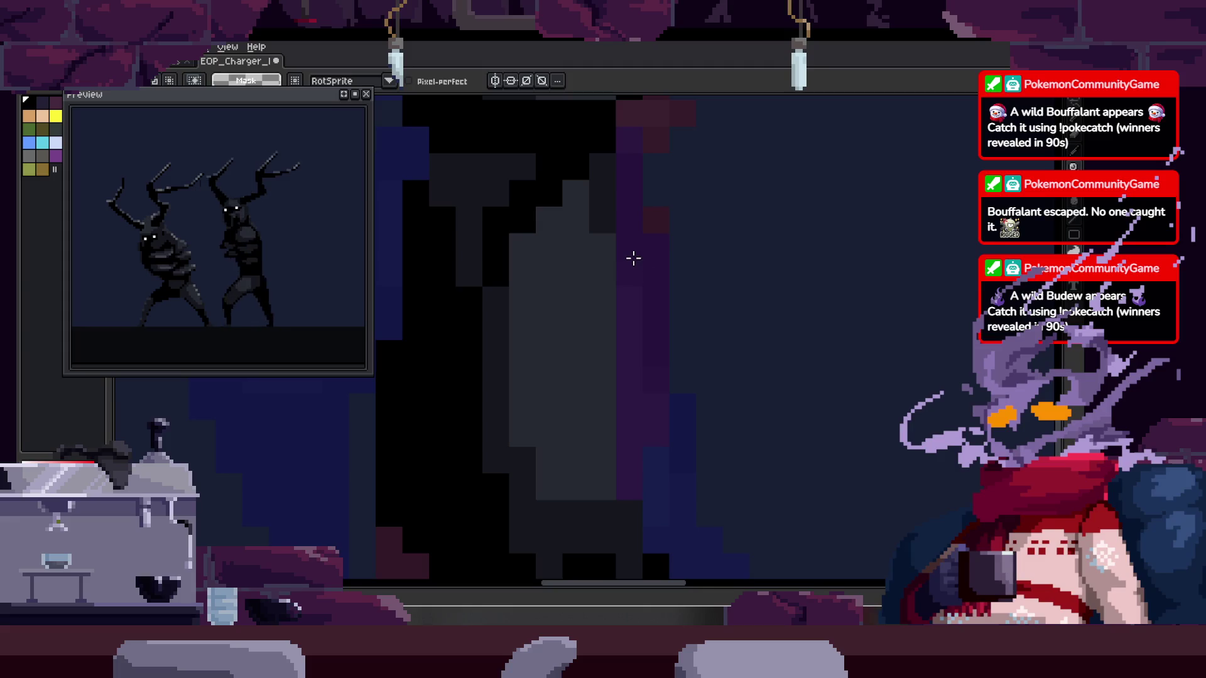
scroll(633, 258, down, 2)
key(b)
scroll(697, 308, up, 1)
scroll(698, 309, up, 1)
scroll(616, 236, up, 1)
scroll(635, 160, up, 1)
mouse_move(635, 160)
mouse_down()
mouse_move(636, 408)
mouse_move(618, 369)
mouse_up()
drag(618, 369, 613, 433)
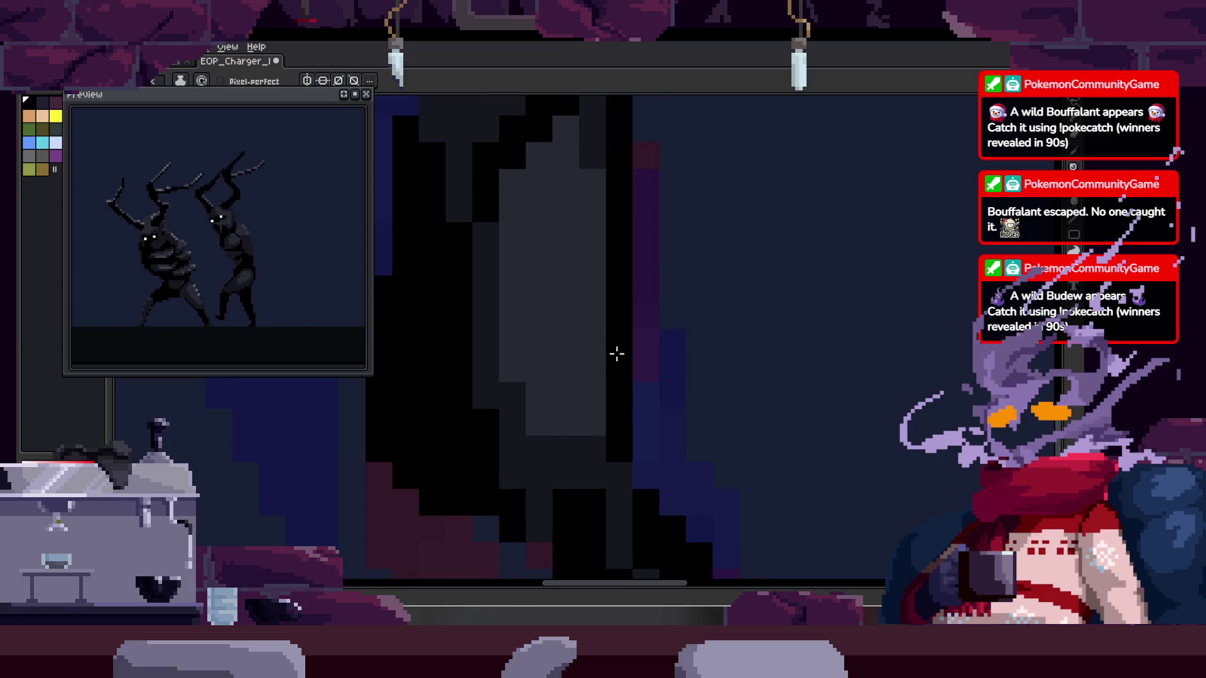
Darken a single pixel on the leg, then move to another part of the leg
scroll(624, 345, down, 1)
scroll(606, 248, up, 1)
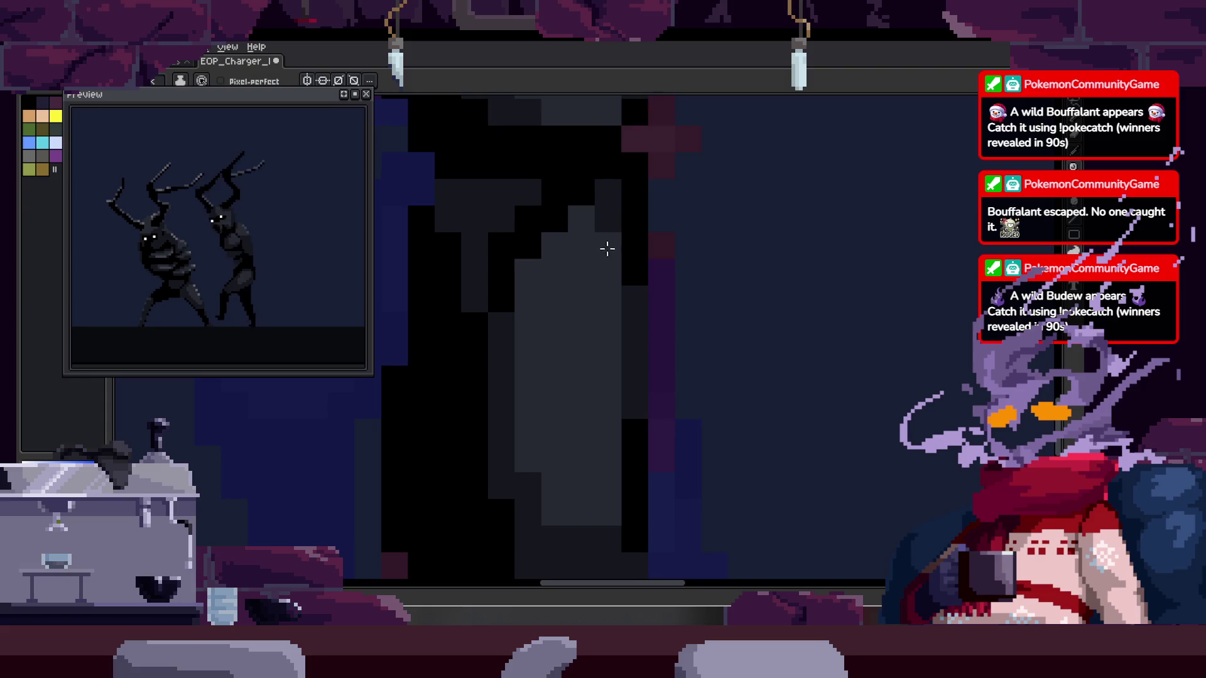
click(553, 244)
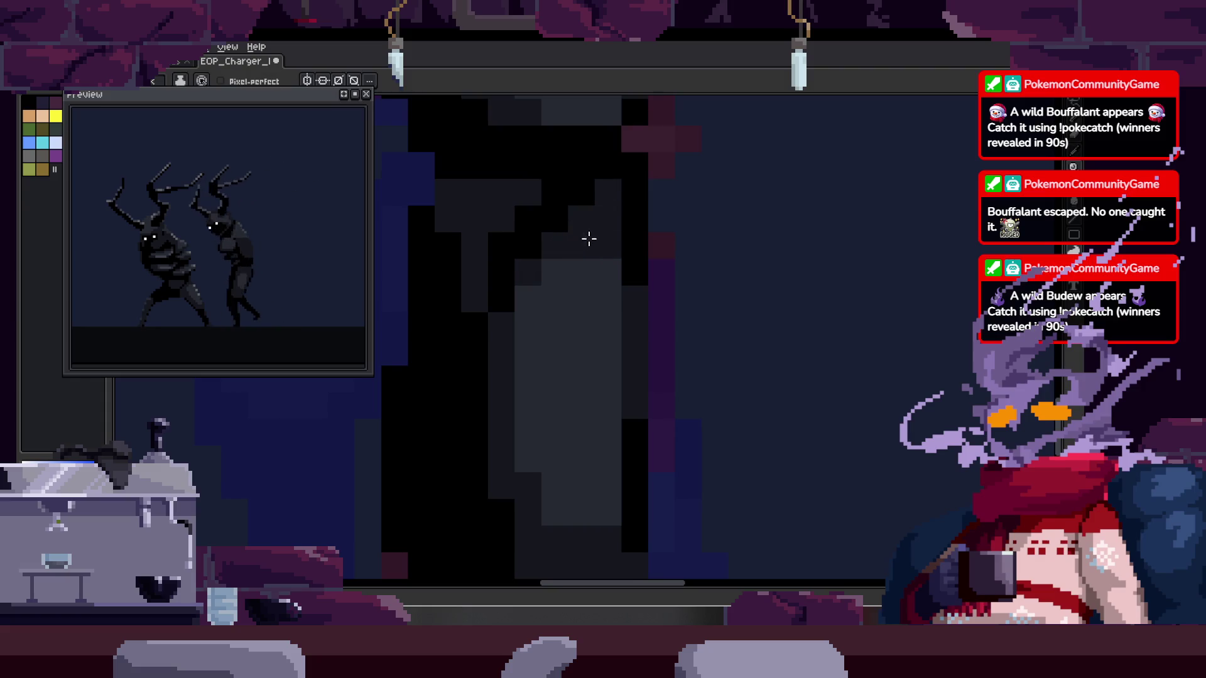
scroll(630, 341, down, 2)
scroll(573, 323, down, 1)
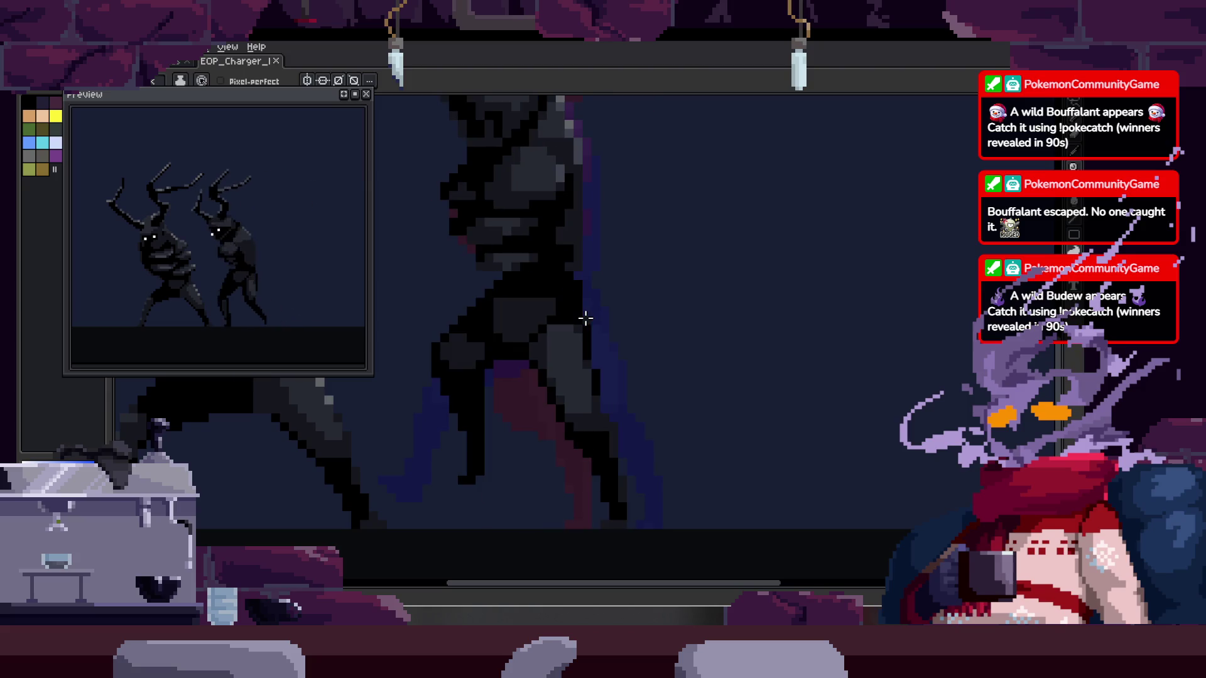
scroll(431, 352, up, 1)
scroll(477, 311, up, 1)
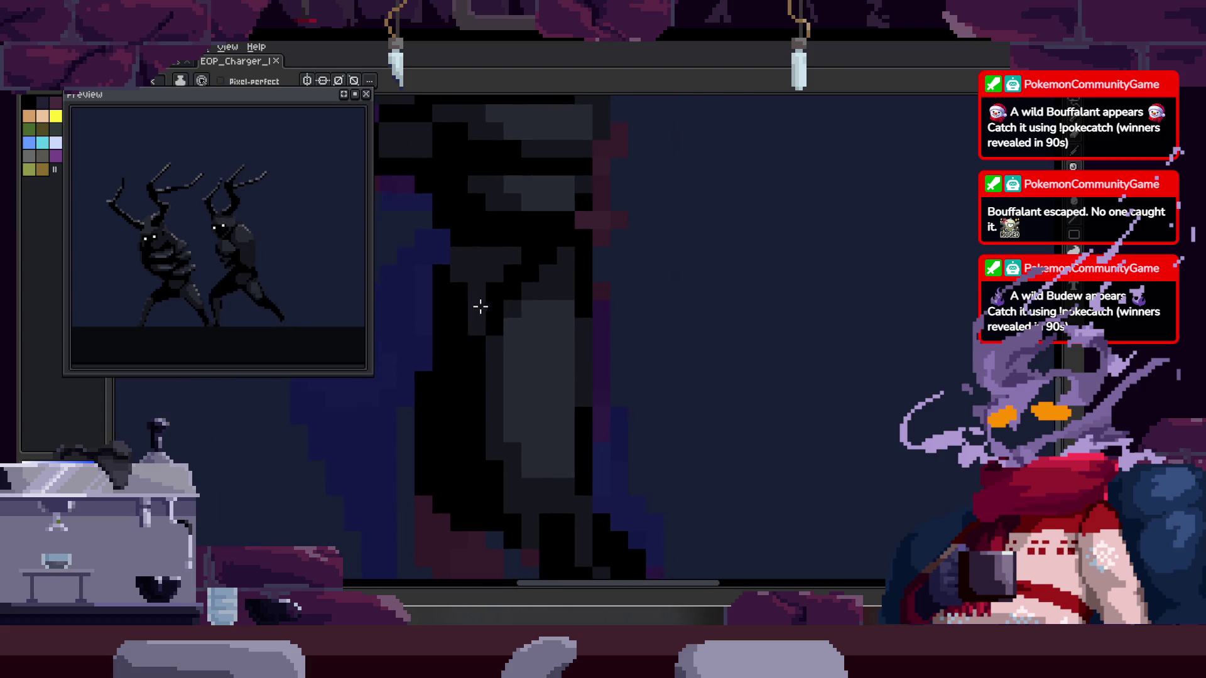
scroll(491, 308, up, 1)
scroll(442, 302, up, 1)
drag(443, 302, 432, 270)
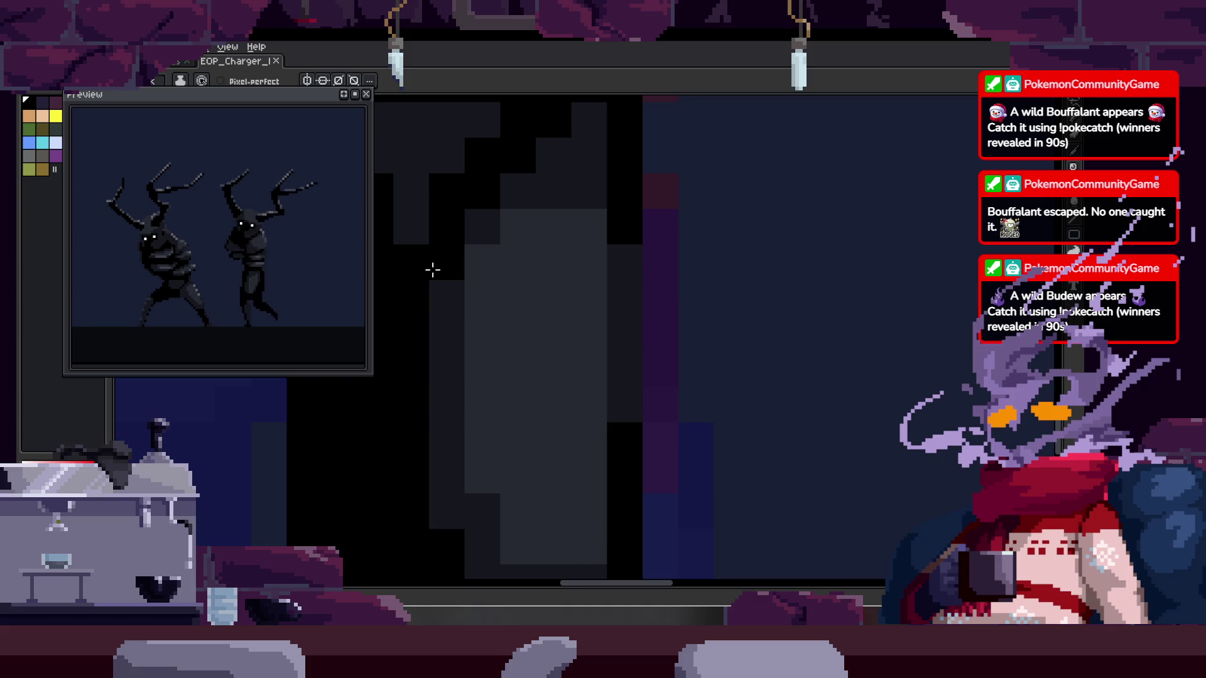
Add two more dark pixels along the leg's edge
scroll(432, 270, down, 3)
scroll(457, 296, up, 1)
scroll(493, 301, up, 2)
click(498, 246)
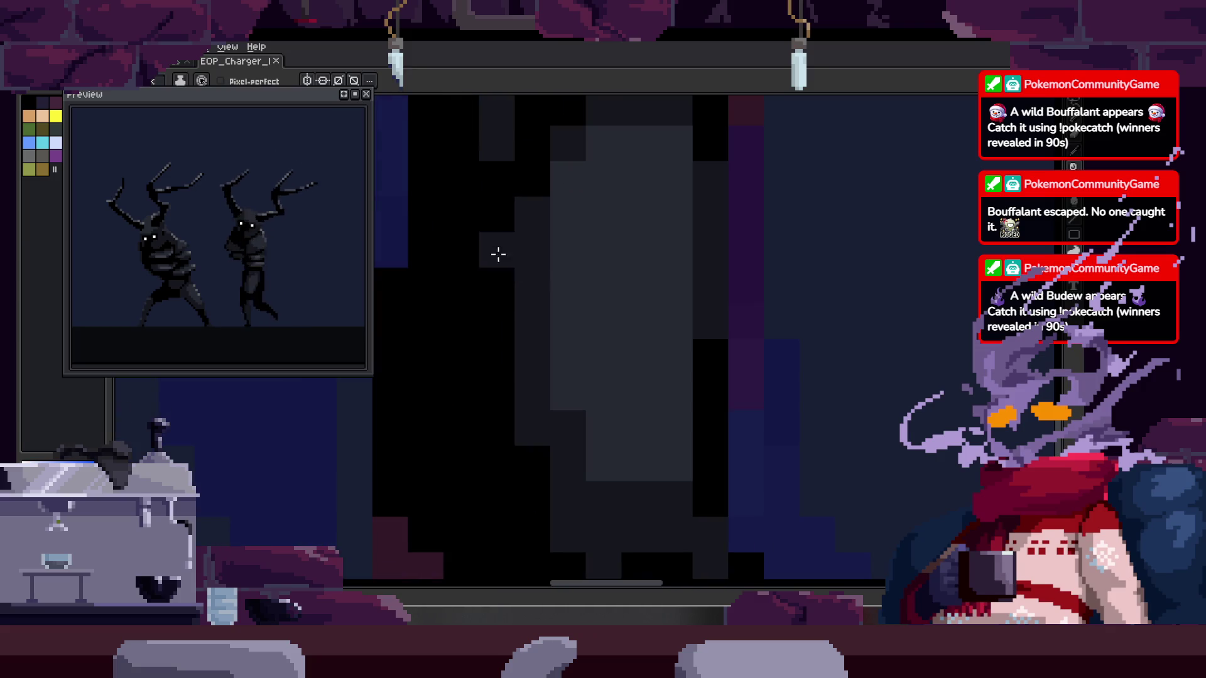
scroll(498, 246, down, 3)
scroll(513, 359, right, 1)
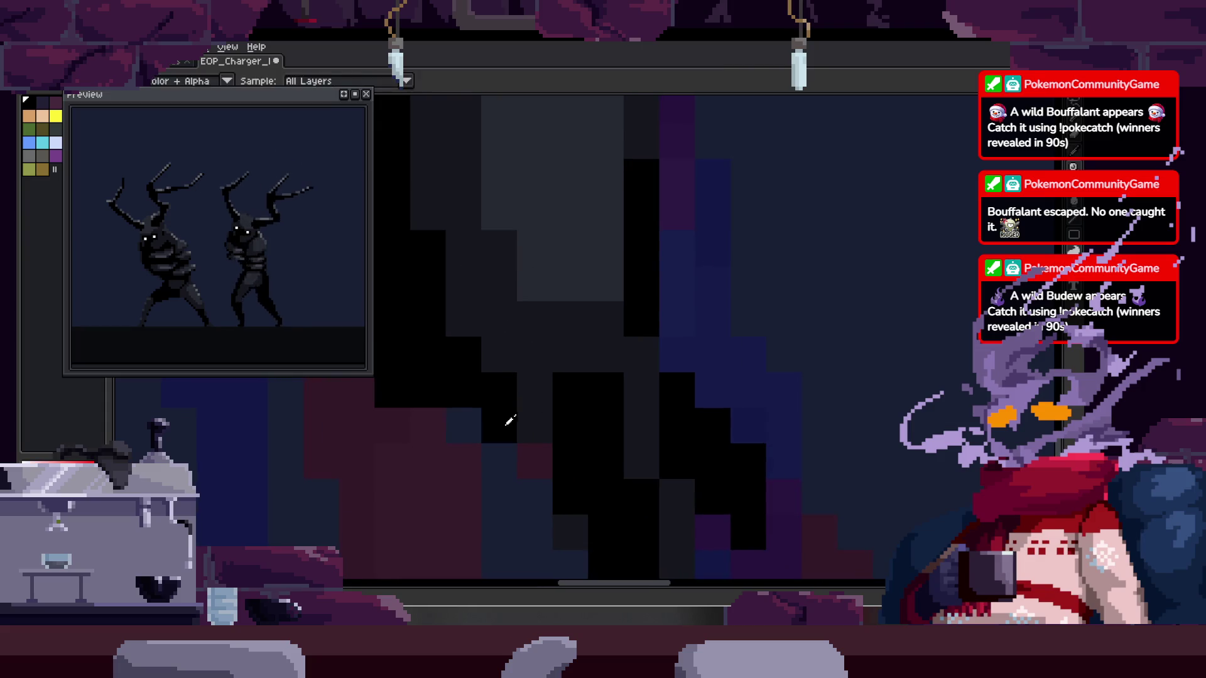
click(533, 425)
scroll(581, 458, down, 3)
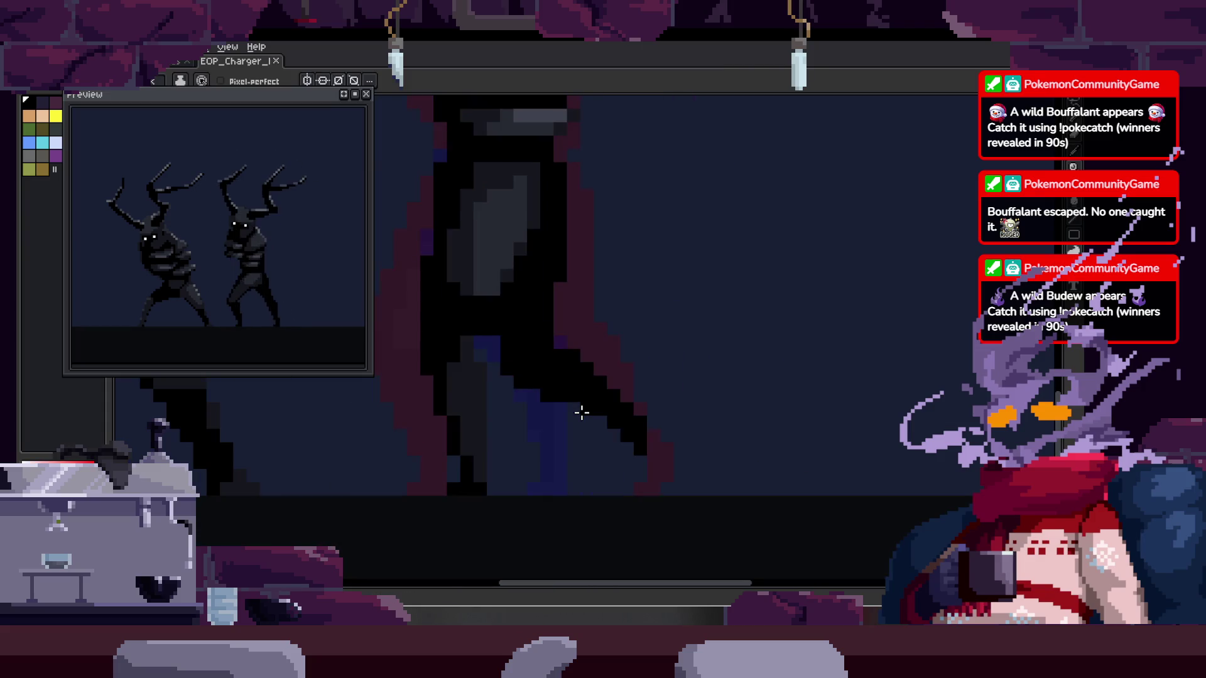
Step to the neighbouring walk frame to compare, then bring back the timeline
key(Right)
key(Right)
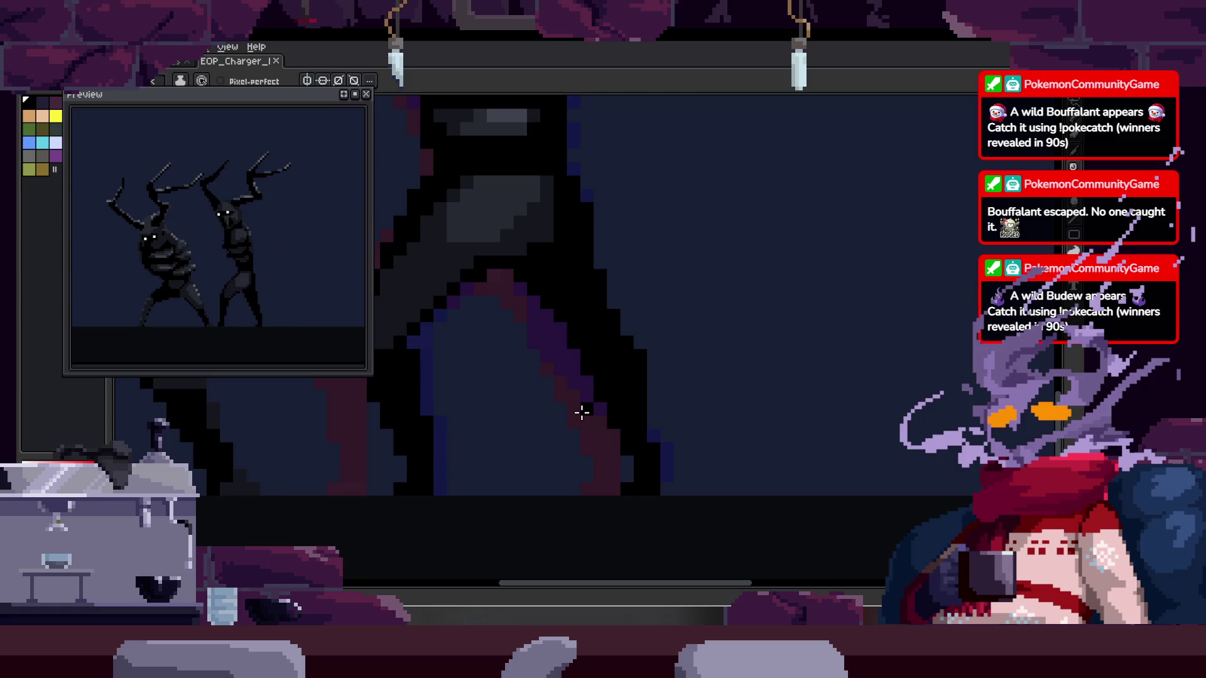
scroll(582, 412, down, 3)
key(Tab)
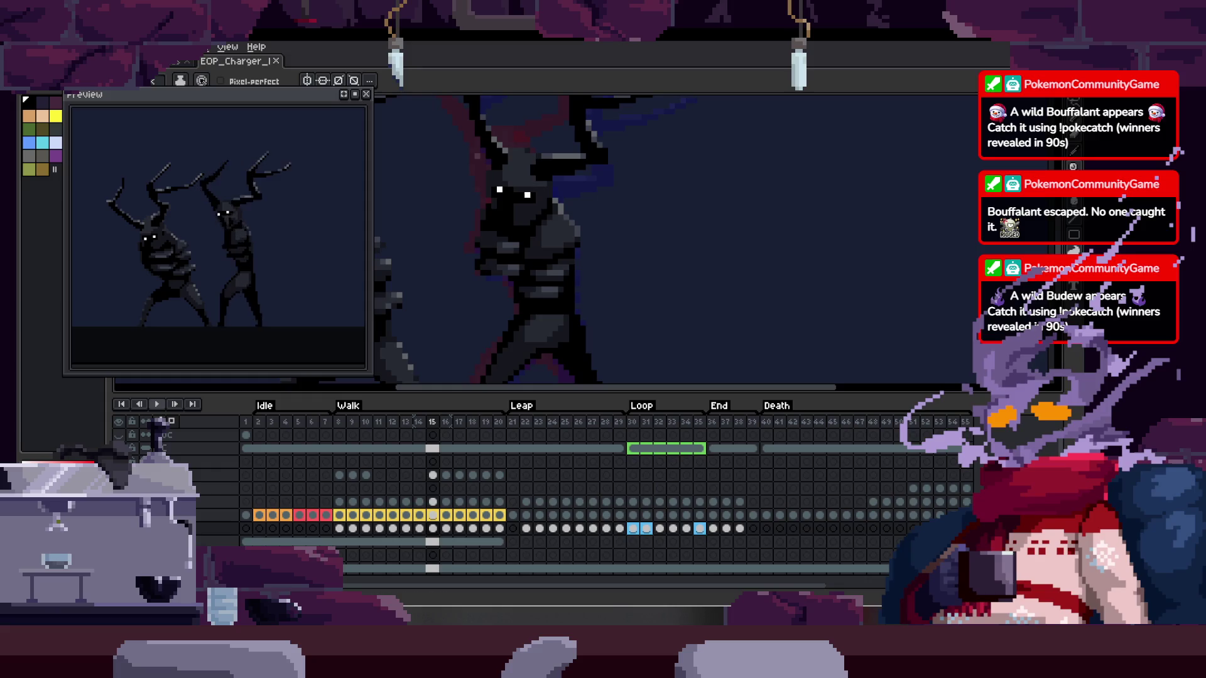
Shift a block of leg pixels into place with the Move tool and commit it
key(Tab)
drag(555, 397, 566, 409)
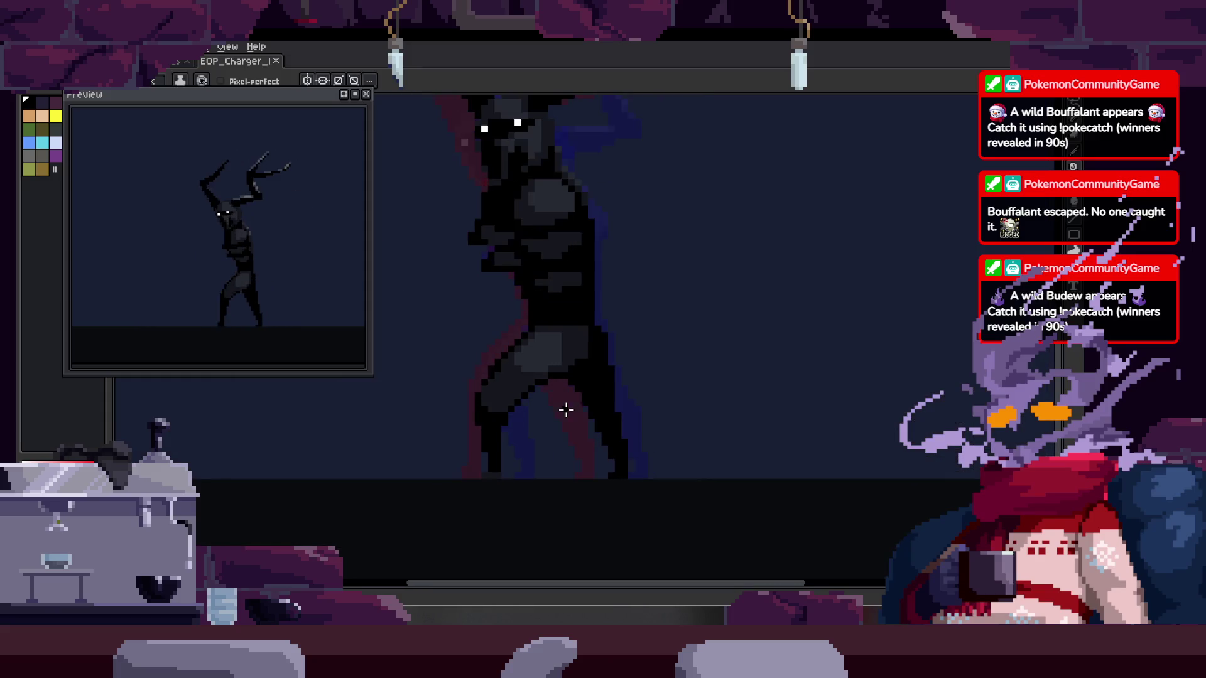
key(Tab)
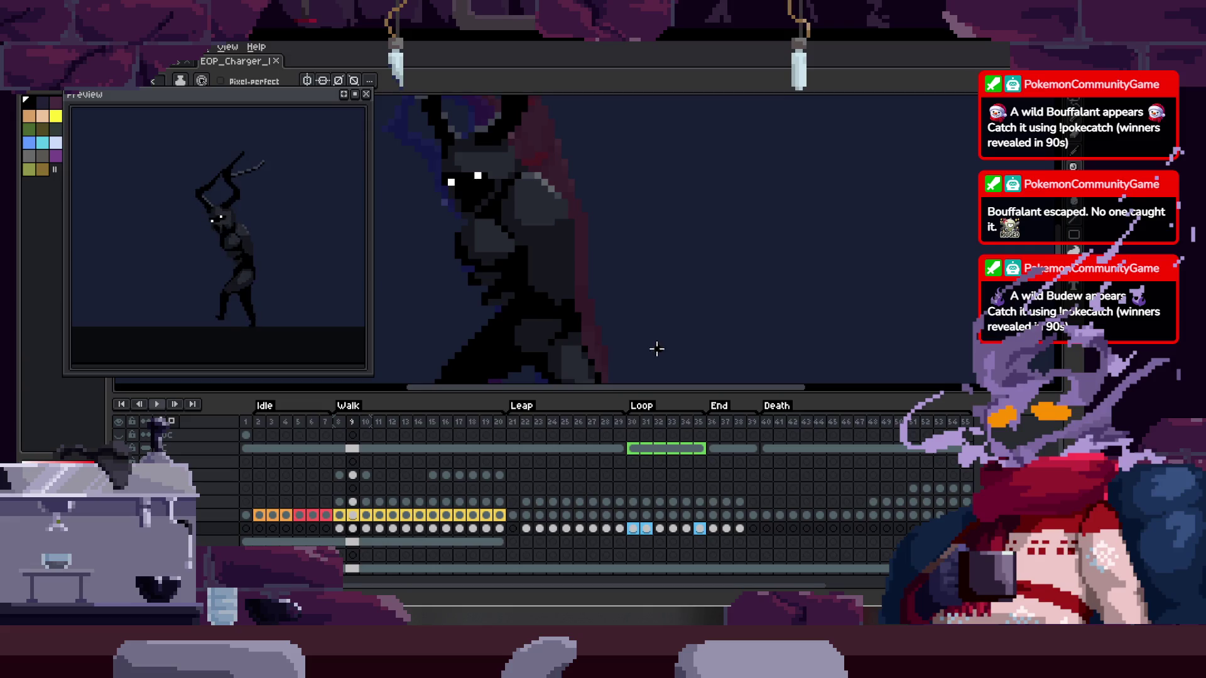
key(Tab)
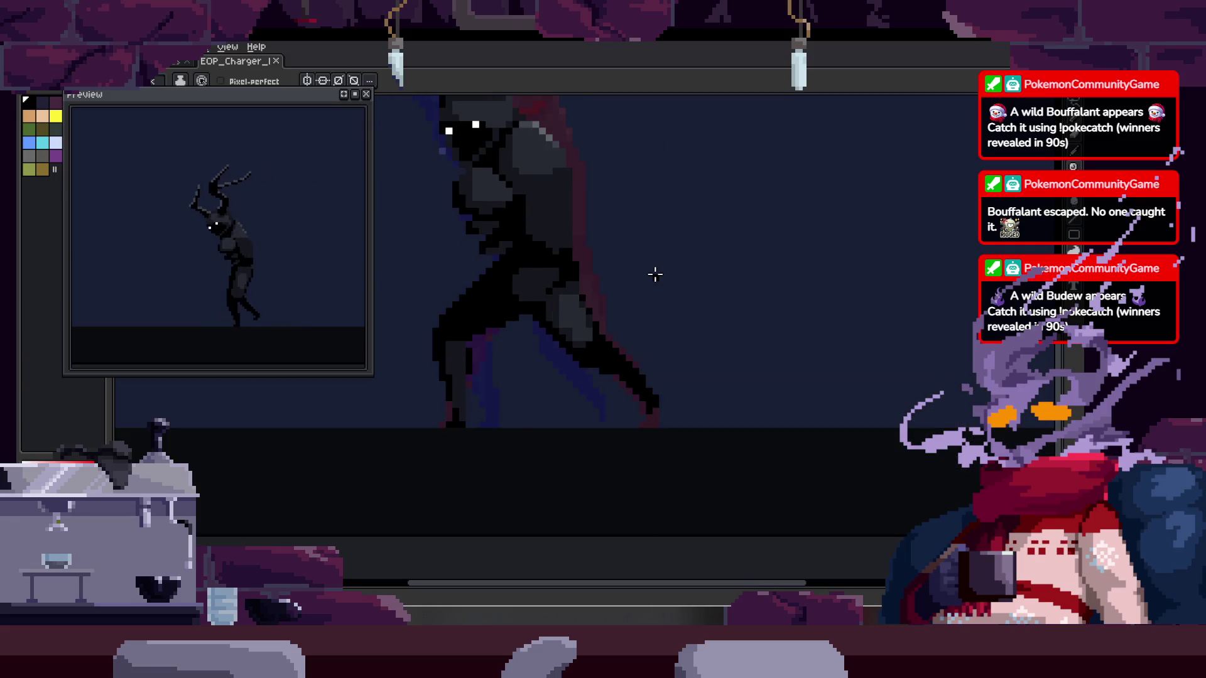
scroll(553, 283, up, 3)
scroll(565, 287, up, 2)
key(v)
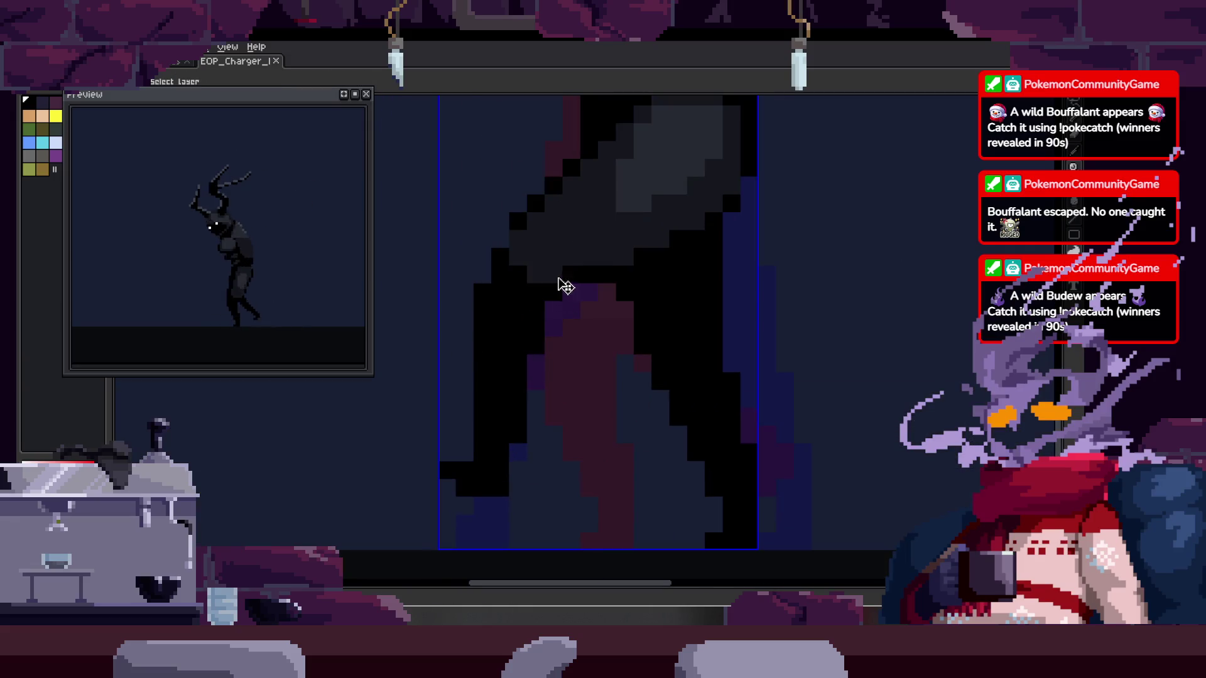
scroll(557, 362, down, 2)
scroll(544, 369, up, 3)
key(v)
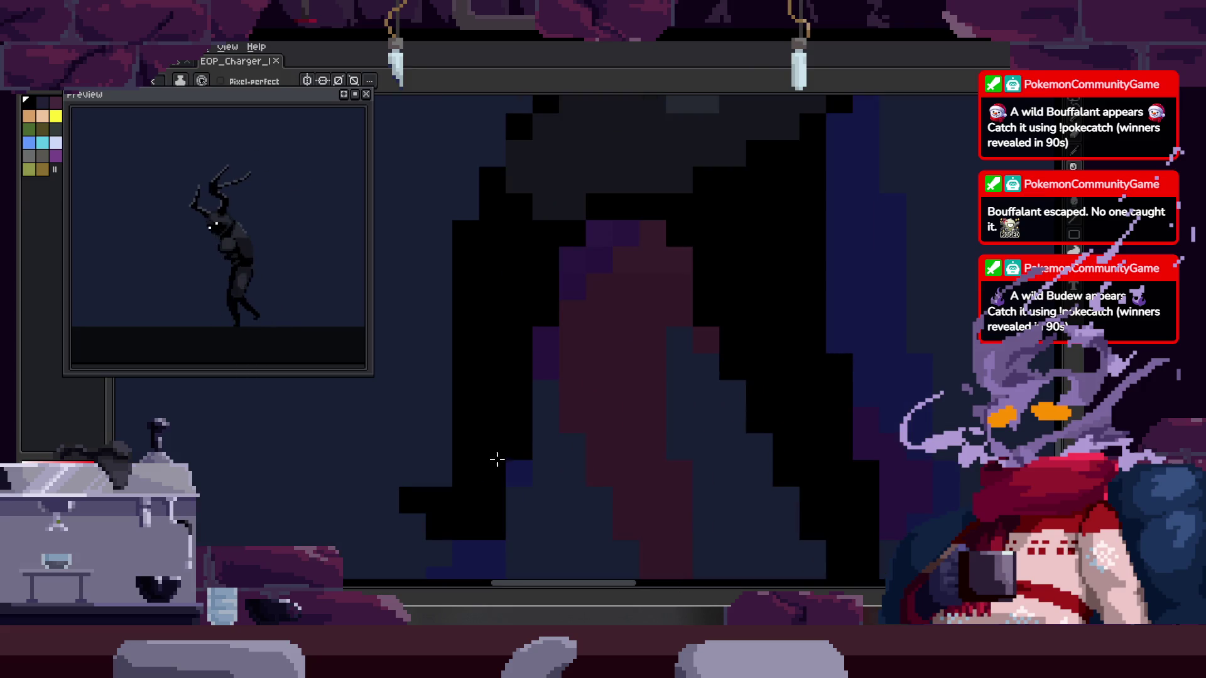
mouse_move(578, 449)
mouse_down()
mouse_move(532, 475)
mouse_move(459, 437)
mouse_up()
key(Return)
Draw a black diagonal edge up the leg, then erase the excess black along it
key(b)
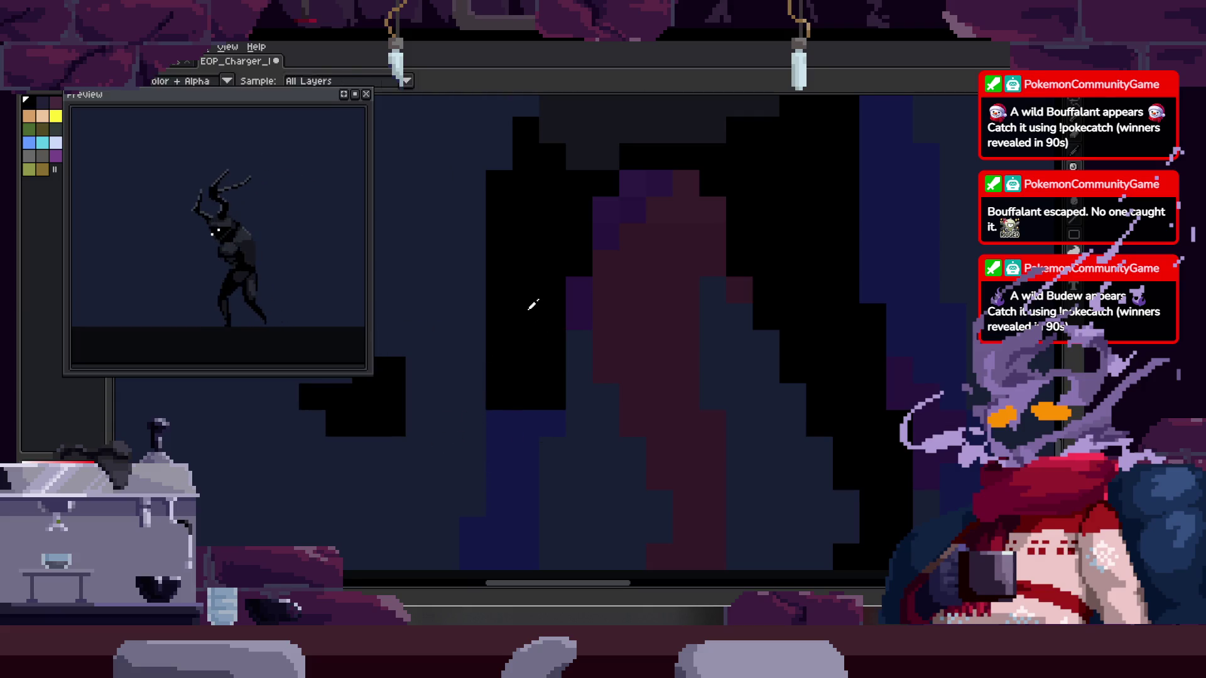
mouse_move(390, 456)
mouse_down()
mouse_move(444, 418)
mouse_move(558, 243)
mouse_up()
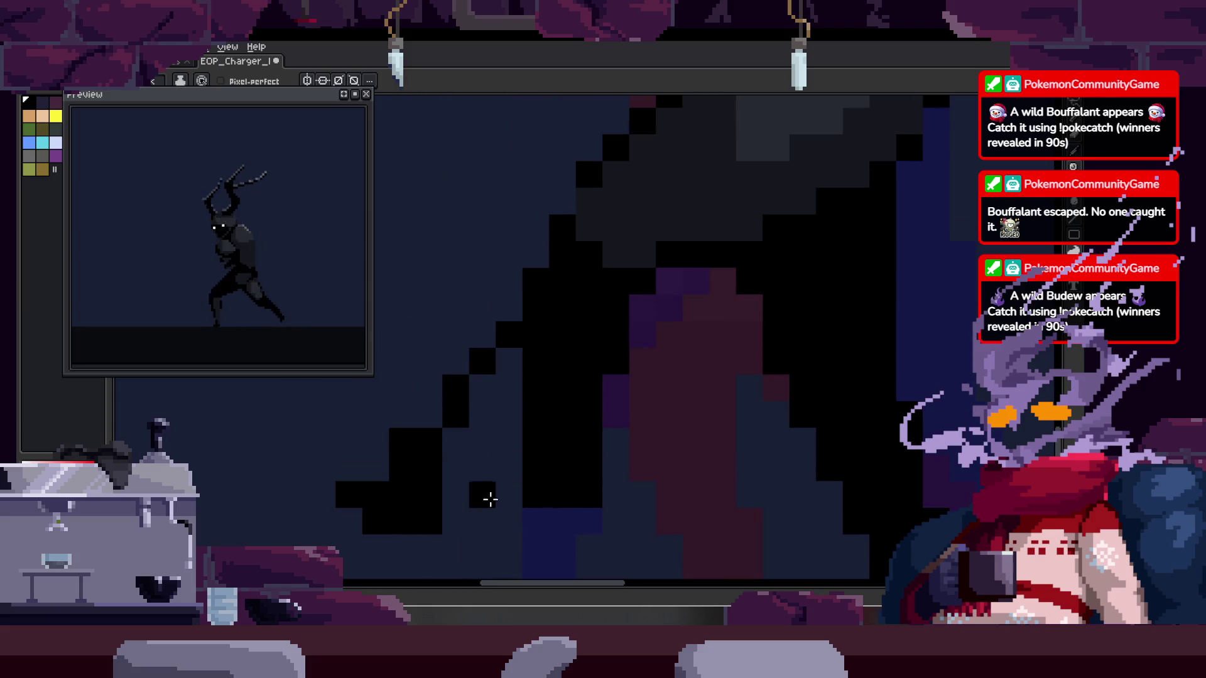
key(e)
drag(457, 425, 644, 293)
key(b)
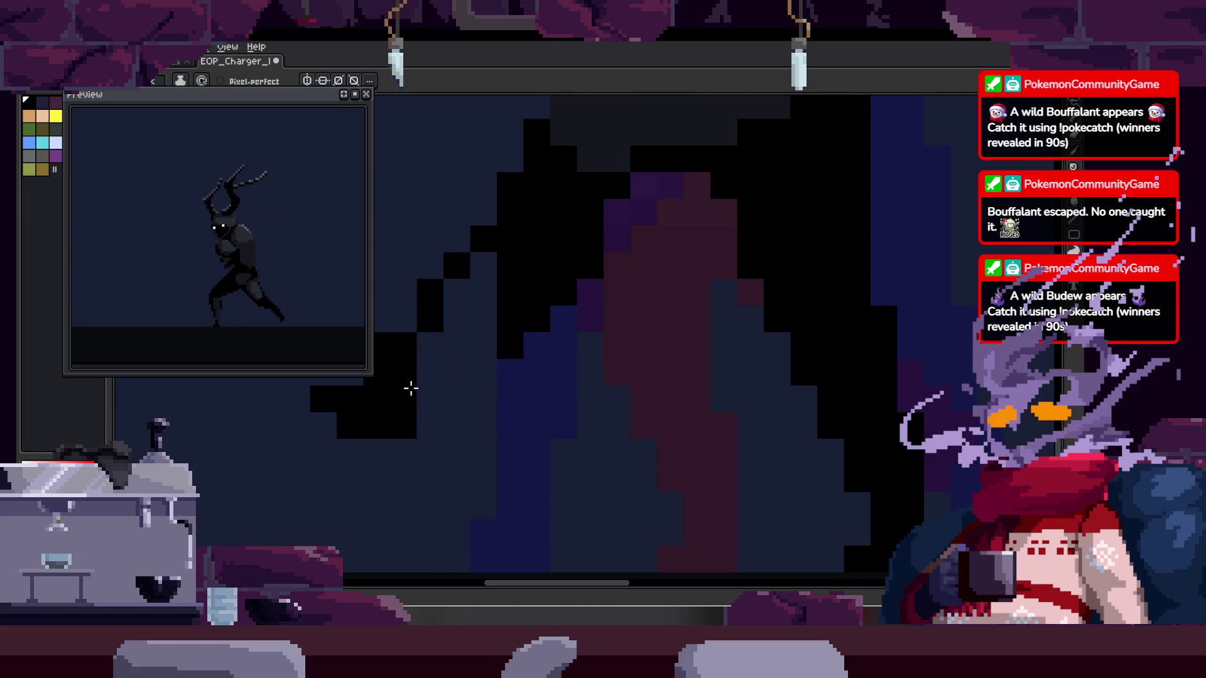
key(e)
drag(458, 372, 664, 298)
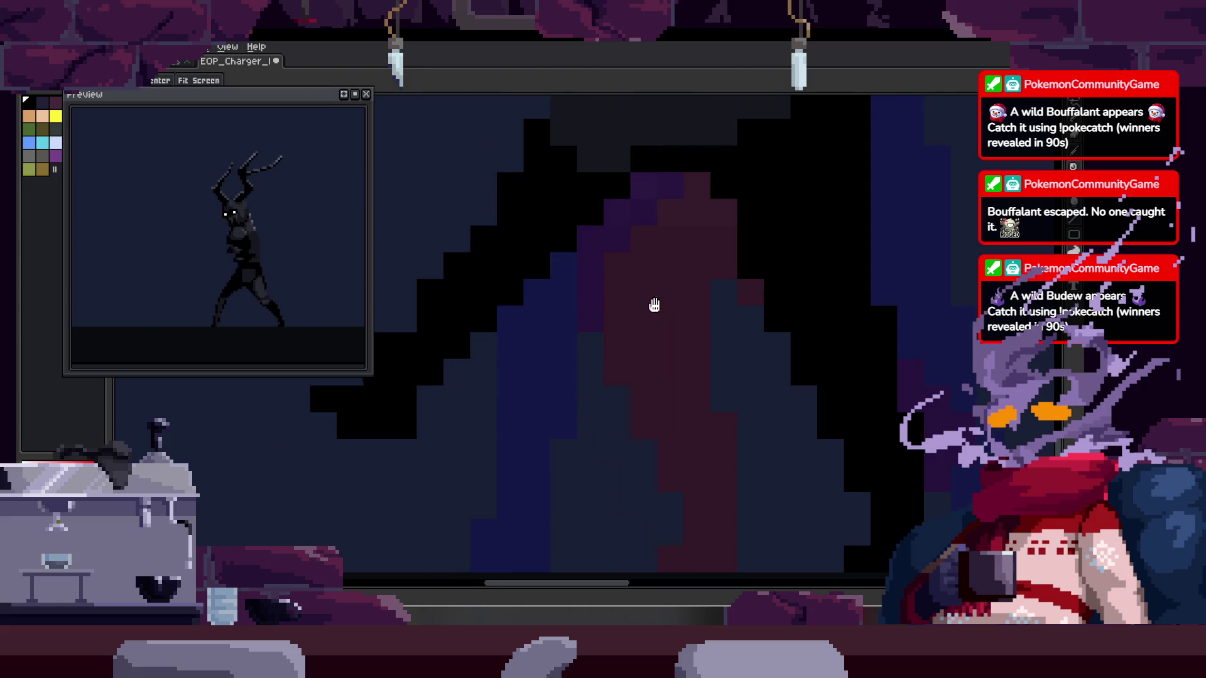
Undo the stray pixel change near the foot
scroll(576, 363, down, 4)
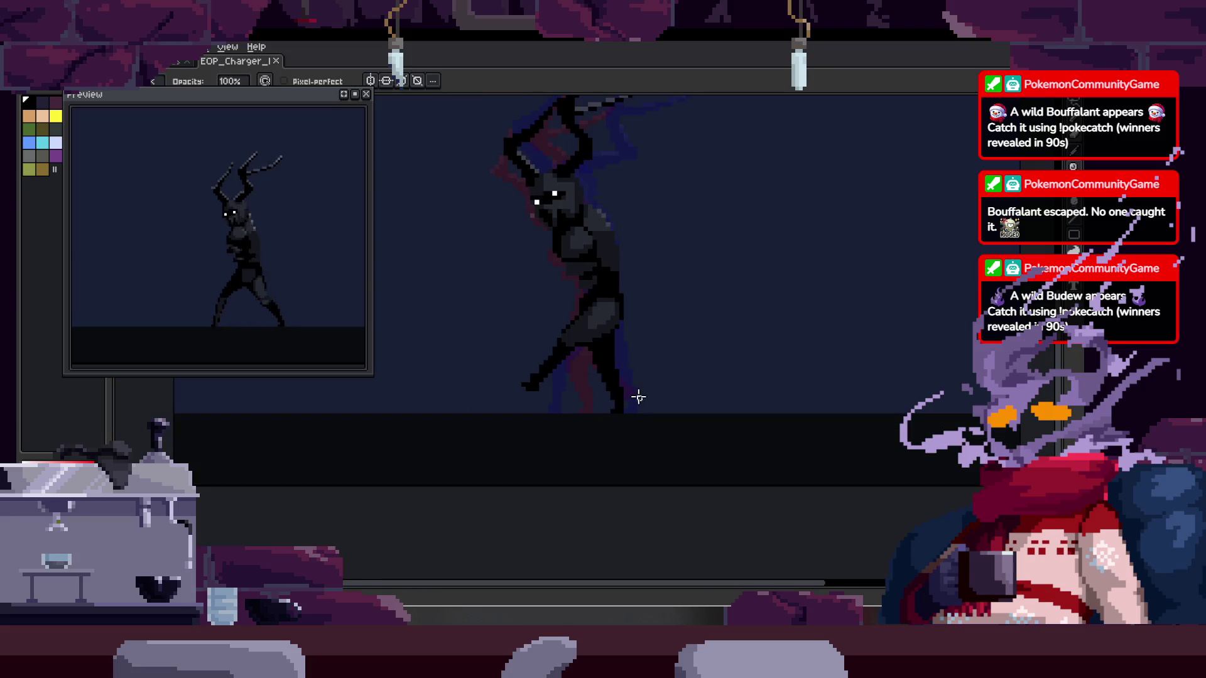
scroll(638, 397, up, 1)
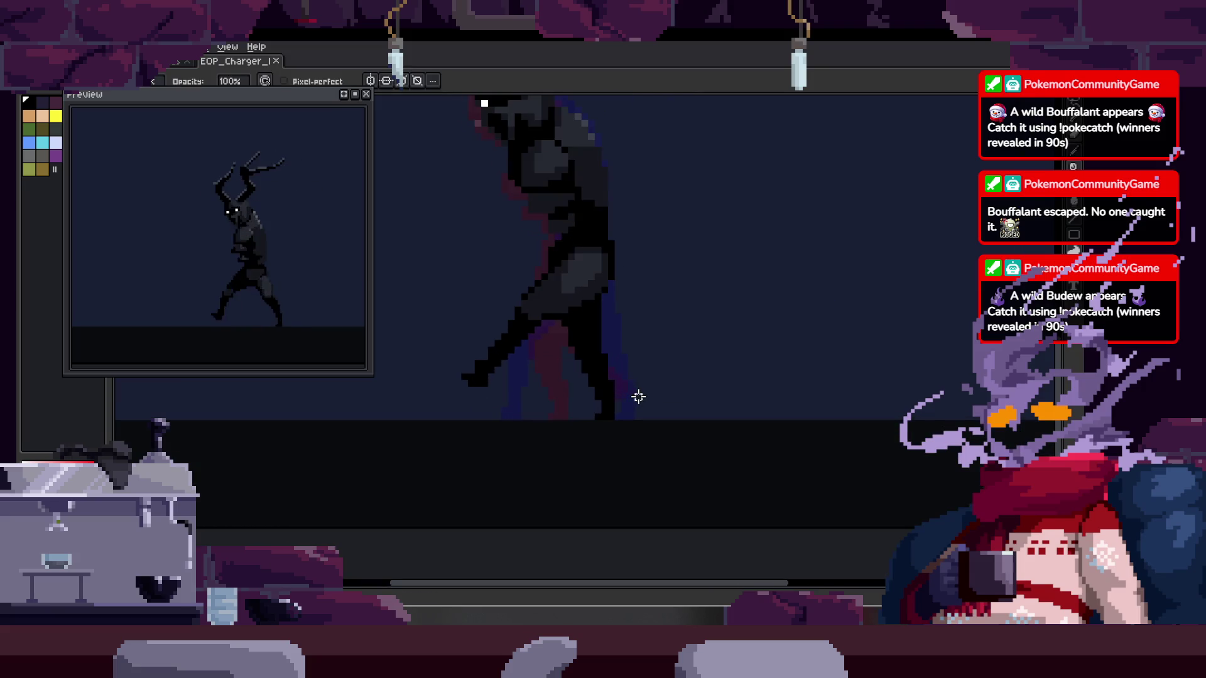
key(v)
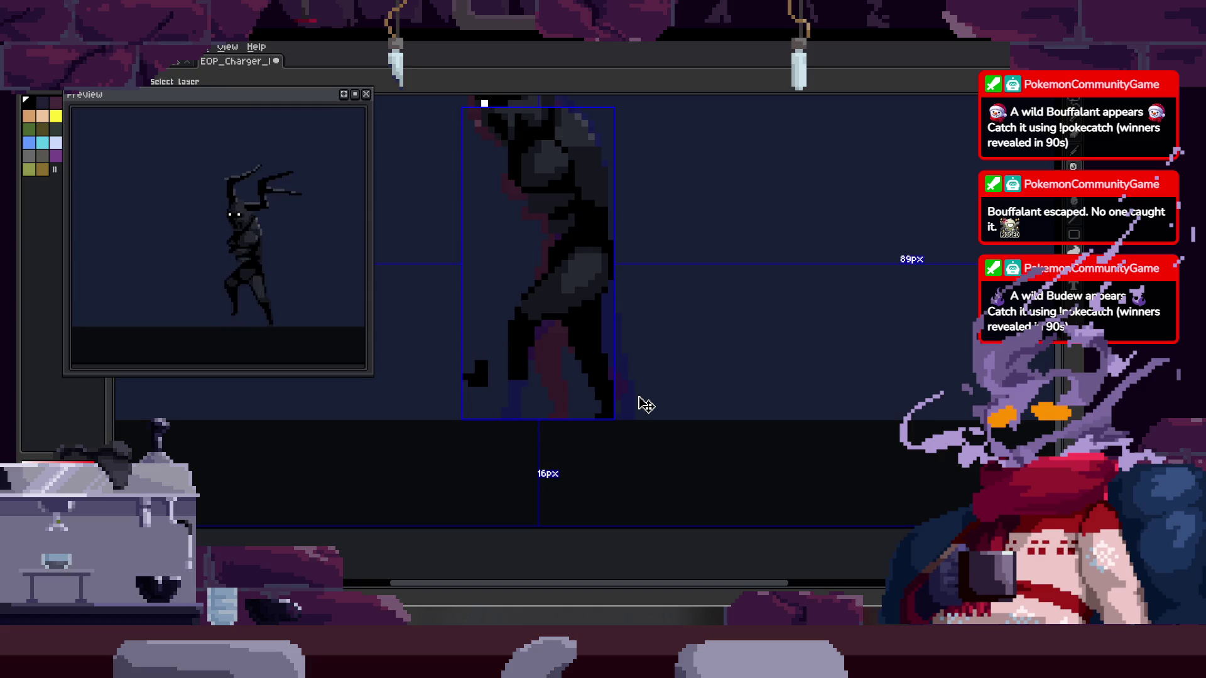
key(ctrl+z)
Step forward through the walk frames and play the walk animation
key(b)
key(Right)
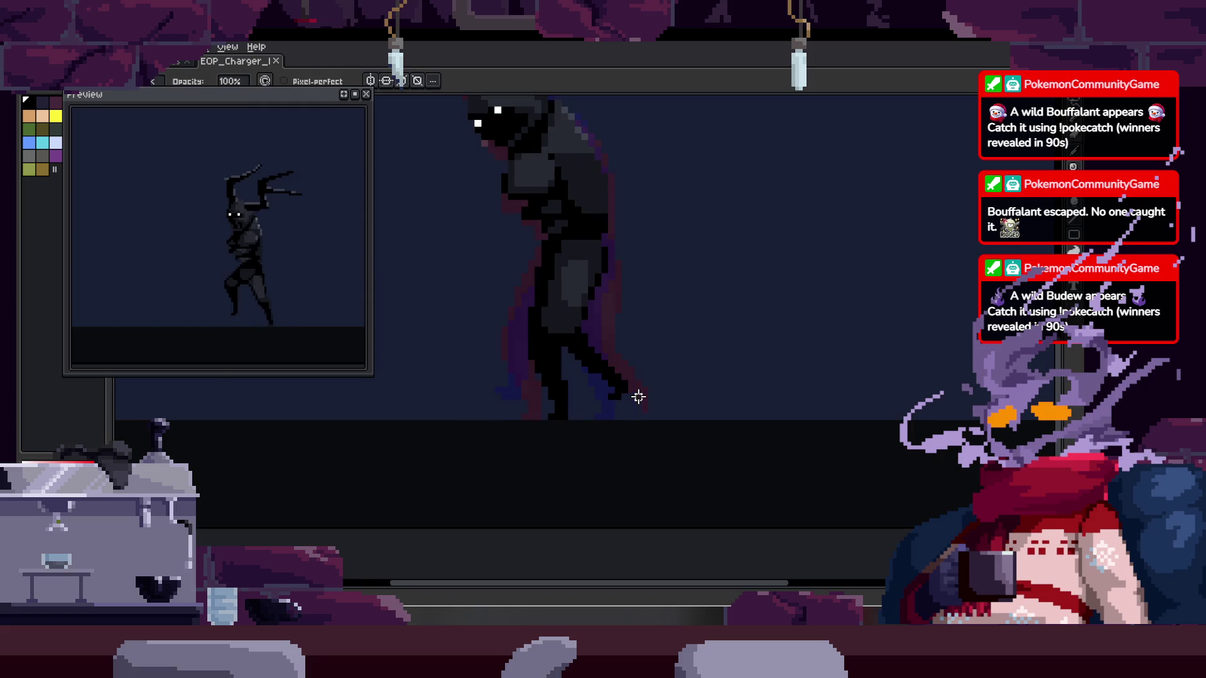
key(Right)
key(Right)
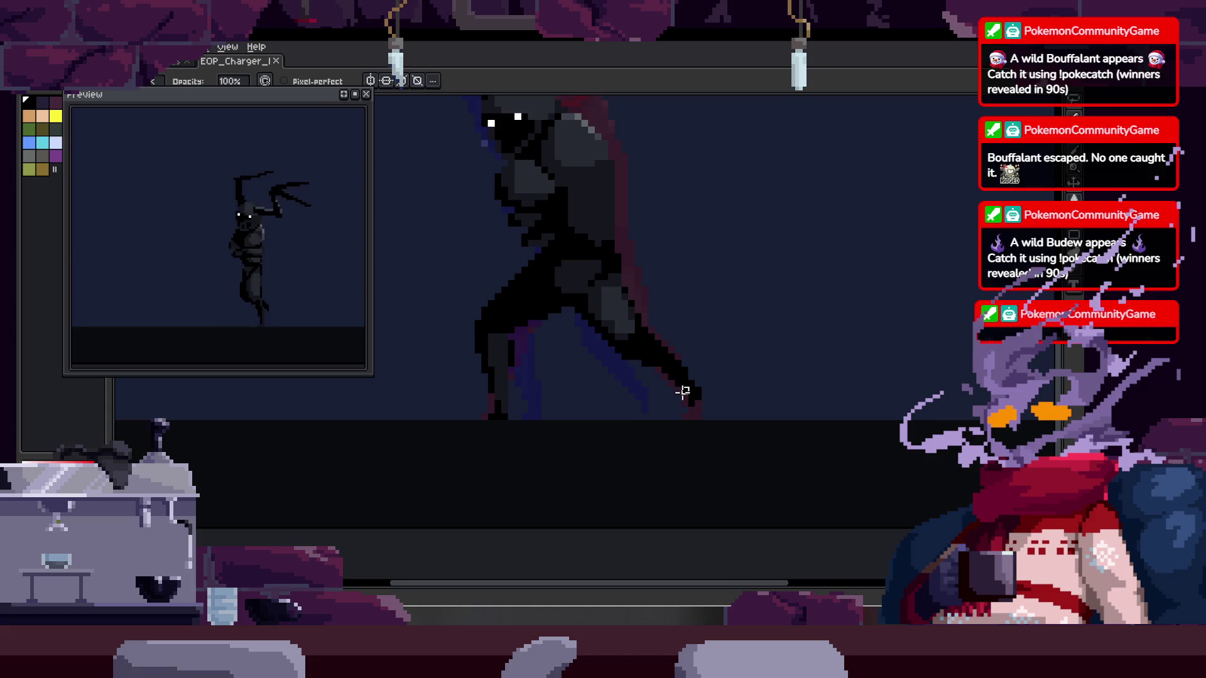
drag(680, 396, 651, 427)
key(Right)
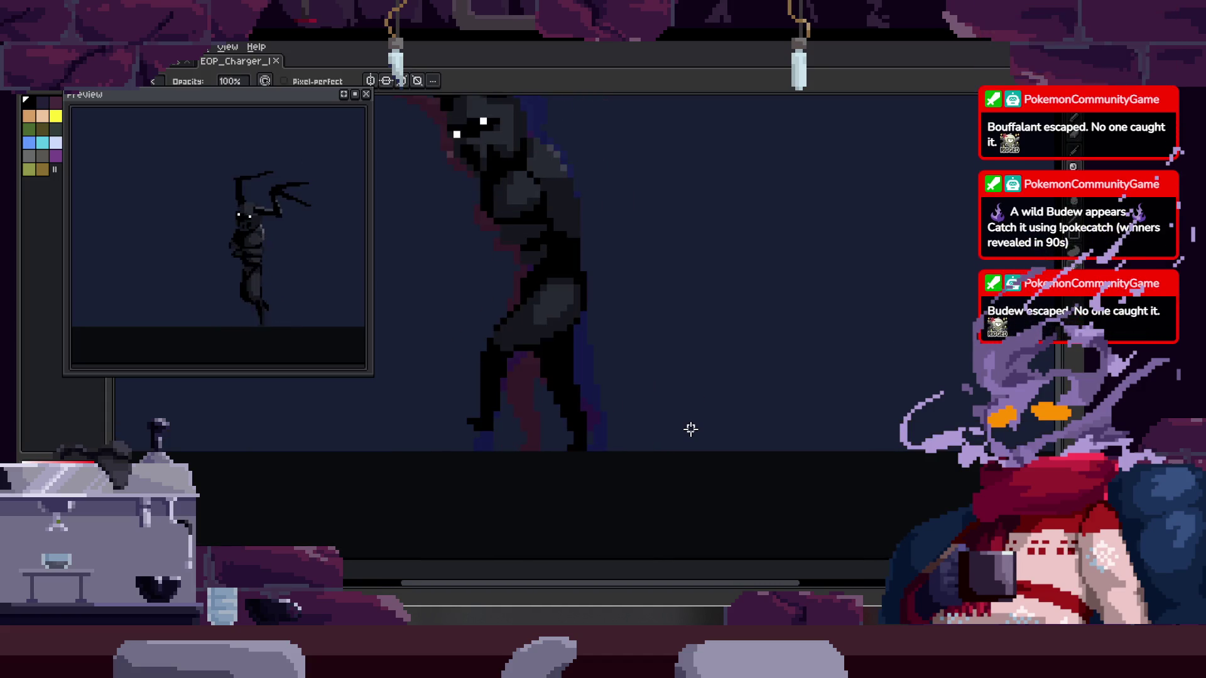
key(Right)
key(Right)
key(Return)
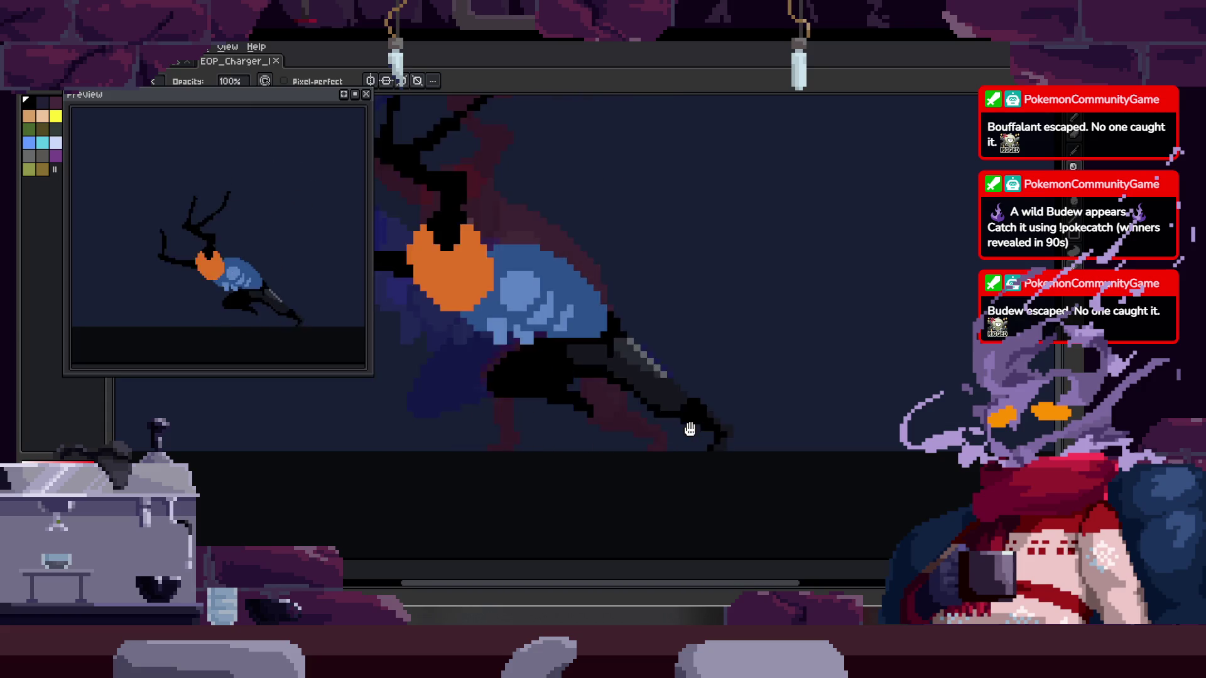
key(Tab)
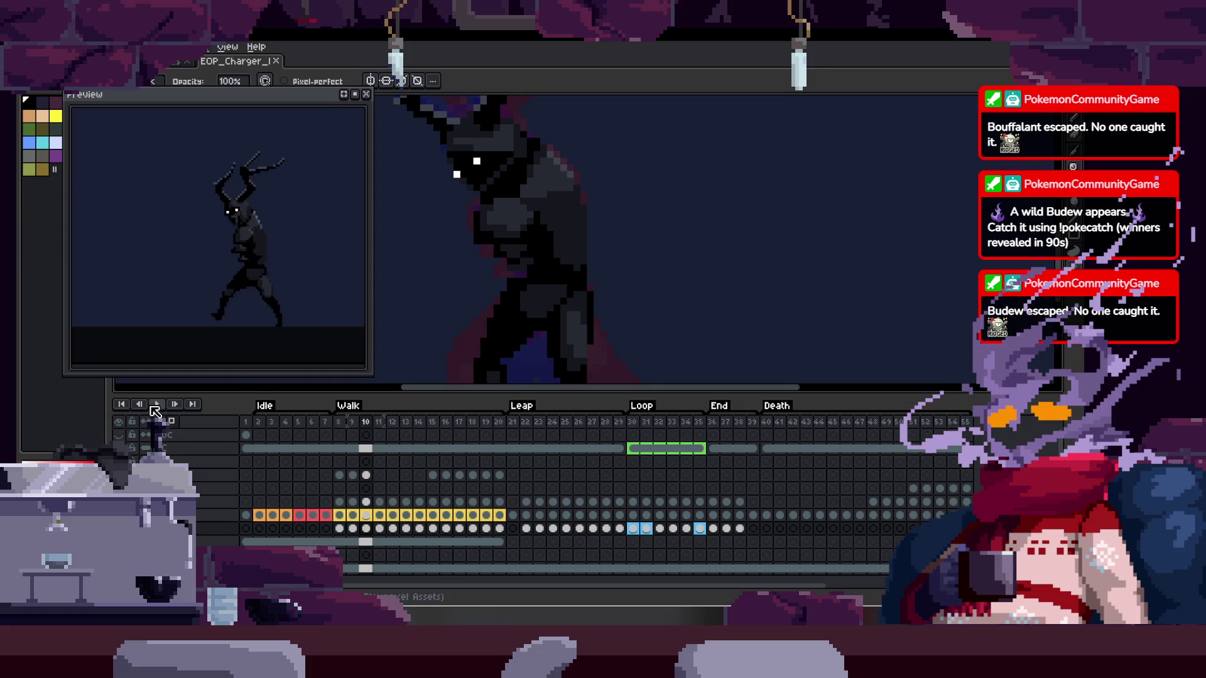
Check the current walk frame and zoom in on the creature's hips for the red marker
right_click(155, 411)
click(150, 439)
key(Tab)
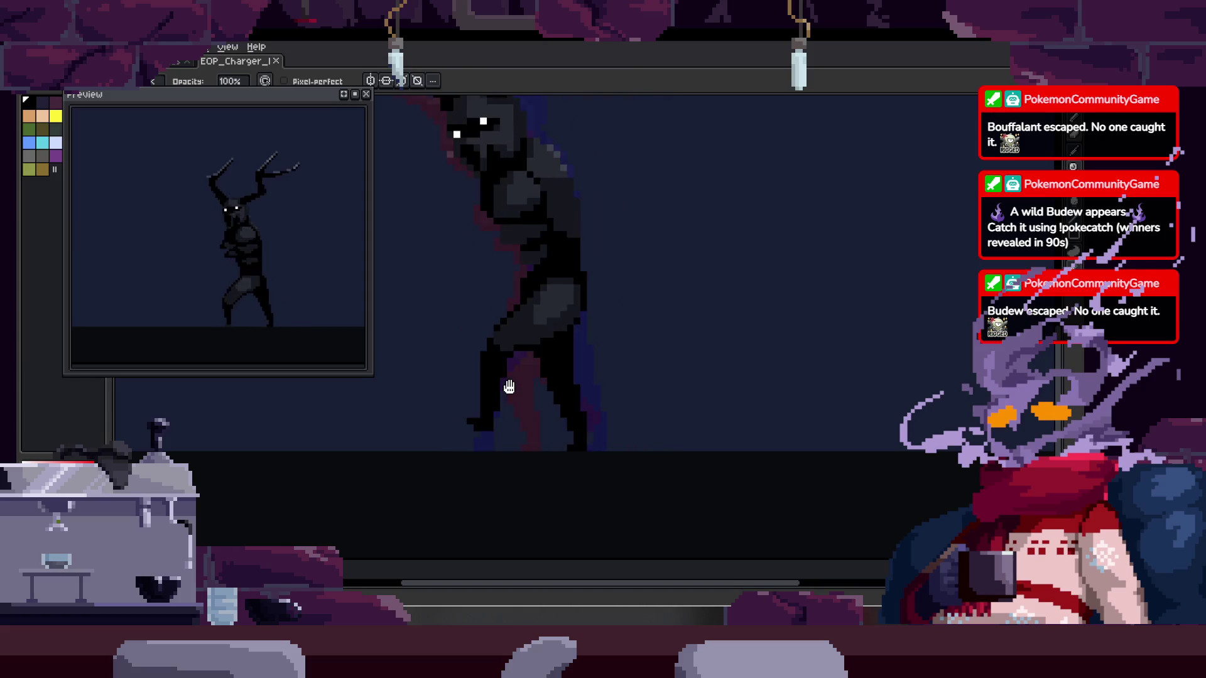
key(Tab)
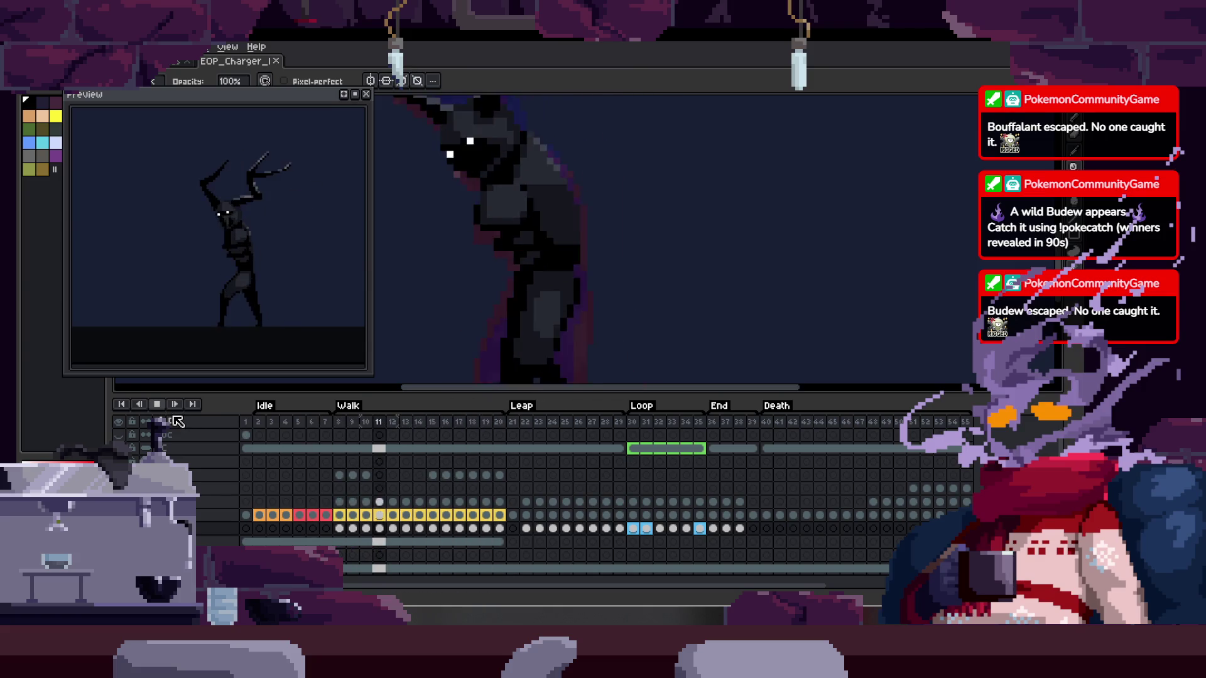
key(Tab)
drag(541, 346, 494, 534)
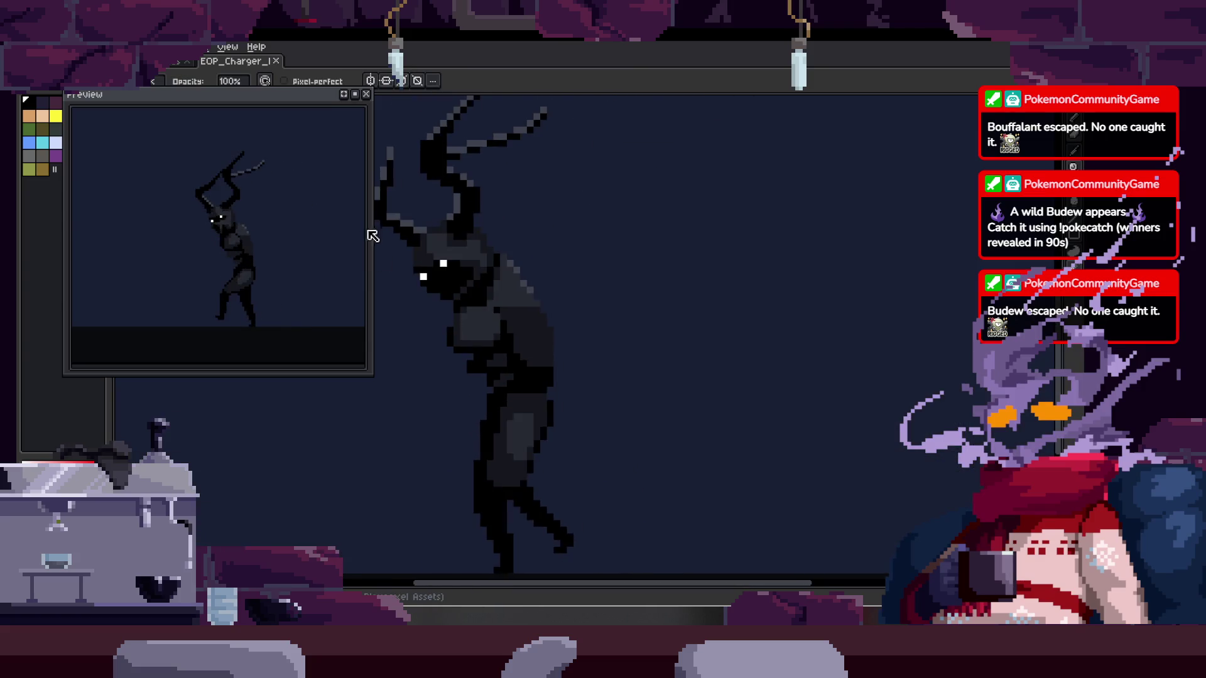
key(Tab)
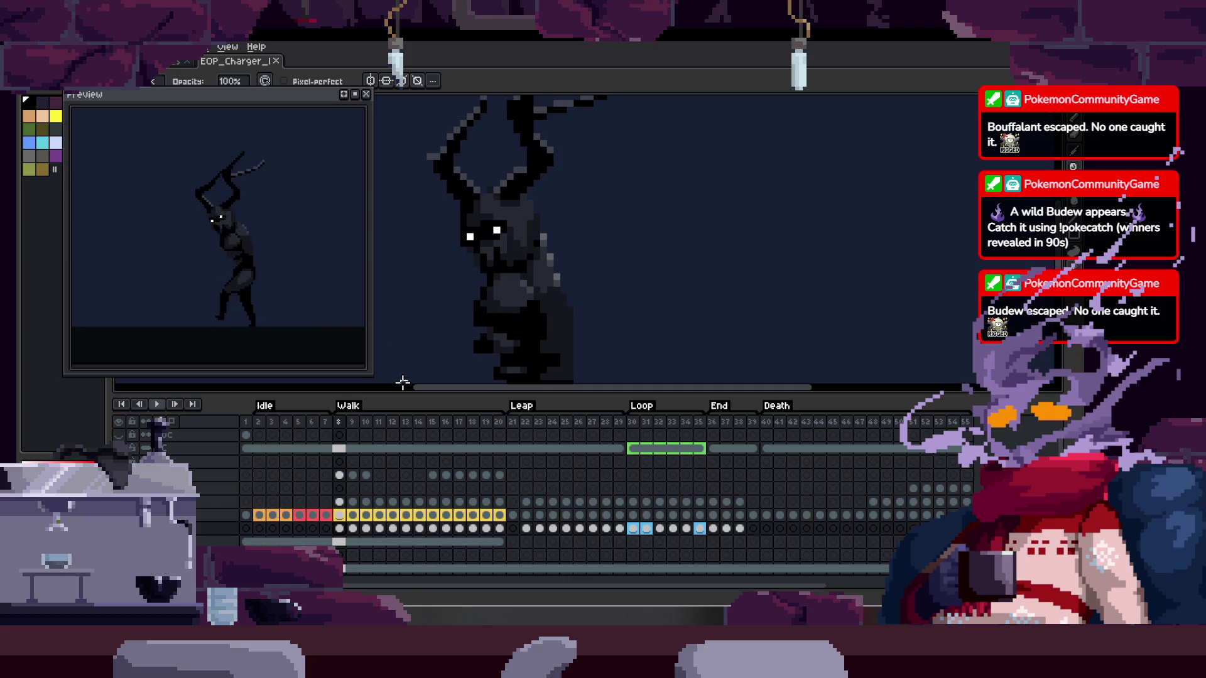
key(Tab)
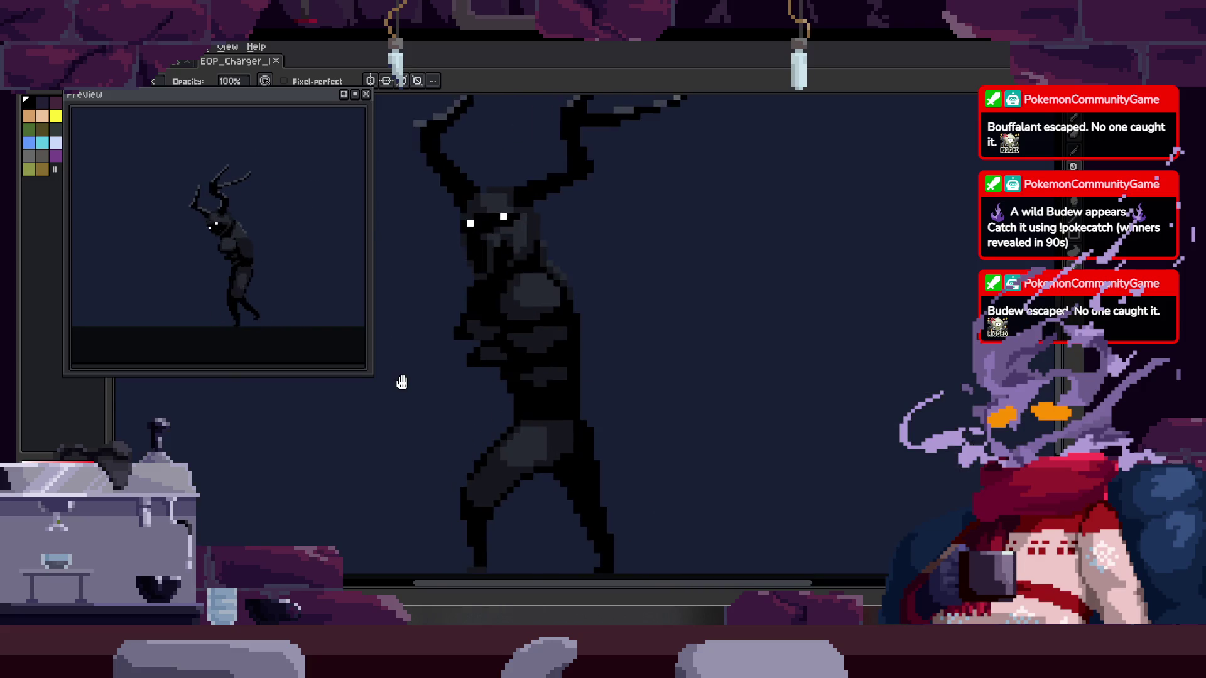
scroll(402, 383, down, 1)
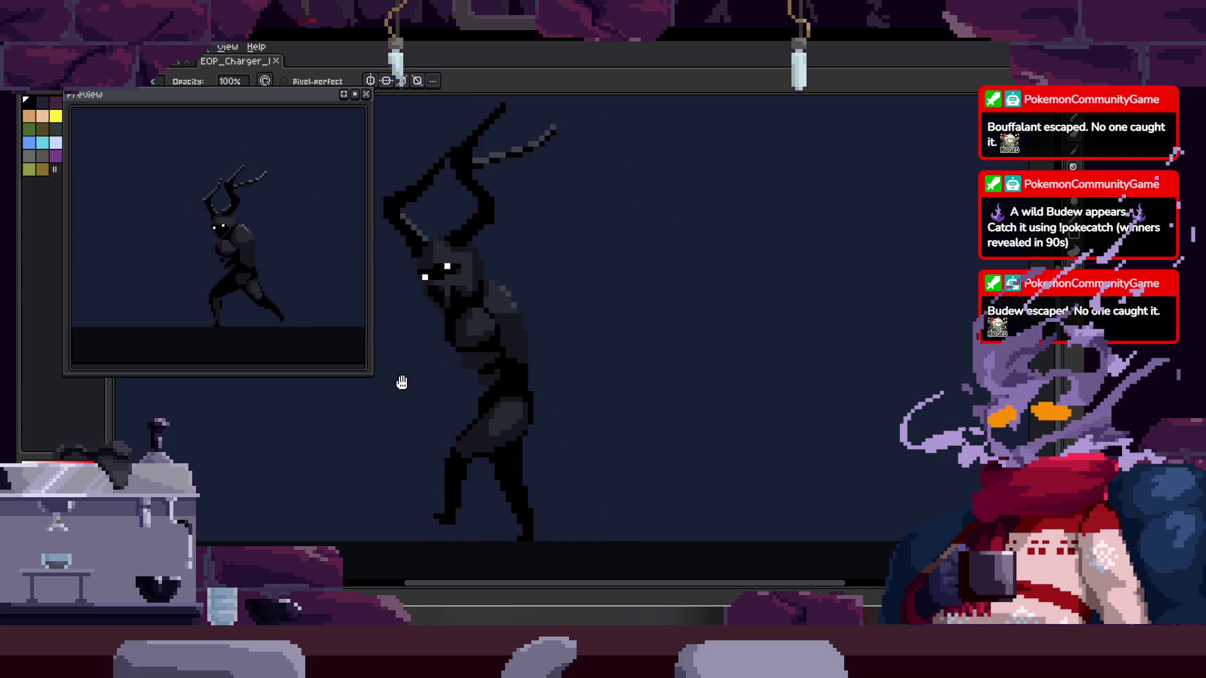
scroll(530, 310, up, 2)
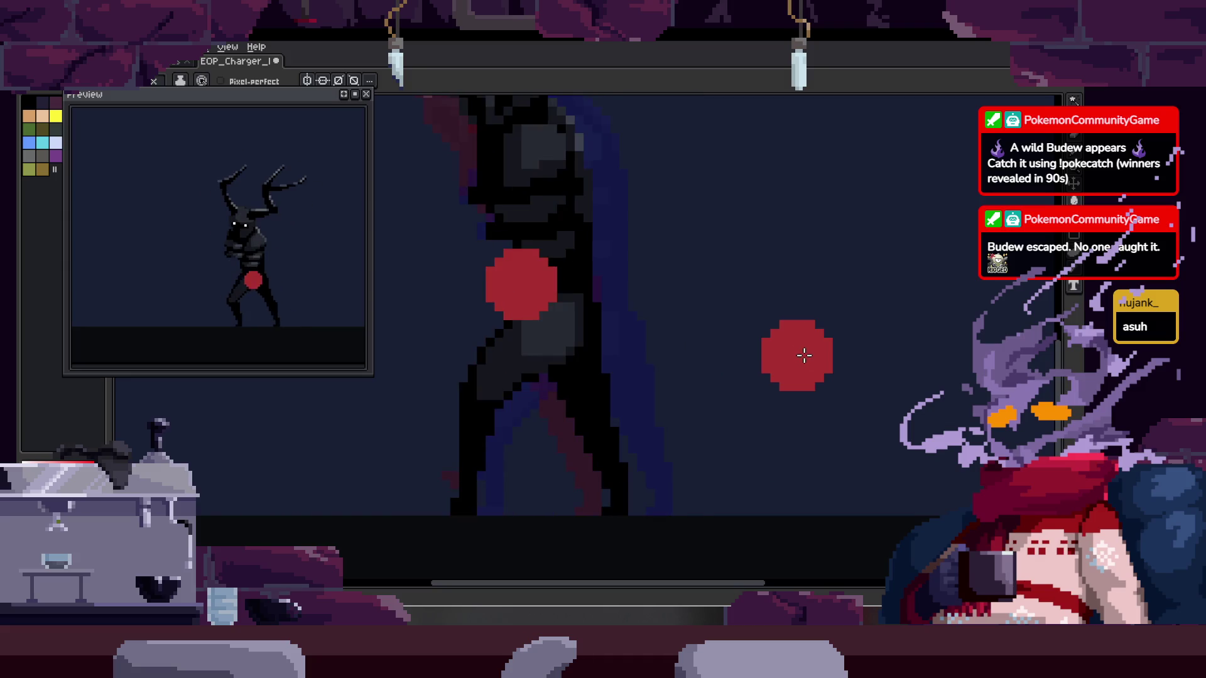
key(v)
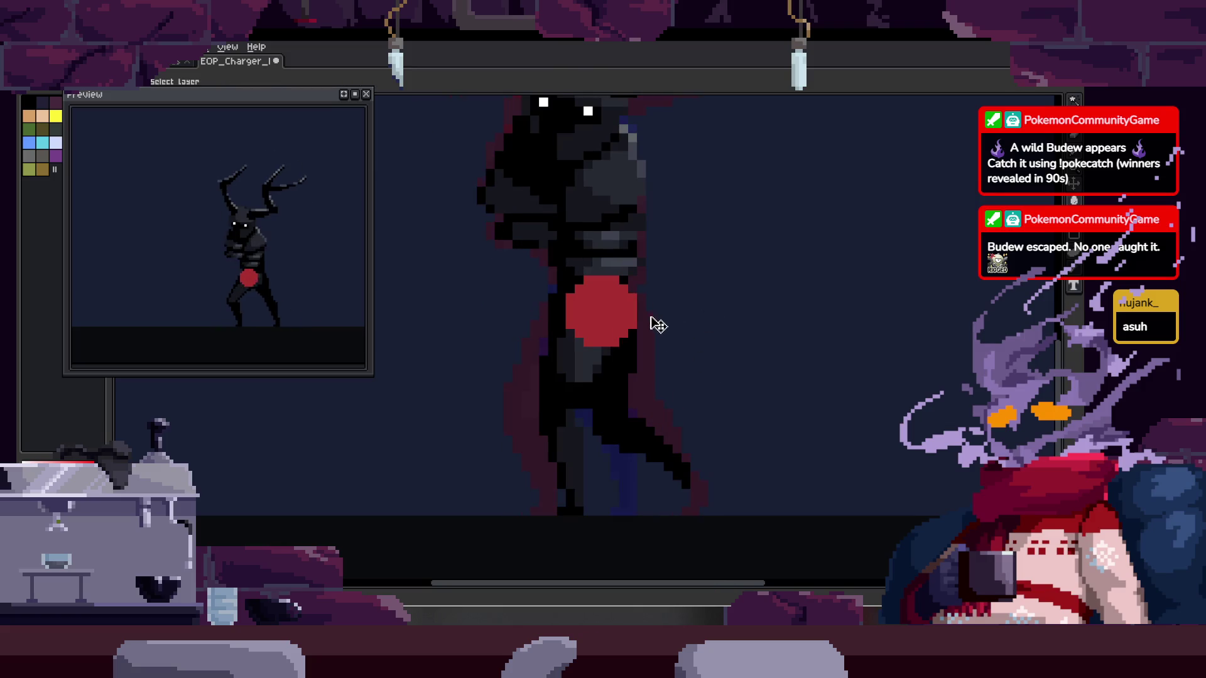
Review the walk frames and position the red hip dot with the Move tool
key(b)
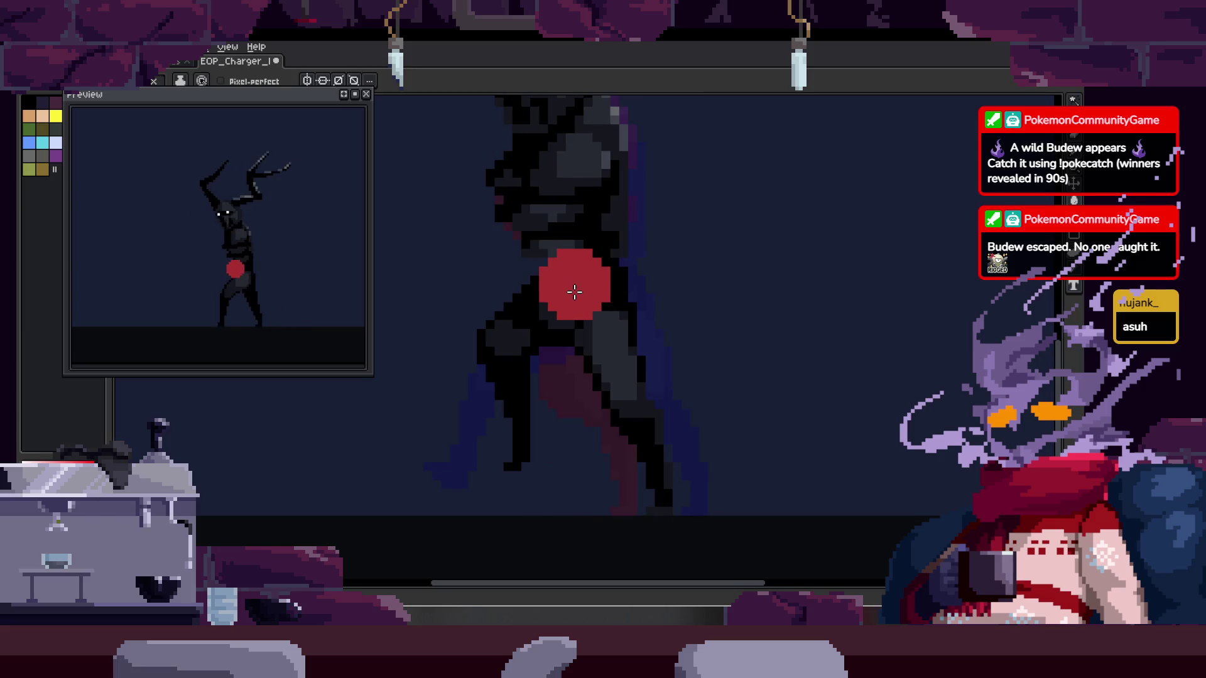
key(Tab)
key(Tab)
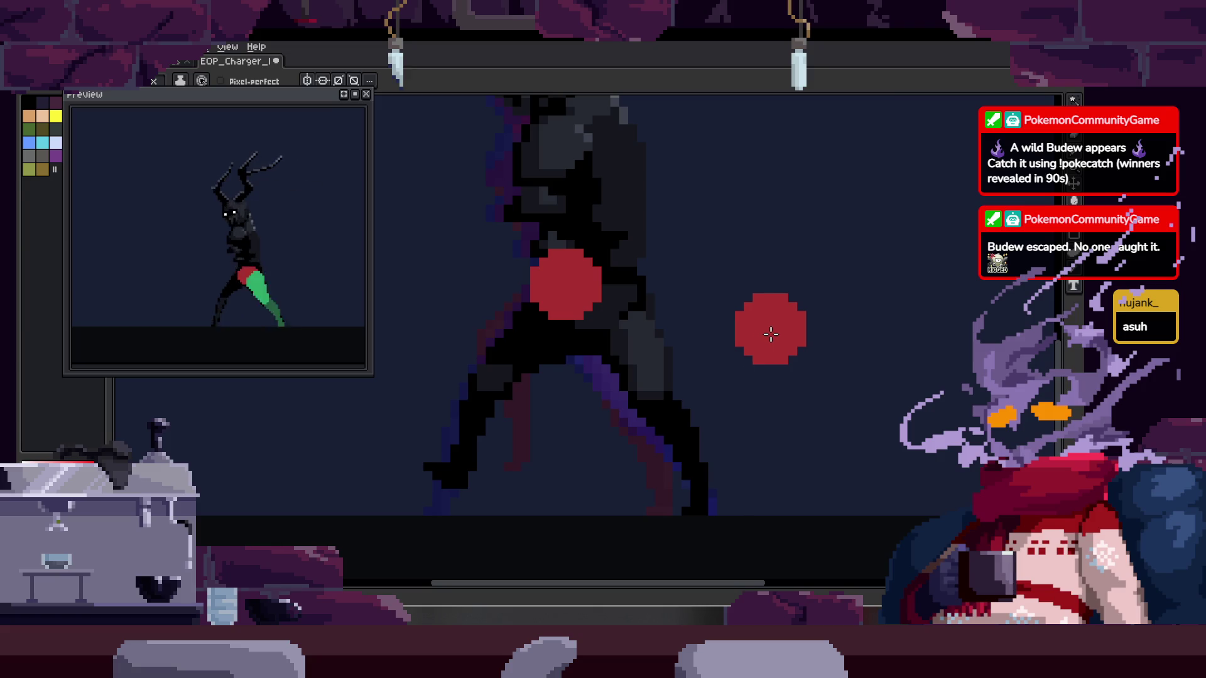
key(Tab)
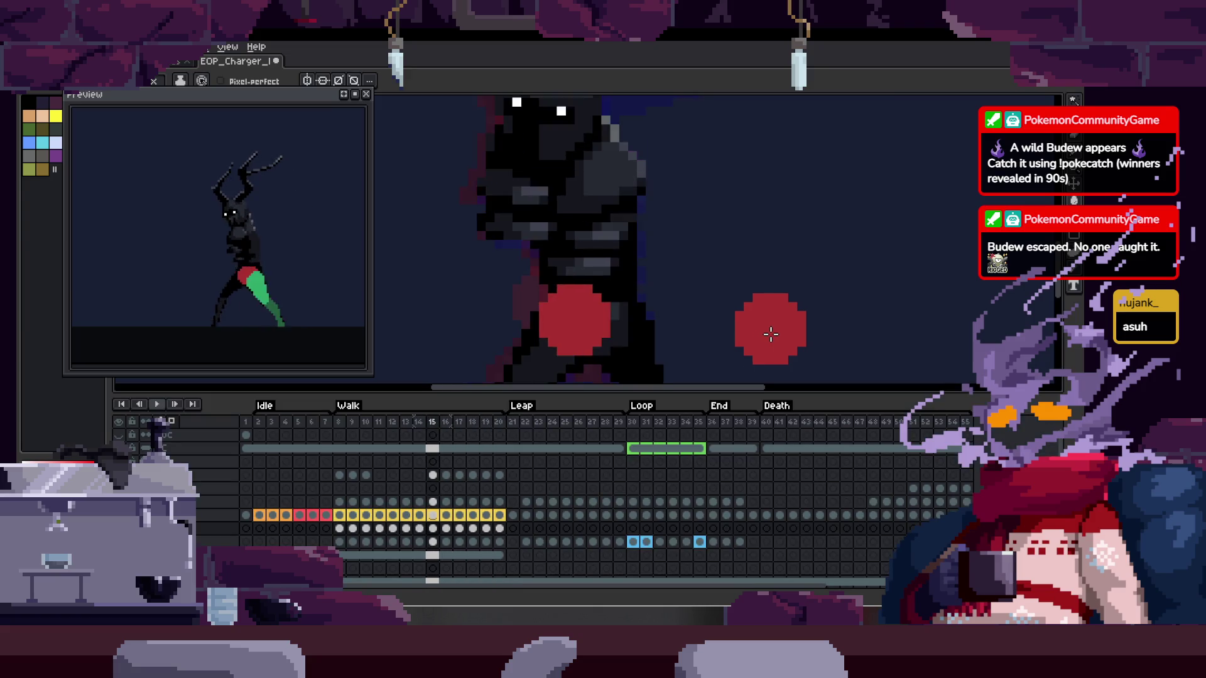
key(Tab)
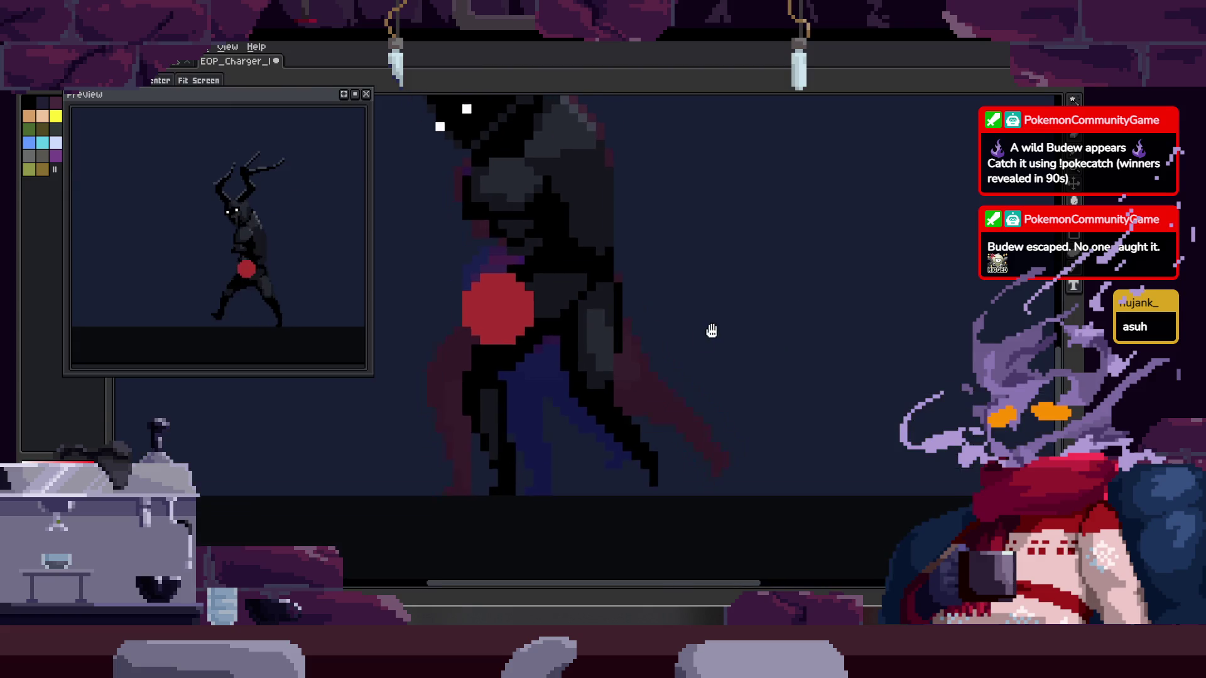
key(Tab)
key(Tab)
key(v)
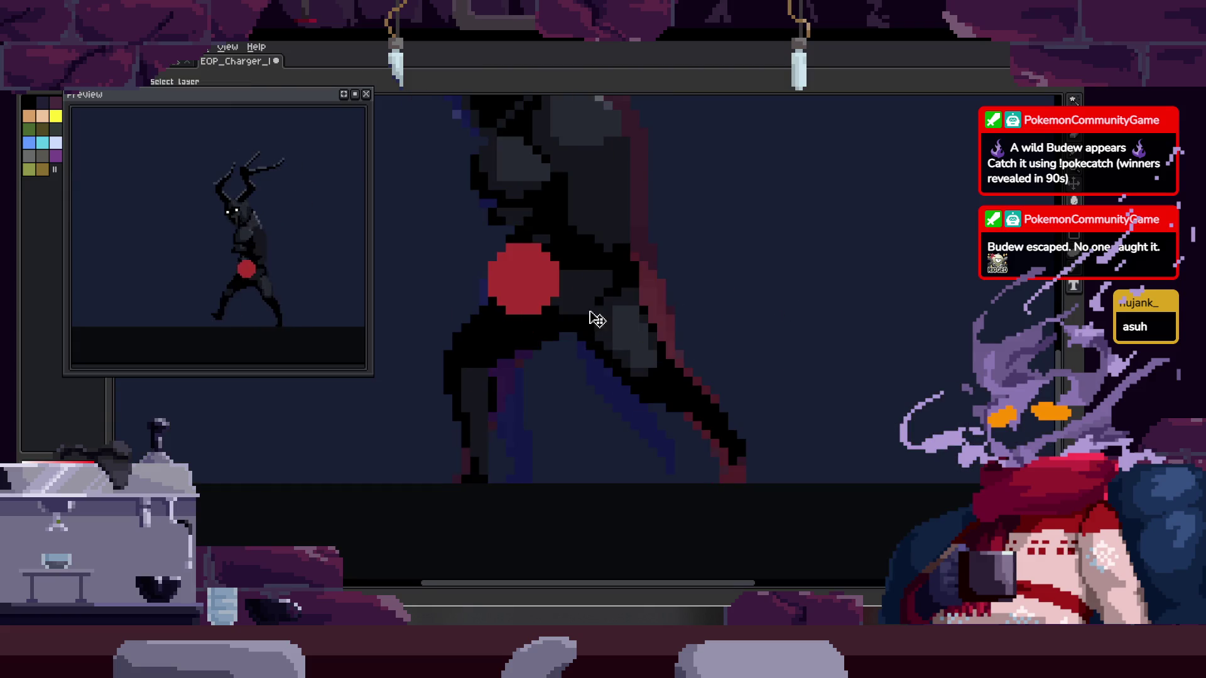
key(Tab)
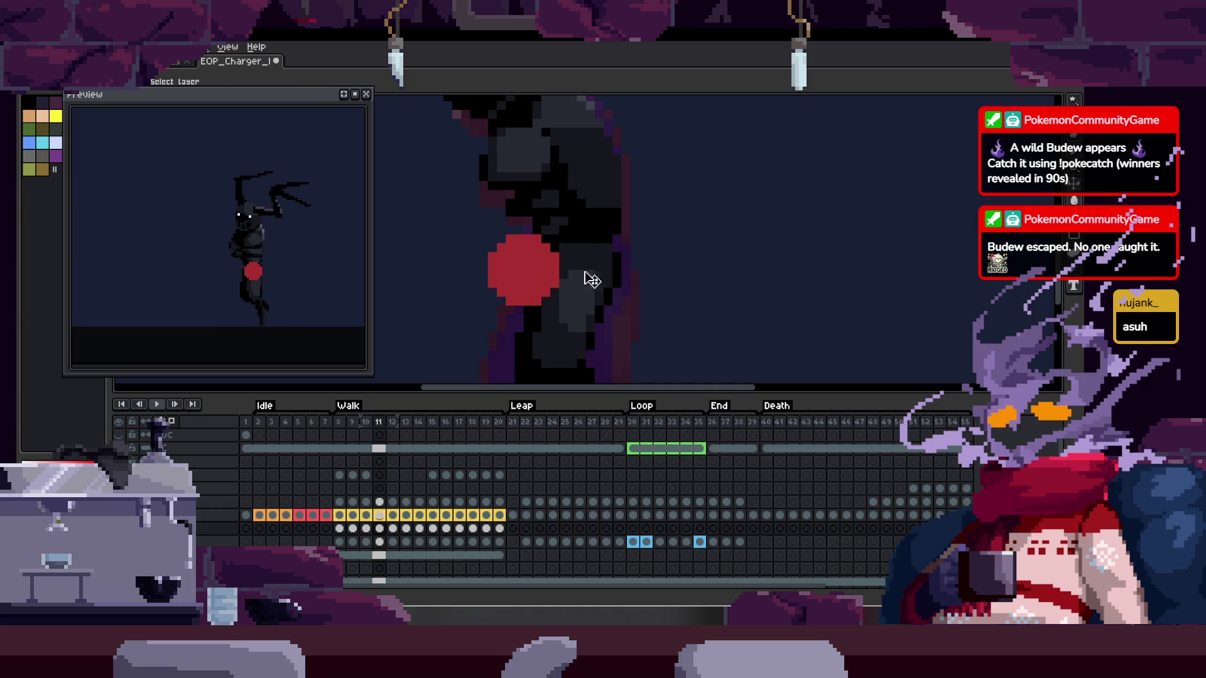
key(Tab)
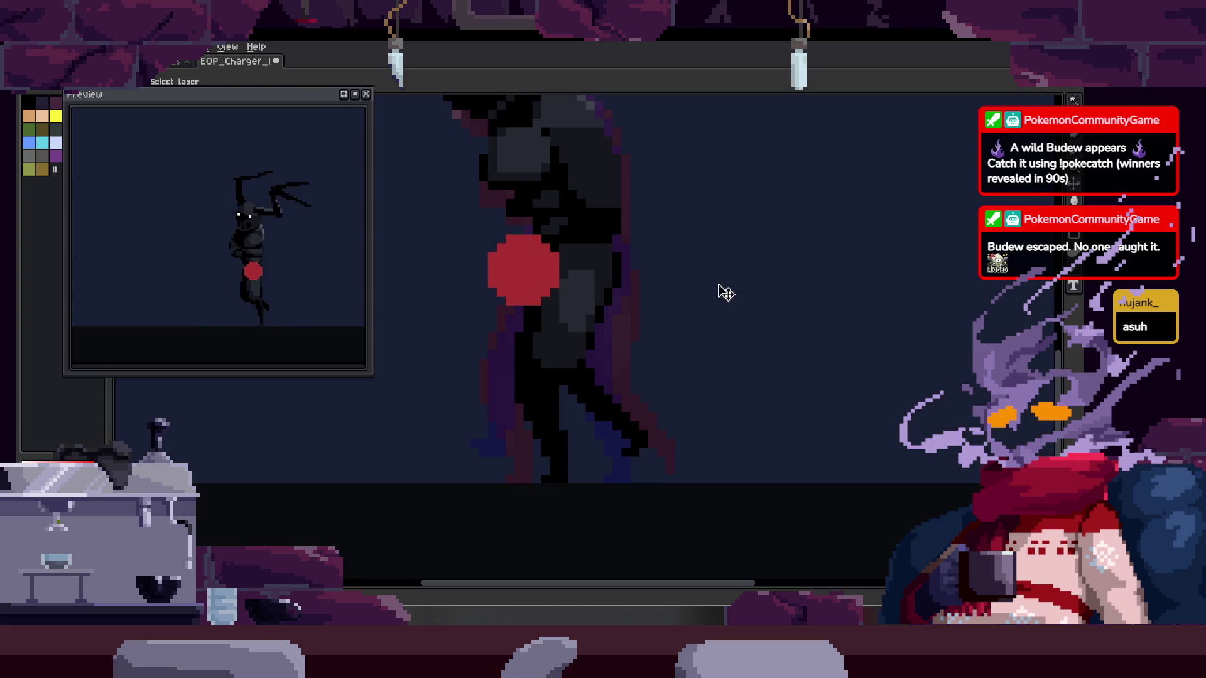
scroll(579, 295, up, 1)
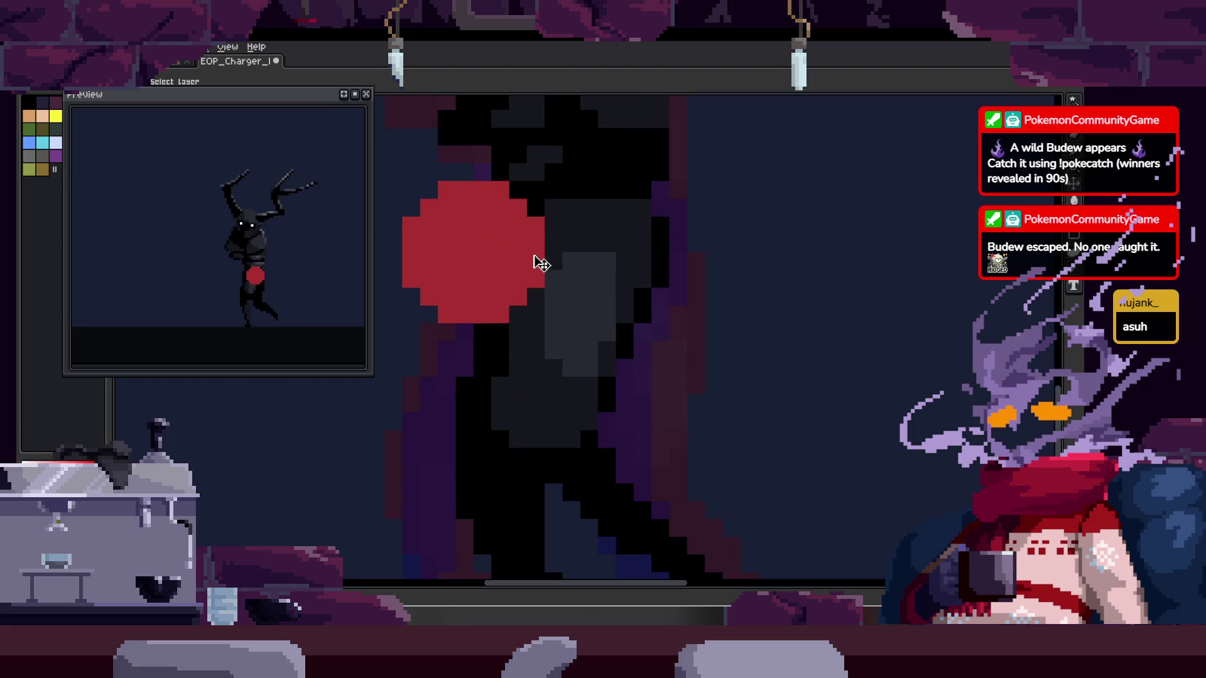
scroll(663, 299, down, 1)
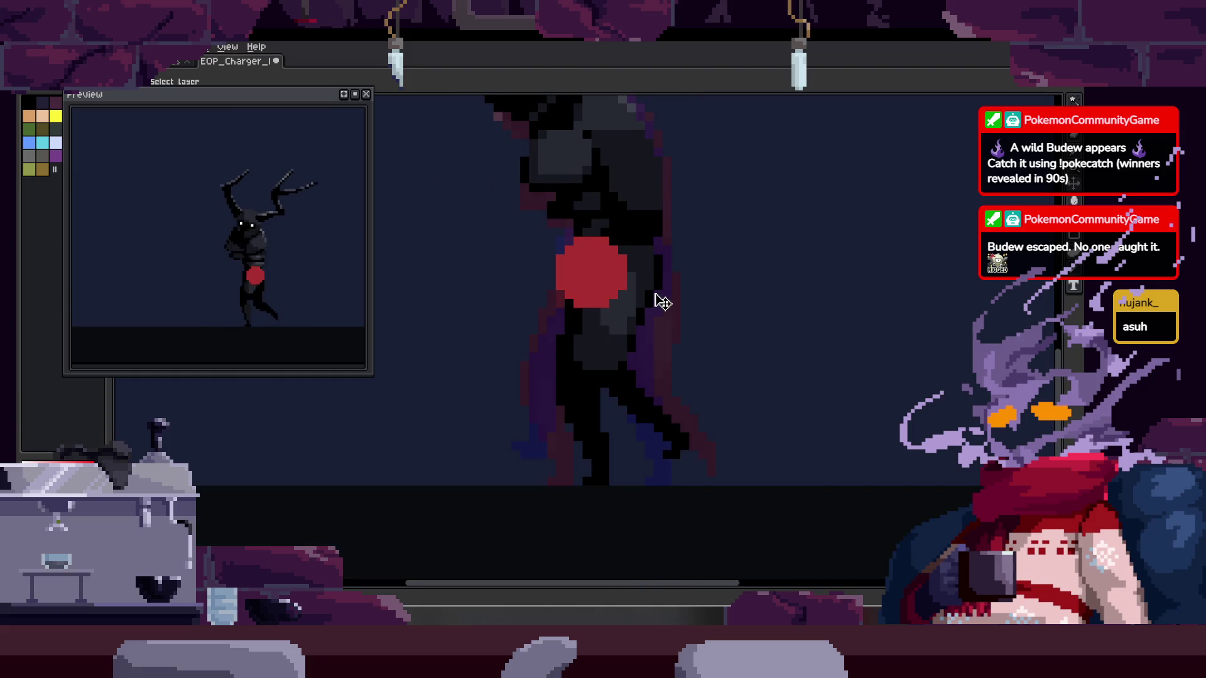
key(Tab)
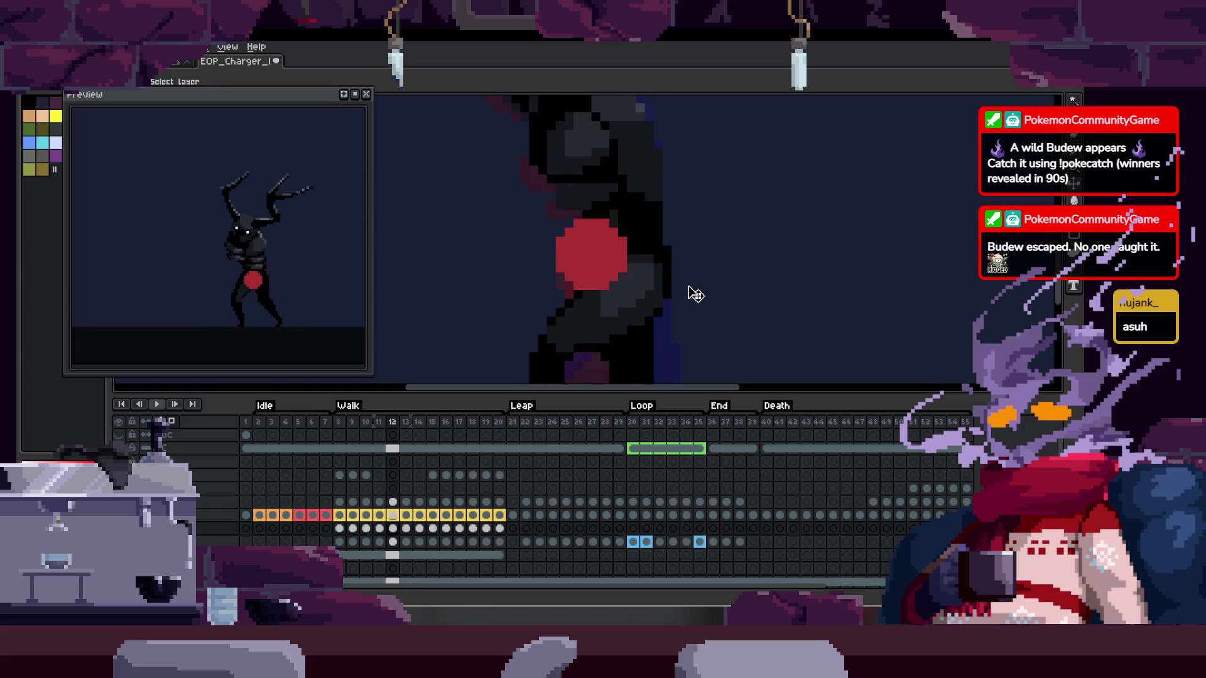
key(Tab)
Save the animation file and recheck the frame's animation tags
key(ctrl+s)
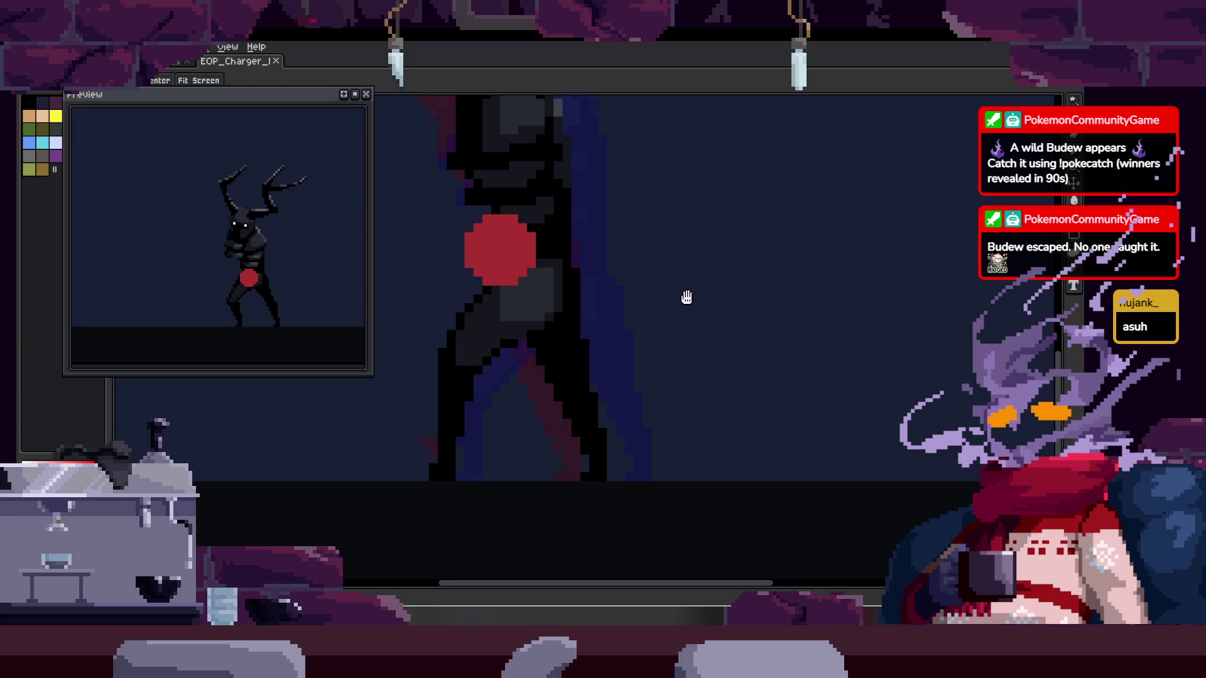
drag(687, 297, 673, 342)
key(Tab)
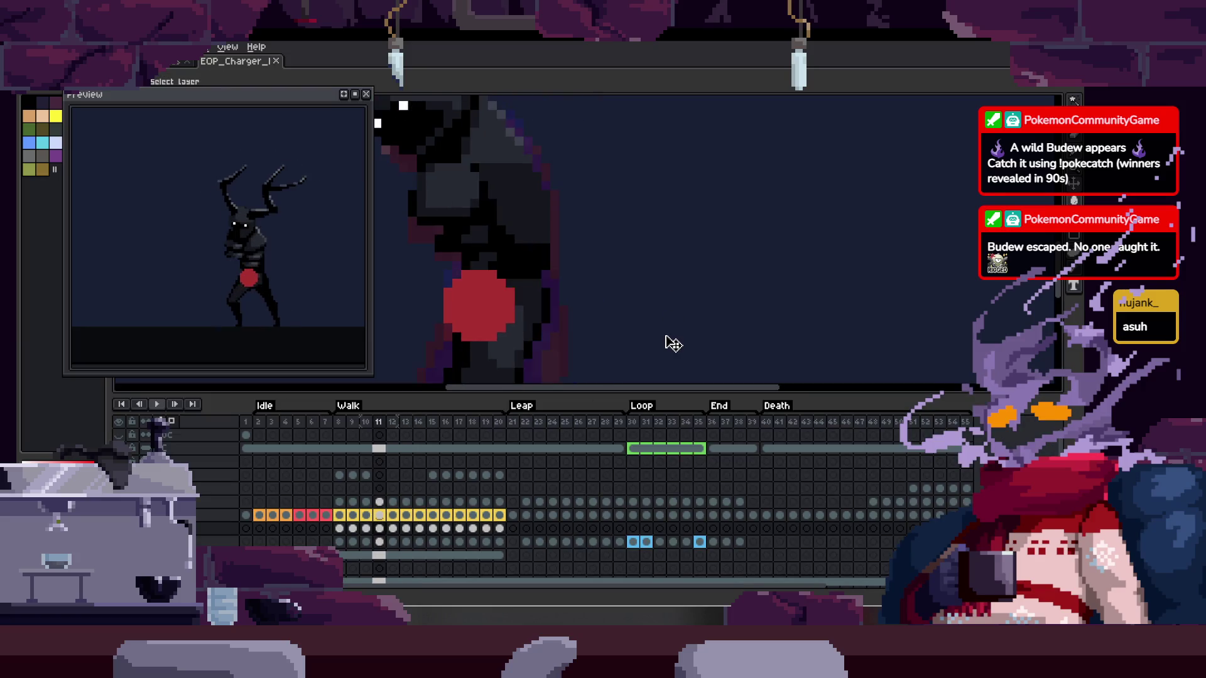
key(Tab)
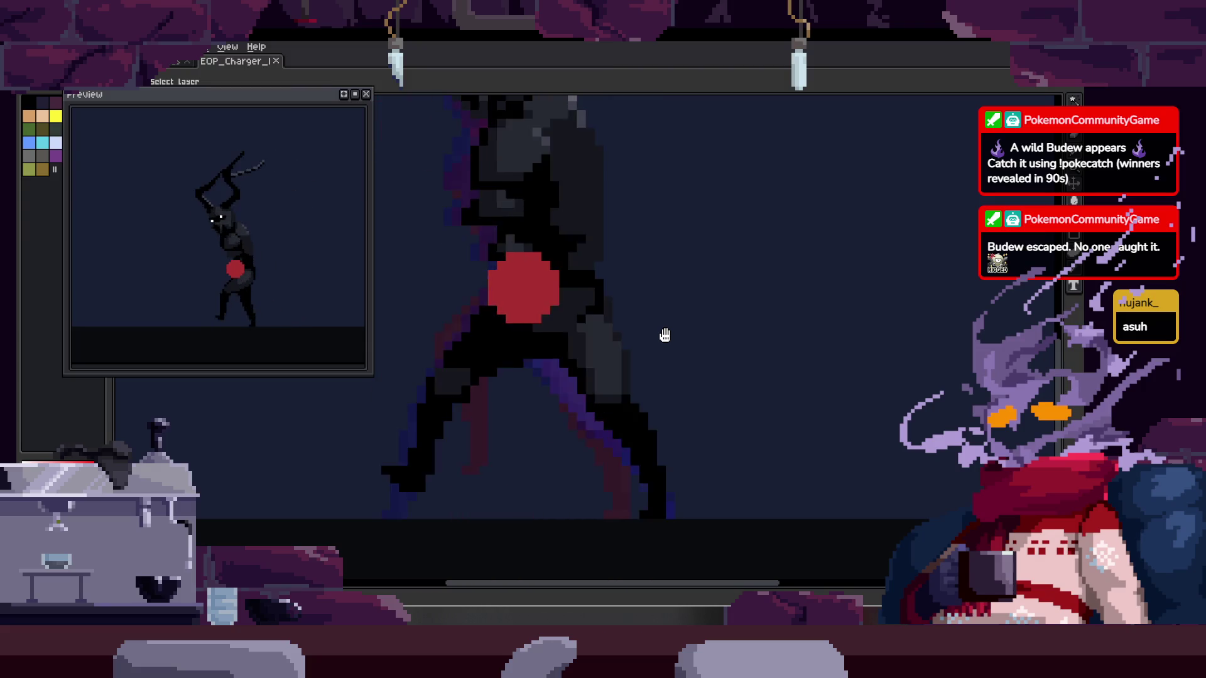
key(Tab)
key(Tab)
Paint a green guide stroke over the front leg with the pixel-perfect pencil
key(i)
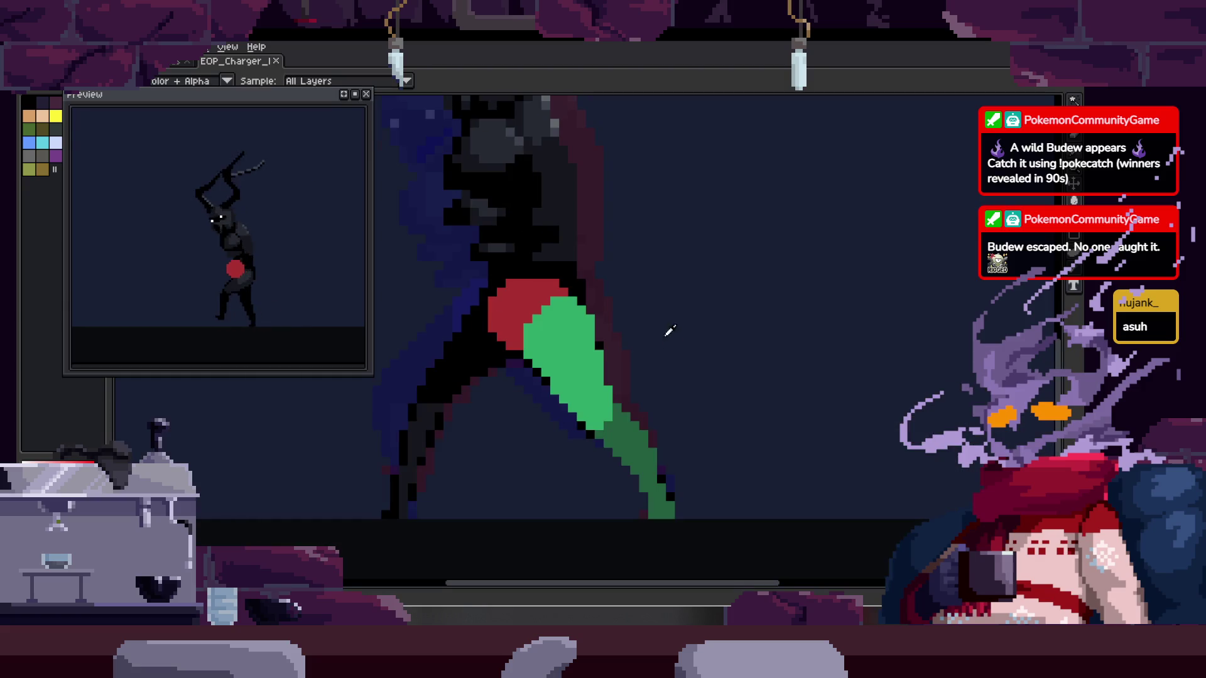
key(b)
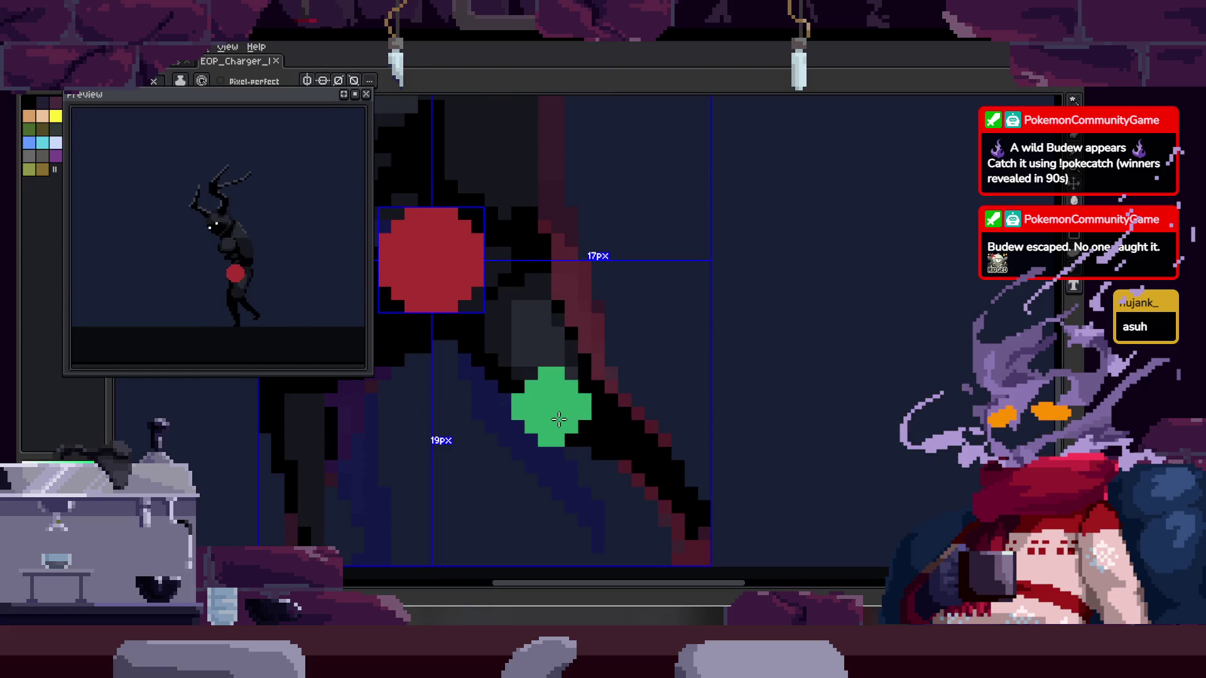
scroll(559, 420, down, 1)
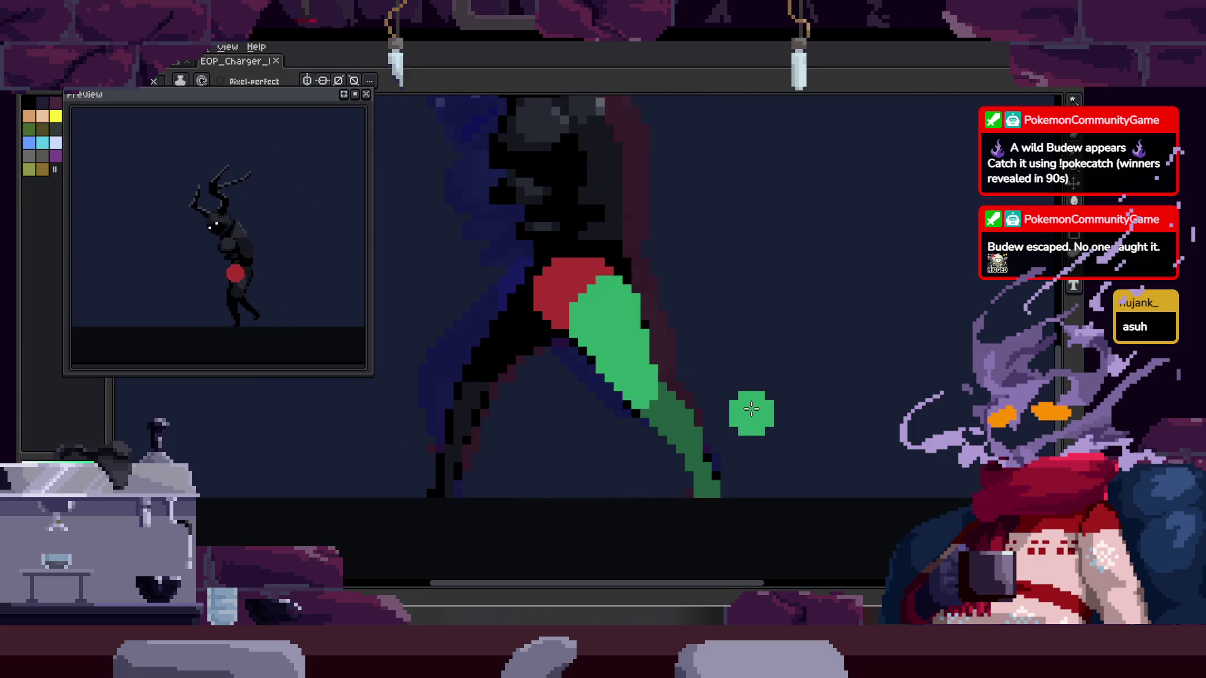
drag(631, 388, 594, 396)
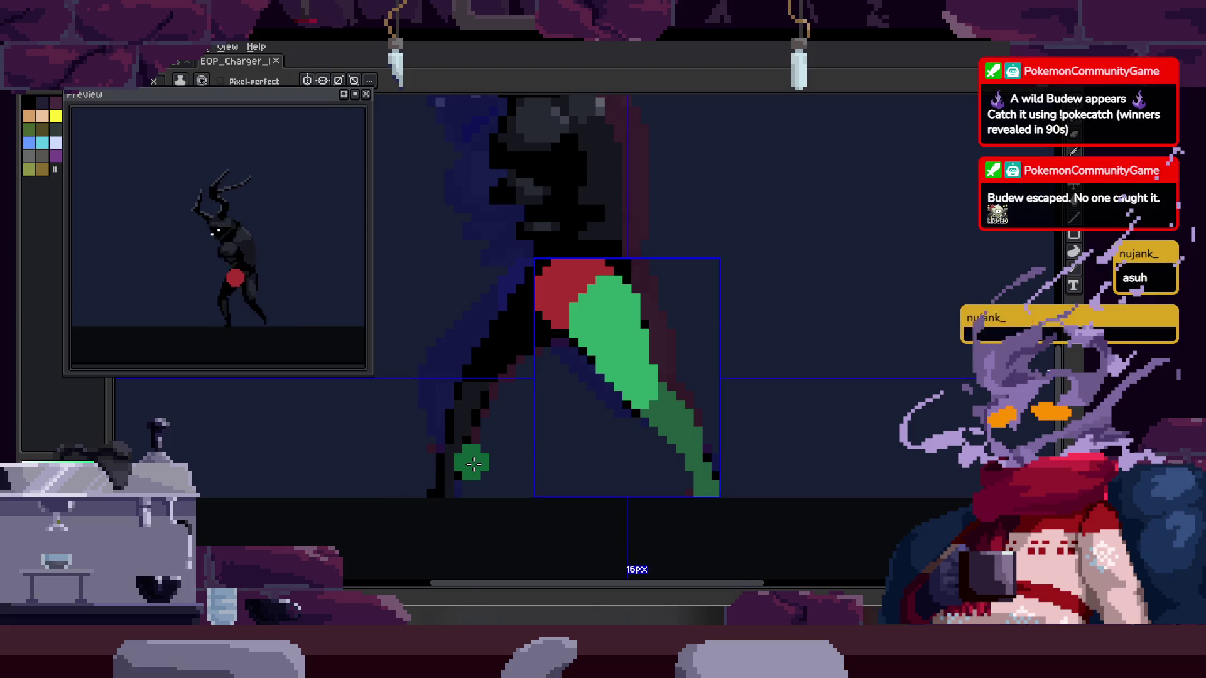
scroll(474, 464, up, 1)
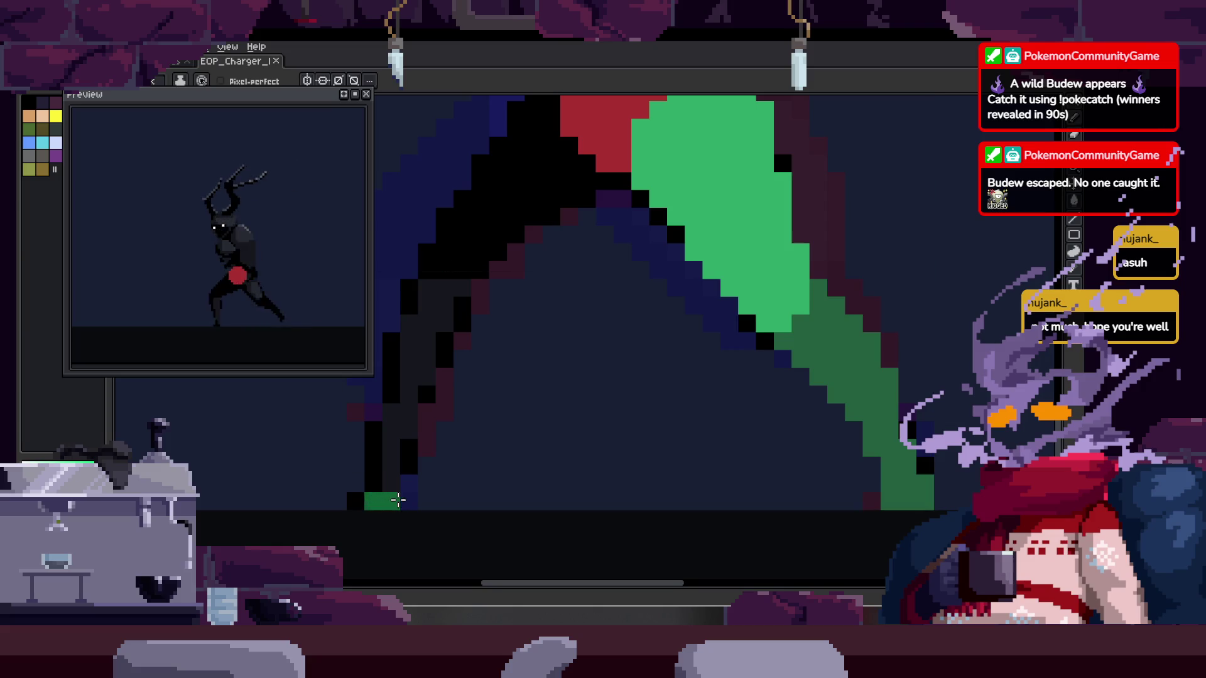
Outline the back leg in green from the foot up toward the hip and back down
drag(420, 524, 461, 260)
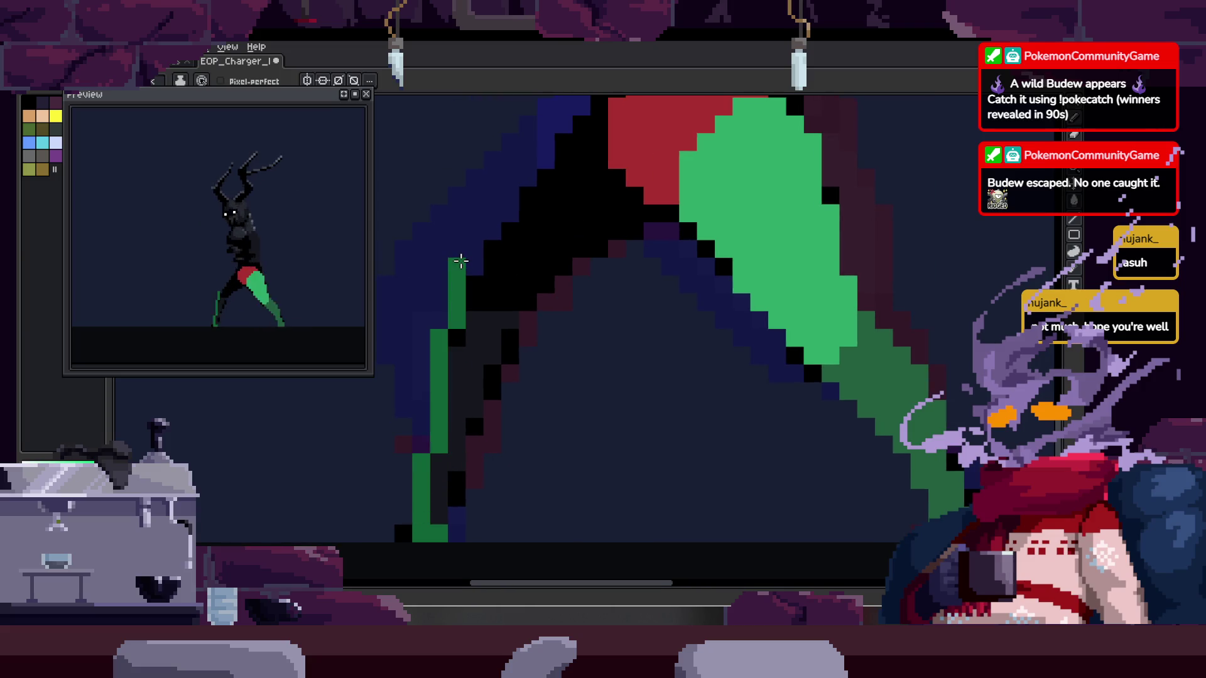
key(ctrl+z)
drag(421, 532, 419, 355)
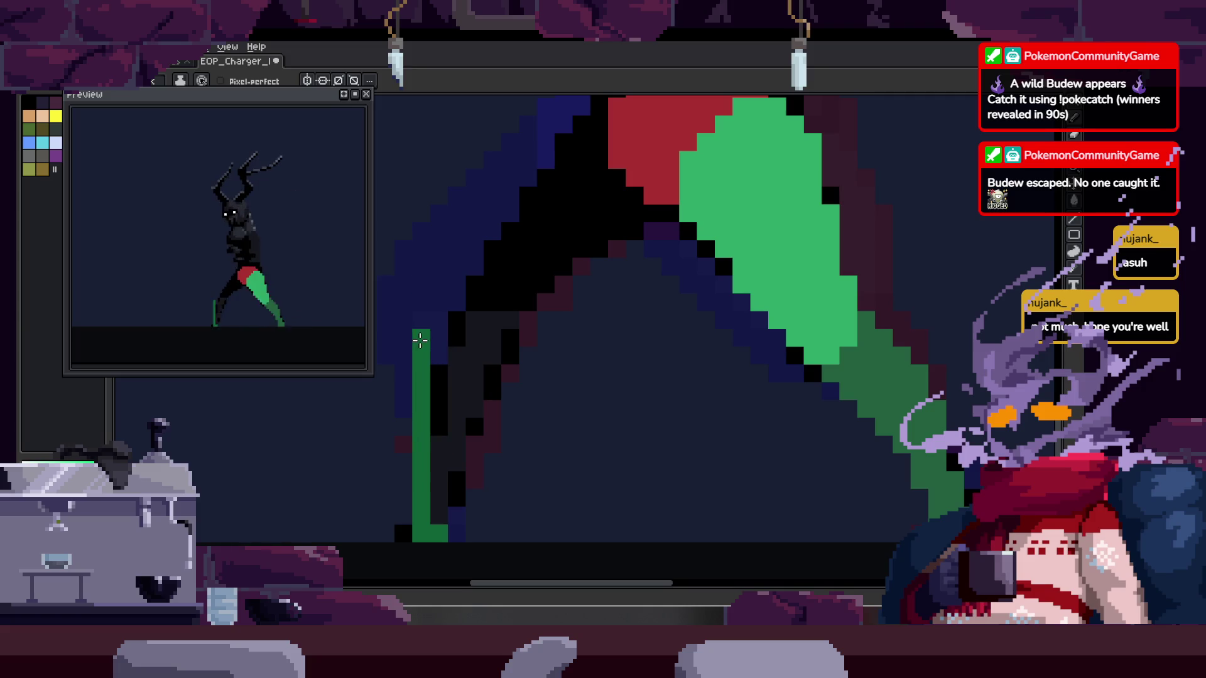
key(ctrl+z)
drag(420, 532, 432, 297)
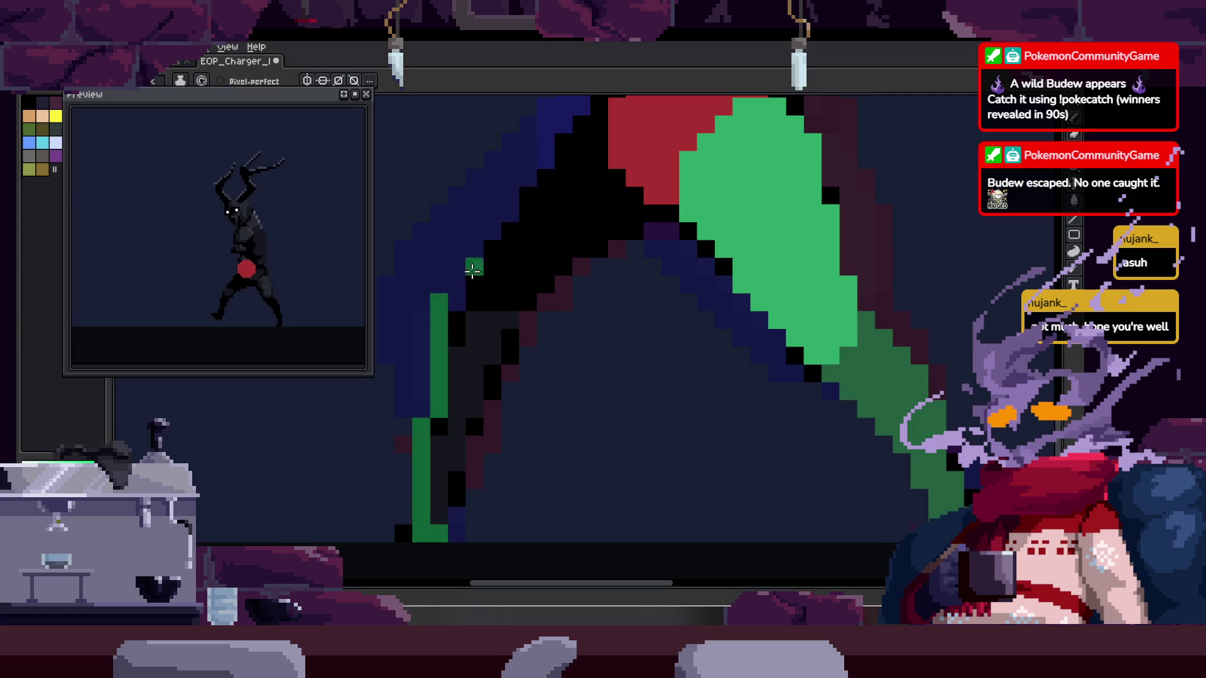
shift+click(567, 204)
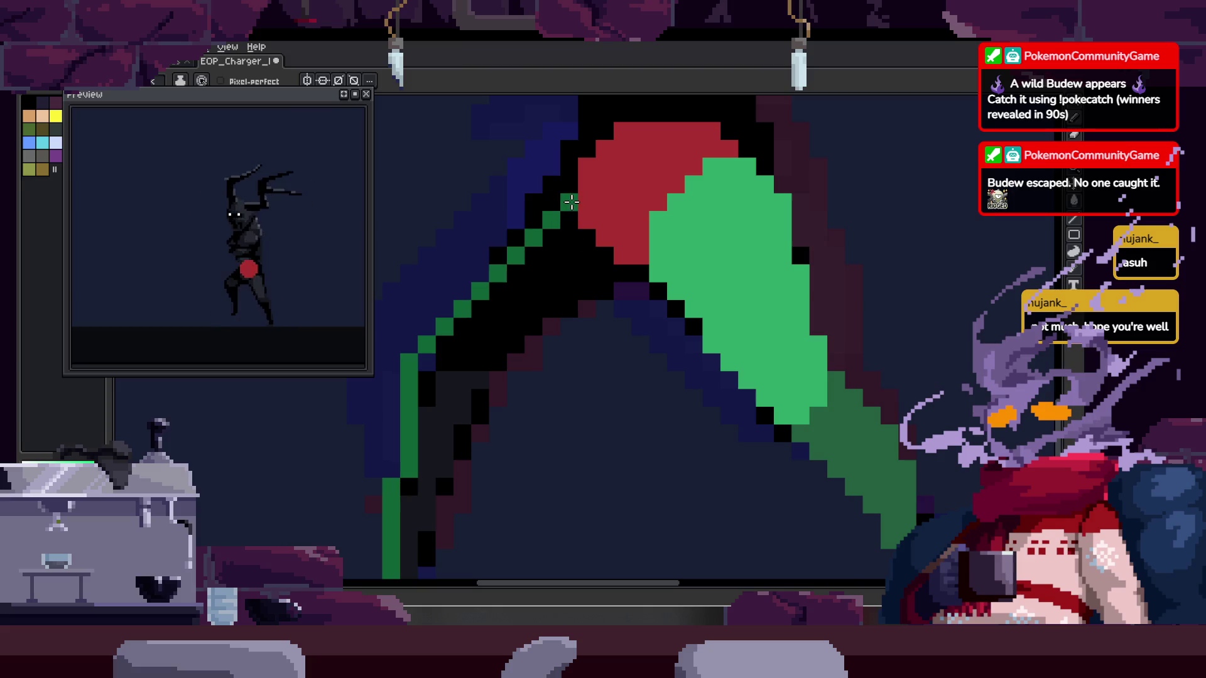
shift+click(661, 305)
scroll(495, 269, down, 3)
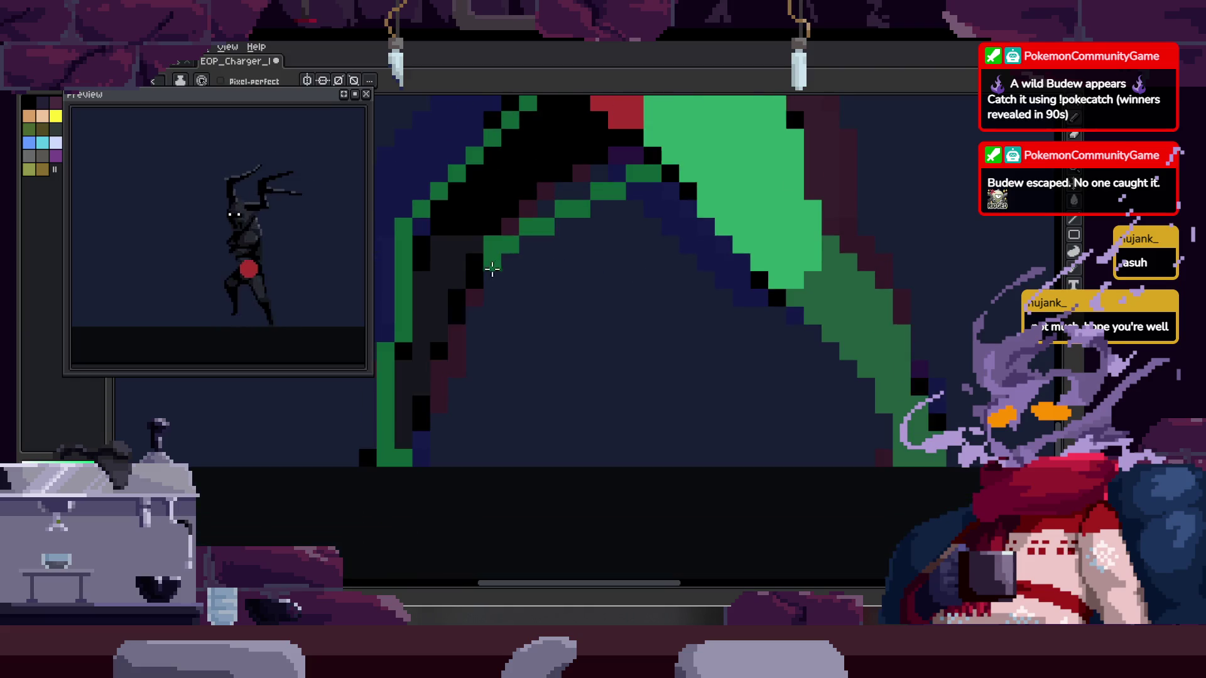
shift+click(408, 450)
Fill the outlined back leg with green
key(g)
click(444, 337)
scroll(415, 471, up, 1)
scroll(503, 327, down, 2)
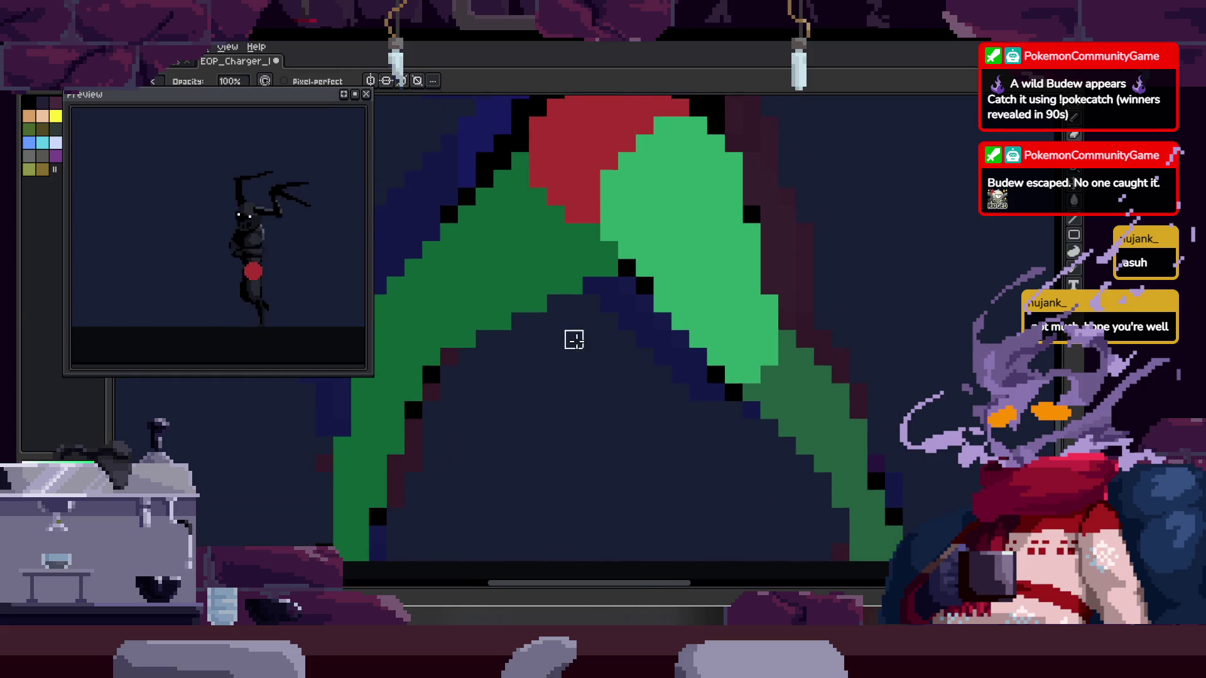
scroll(573, 339, down, 2)
scroll(710, 328, down, 1)
scroll(530, 369, down, 2)
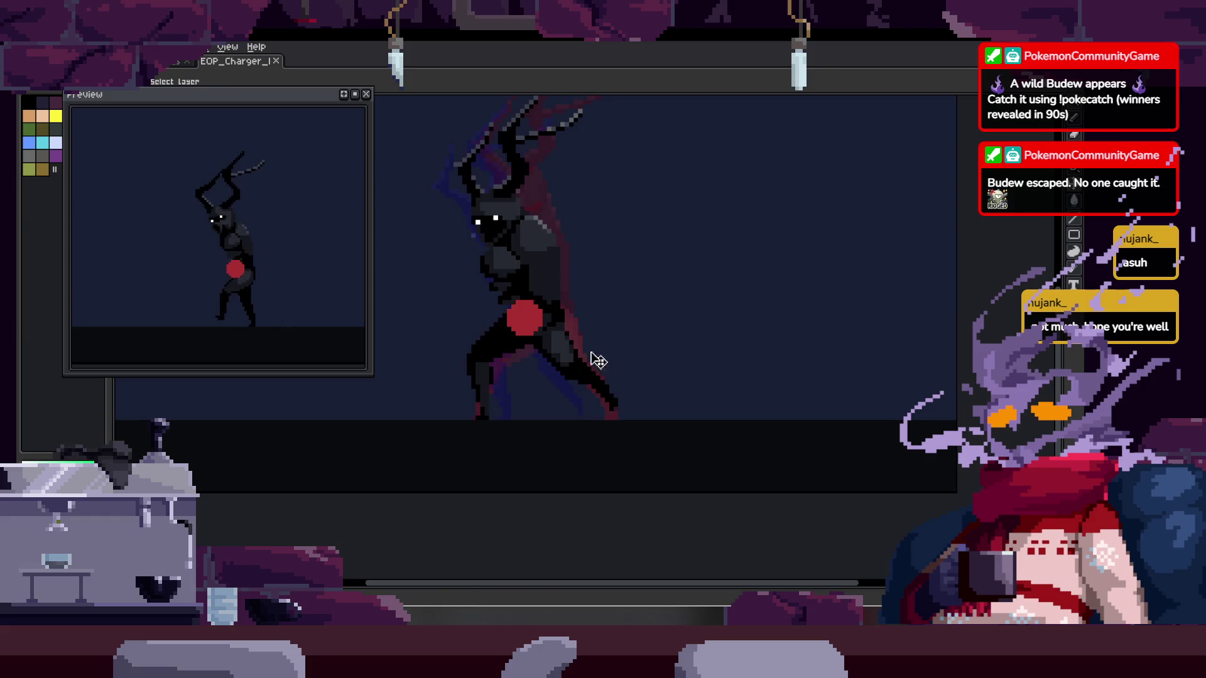
scroll(606, 358, up, 2)
scroll(496, 403, up, 1)
Add a single pixel where the two legs meet
key(b)
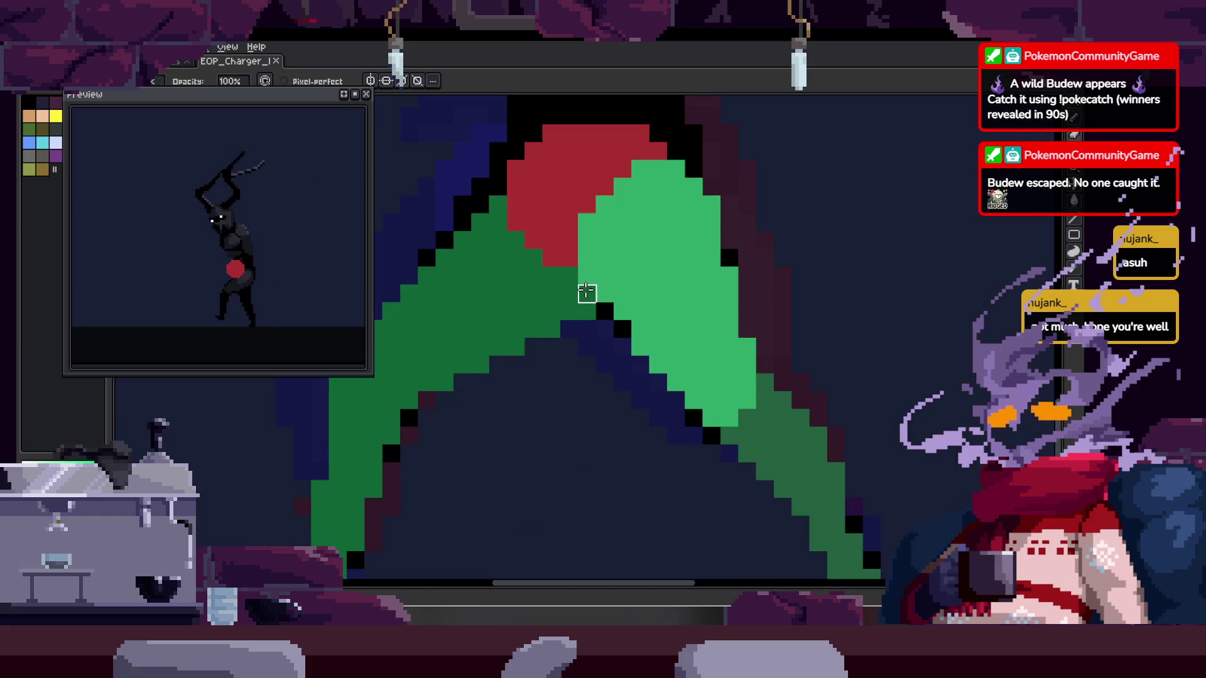
click(585, 292)
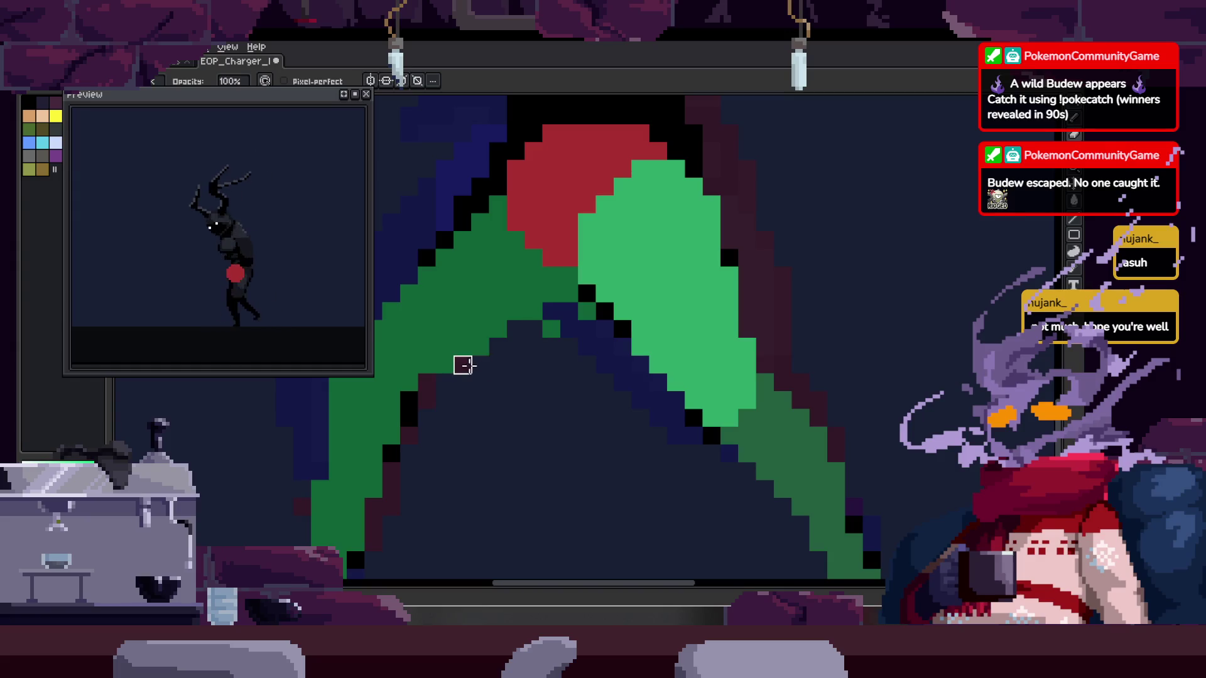
scroll(463, 364, down, 2)
scroll(463, 382, up, 2)
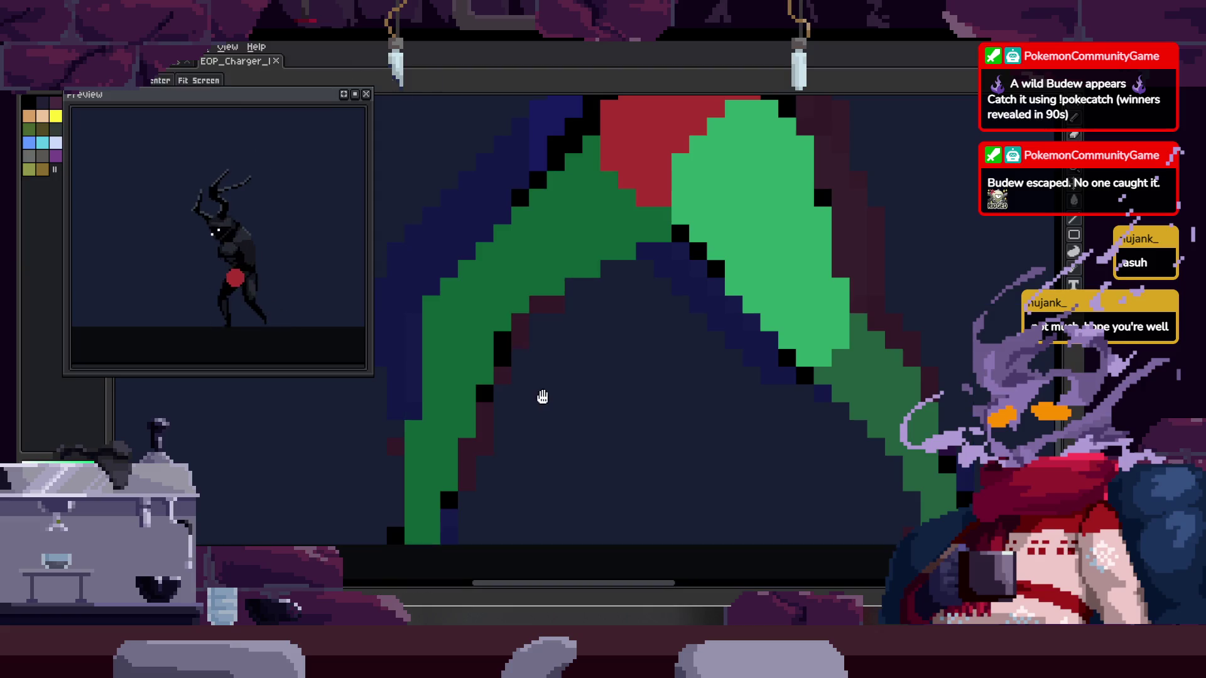
scroll(512, 350, down, 2)
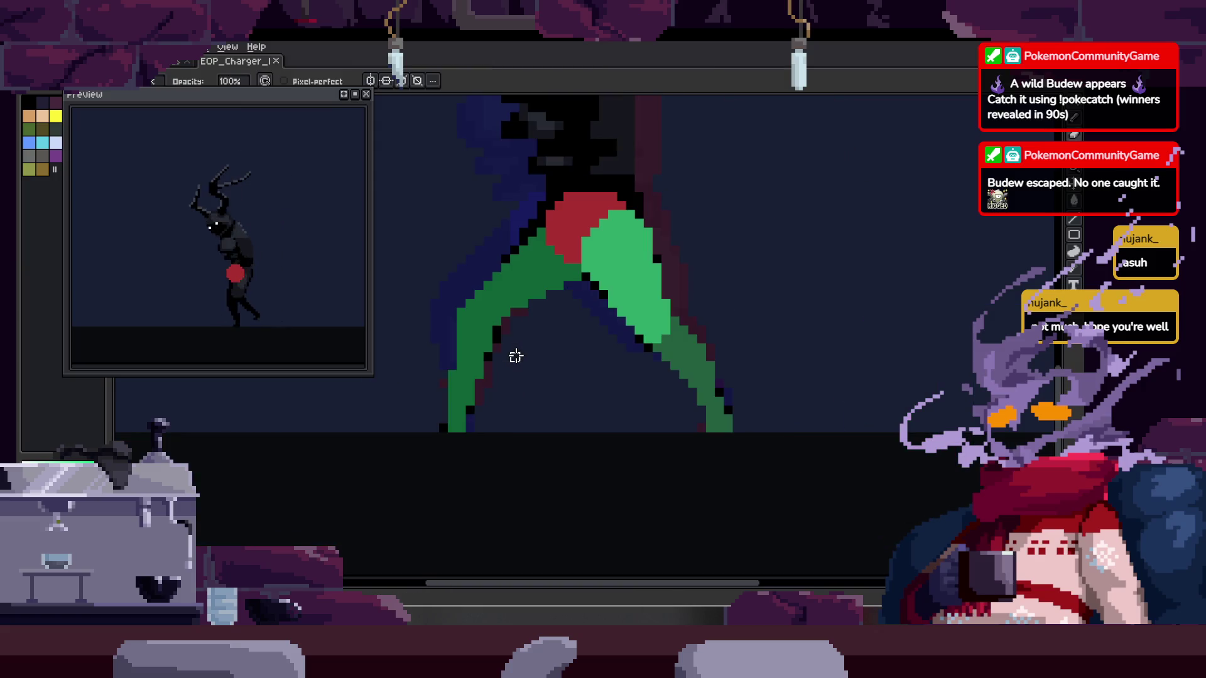
scroll(512, 301, up, 2)
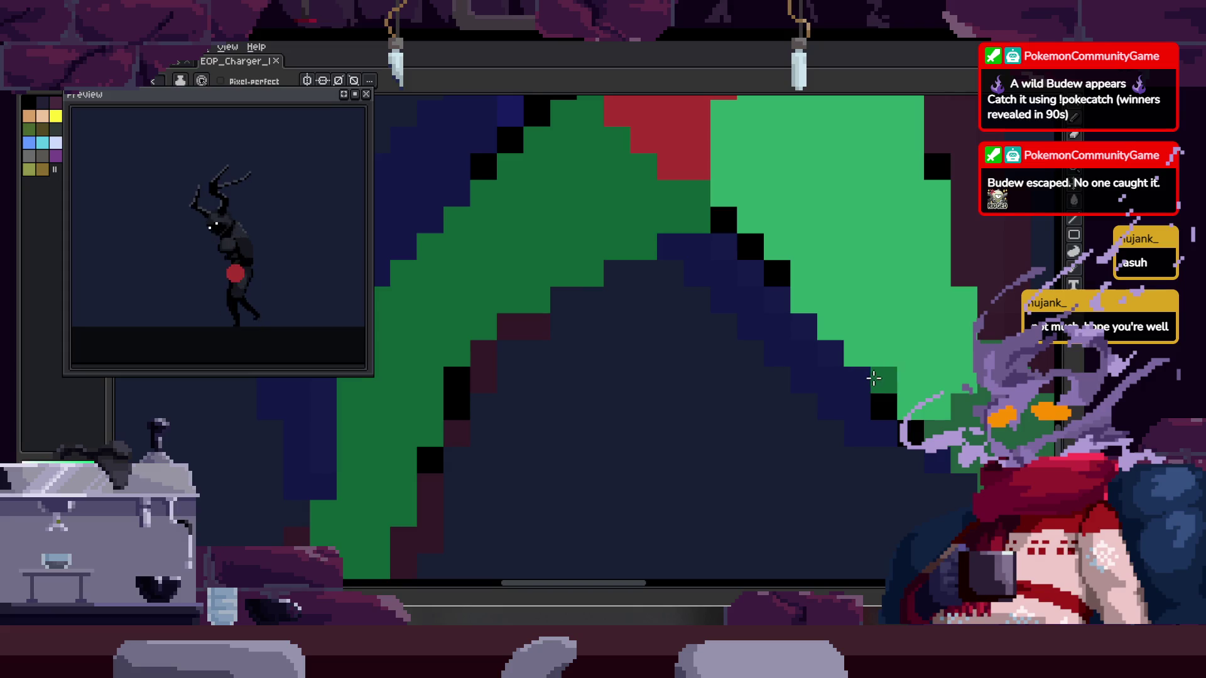
Sample the back leg's dark green, paint a lighter green knee patch, and save
key(i)
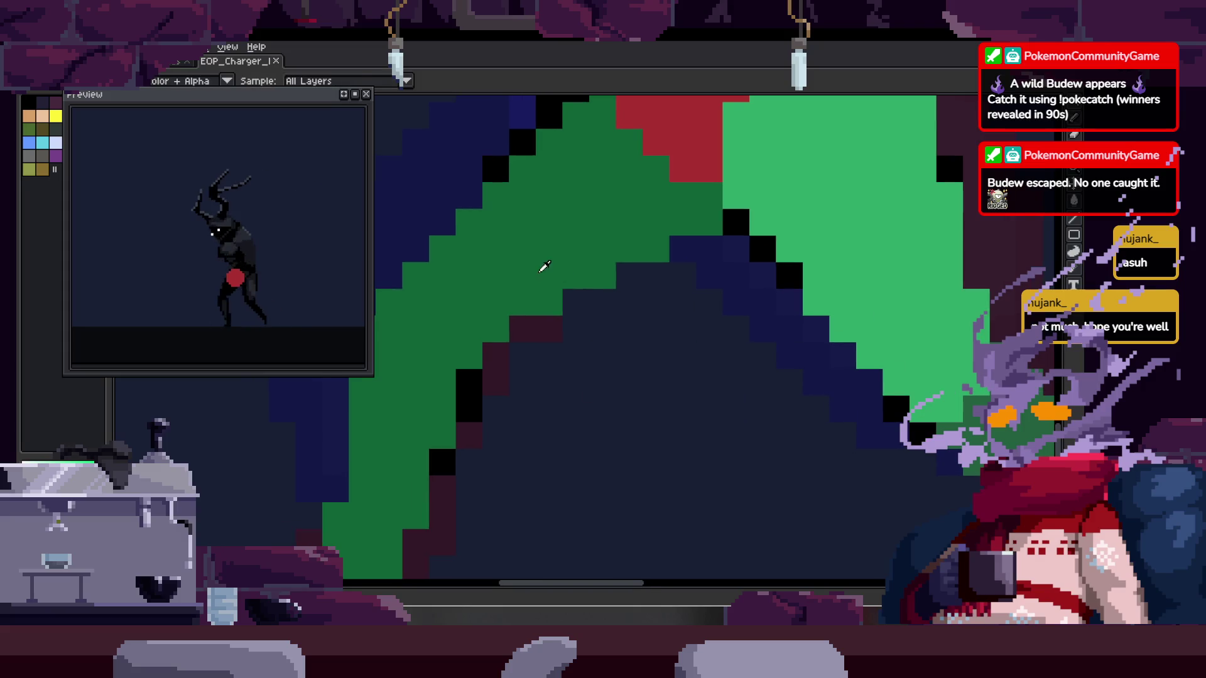
click(402, 405)
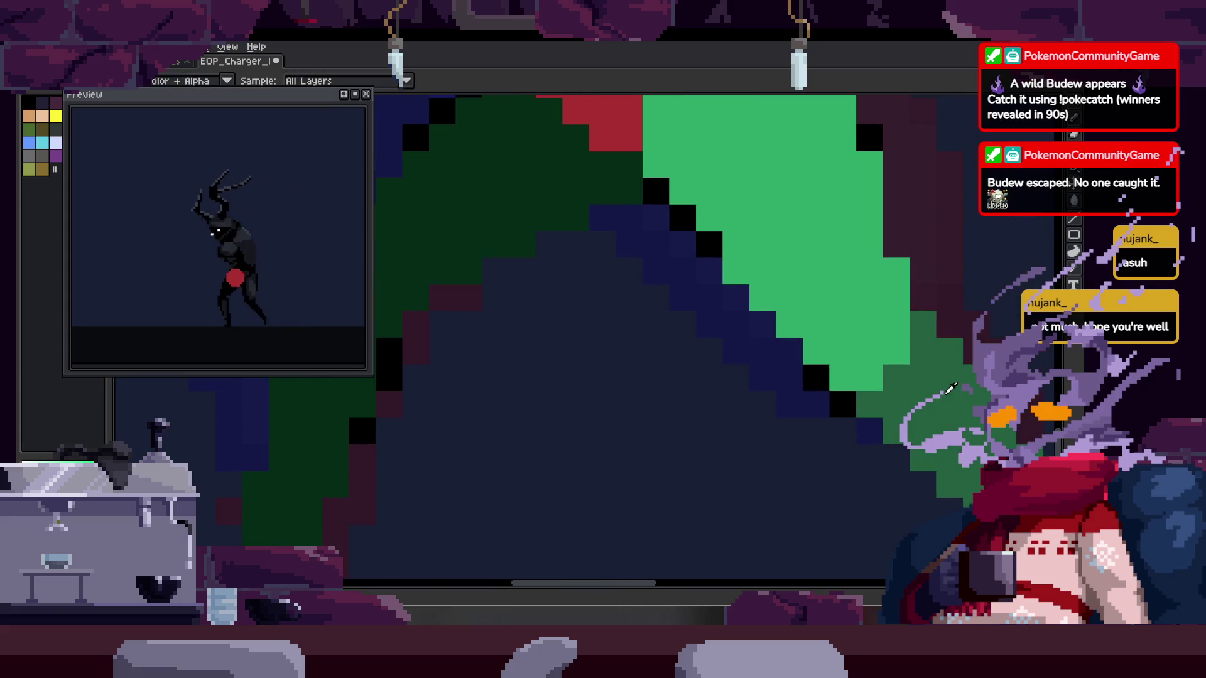
key(b)
scroll(721, 377, left, 3)
scroll(628, 371, left, 2)
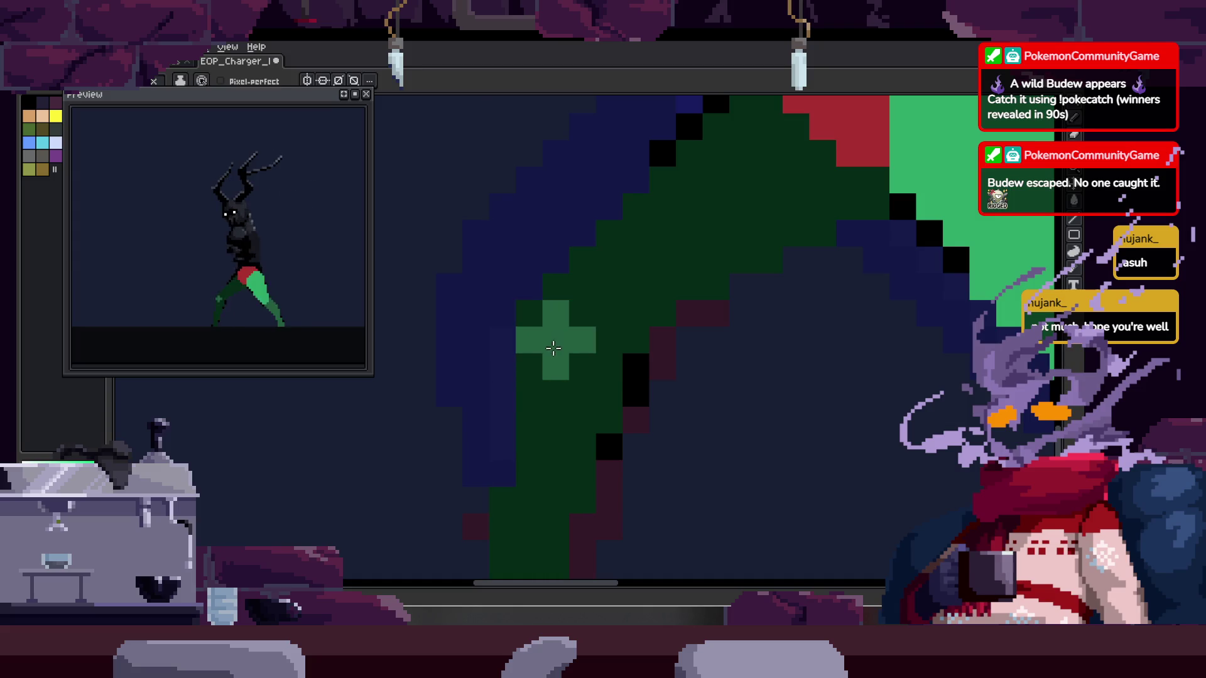
drag(554, 345, 577, 359)
scroll(576, 340, down, 1)
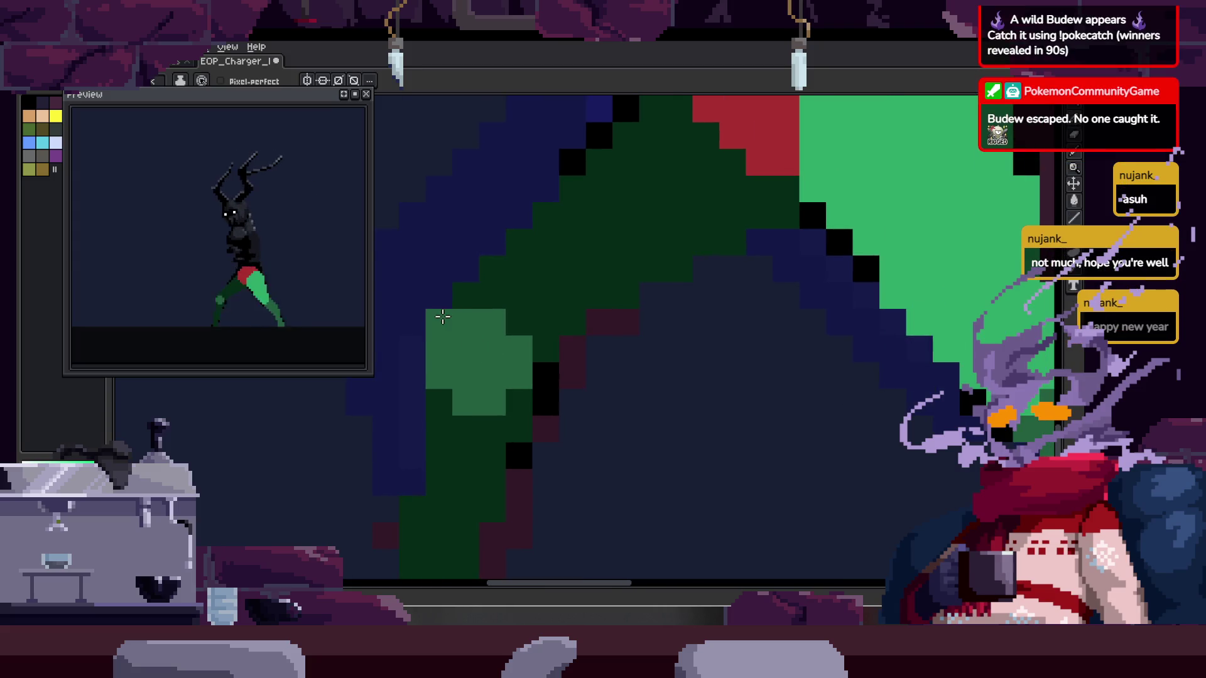
scroll(569, 394, down, 3)
key(ctrl+s)
Flip between the dark frame and the green-legged guide frame to compare the legs
key(Return)
scroll(594, 399, up, 2)
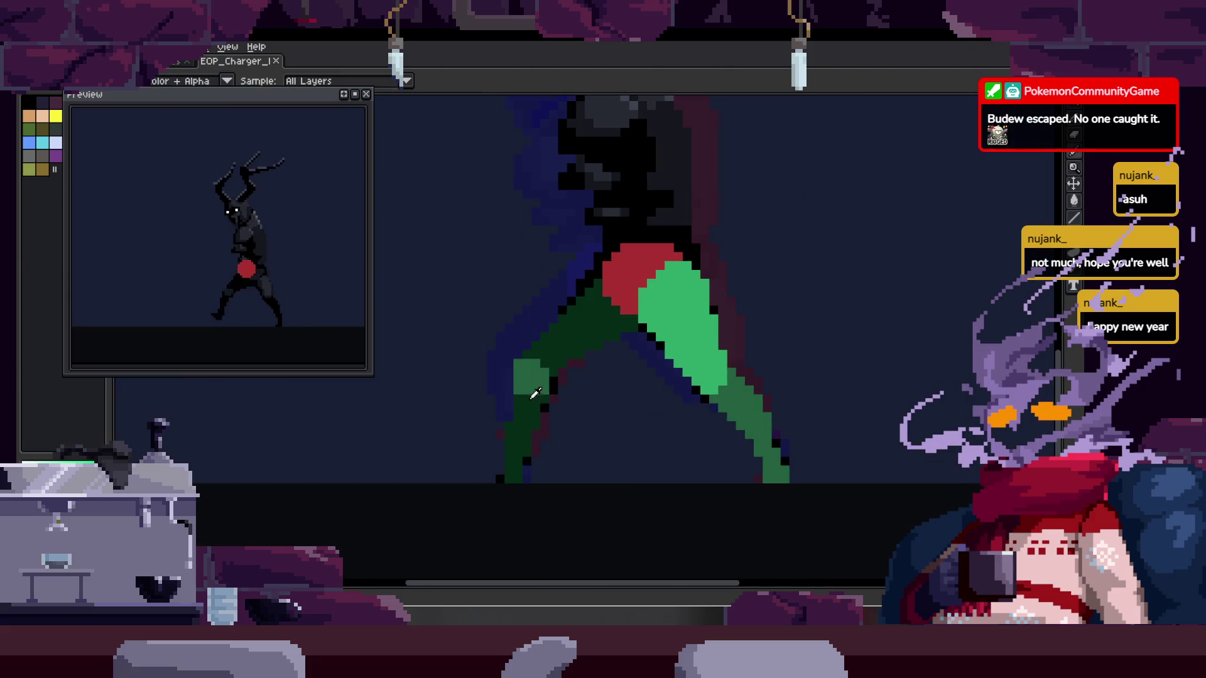
key(Right)
key(Left)
key(Right)
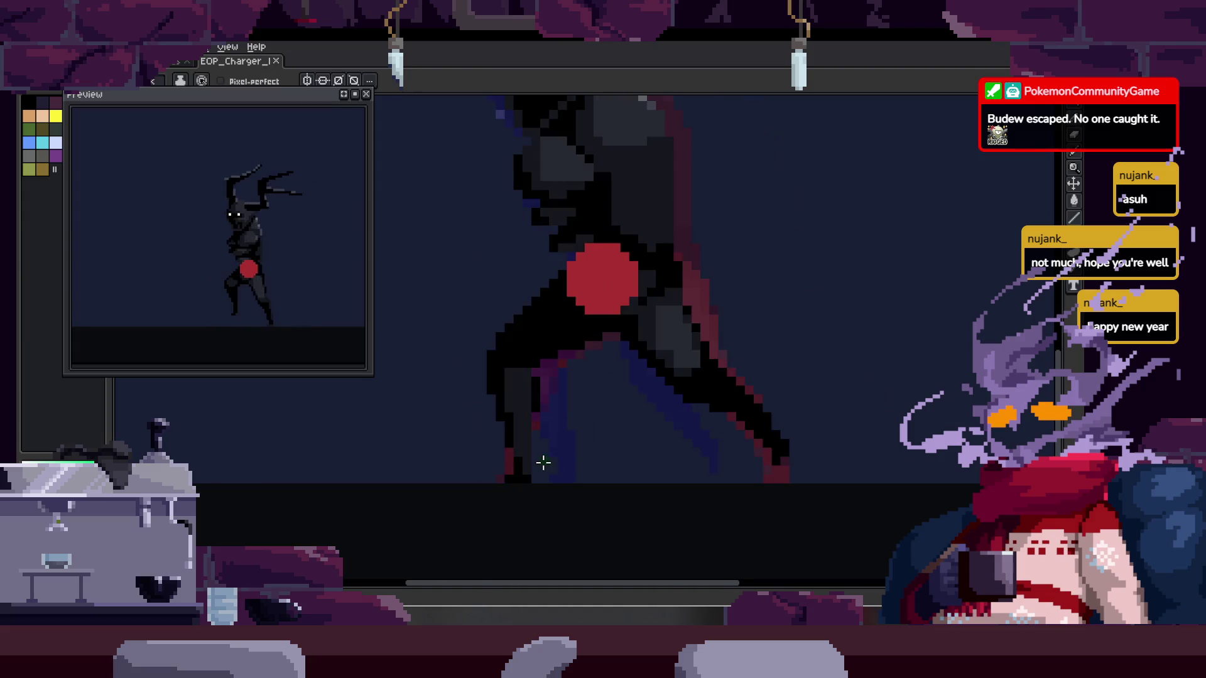
scroll(543, 463, up, 3)
key(Left)
key(Right)
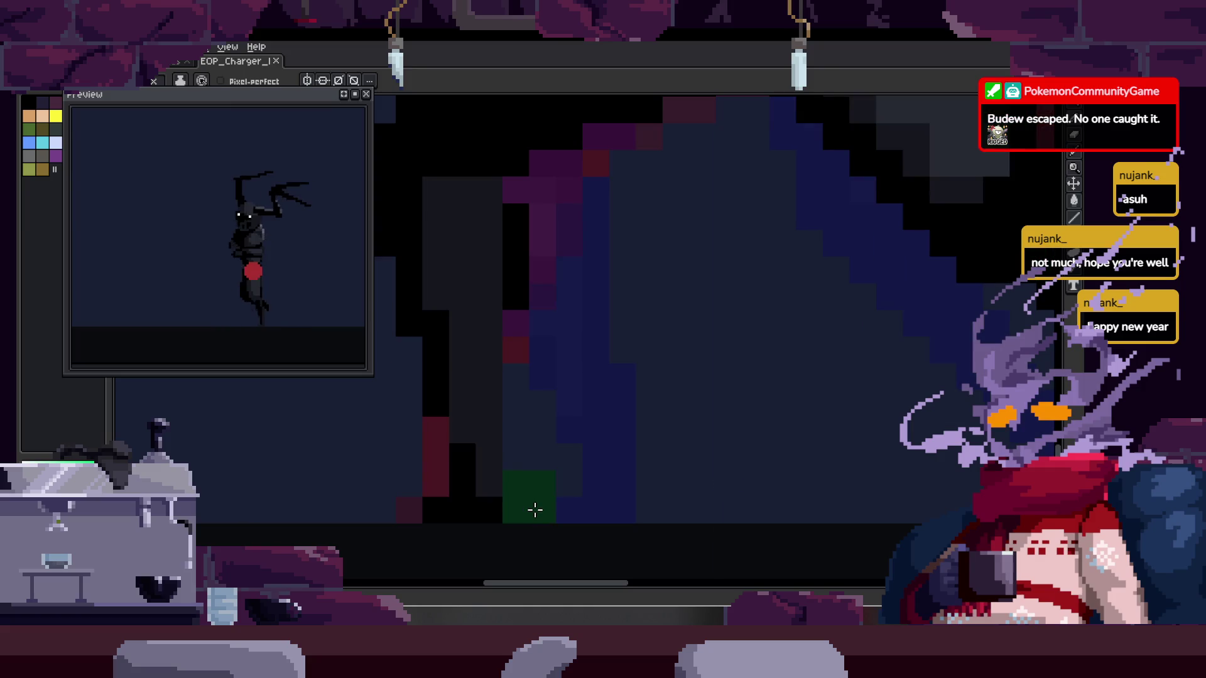
scroll(504, 343, down, 1)
key(Left)
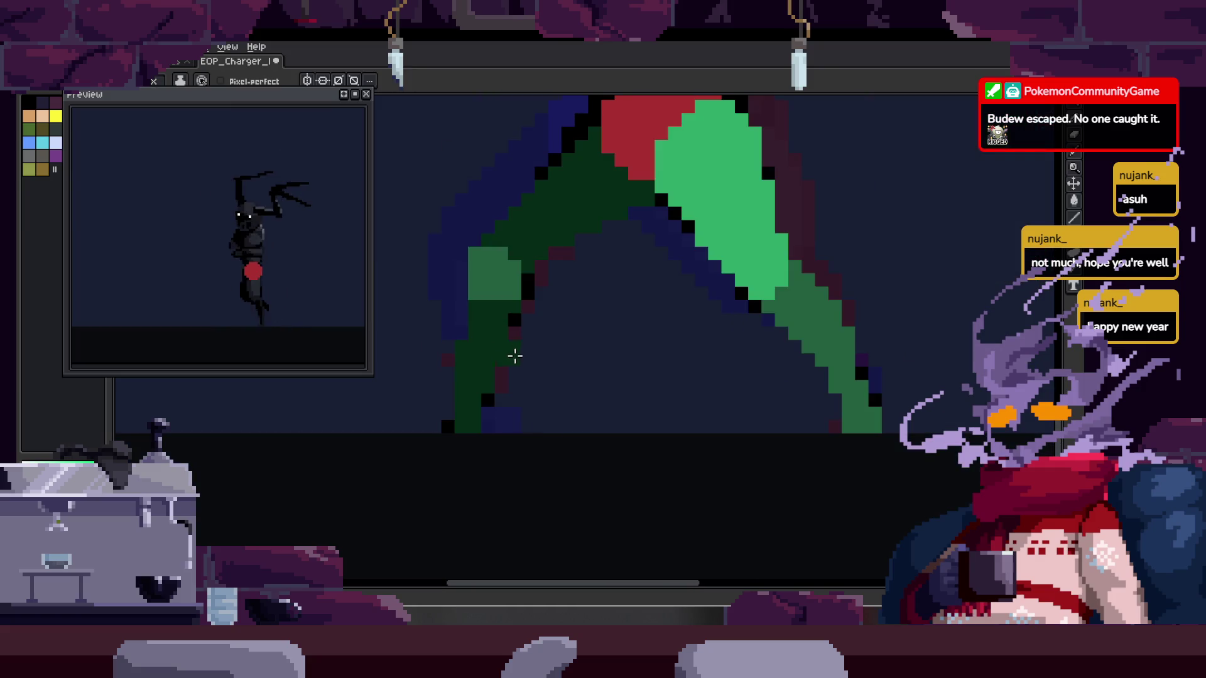
key(Right)
key(Left)
key(Right)
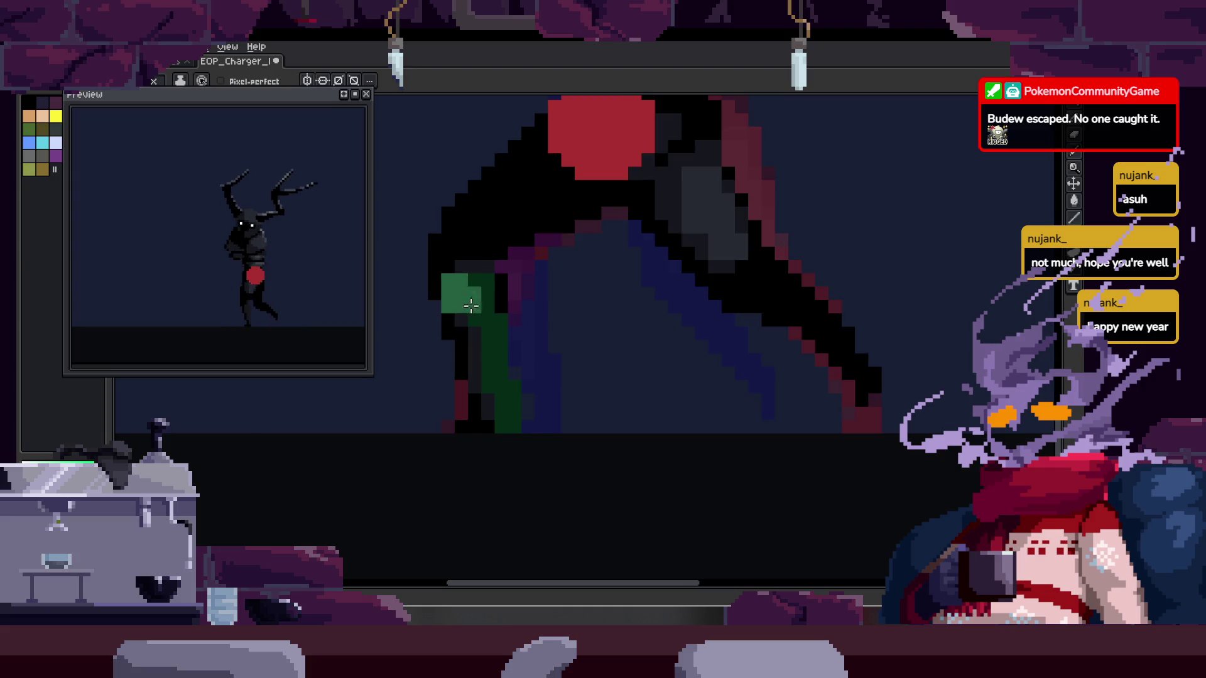
key(Left)
key(Right)
scroll(558, 297, down, 1)
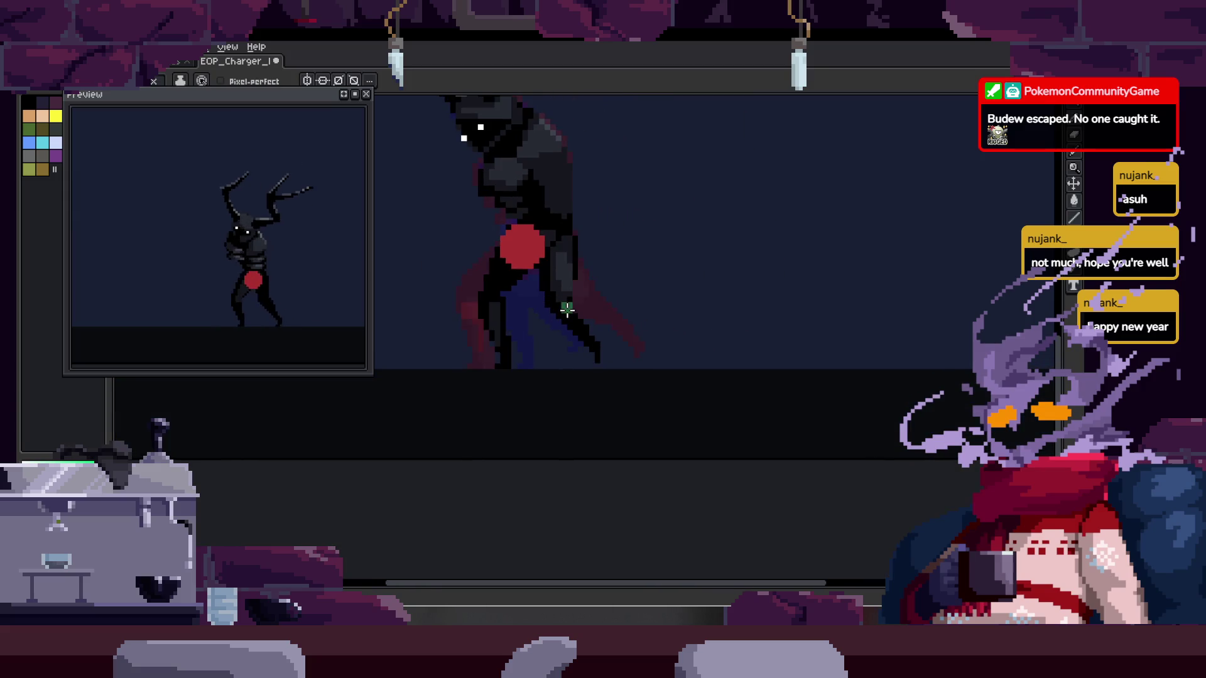
scroll(492, 333, up, 2)
key(Tab)
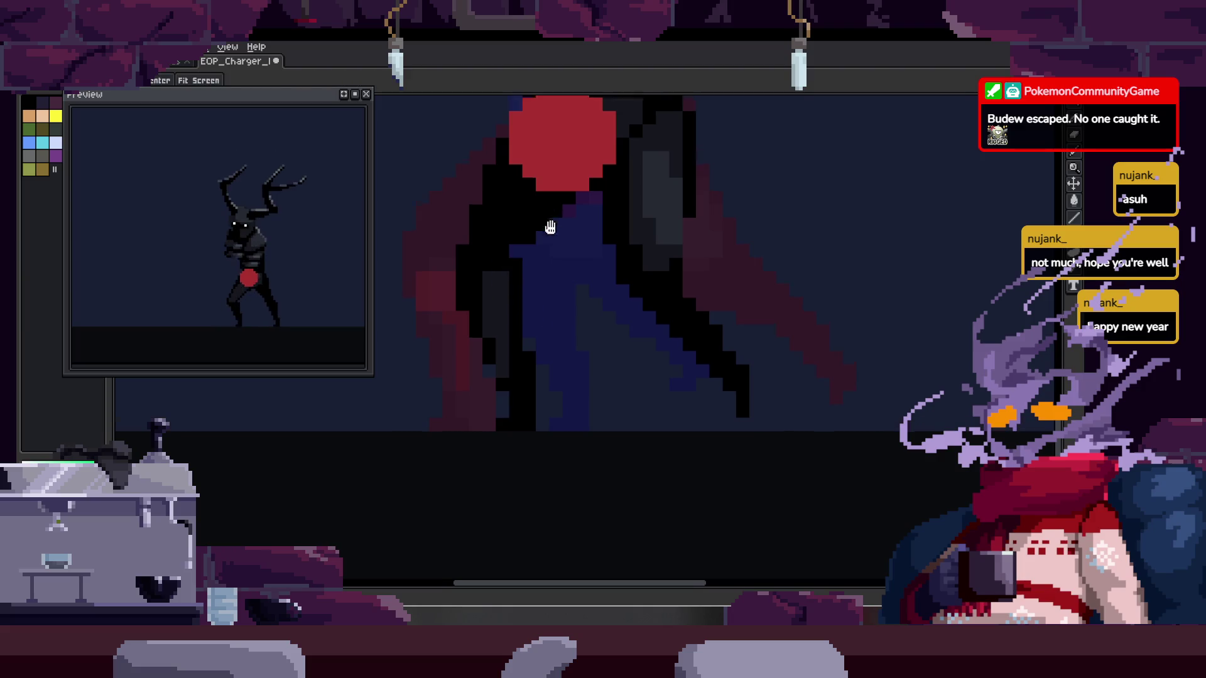
key(Left)
key(Right)
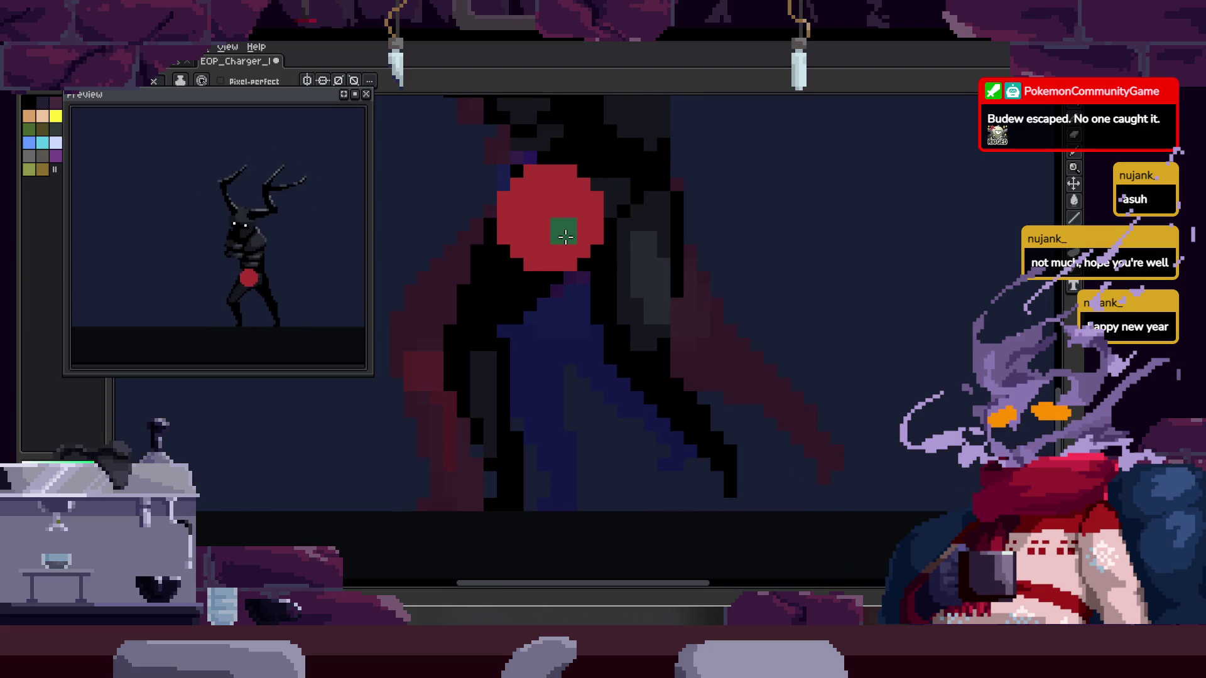
Raise the red hip marker two pixels, draw a green front-leg guide on the next frame, and save
key(v)
drag(574, 250, 555, 215)
key(Right)
key(Return)
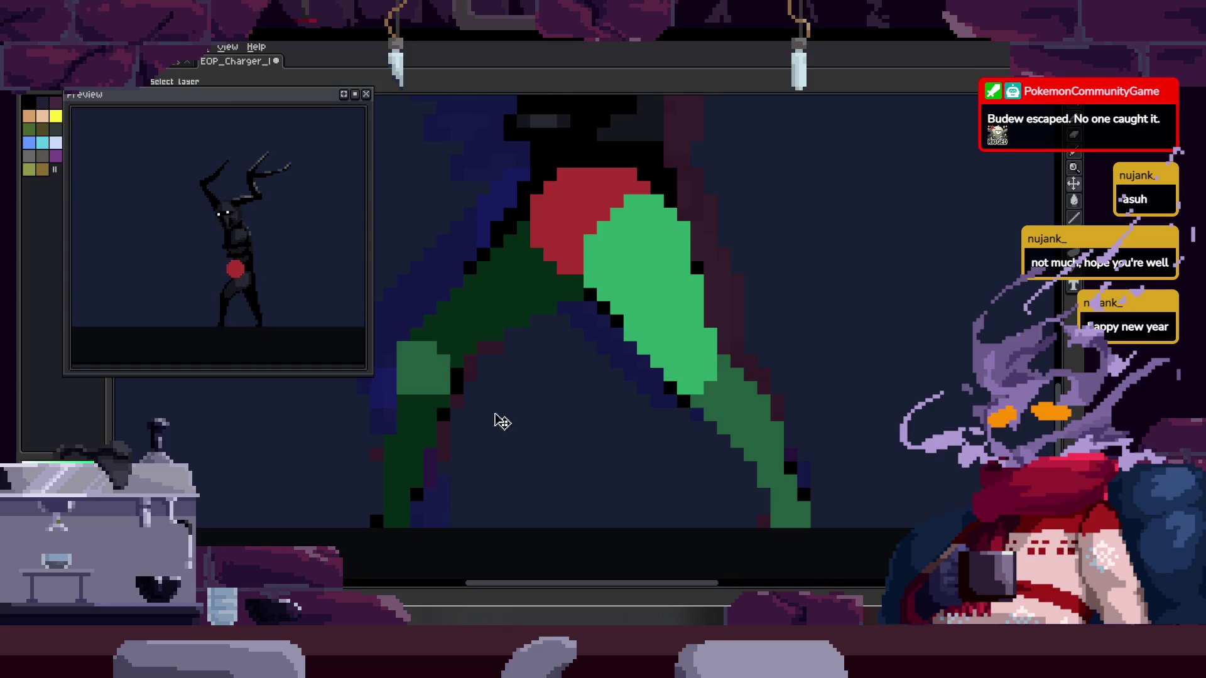
mouse_move(614, 523)
mouse_down()
mouse_move(522, 259)
mouse_move(634, 510)
mouse_up()
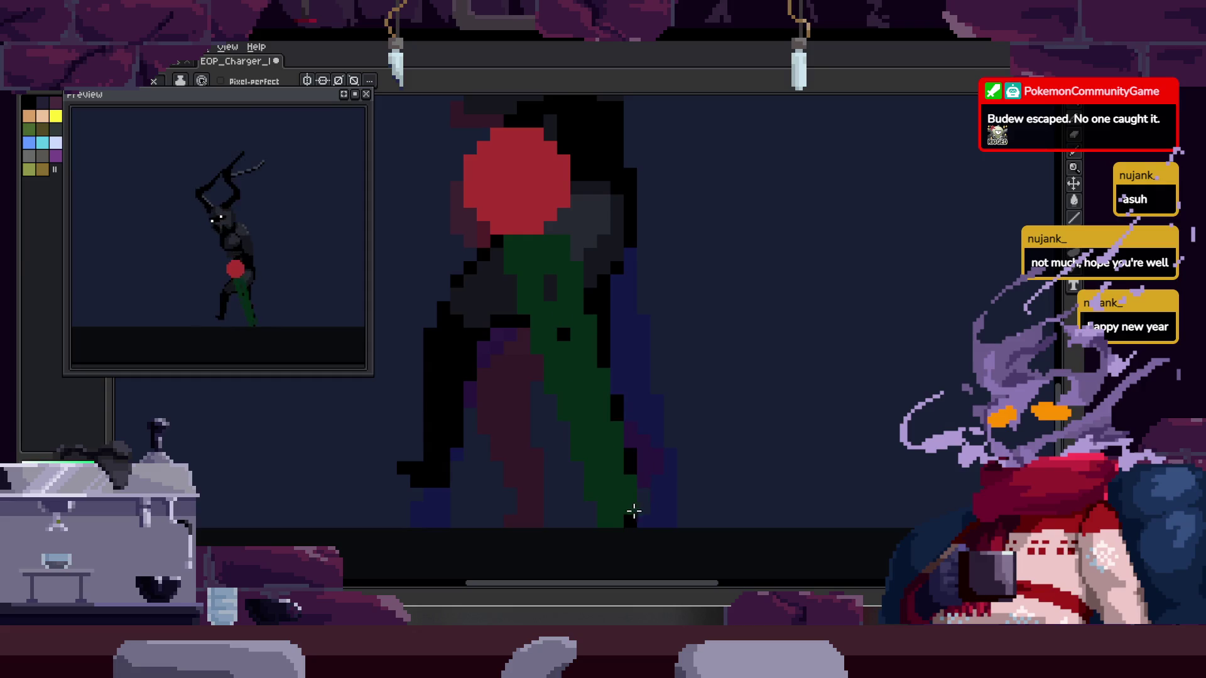
key(ctrl+s)
On the following frames, undo a stray green dab and a trial leg-guide stroke
scroll(557, 339, down, 3)
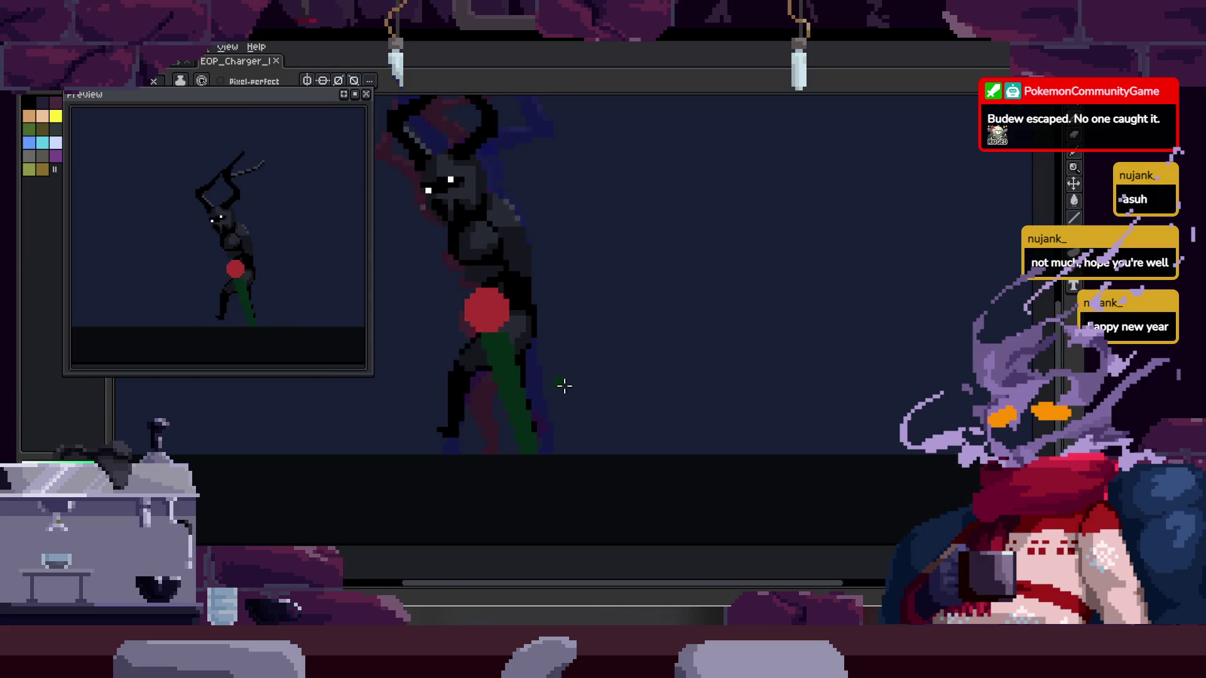
scroll(559, 385, up, 1)
key(Left)
key(Left)
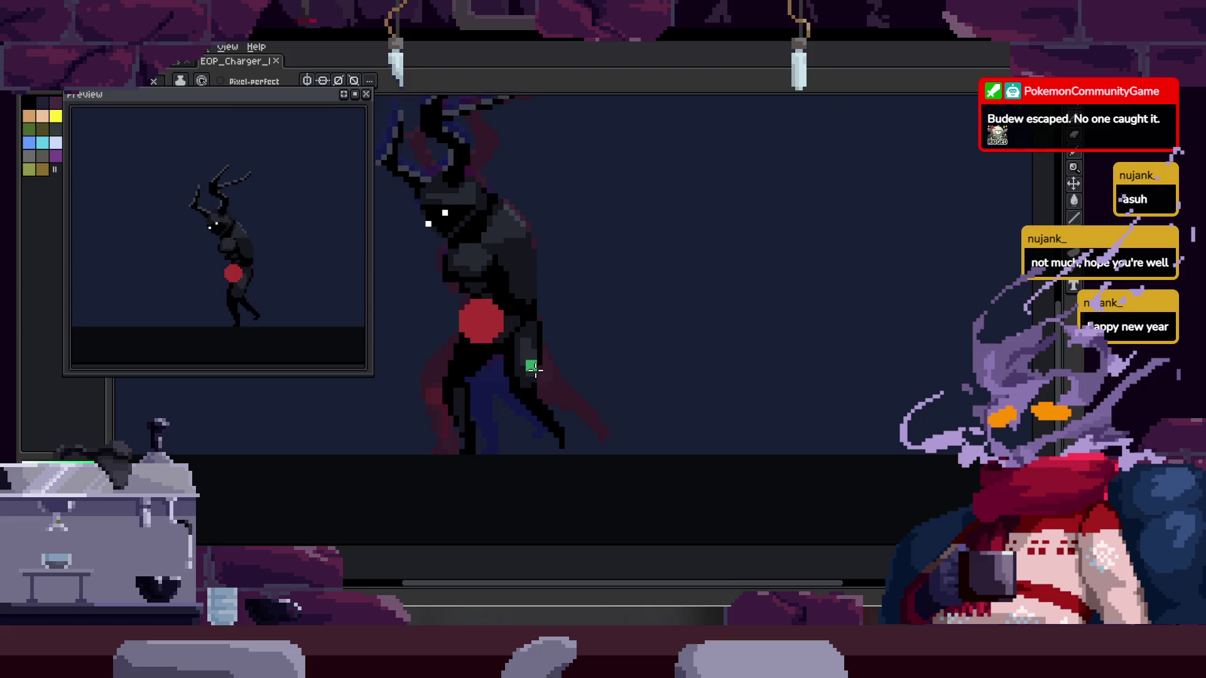
key(Left)
key(Left)
key(Left)
key(Left)
key(Left)
scroll(496, 353, up, 1)
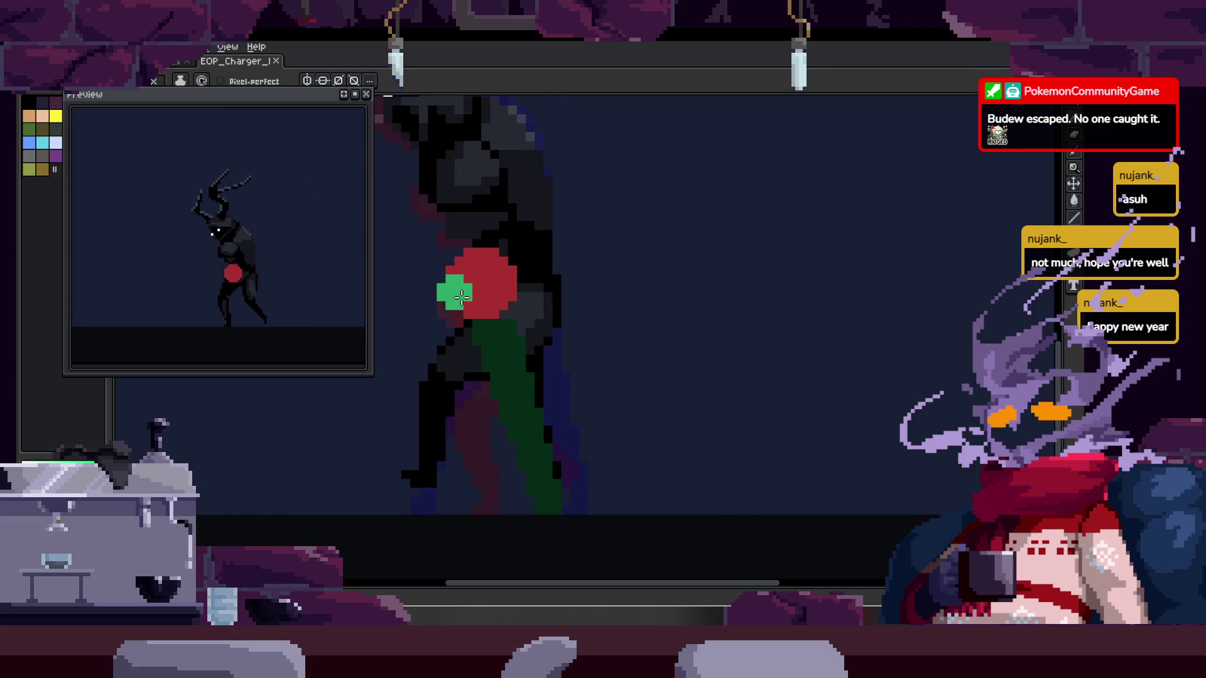
key(ctrl+z)
drag(449, 331, 432, 379)
scroll(590, 390, down, 1)
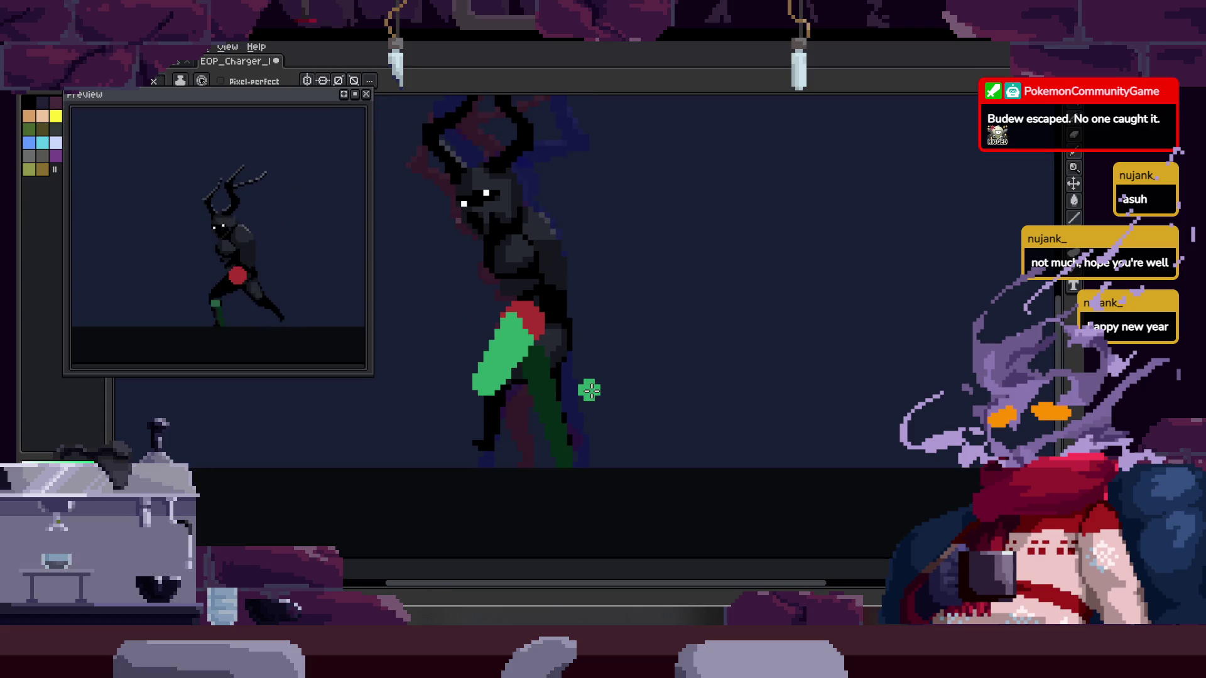
key(ctrl+z)
key(ctrl+z)
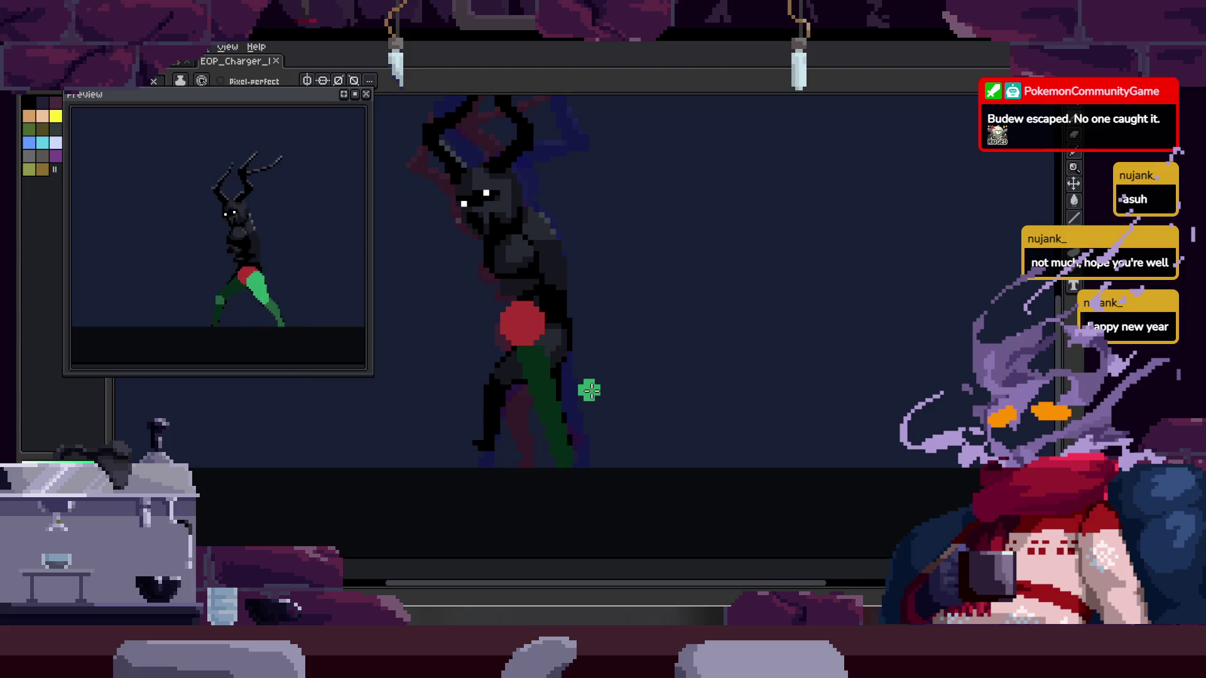
key(Tab)
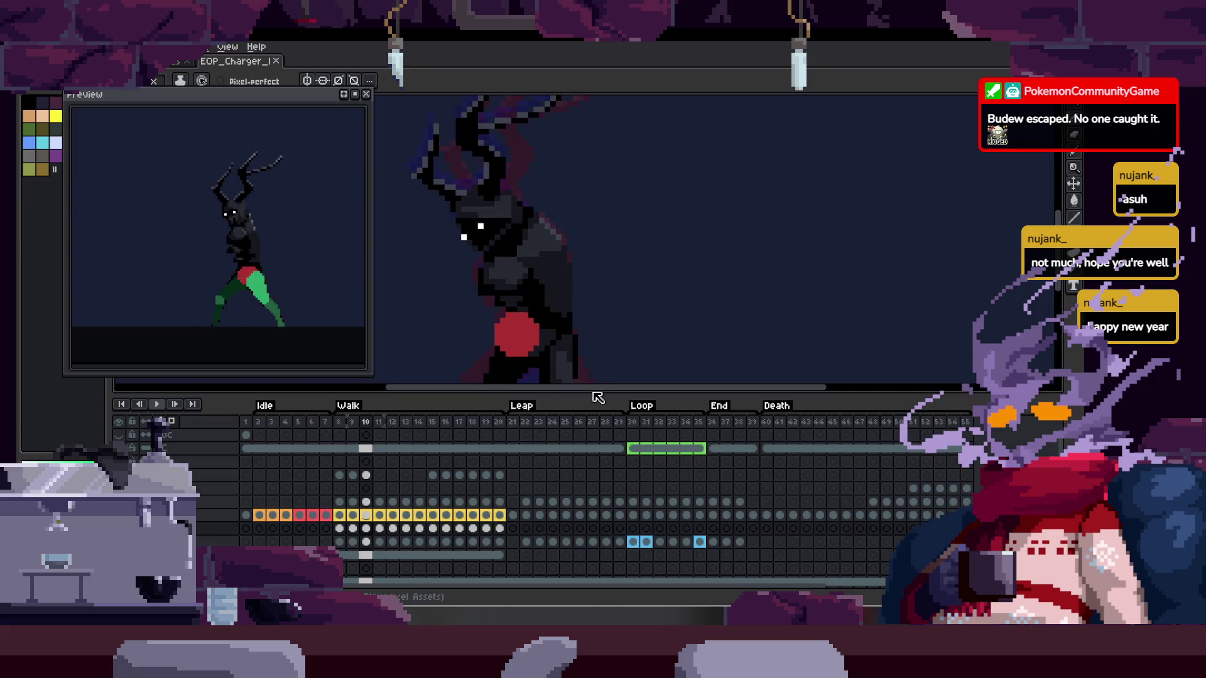
Play the walk cycle with the timeline hidden, then zoom in on the legs
key(Tab)
key(Tab)
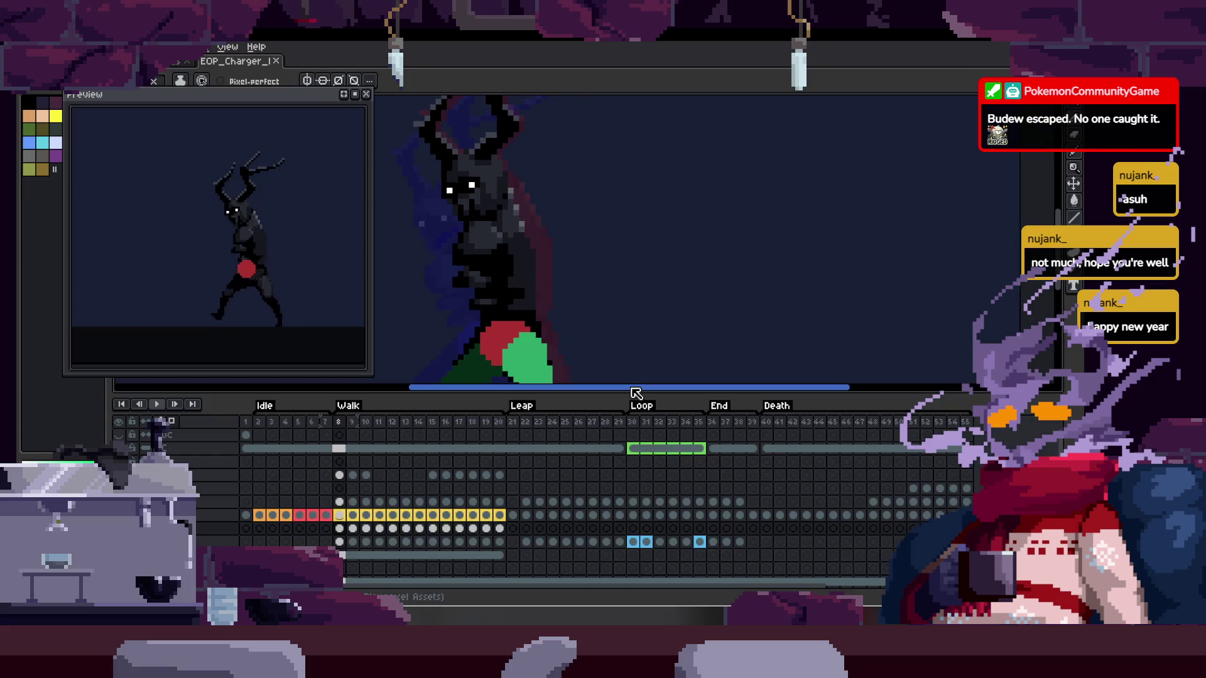
key(Tab)
key(Return)
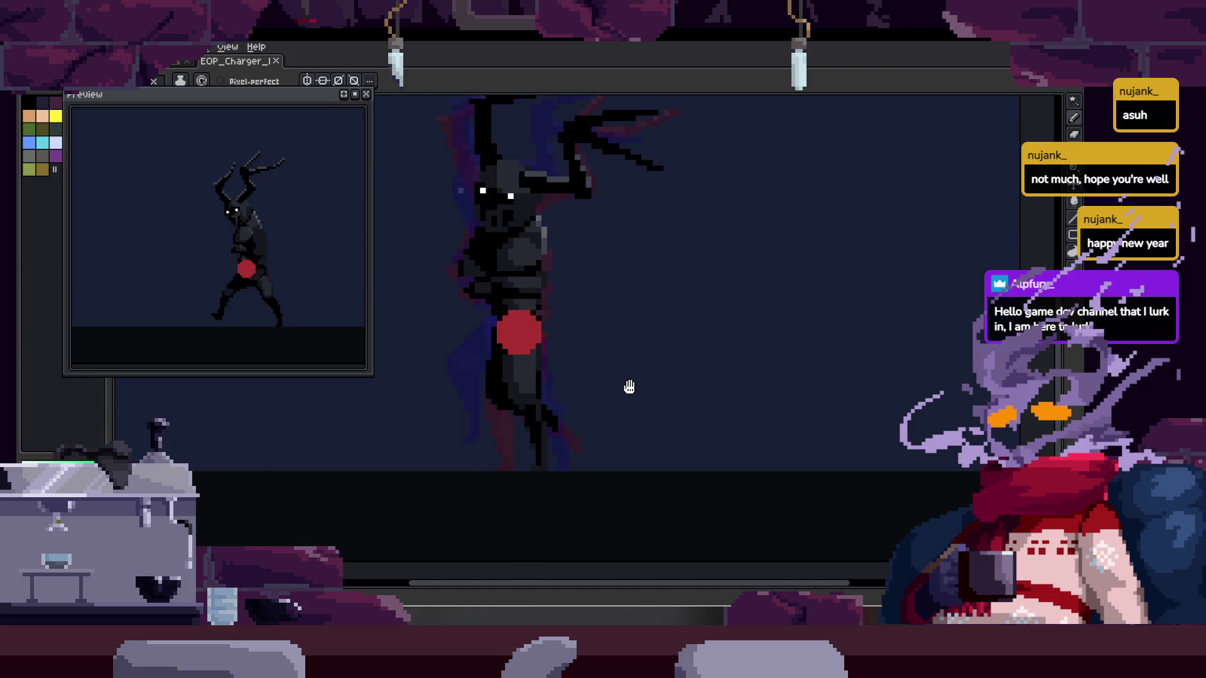
scroll(517, 410, up, 2)
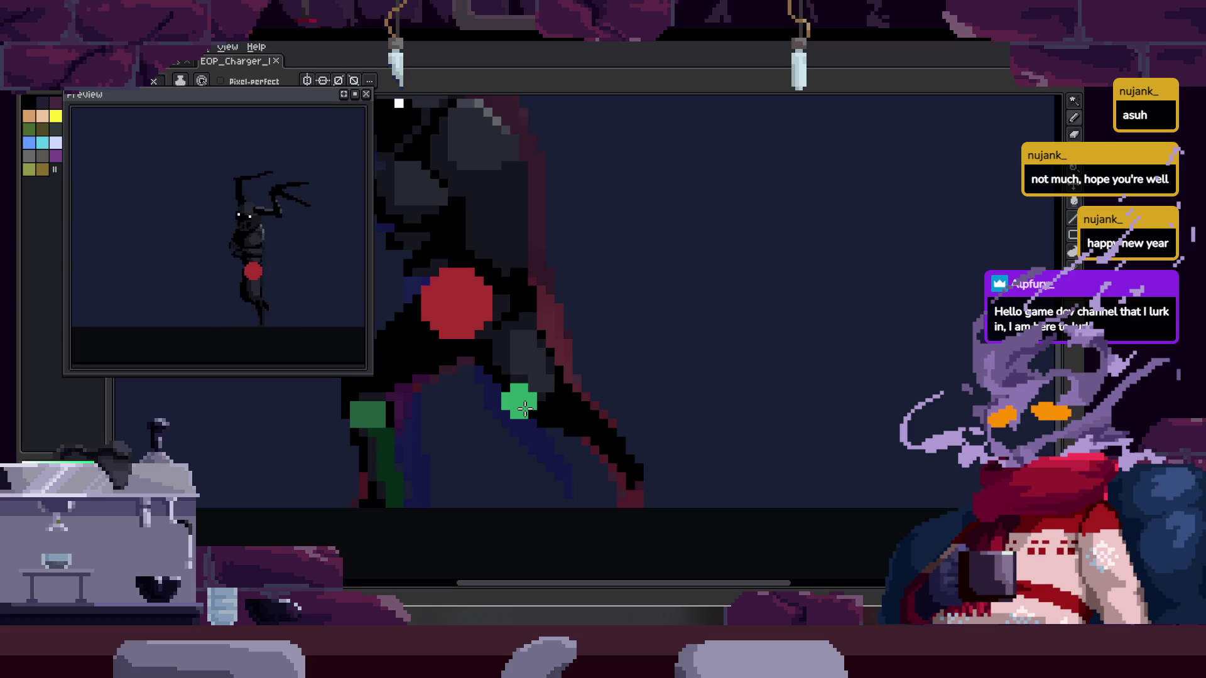
scroll(525, 410, up, 2)
scroll(525, 410, down, 2)
scroll(525, 410, up, 2)
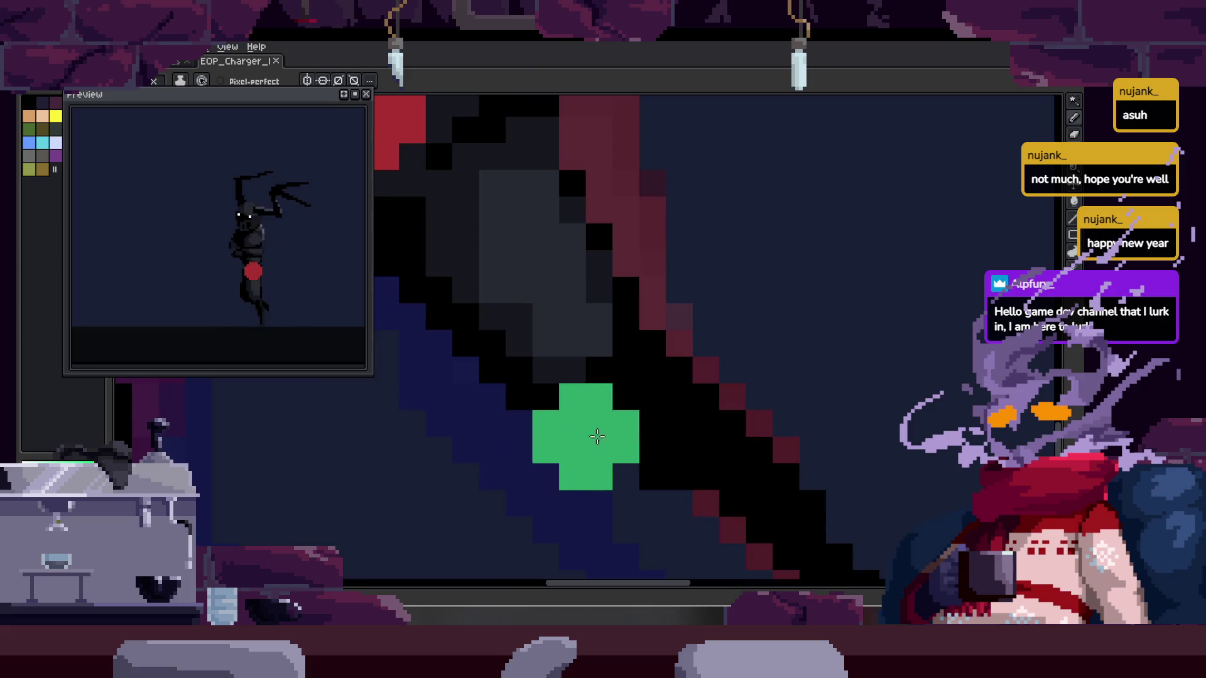
scroll(629, 448, down, 2)
key(ctrl)
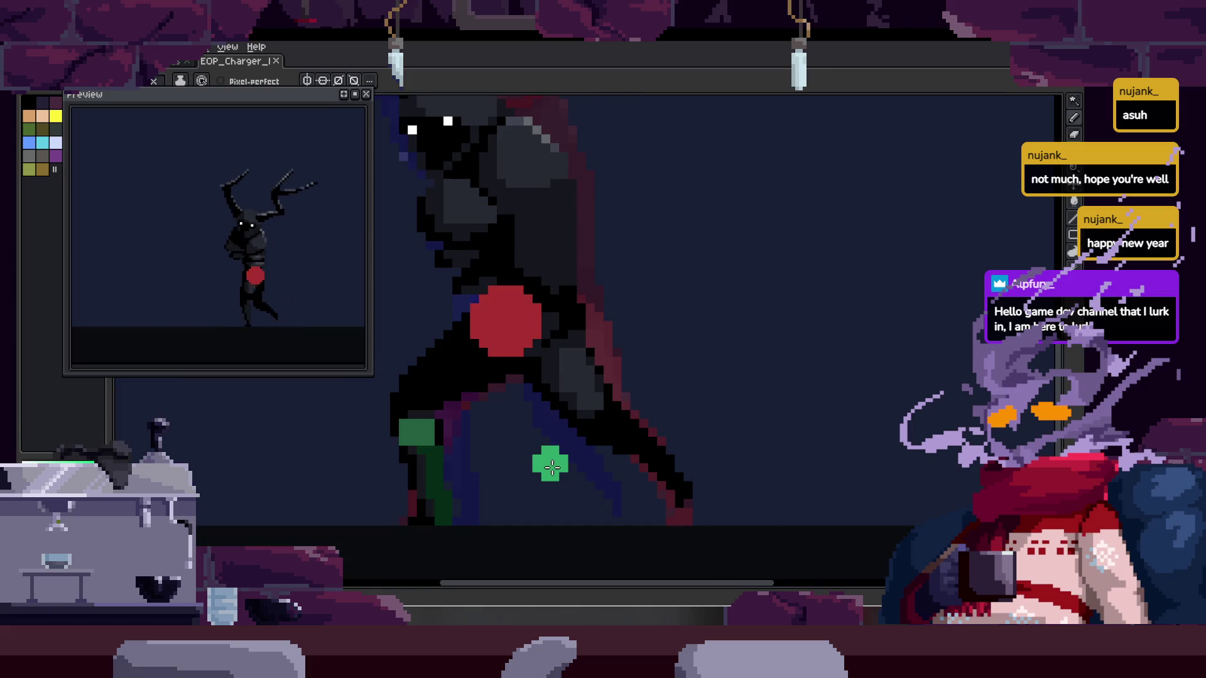
scroll(639, 427, down, 2)
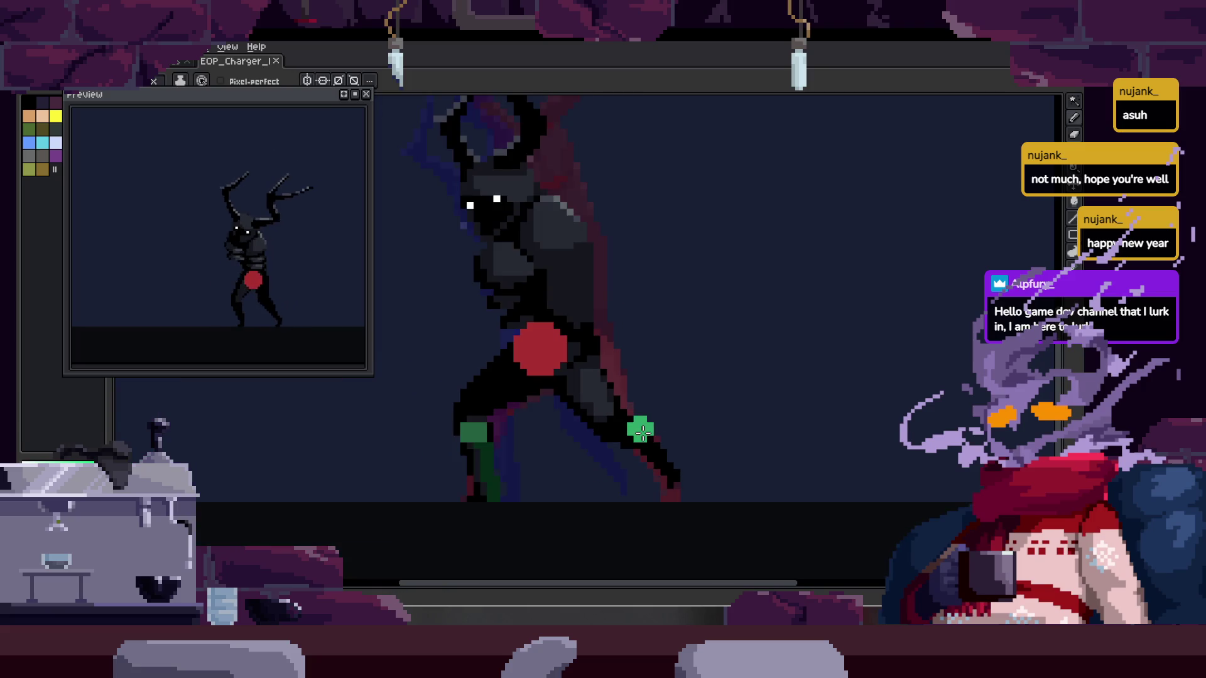
key(Tab)
scroll(652, 357, up, 1)
scroll(675, 255, up, 1)
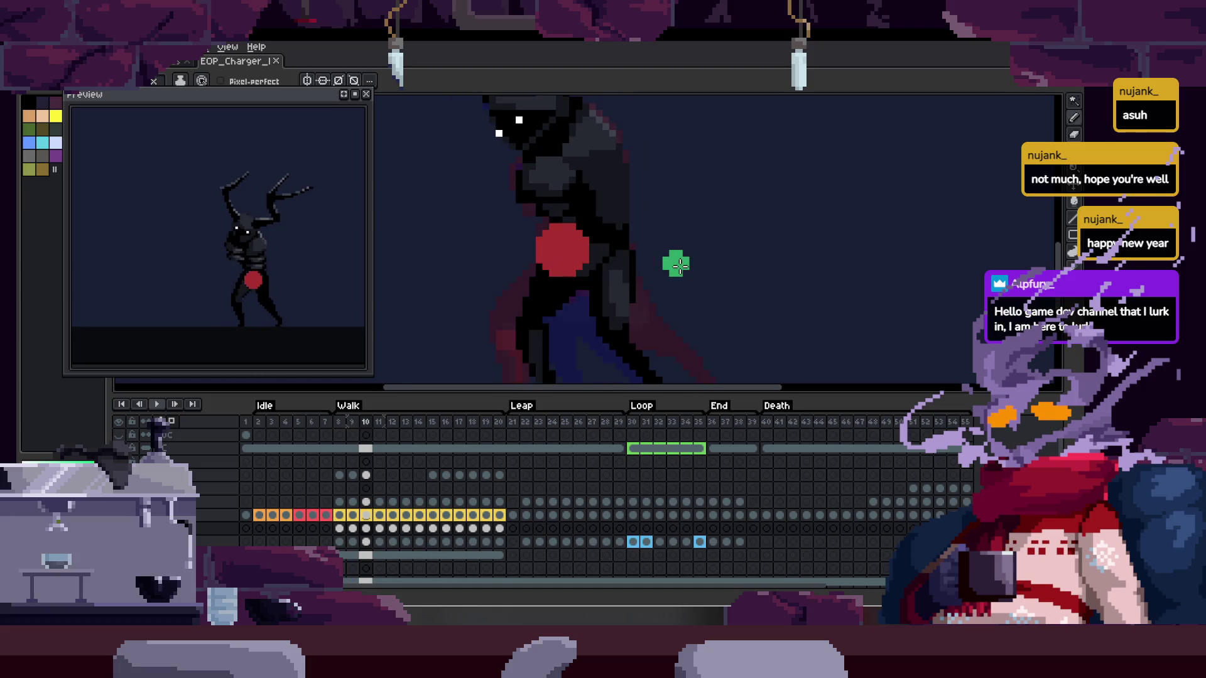
key(Tab)
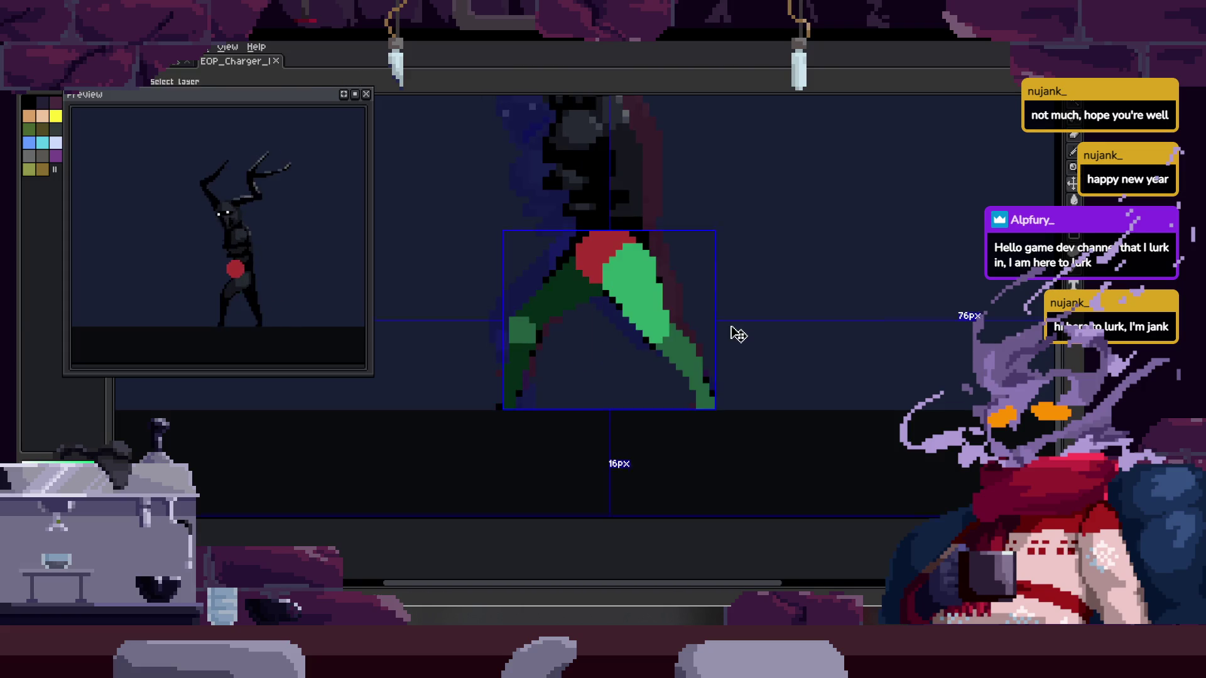
key(Tab)
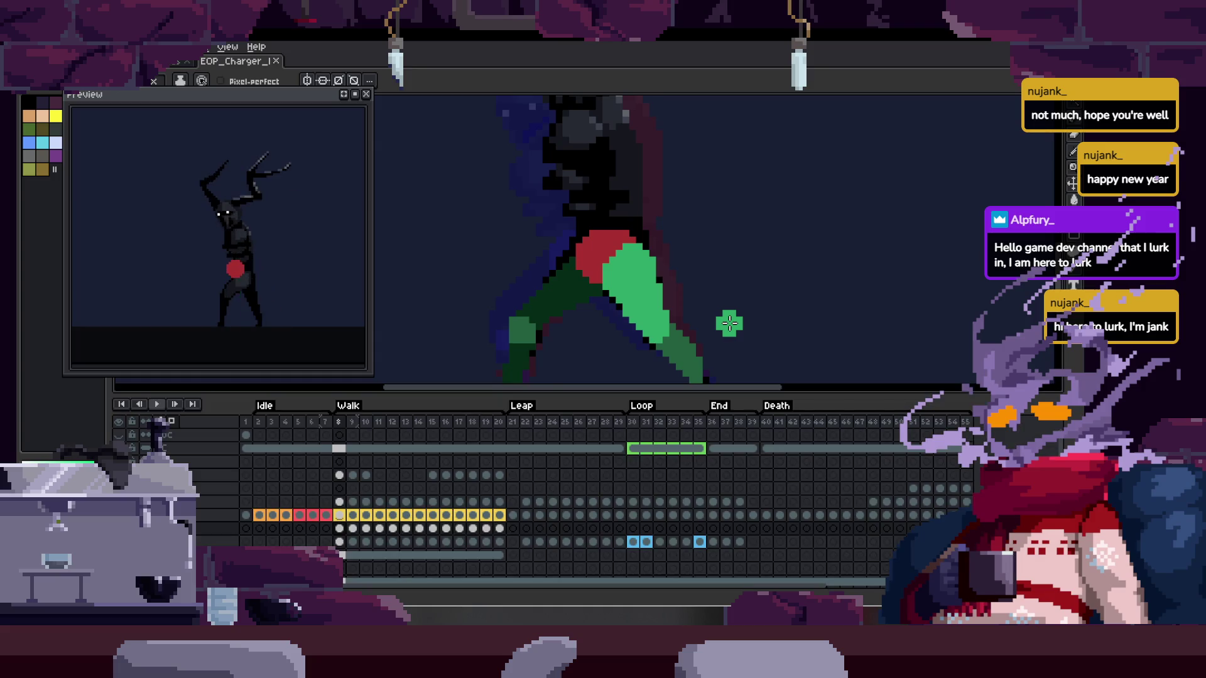
scroll(729, 323, down, 2)
key(Tab)
scroll(664, 342, down, 1)
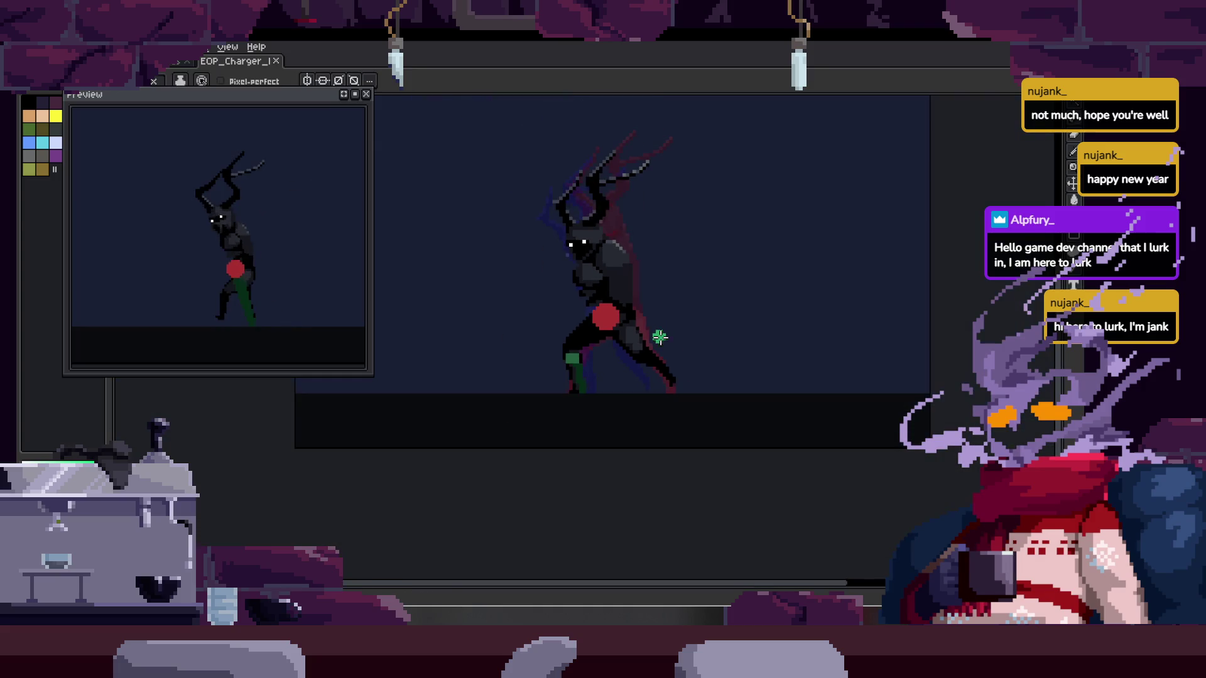
drag(676, 331, 634, 317)
key(Tab)
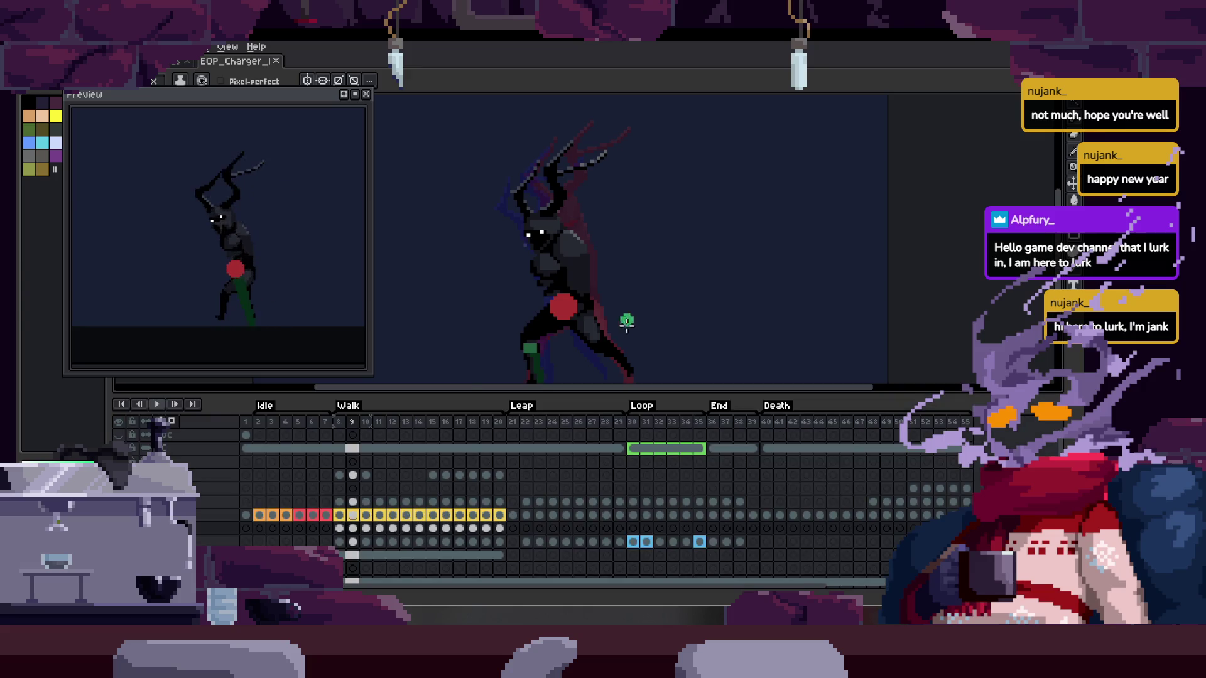
scroll(633, 318, up, 1)
key(Tab)
scroll(626, 326, up, 1)
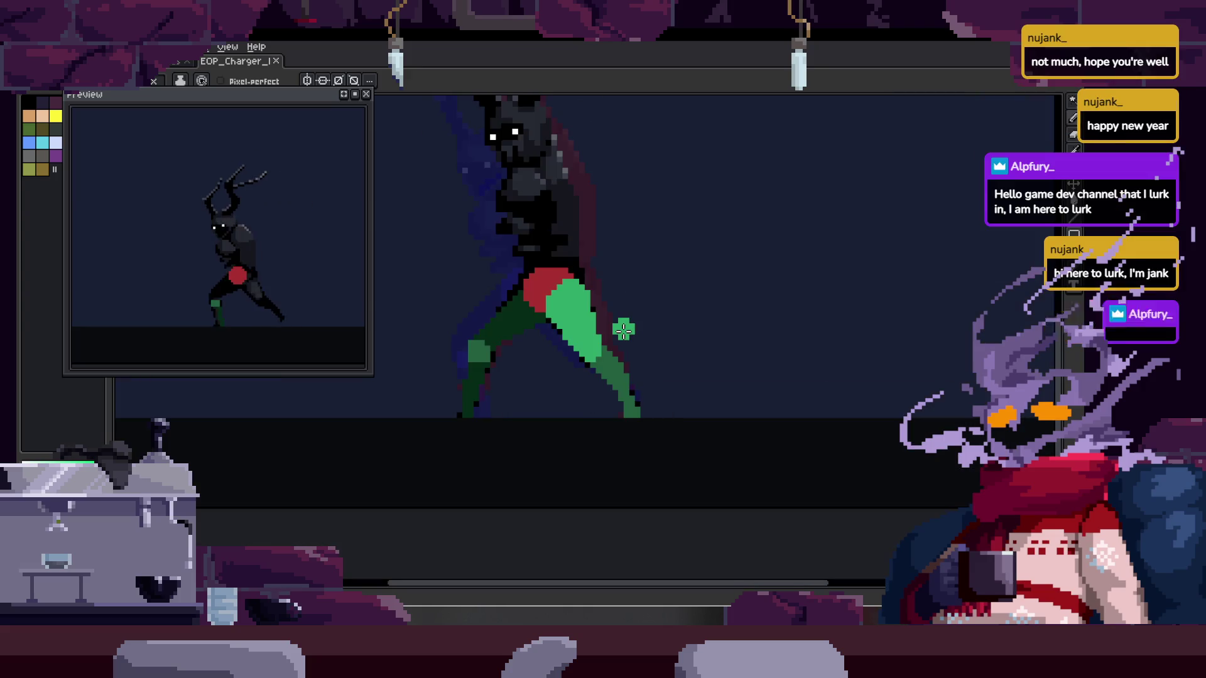
scroll(627, 339, up, 2)
scroll(578, 371, up, 1)
scroll(628, 367, down, 2)
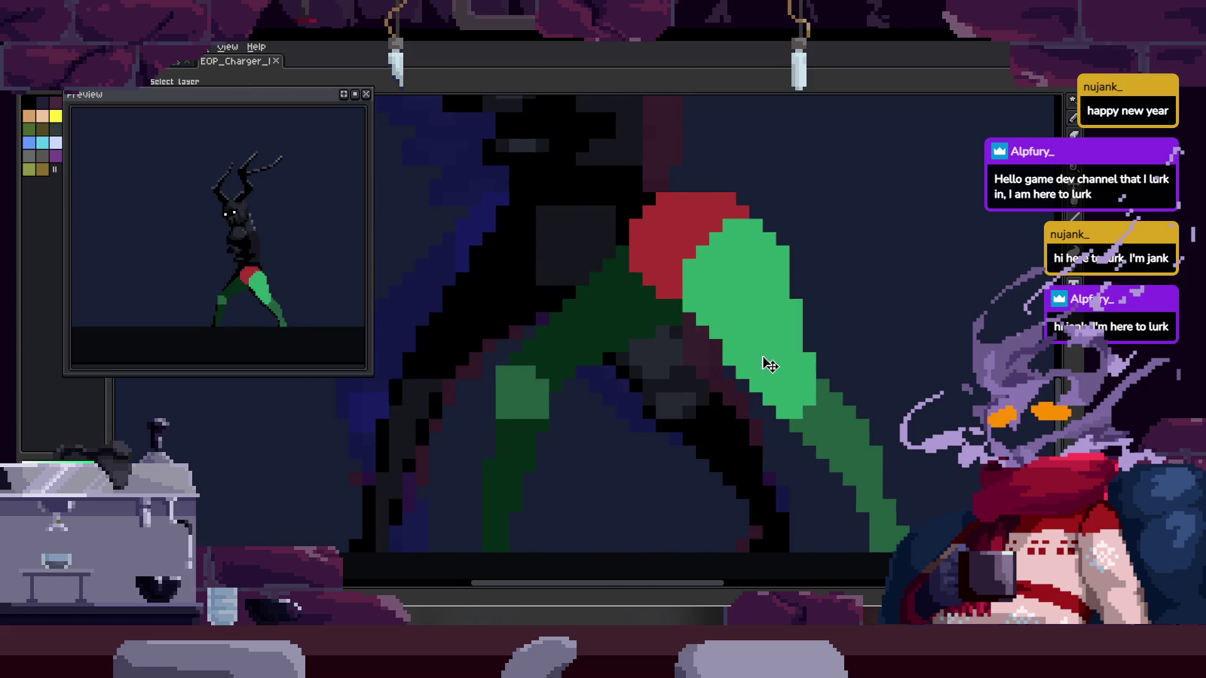
scroll(691, 361, down, 1)
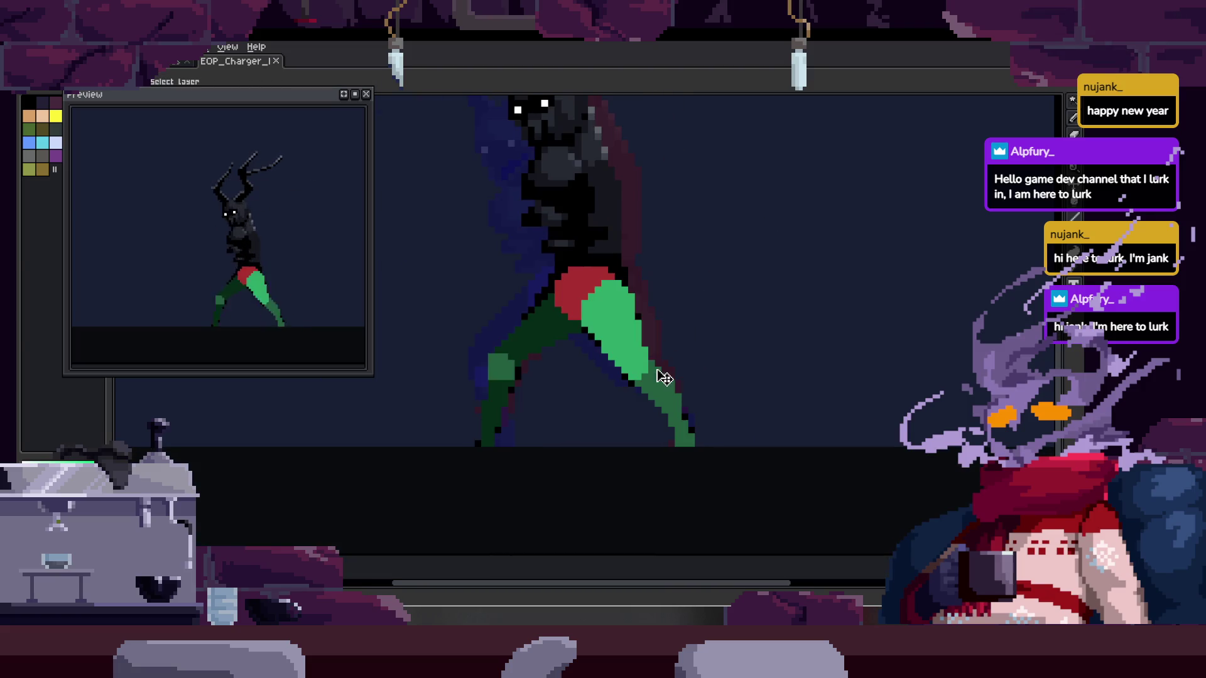
key(v)
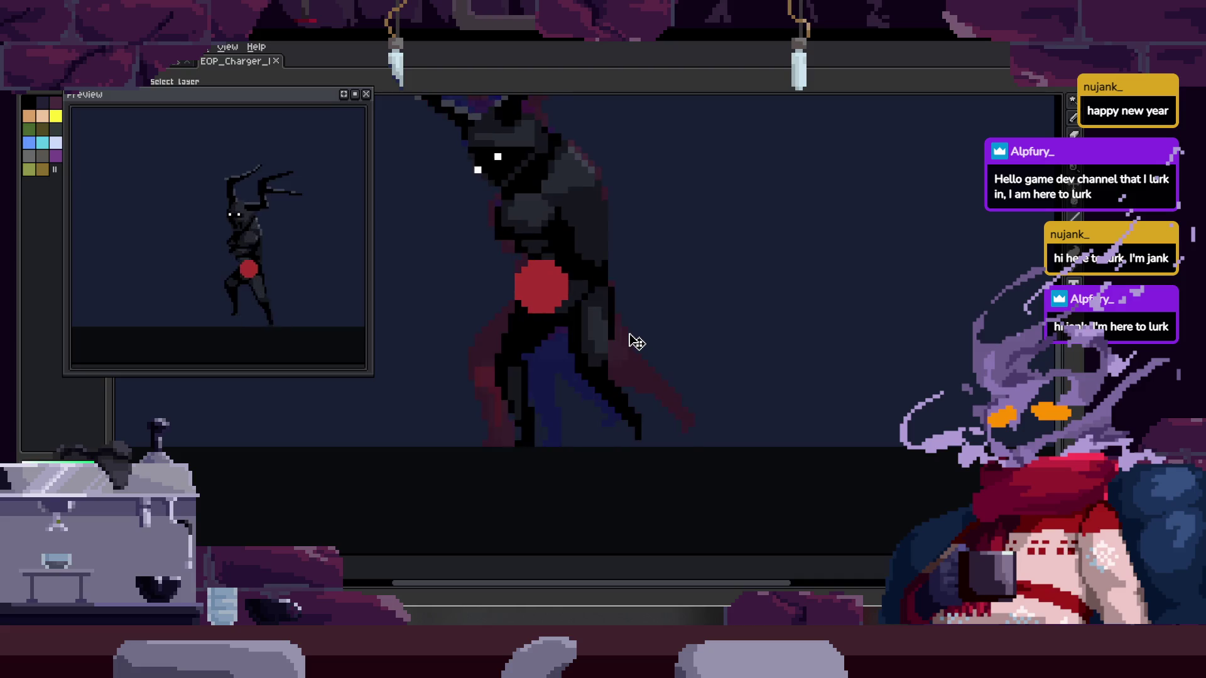
key(b)
scroll(514, 262, up, 3)
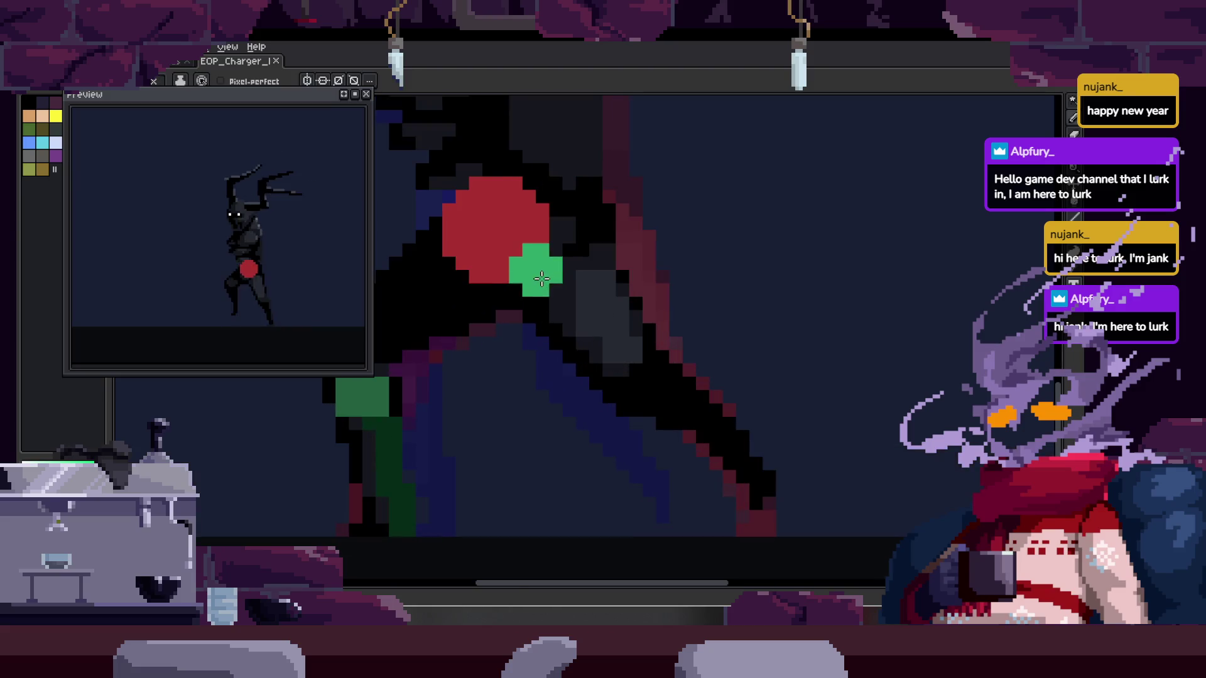
key(w)
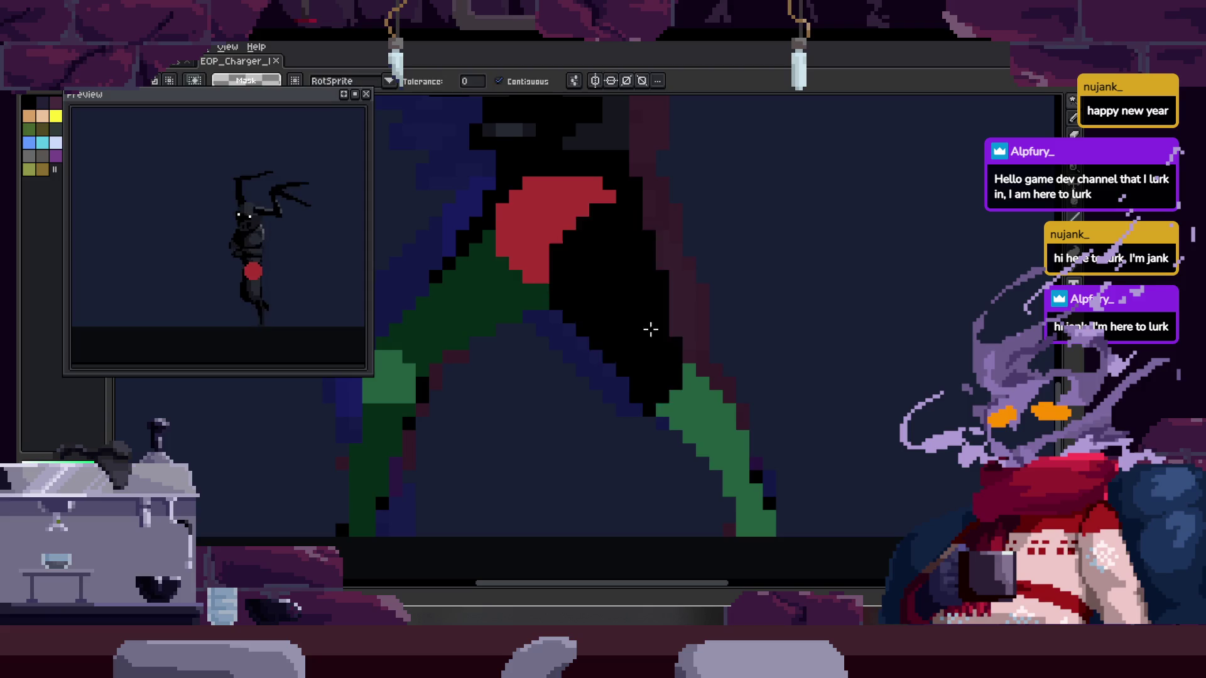
Move the green thigh guide left, rotate it -21.8°, and save
click(653, 333)
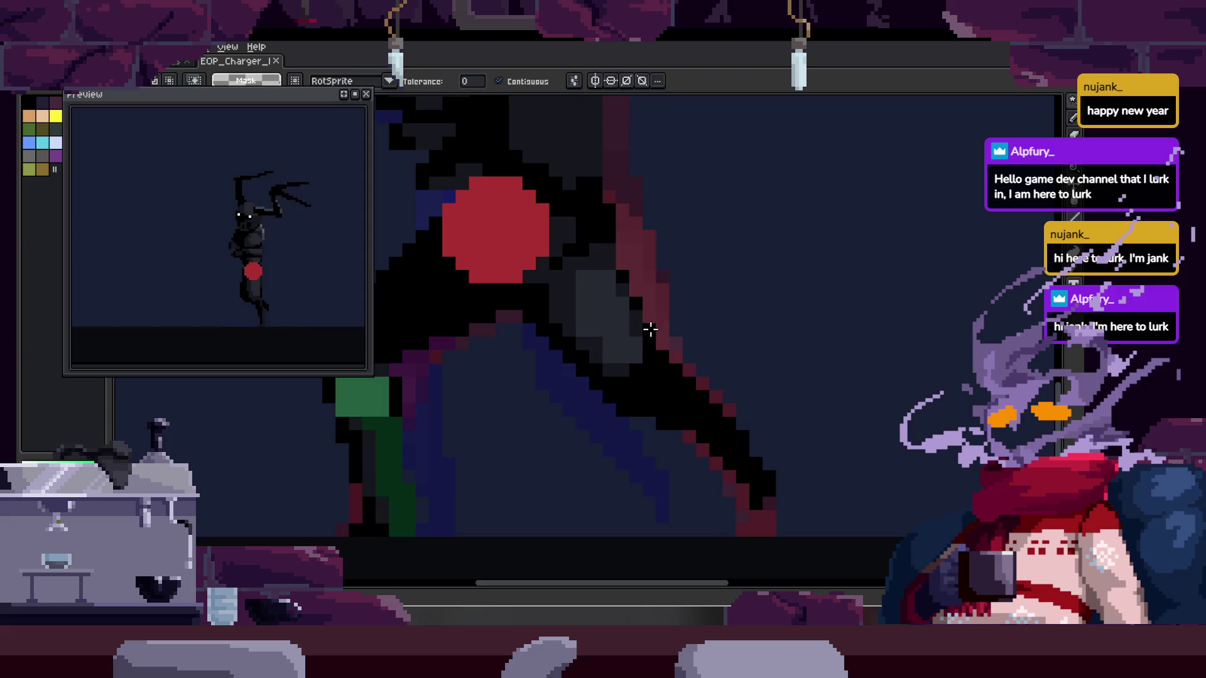
drag(653, 336, 573, 342)
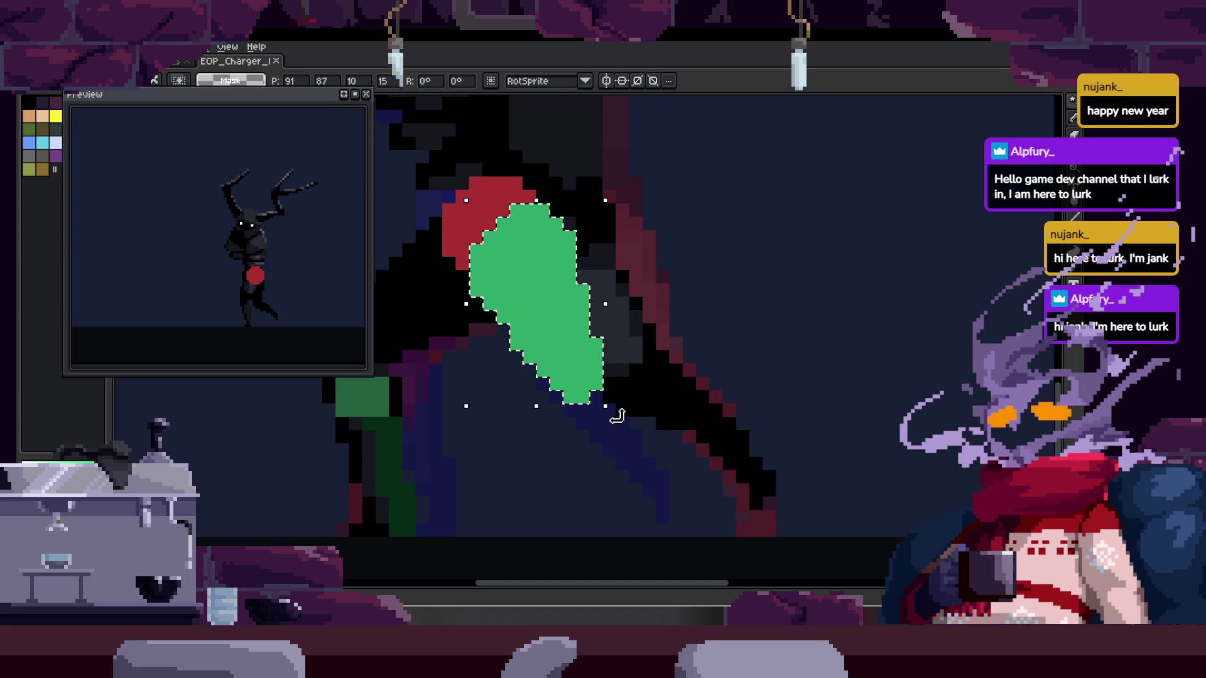
drag(617, 415, 523, 381)
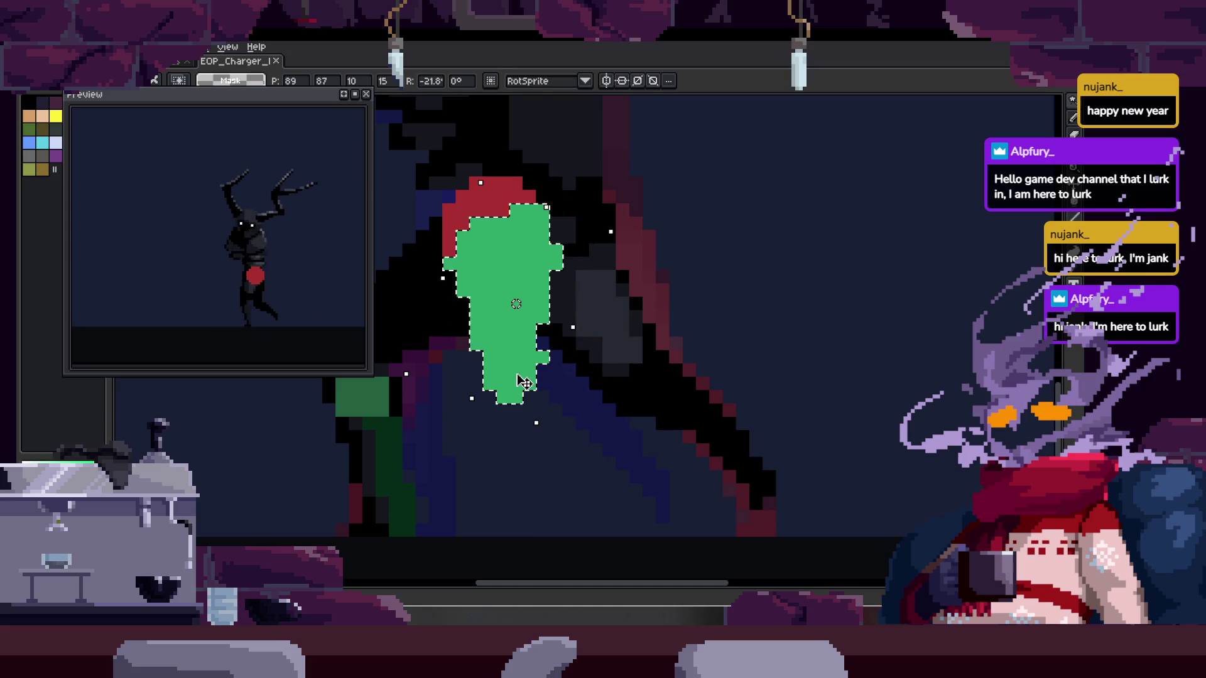
key(b)
scroll(431, 261, up, 2)
key(ctrl+s)
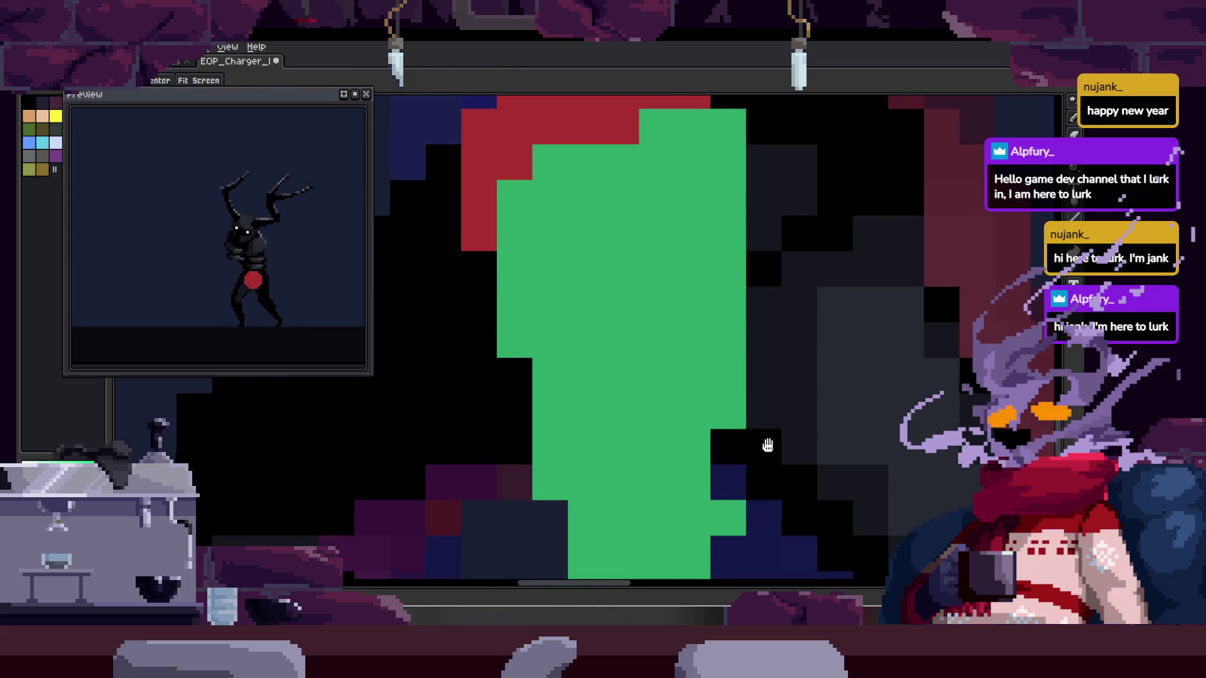
Preview the walk animation, then draw a dark-green lower-leg line below the thigh
scroll(667, 384, down, 1)
scroll(637, 363, down, 1)
scroll(707, 383, down, 1)
key(Return)
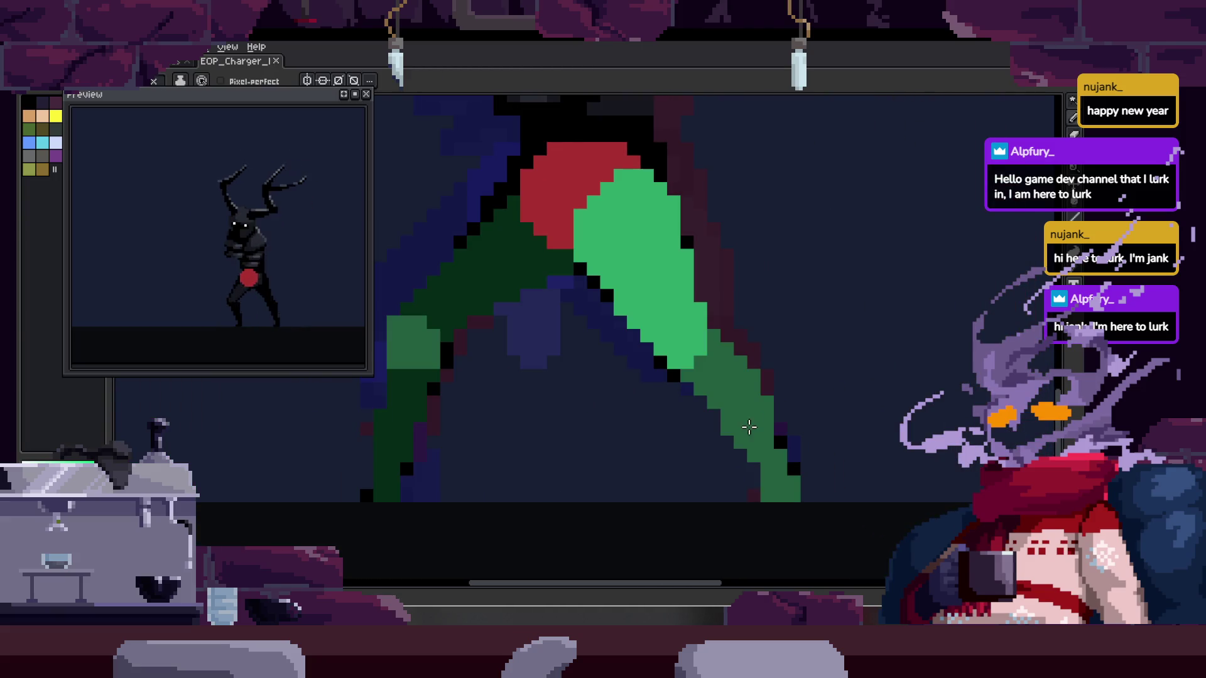
key(ctrl+z)
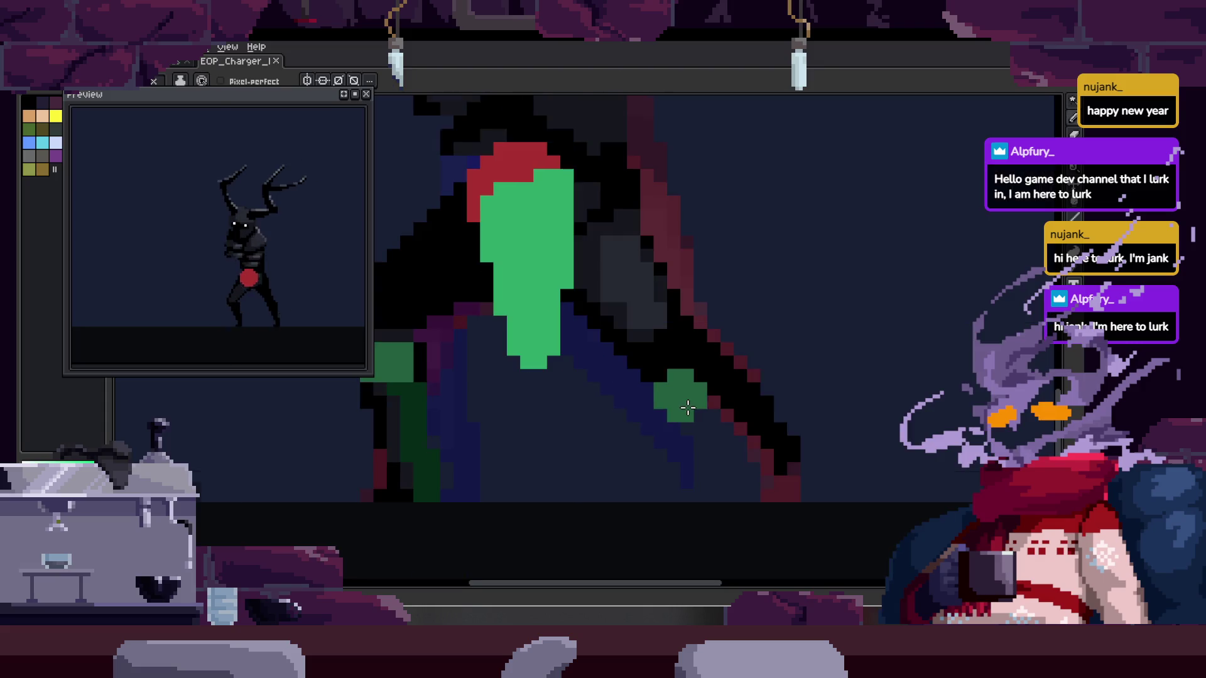
key(Return)
scroll(594, 394, down, 1)
scroll(537, 393, up, 2)
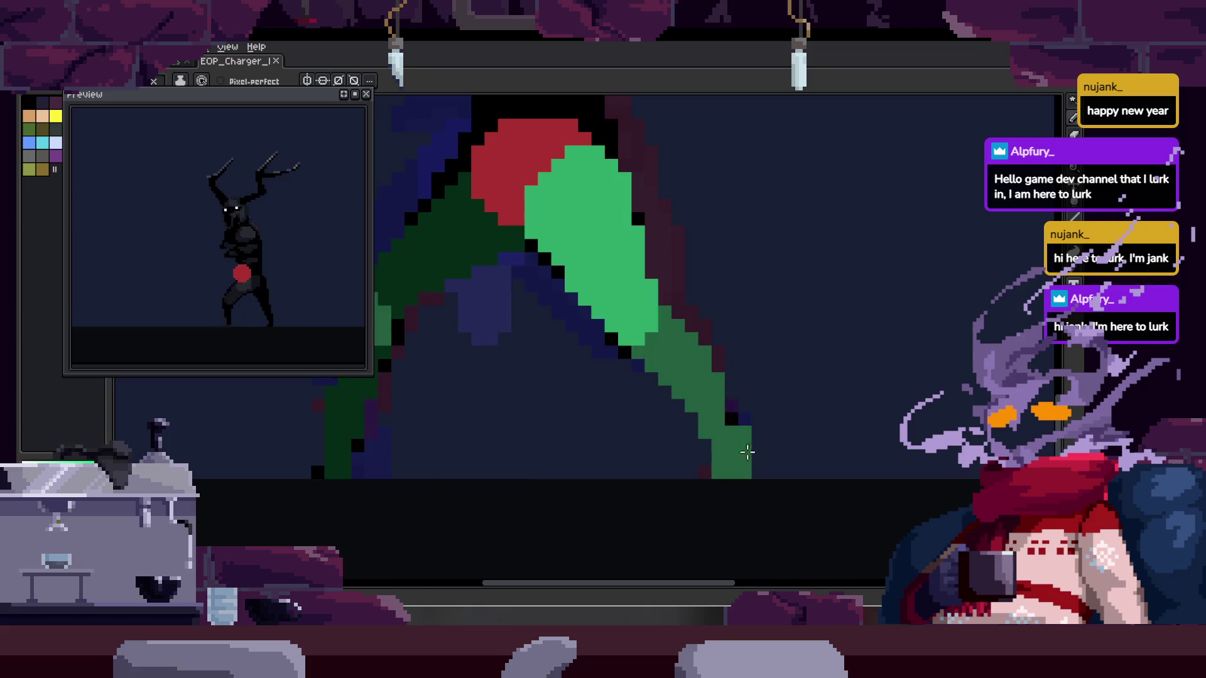
shift+click(504, 357)
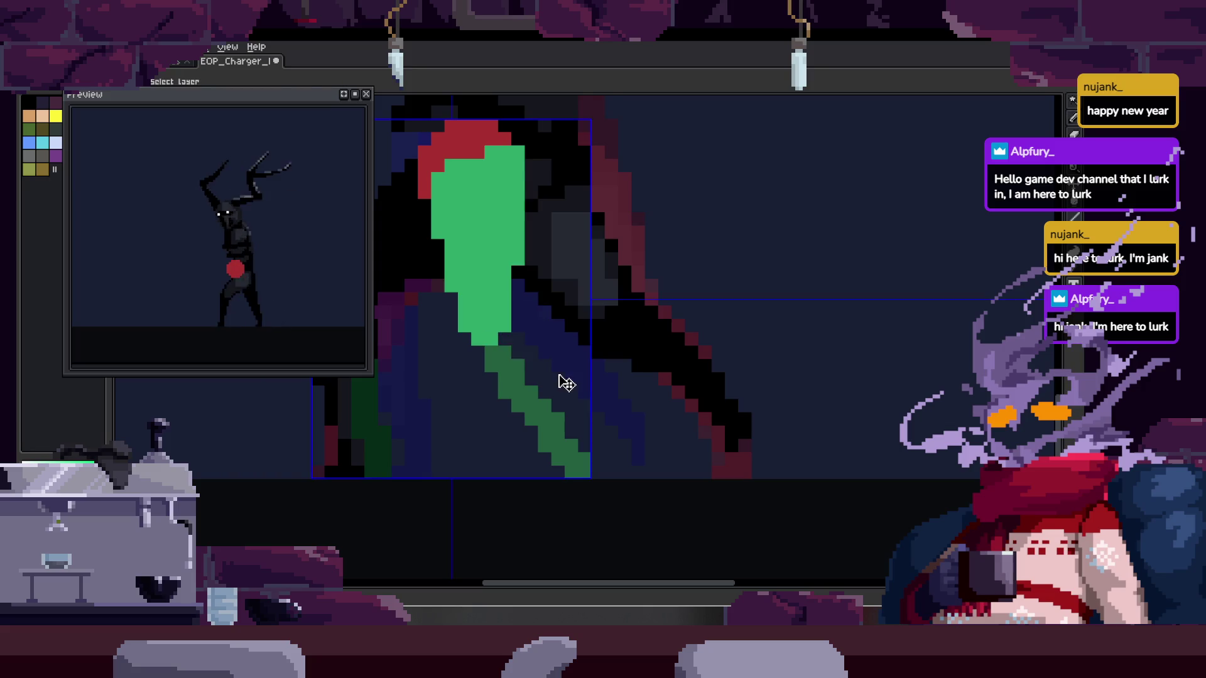
Add an extra pixel to the lower-leg line, save, and compare neighbouring frames
click(650, 373)
key(ctrl+s)
scroll(650, 374, down, 3)
key(Right)
key(Left)
key(Left)
scroll(597, 360, up, 3)
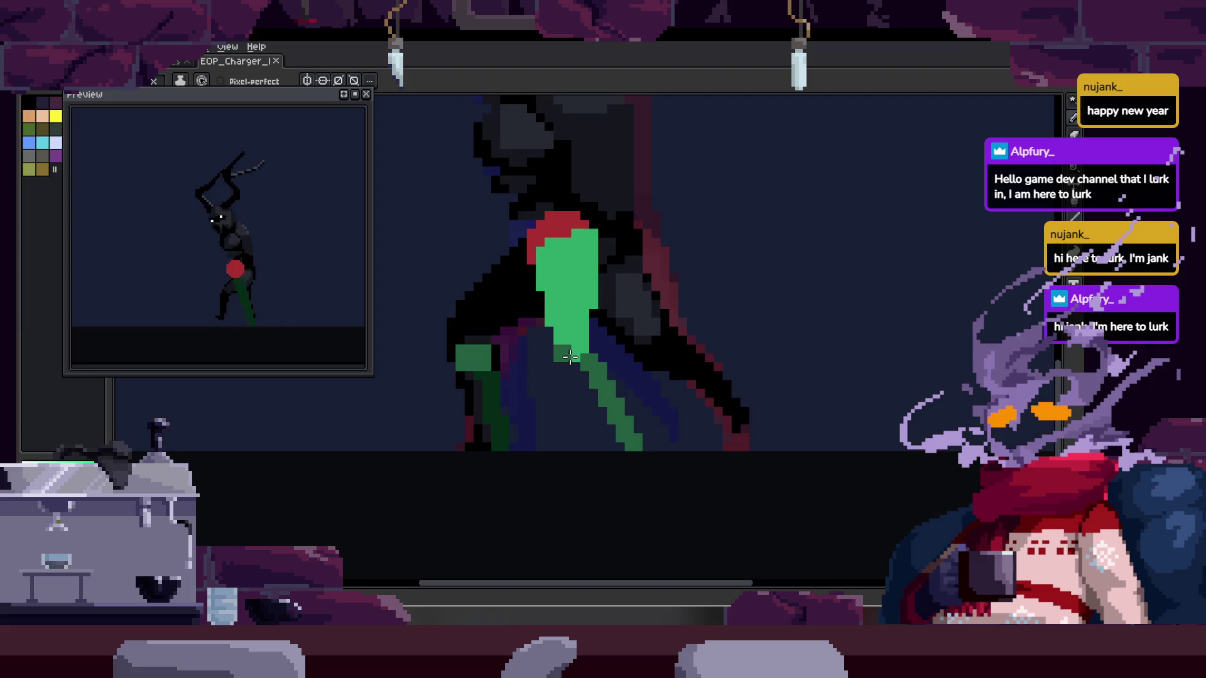
key(Right)
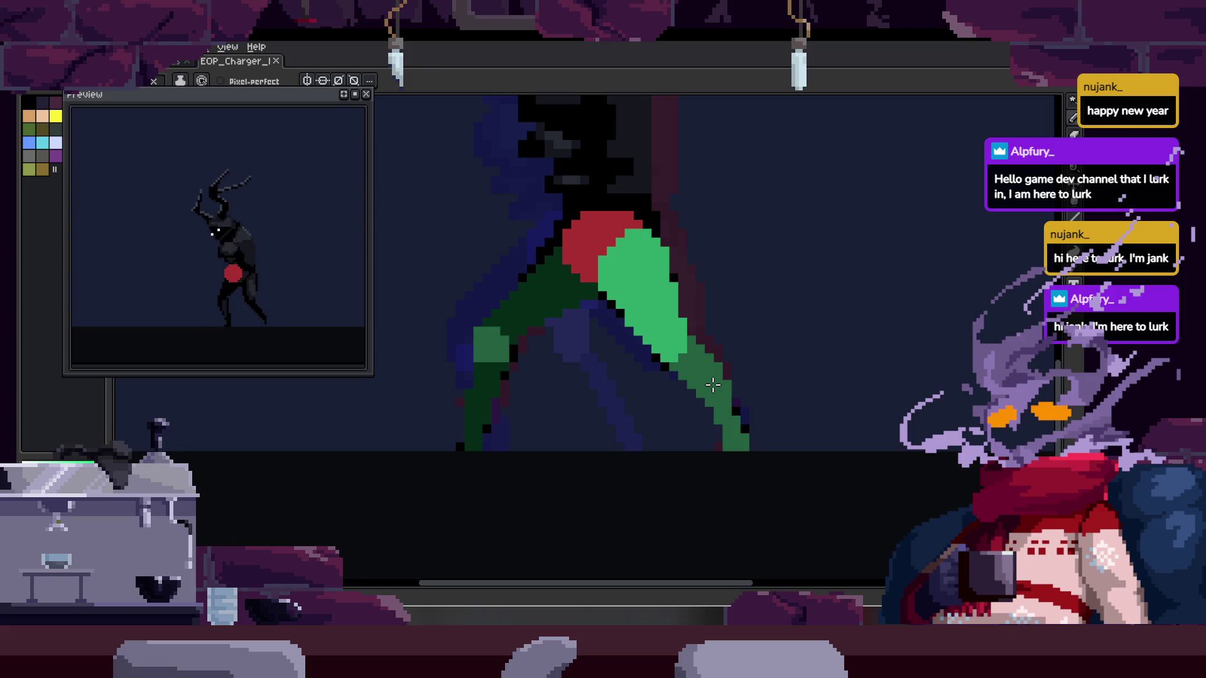
key(Return)
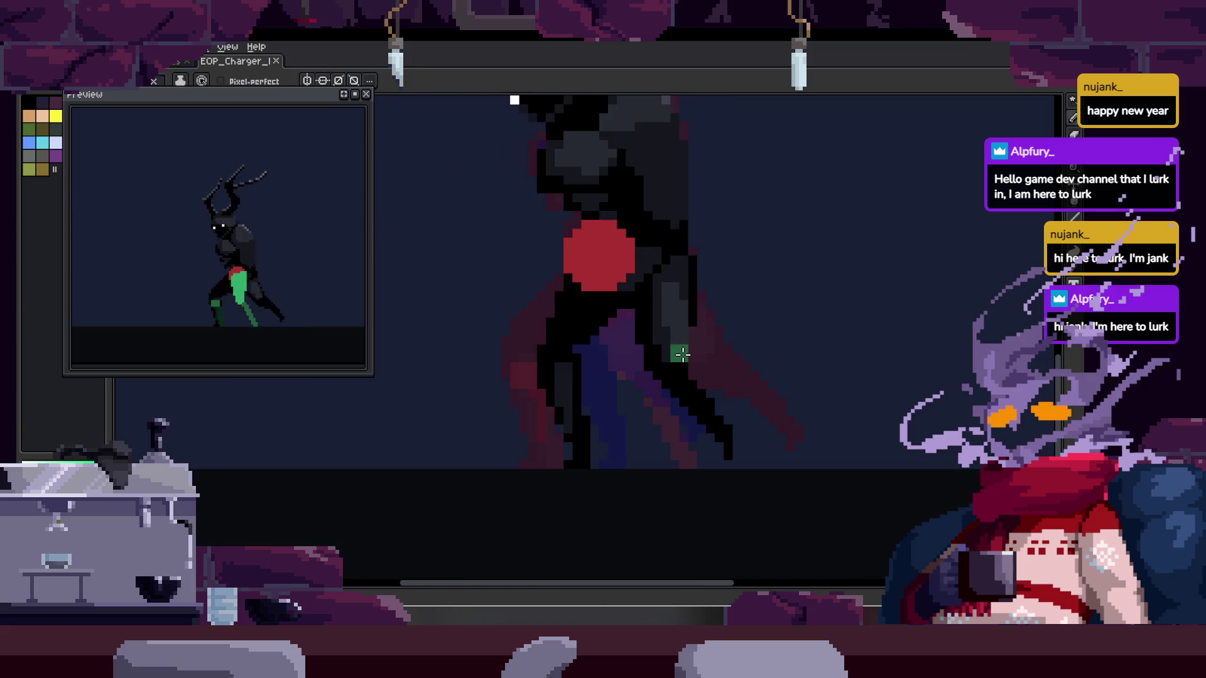
scroll(590, 283, up, 2)
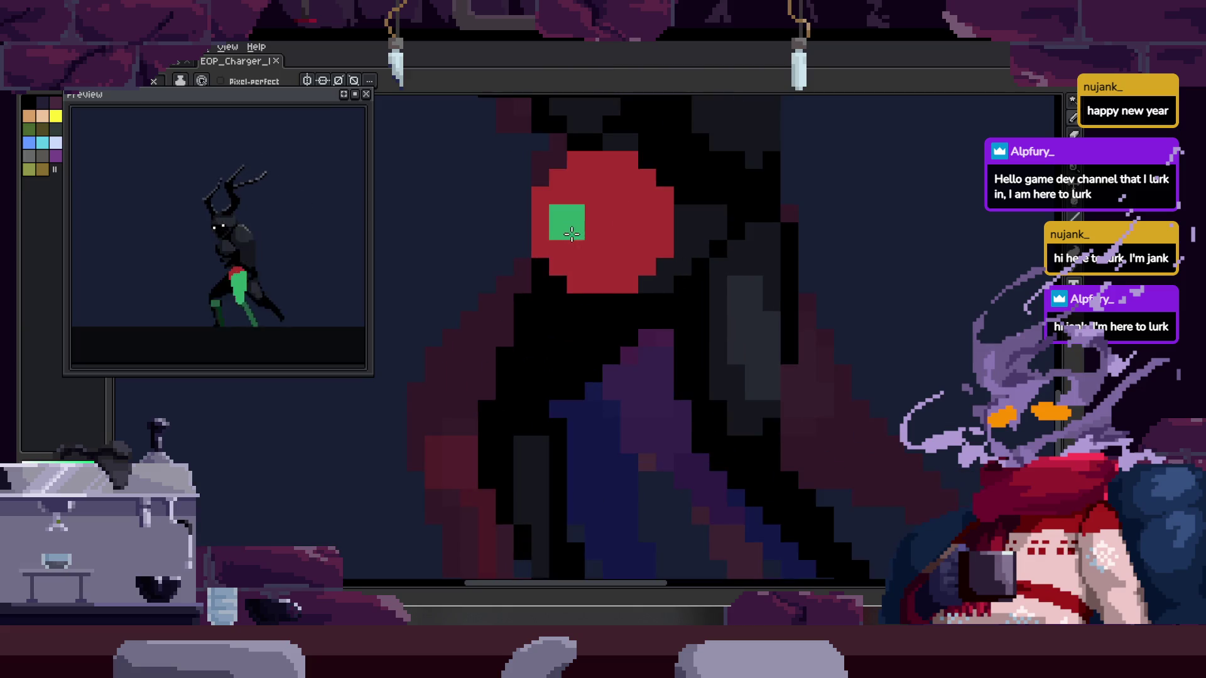
key(Left)
key(Right)
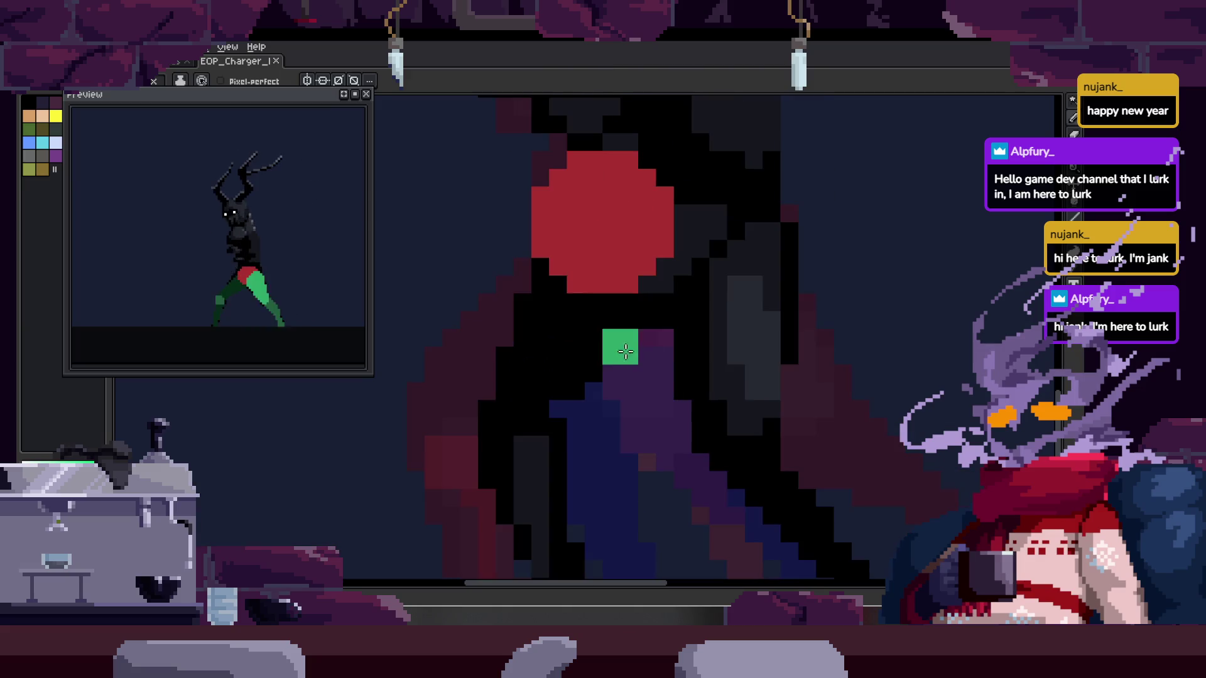
Draw a green leg line down from the hip and a darker green line along the other leg
mouse_move(517, 248)
mouse_down()
mouse_move(472, 444)
mouse_move(628, 267)
mouse_up()
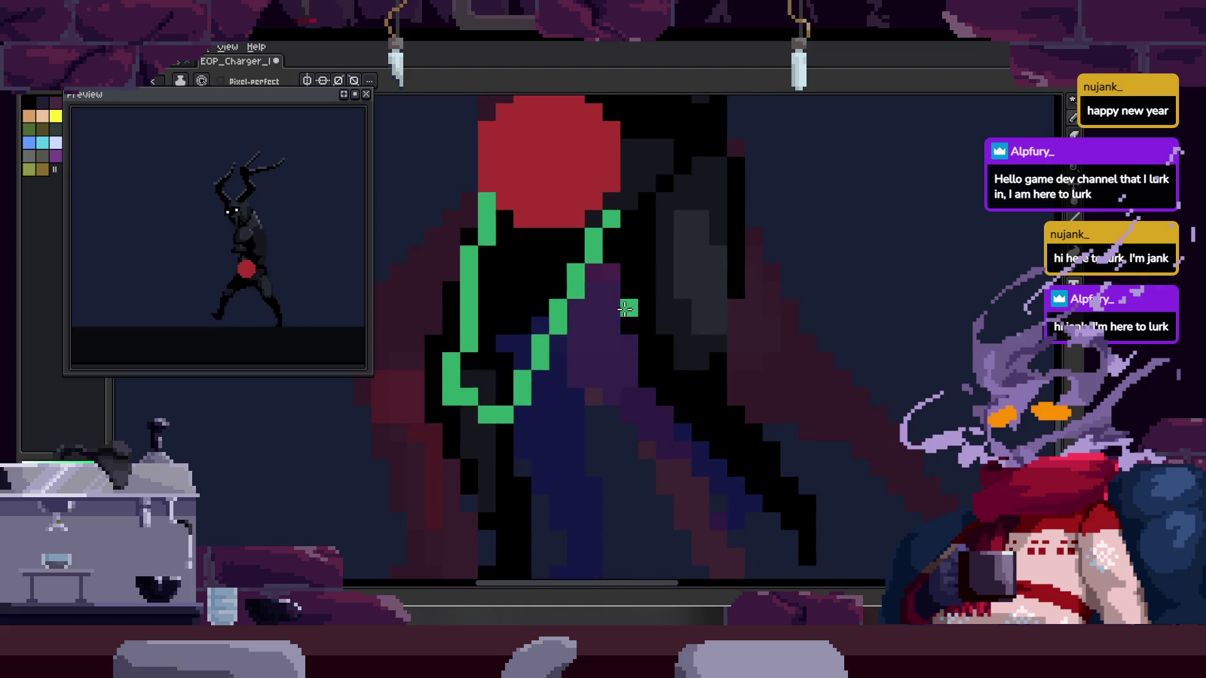
key(Left)
key(Right)
mouse_move(454, 340)
mouse_down()
mouse_move(554, 500)
mouse_move(520, 339)
mouse_up()
Touch up the lower-leg guide pixels in green and black, turning a stray green pixel black
key(space)
mouse_move(643, 427)
mouse_down()
mouse_move(538, 450)
mouse_move(578, 405)
mouse_up()
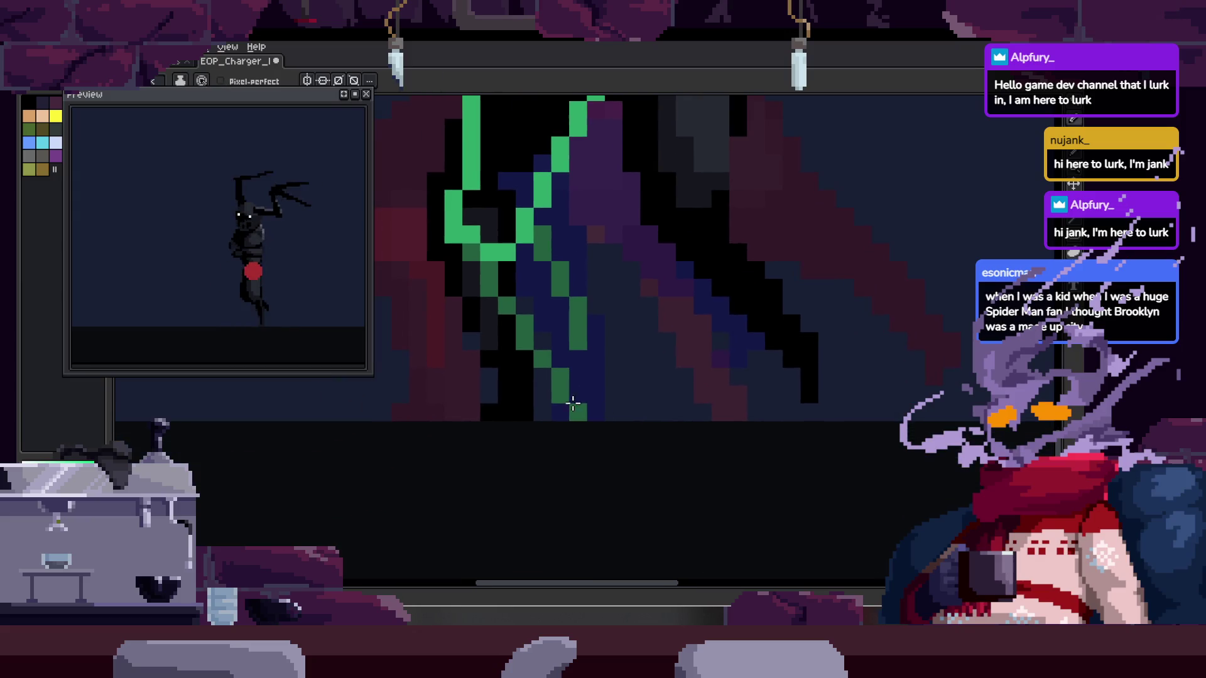
scroll(575, 399, up, 1)
scroll(568, 380, up, 1)
key(space)
drag(602, 380, 574, 411)
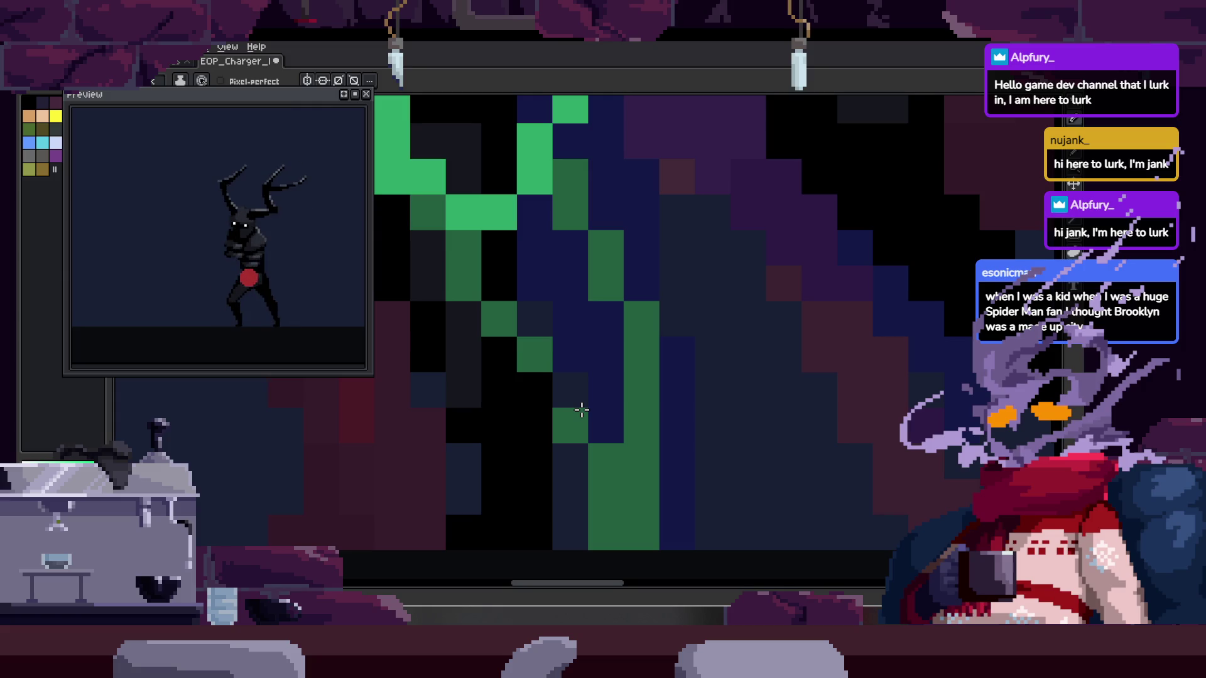
key(b)
mouse_move(574, 390)
mouse_down()
mouse_move(515, 337)
mouse_move(586, 374)
mouse_up()
click(619, 397)
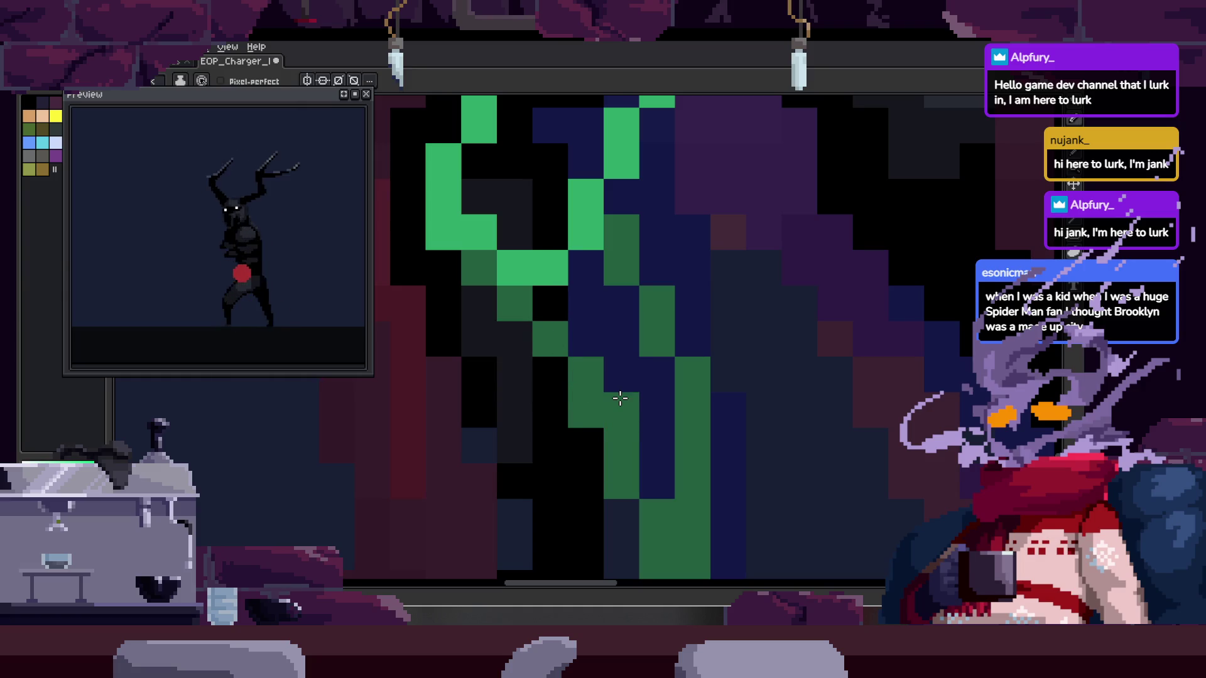
click(443, 233)
Sample the guide green and extend the diagonal leg guide with more green pixels
key(h)
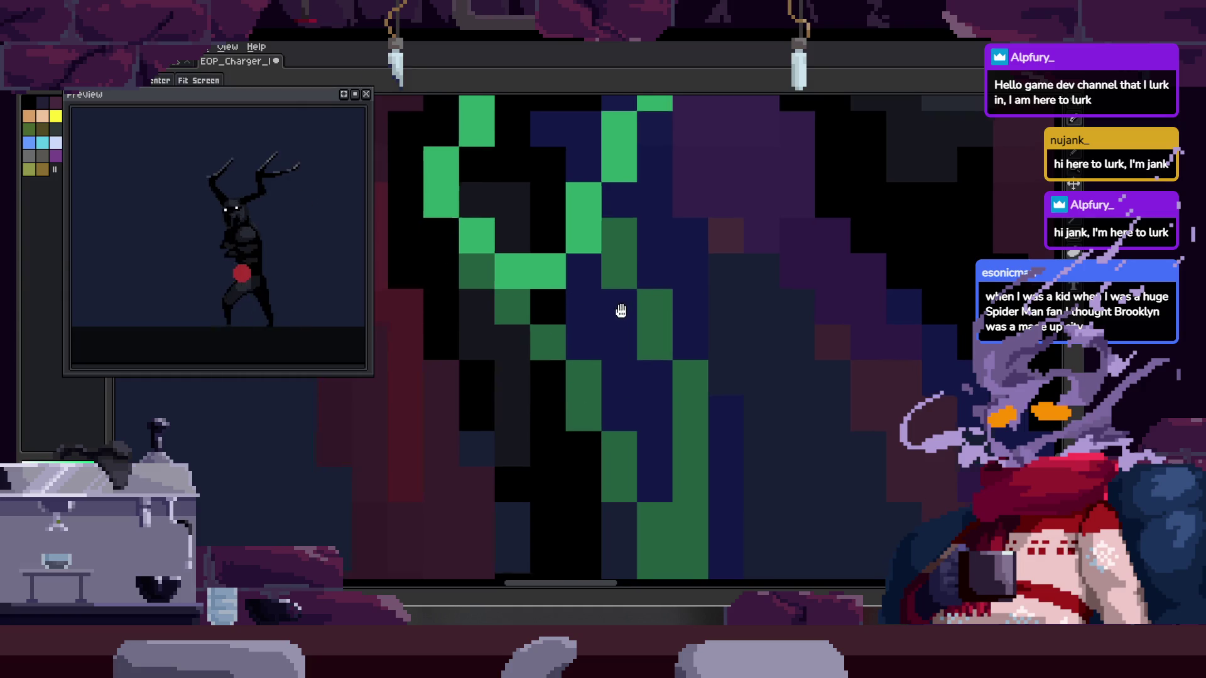
scroll(625, 305, down, 2)
key(b)
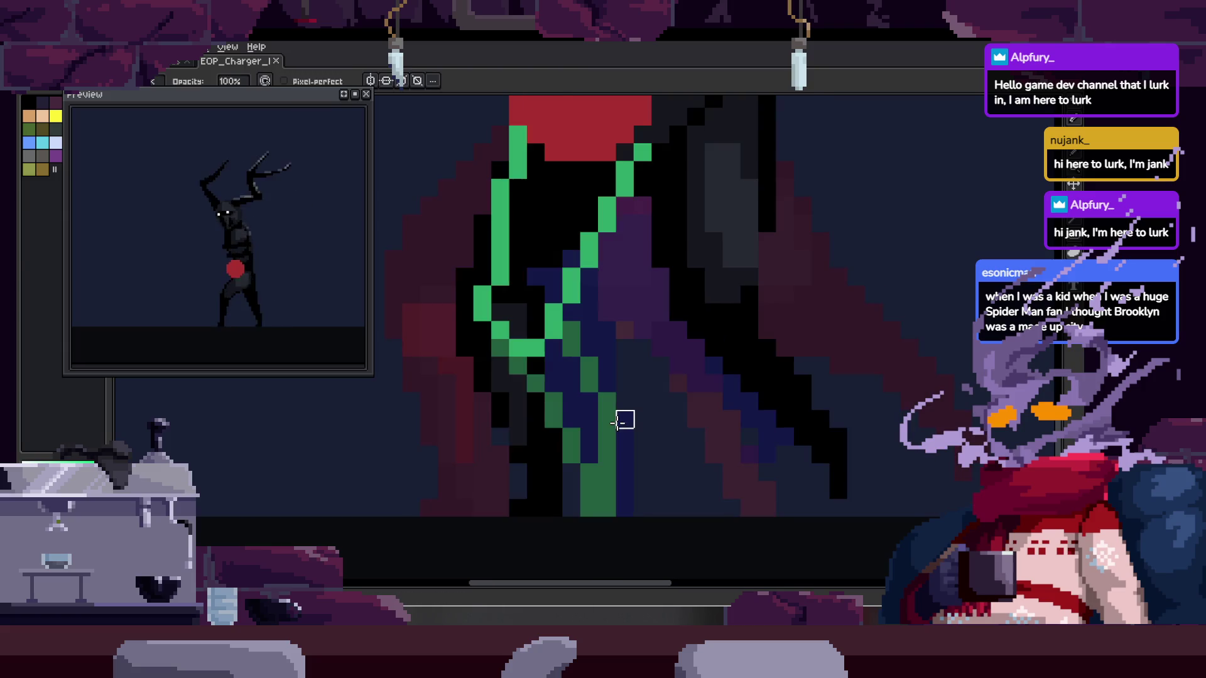
scroll(624, 419, up, 2)
key(i)
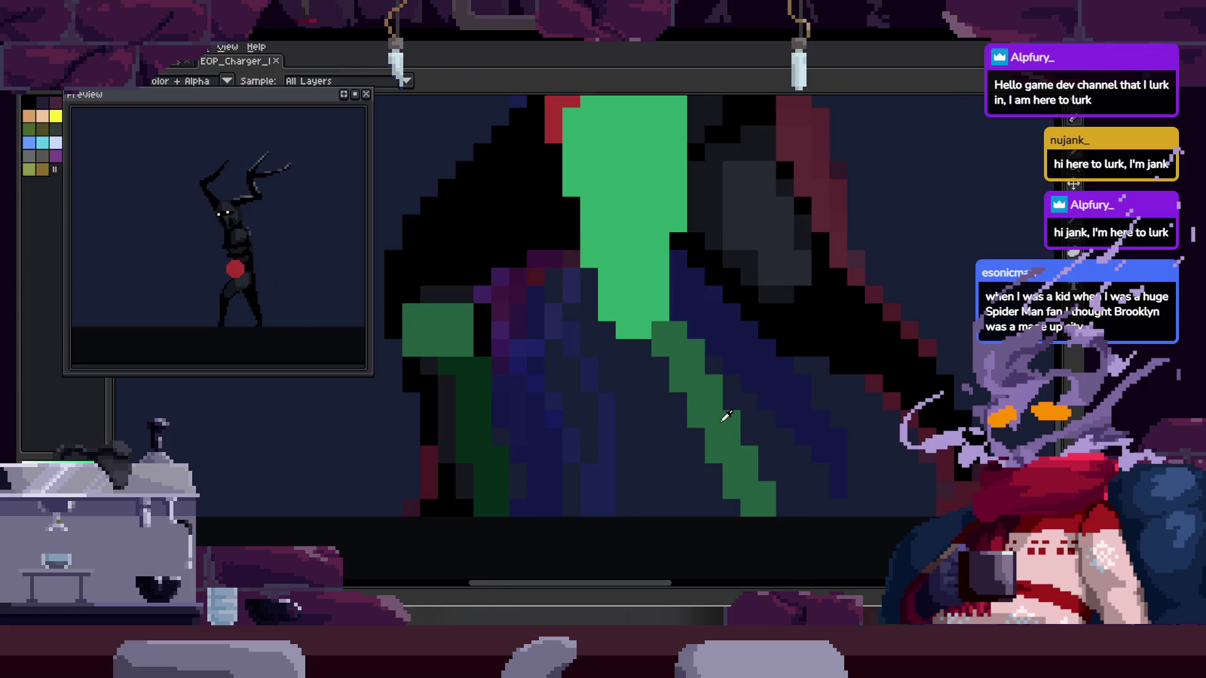
click(727, 417)
scroll(727, 417, up, 1)
key(b)
drag(608, 327, 645, 349)
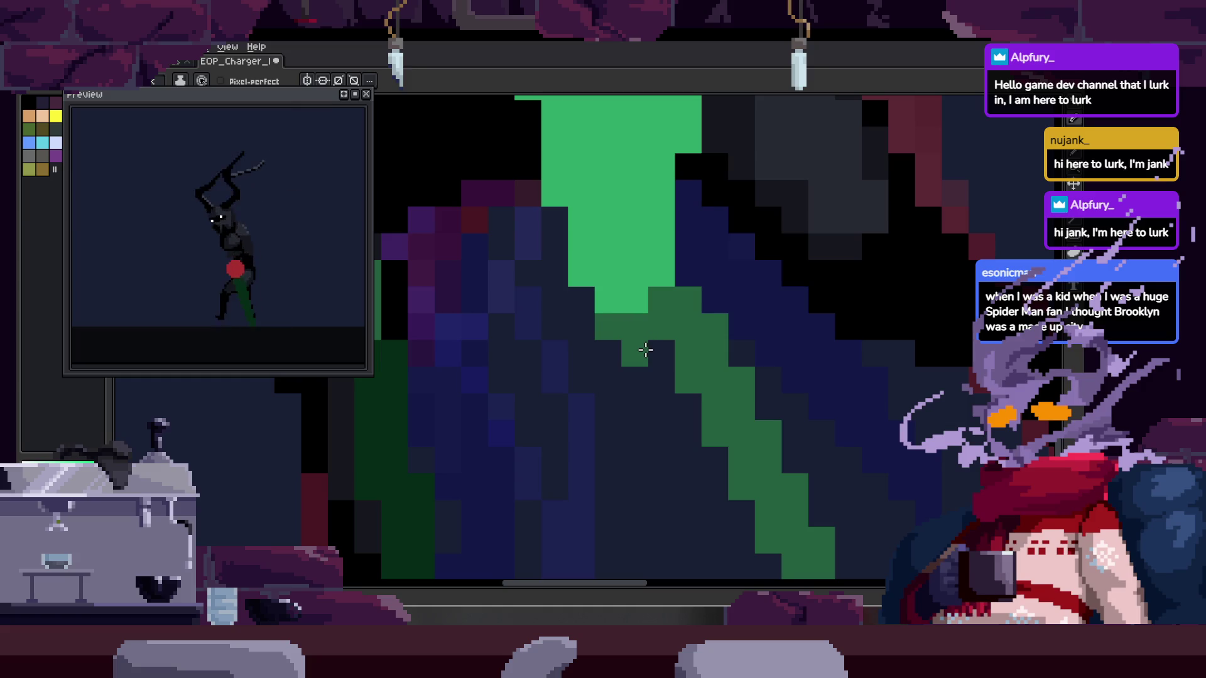
shift+click(670, 386)
click(688, 406)
mouse_move(769, 565)
mouse_down()
mouse_move(710, 502)
mouse_move(778, 483)
mouse_up()
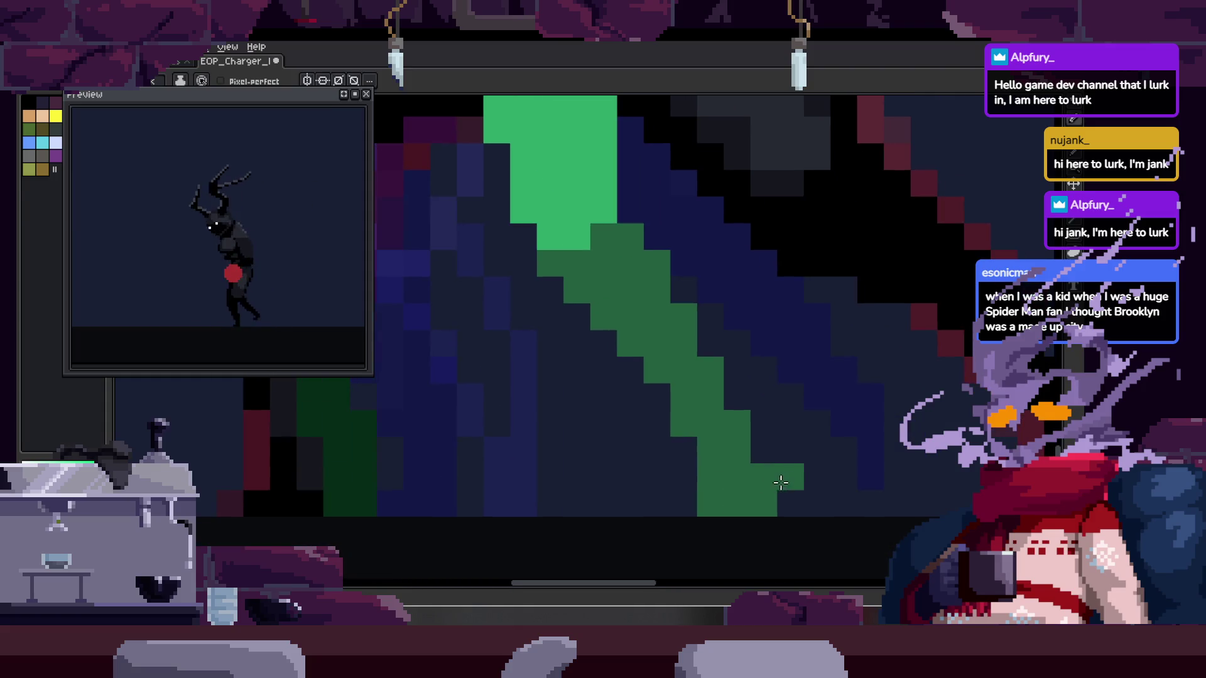
scroll(778, 482, down, 2)
scroll(818, 479, down, 1)
Save the sprite and step forward through several walk frames
key(Right)
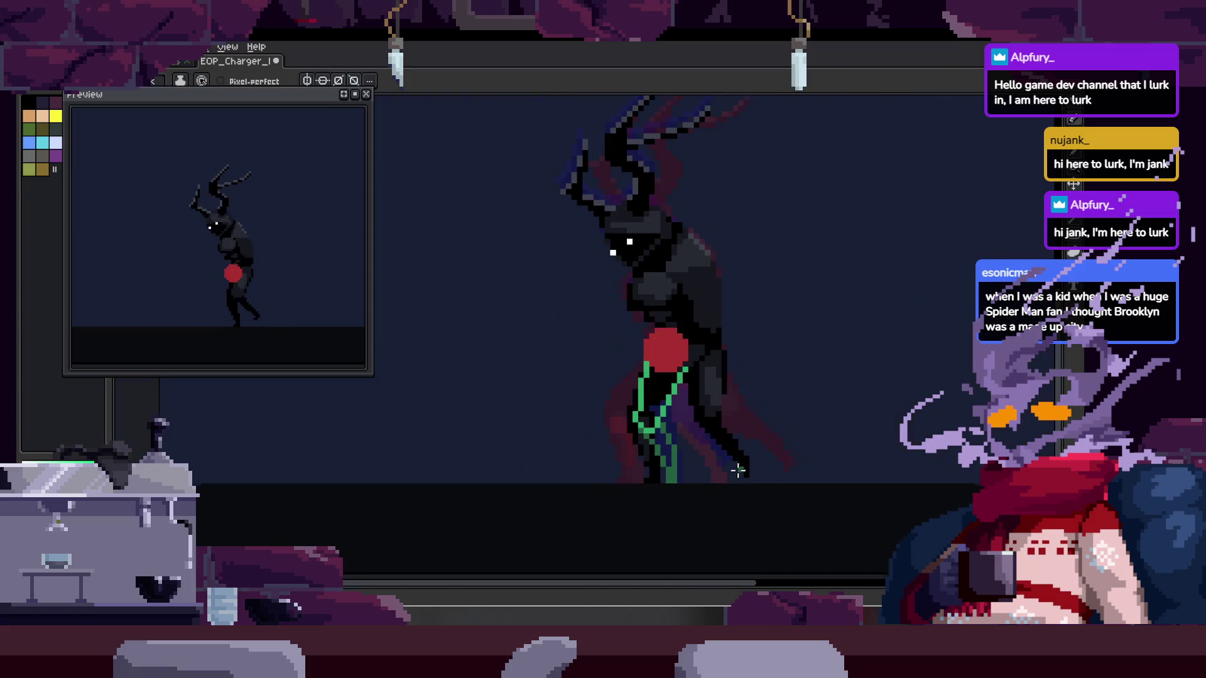
key(ctrl+s)
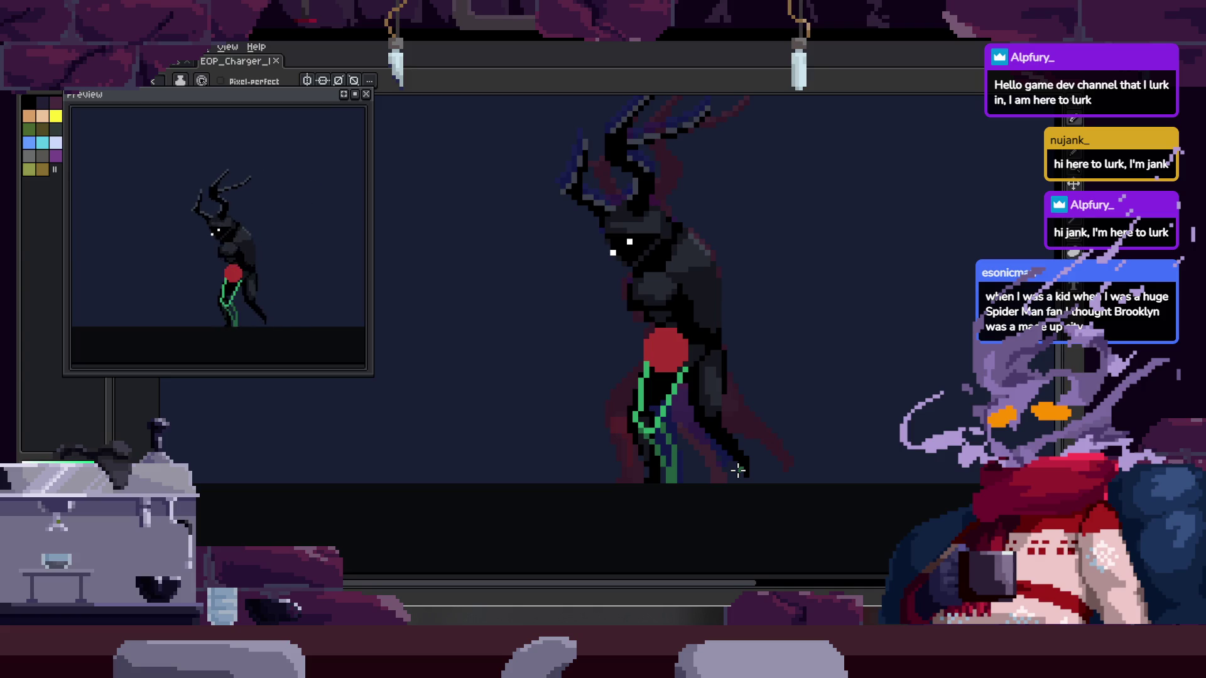
key(Right)
scroll(689, 418, up, 2)
scroll(684, 418, down, 2)
key(Right)
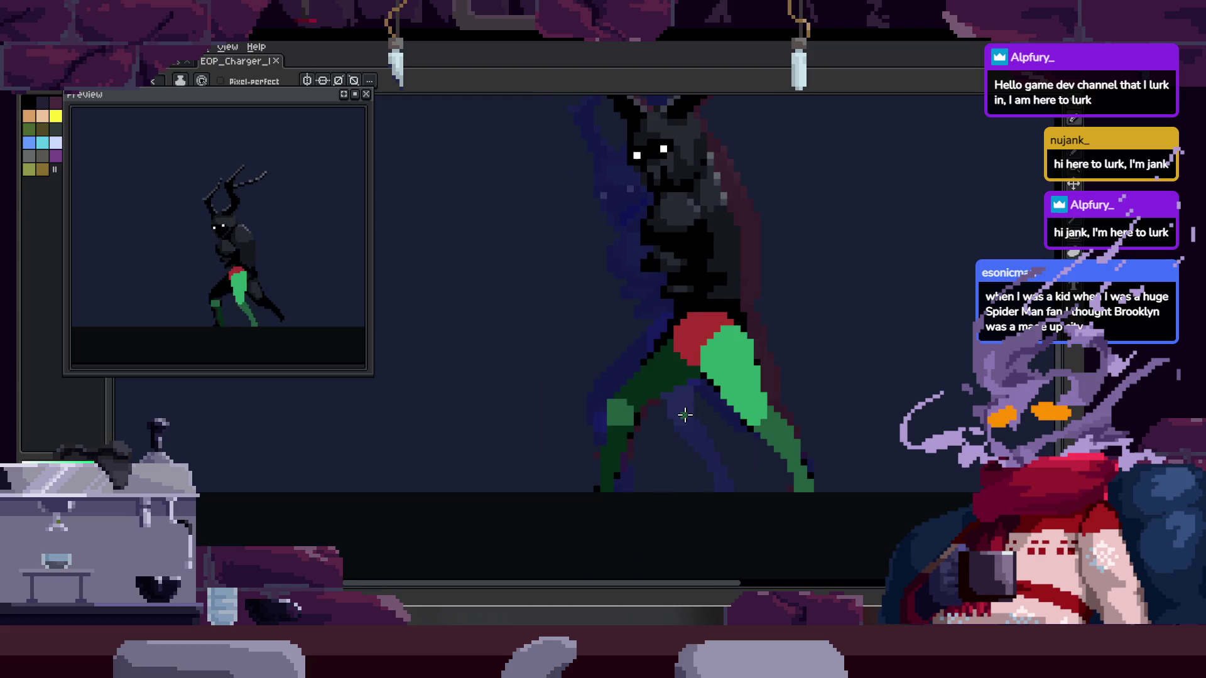
key(Right)
Lasso the leg on the frame being edited, comparing it with the neighbouring frame
key(q)
mouse_move(647, 283)
mouse_down()
mouse_move(842, 420)
mouse_move(688, 415)
mouse_up()
key(Right)
key(Left)
key(q)
mouse_move(558, 311)
mouse_down()
mouse_move(659, 508)
mouse_move(624, 484)
mouse_up()
key(Right)
key(Left)
key(Right)
key(Right)
Select the torso and leg on this frame and shift them one pixel left
mouse_move(613, 320)
mouse_down()
mouse_move(619, 540)
mouse_move(705, 479)
mouse_up()
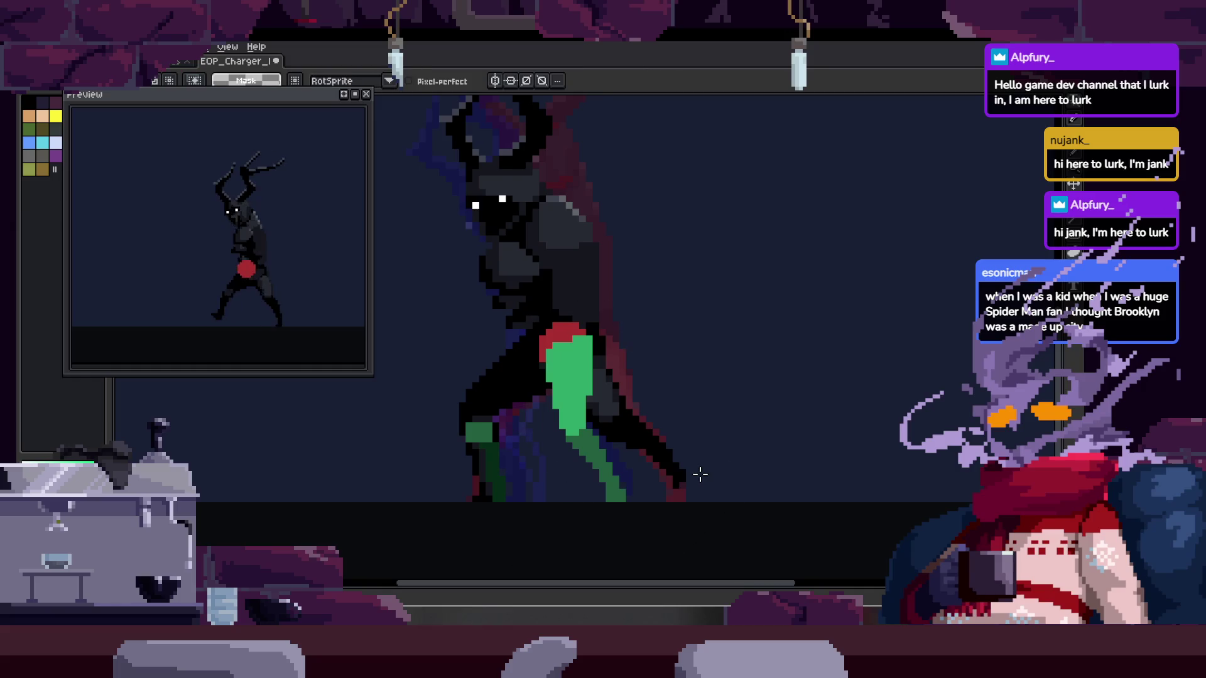
key(Right)
drag(568, 295, 489, 408)
mouse_move(595, 503)
mouse_down()
mouse_move(624, 502)
mouse_move(608, 500)
mouse_up()
key(Right)
key(Right)
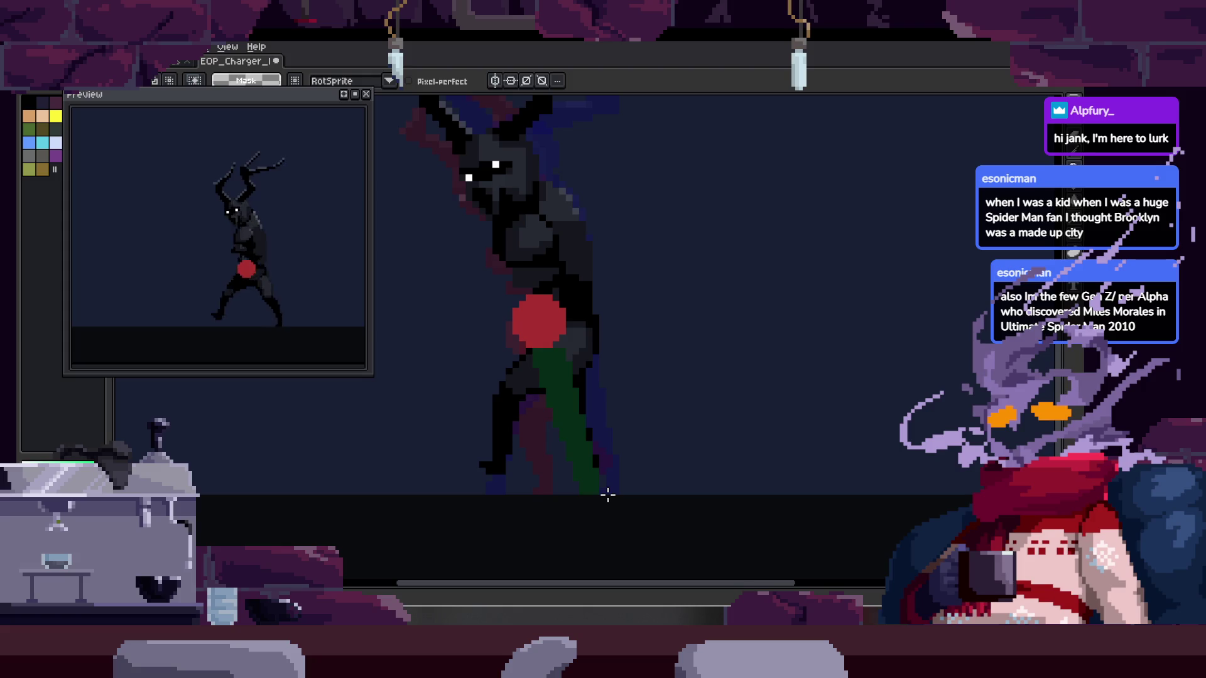
Save, show the frames timeline and go back to frame 11
scroll(607, 496, up, 3)
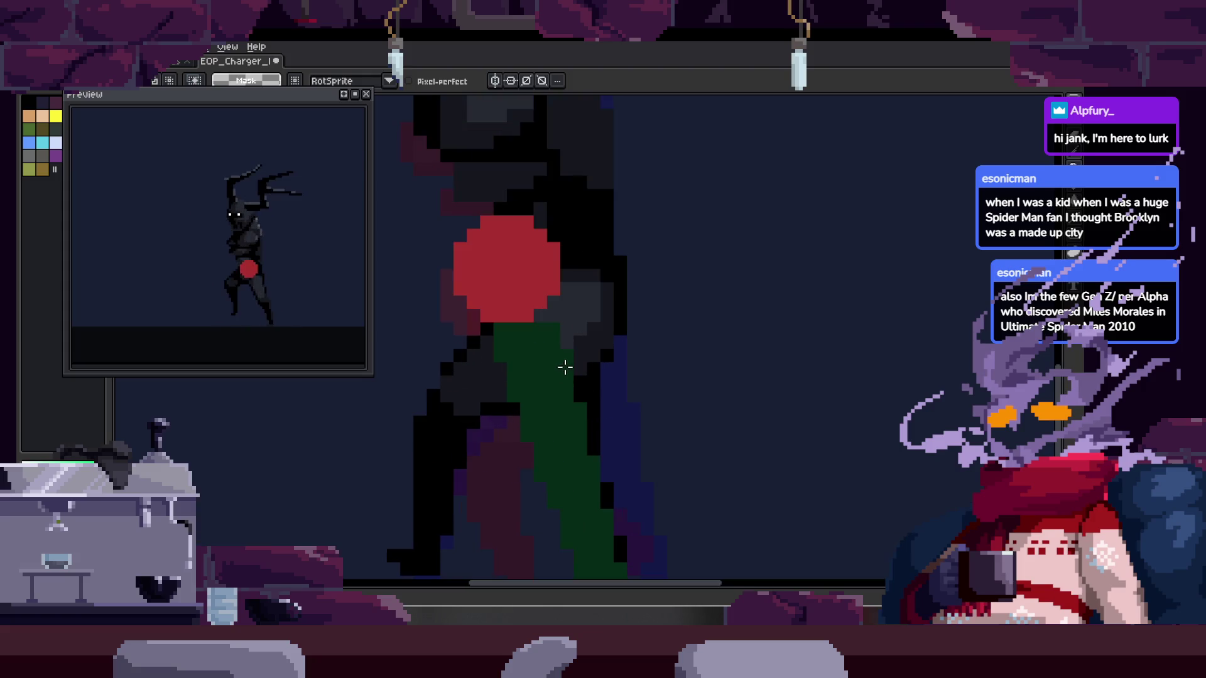
scroll(592, 407, down, 2)
key(ctrl+s)
scroll(646, 450, down, 1)
scroll(621, 421, up, 1)
key(Tab)
key(Tab)
Play the walk cycle twice with the timeline hidden, first stopping on frame 8
key(Tab)
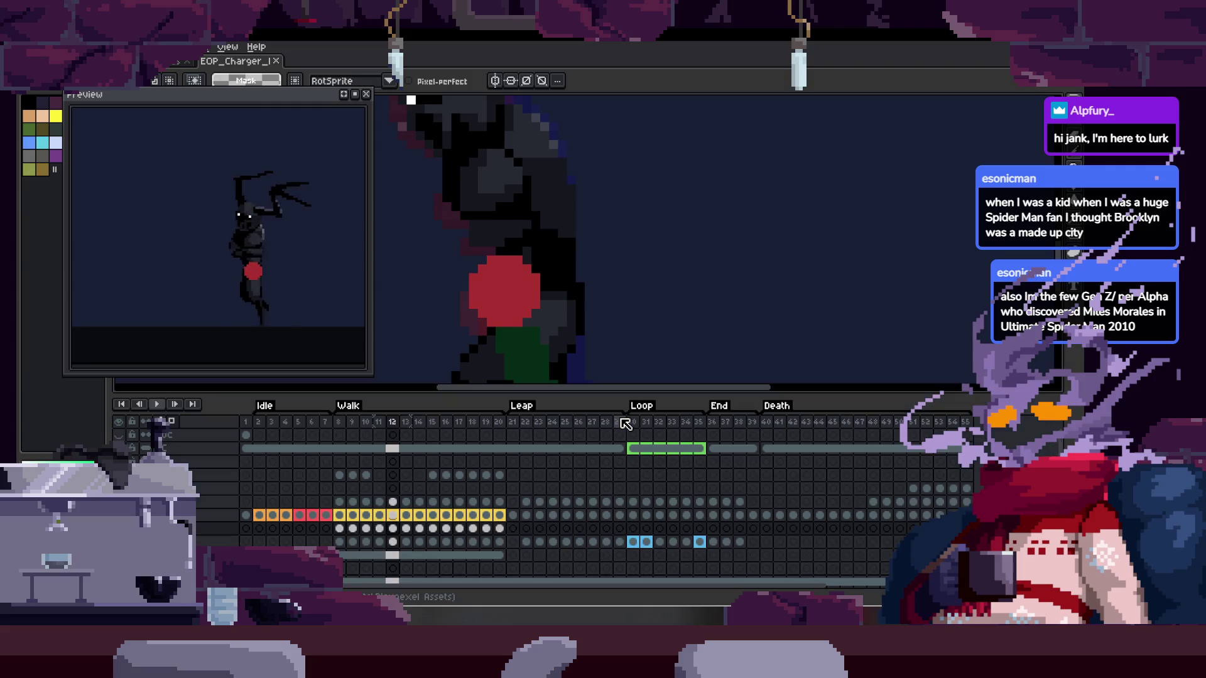
key(Left)
key(Return)
key(Tab)
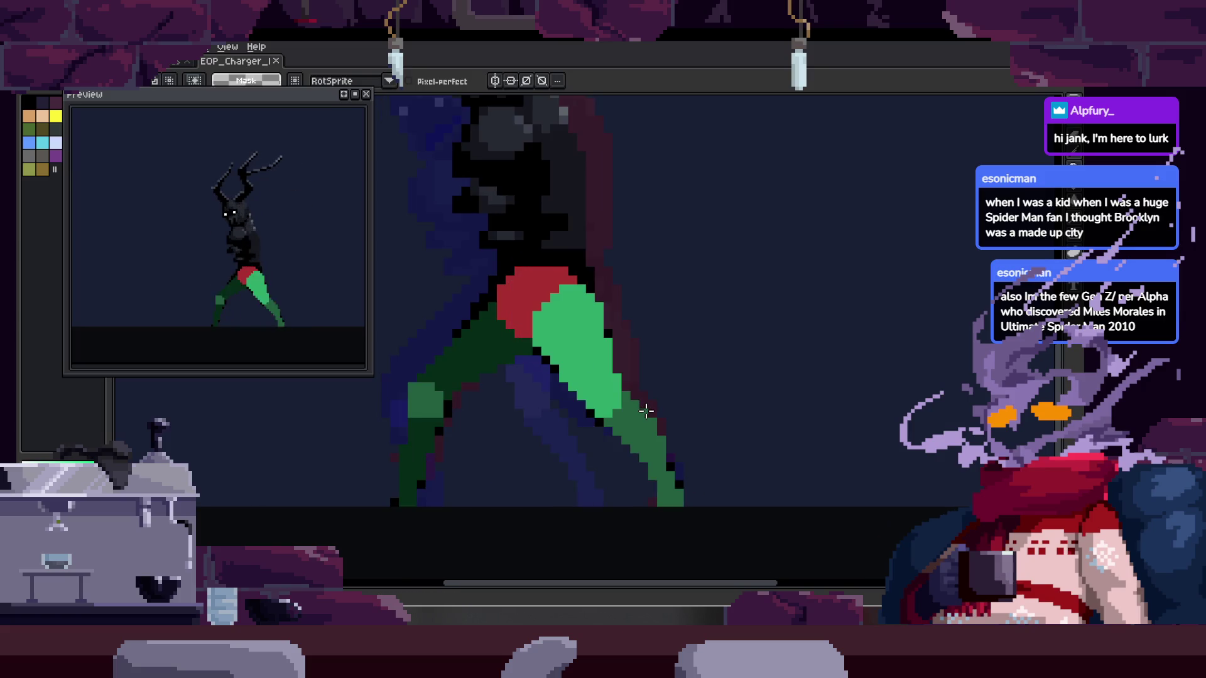
key(Return)
key(Tab)
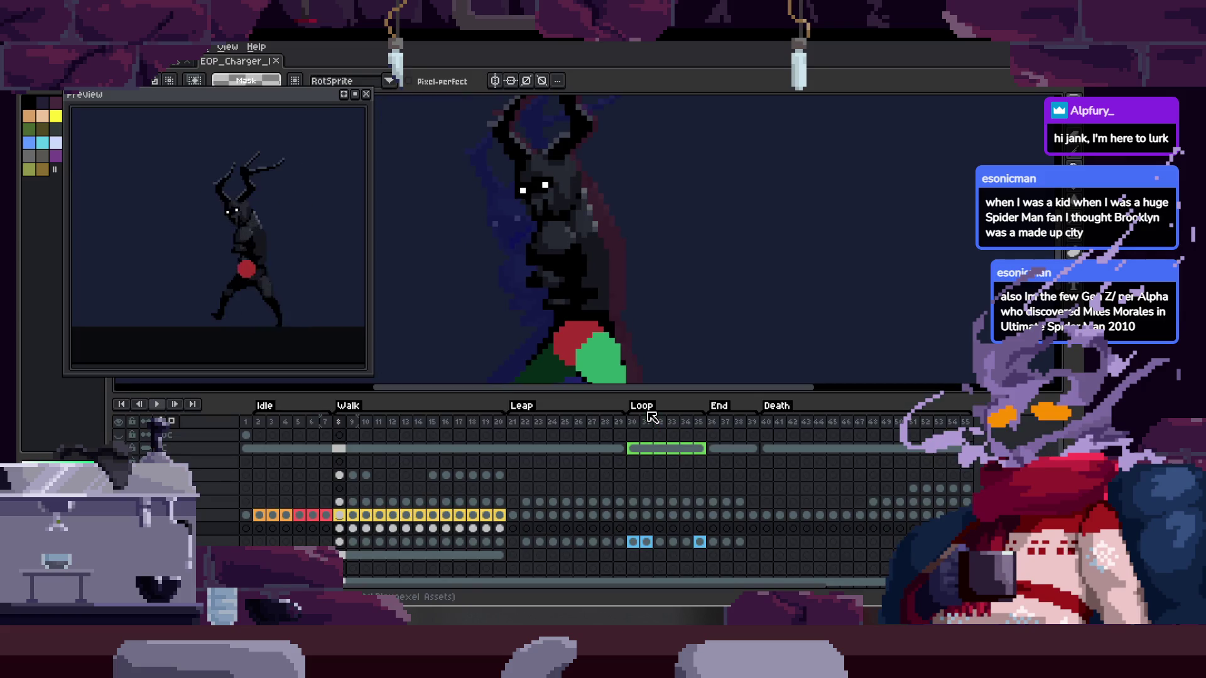
key(Return)
key(Tab)
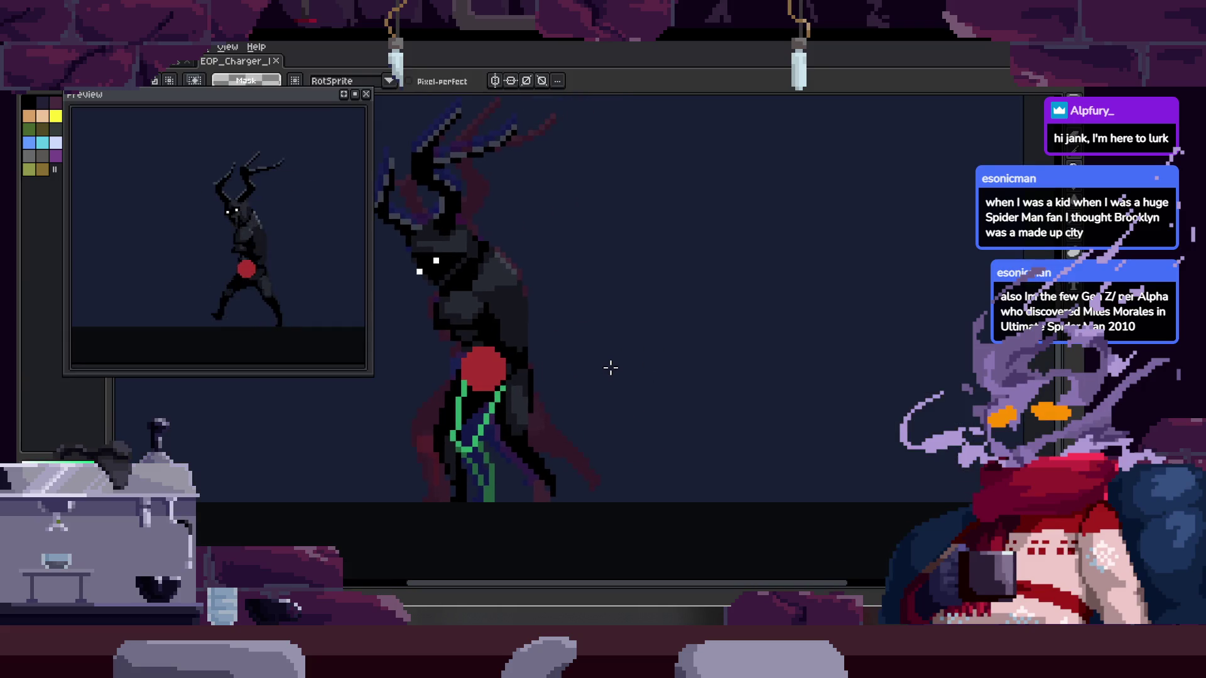
key(Return)
Step forward to frame 14 and hide the timeline to view the legs
key(Tab)
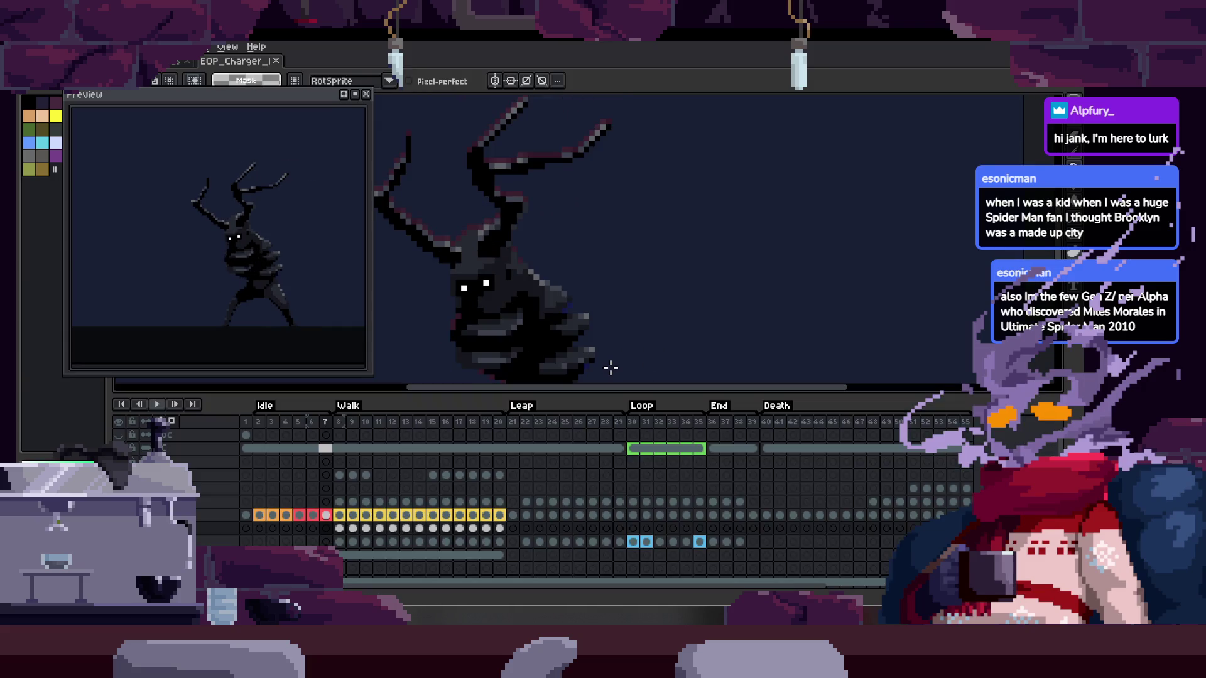
key(Right)
key(Right)
key(Right)
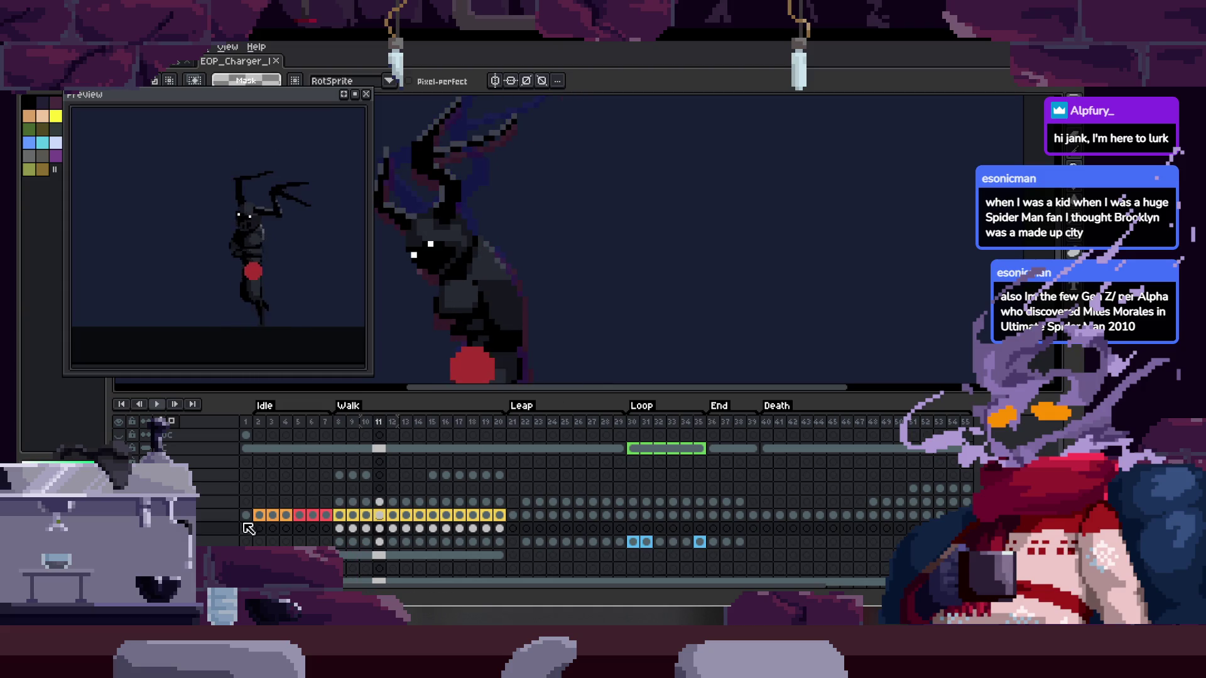
key(Right)
key(Right)
key(Right)
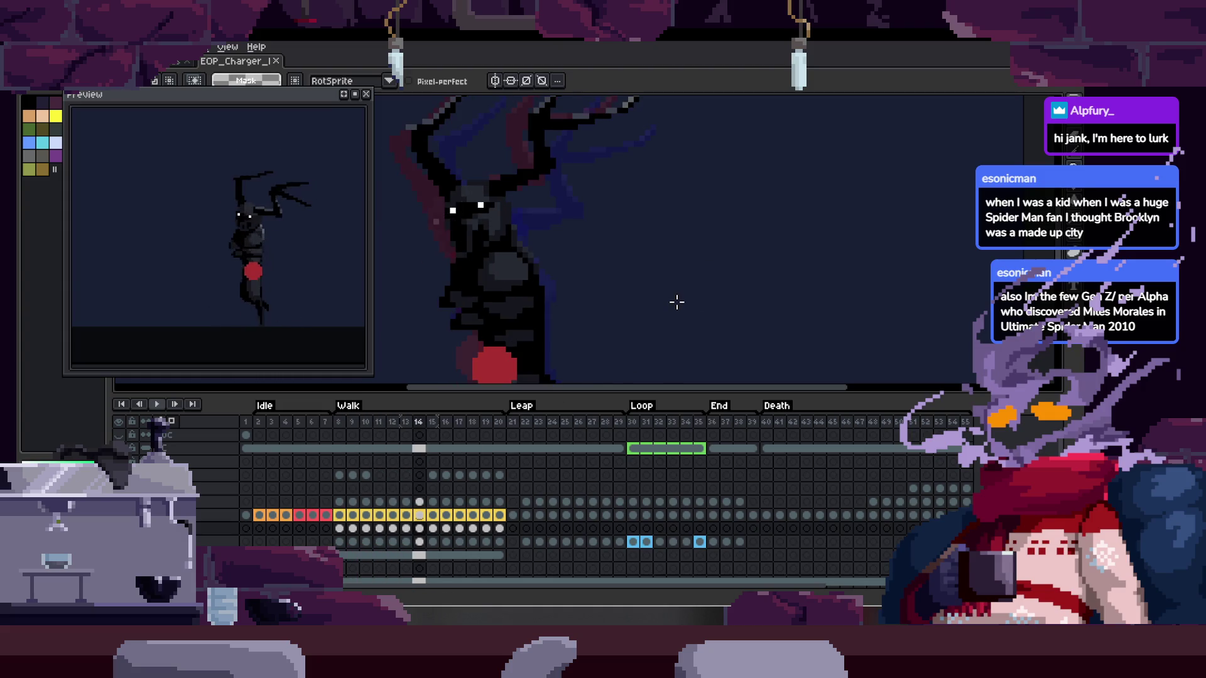
key(Tab)
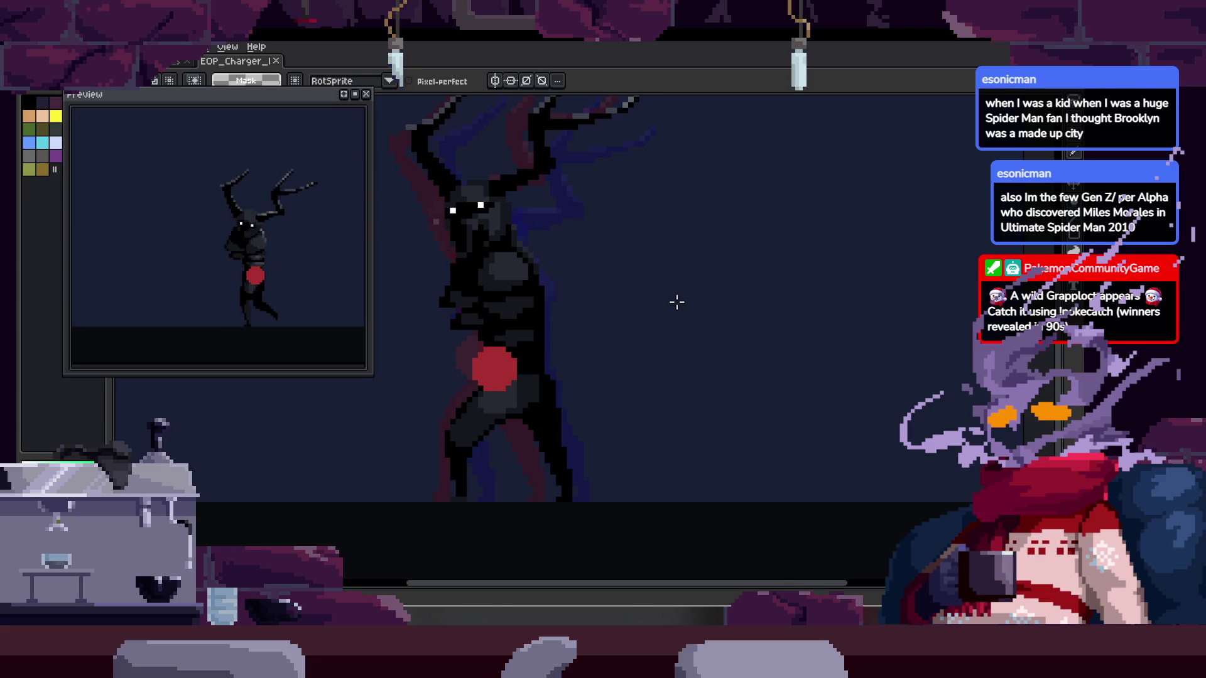
Adjust the zoom and view of the creature, then return to the pencil
scroll(480, 392, up, 2)
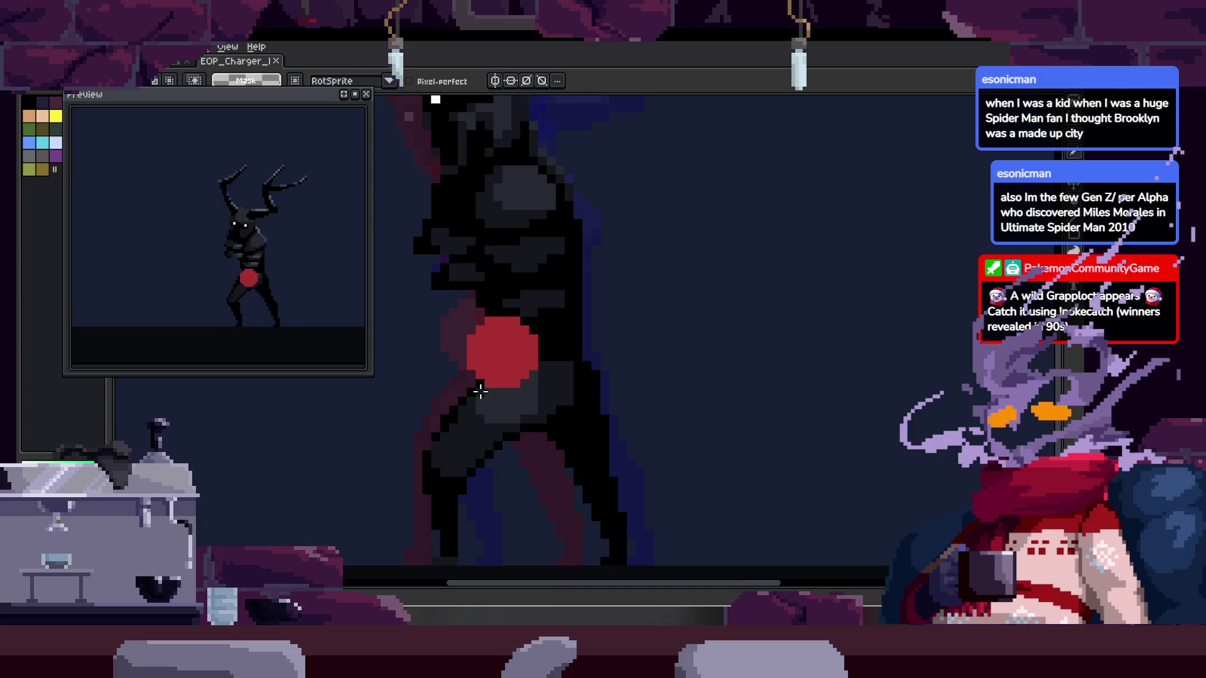
key(h)
scroll(502, 386, up, 4)
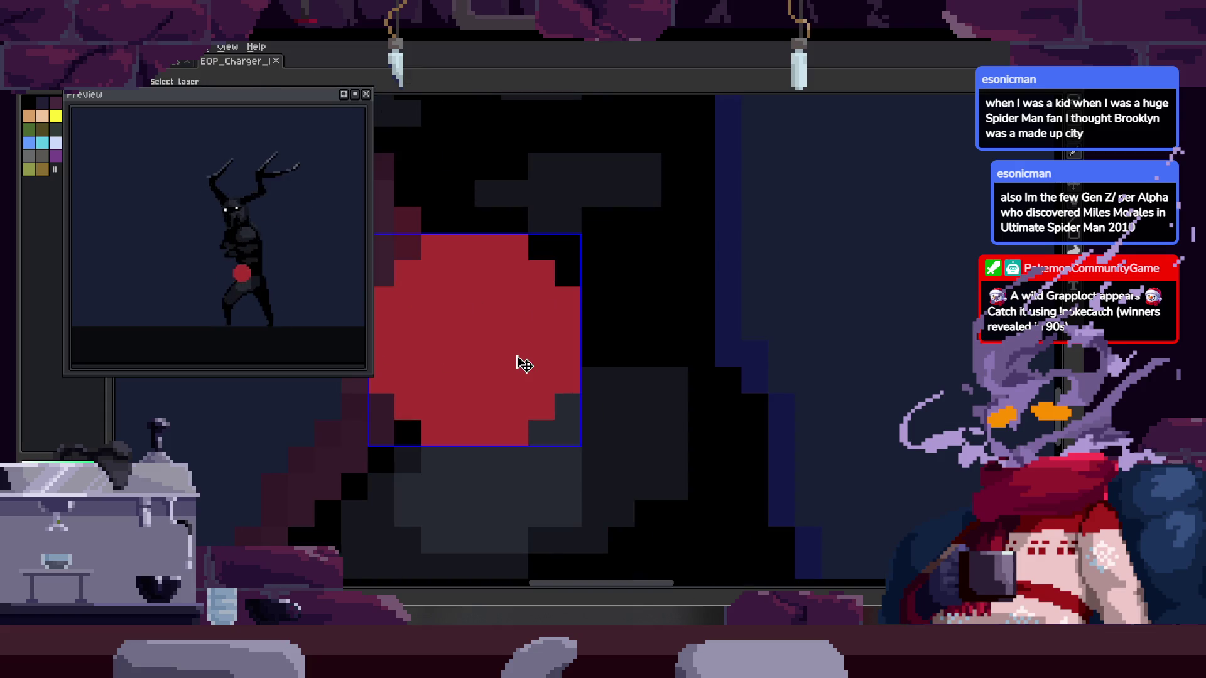
scroll(515, 356, down, 2)
scroll(515, 356, down, 1)
scroll(515, 355, down, 2)
key(b)
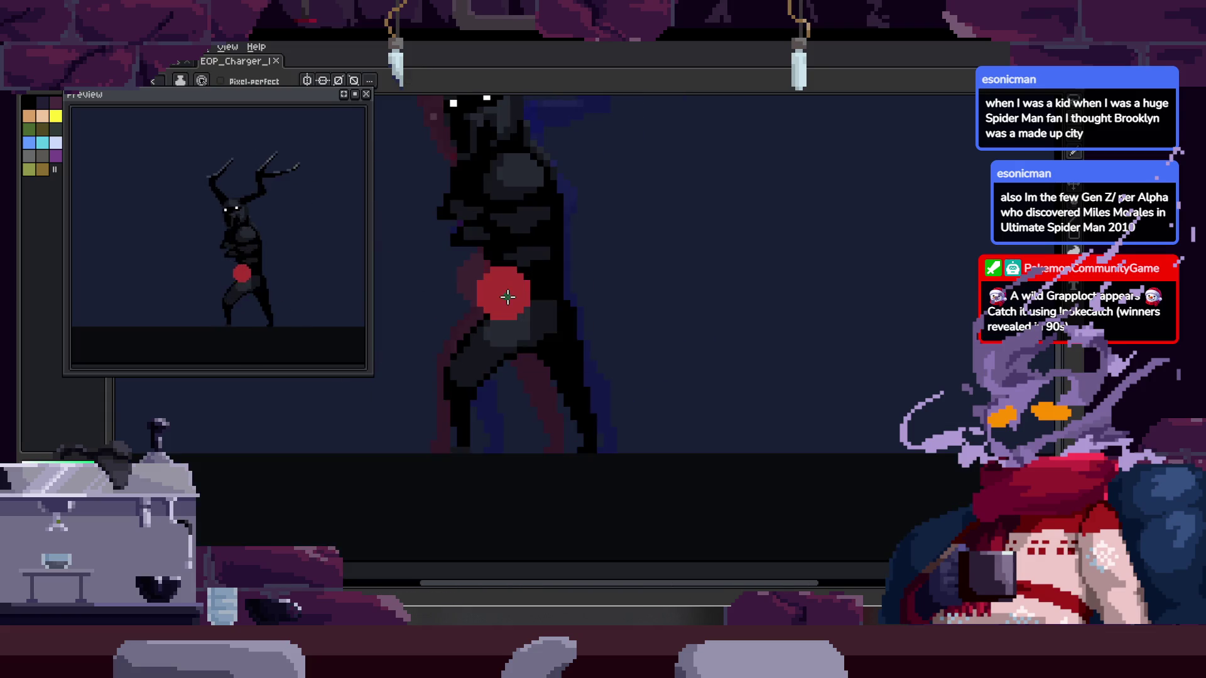
Play the walk animation and stop on the frame with the green leg guide
key(Return)
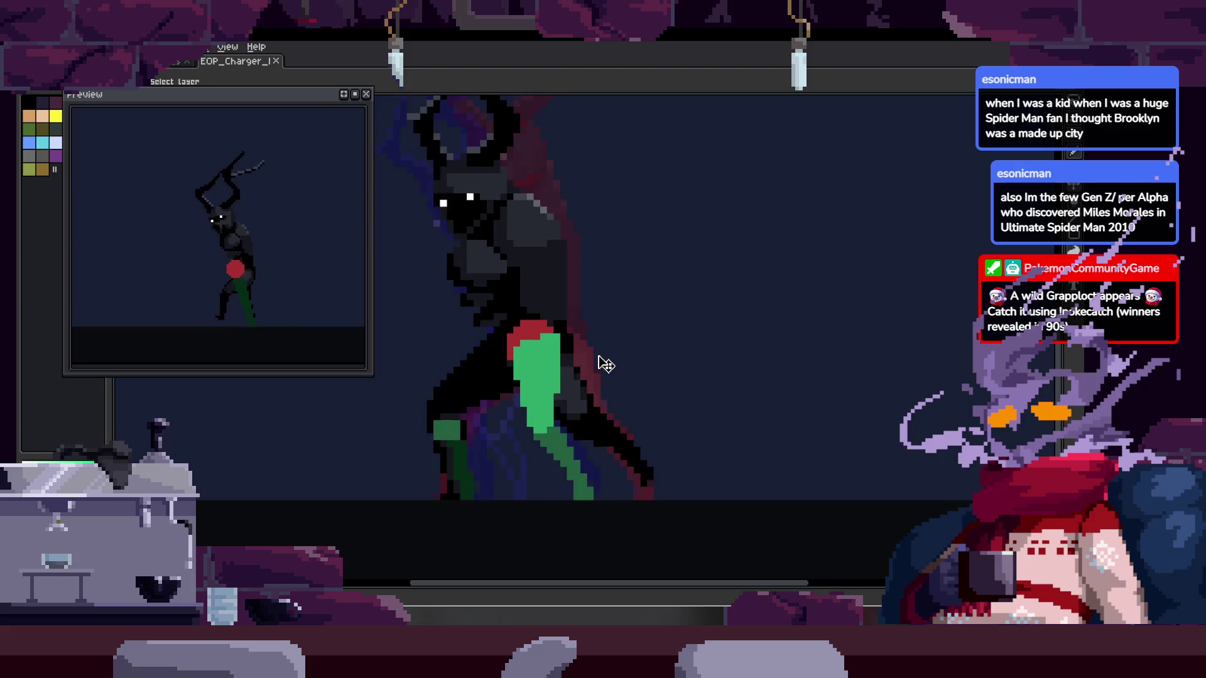
scroll(587, 355, up, 2)
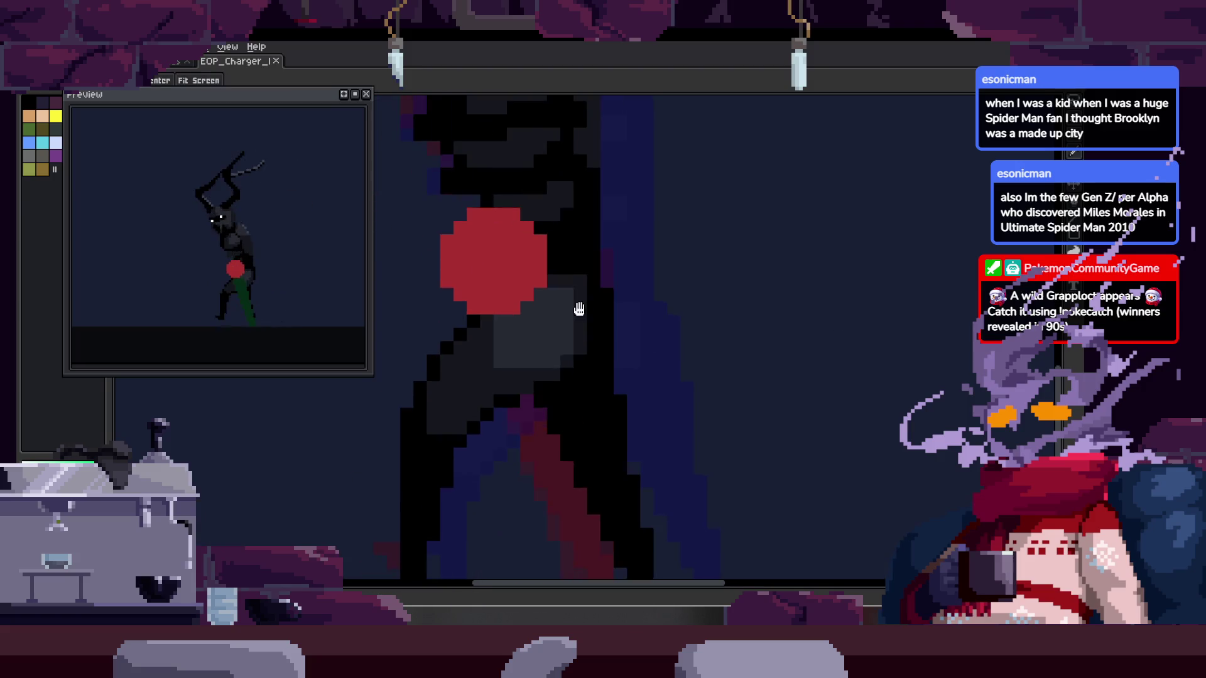
scroll(598, 357, down, 1)
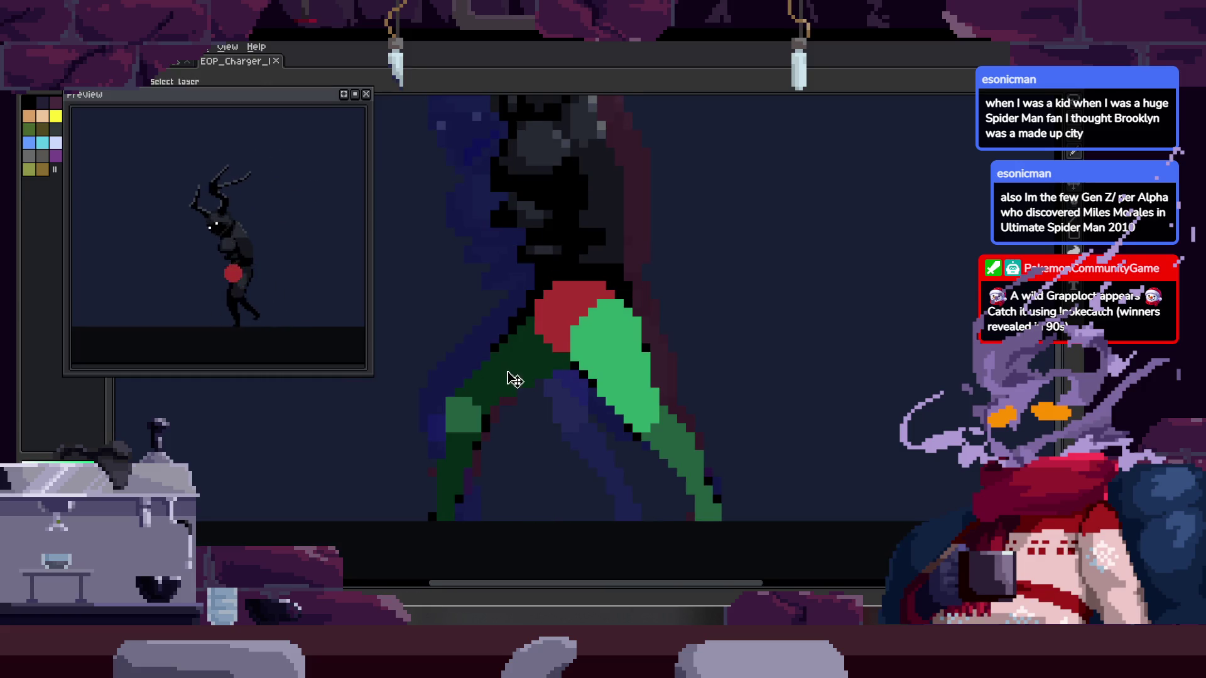
scroll(540, 376, down, 1)
key(Right)
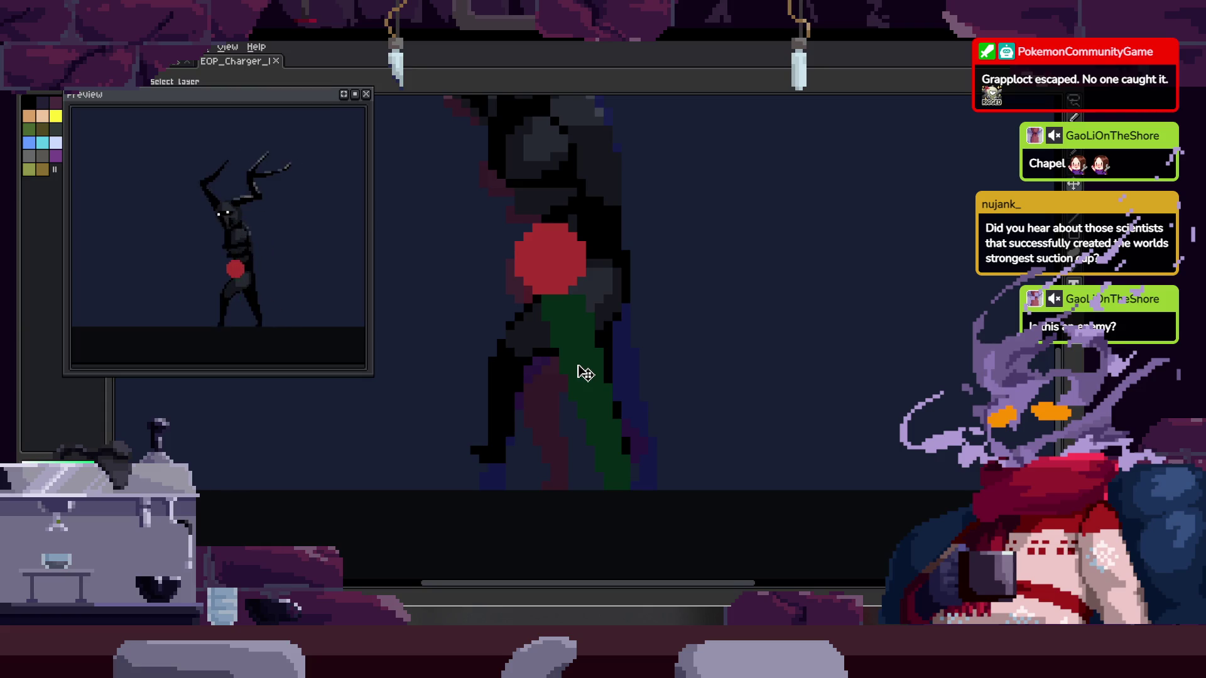
Bring the animation timeline back into view on walk frame 12
key(Tab)
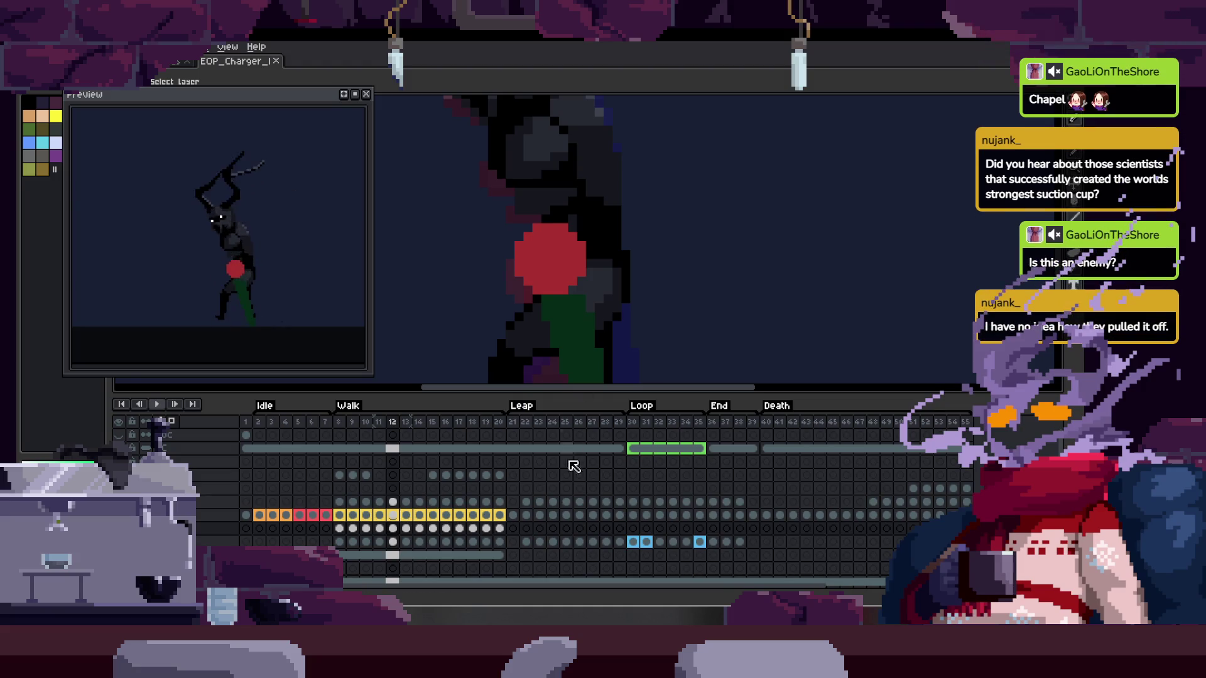
Hide the timeline, zoom out to fit the whole creature, then show the timeline again
key(Tab)
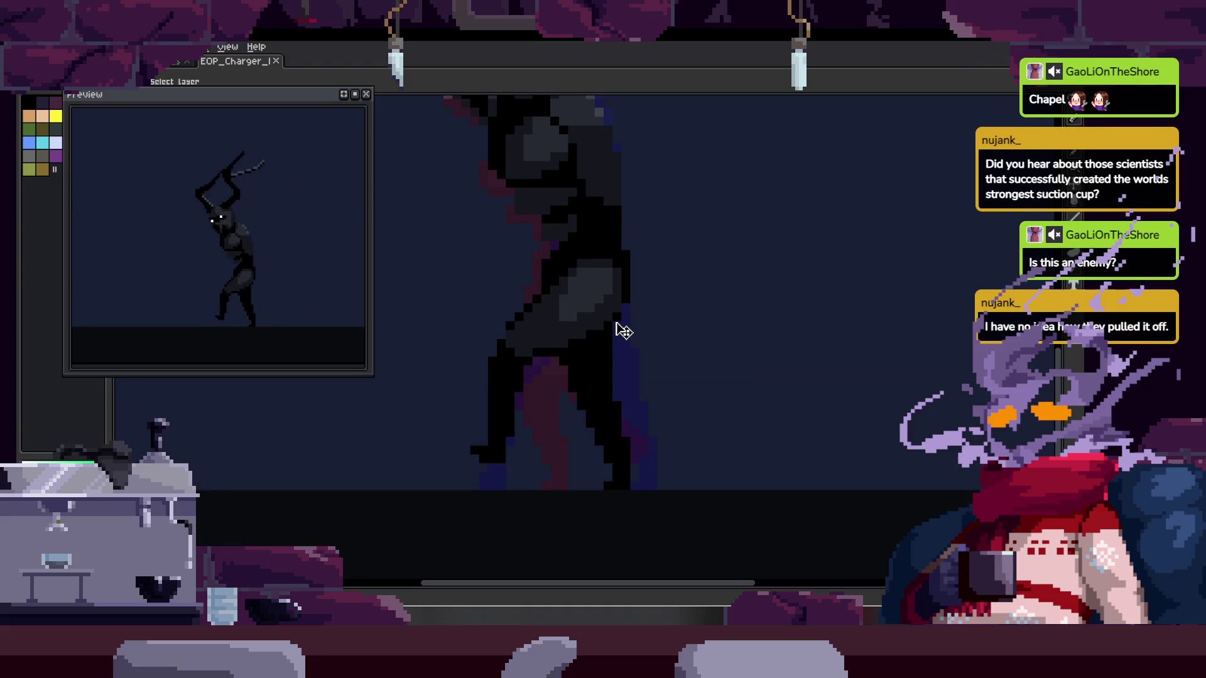
scroll(616, 376, down, 2)
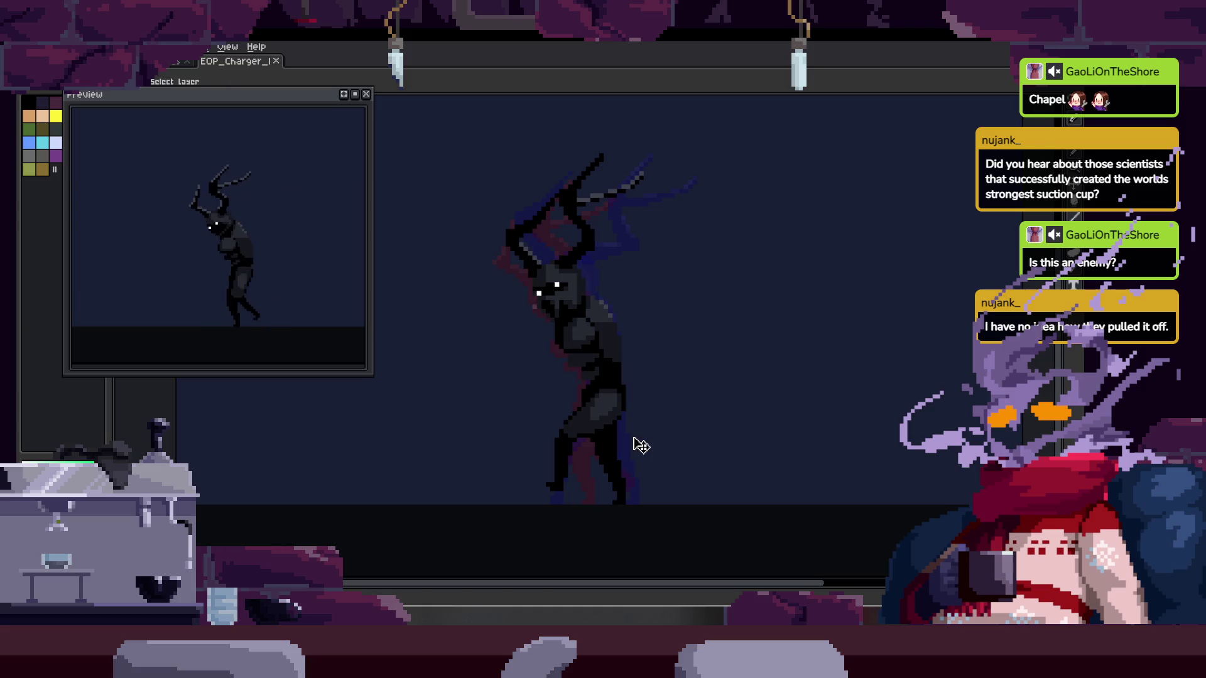
key(Tab)
key(Tab)
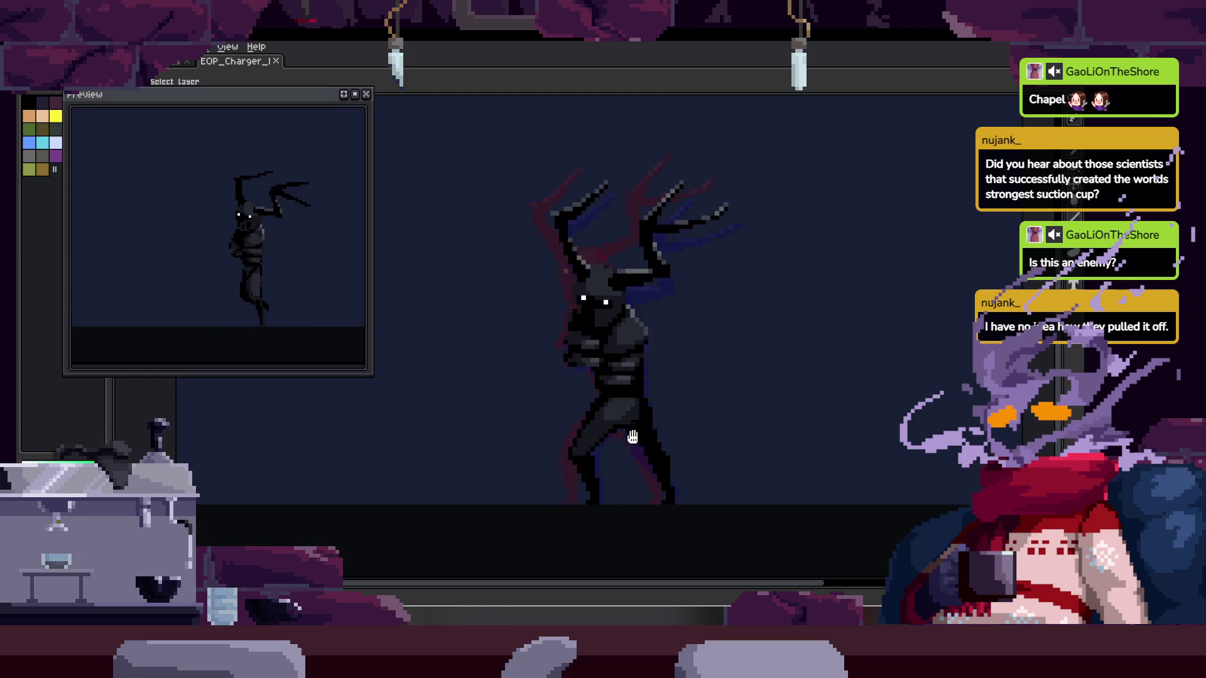
key(Tab)
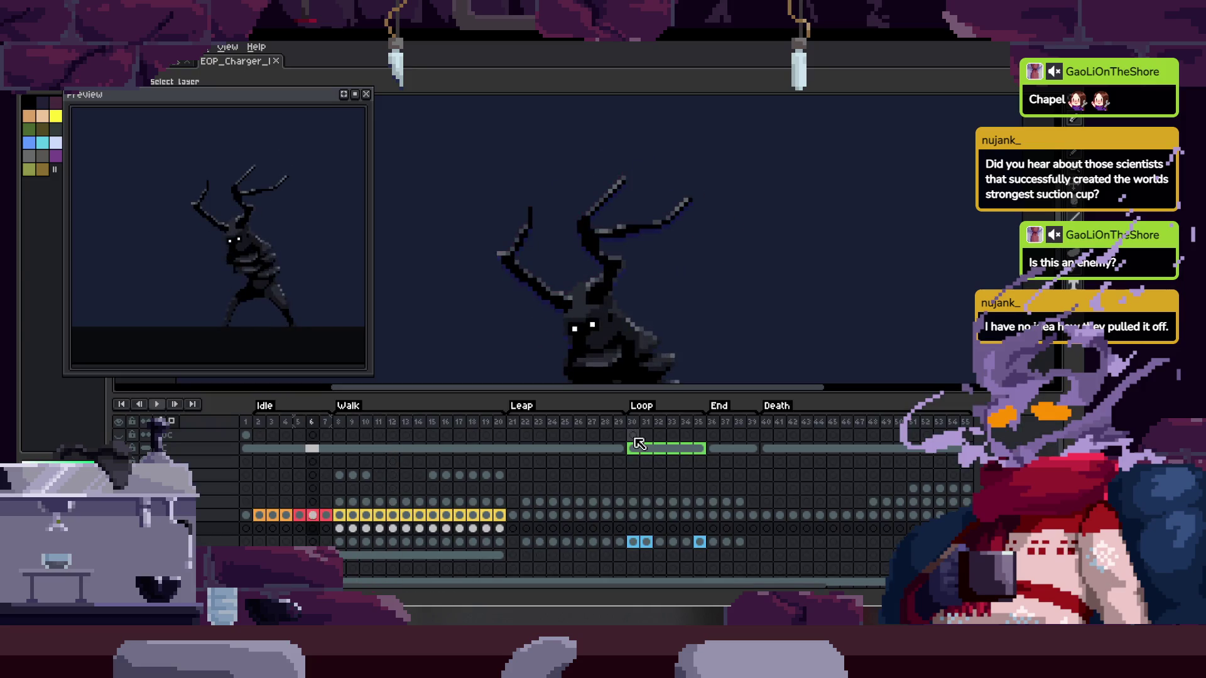
key(Tab)
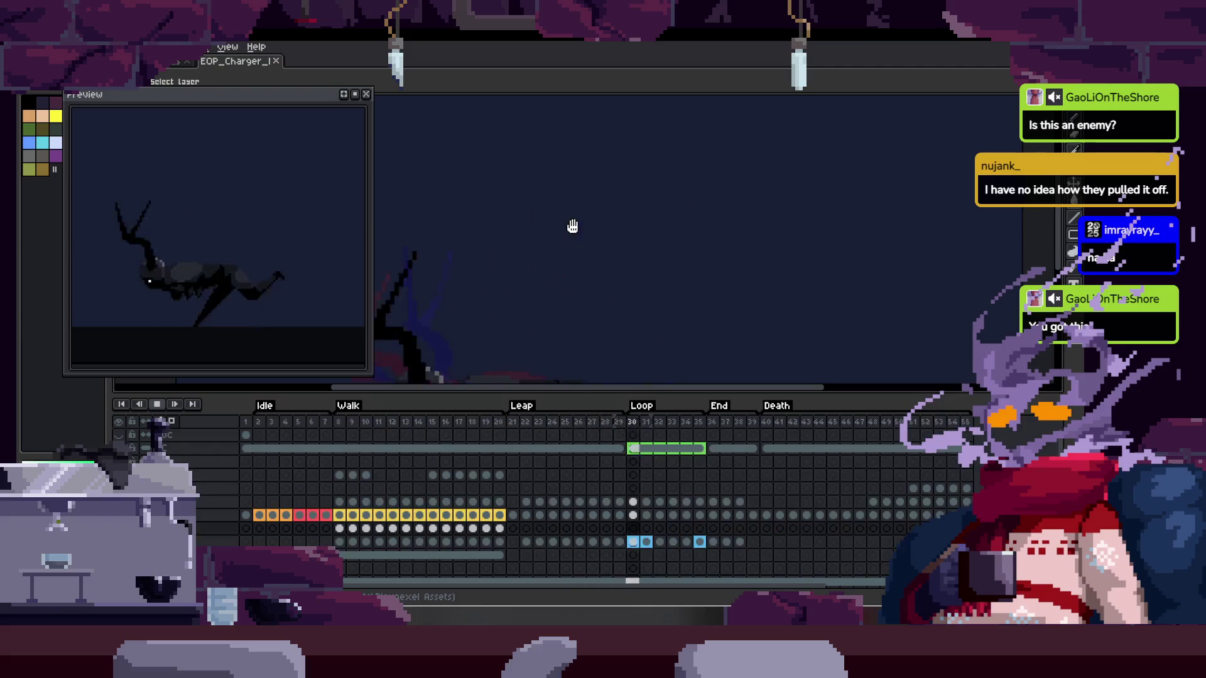
key(Tab)
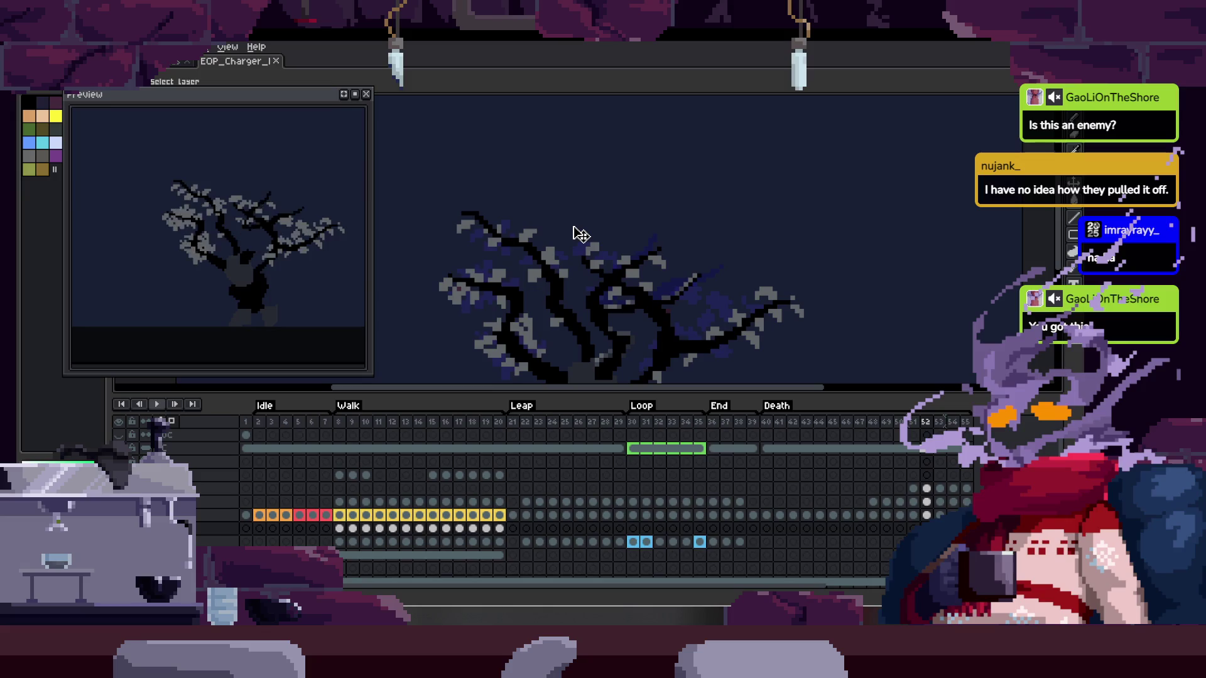
Toggle the timeline and play the Walk tag on the enlarged canvas
key(Tab)
key(Tab)
key(Tab)
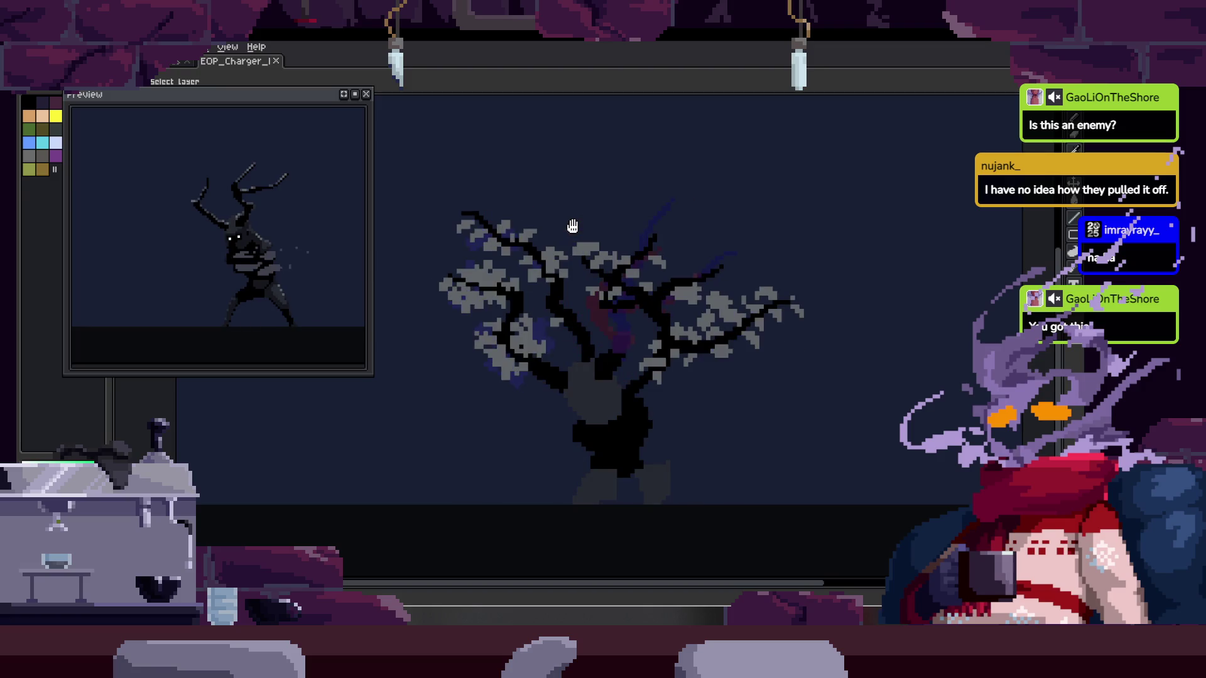
key(Tab)
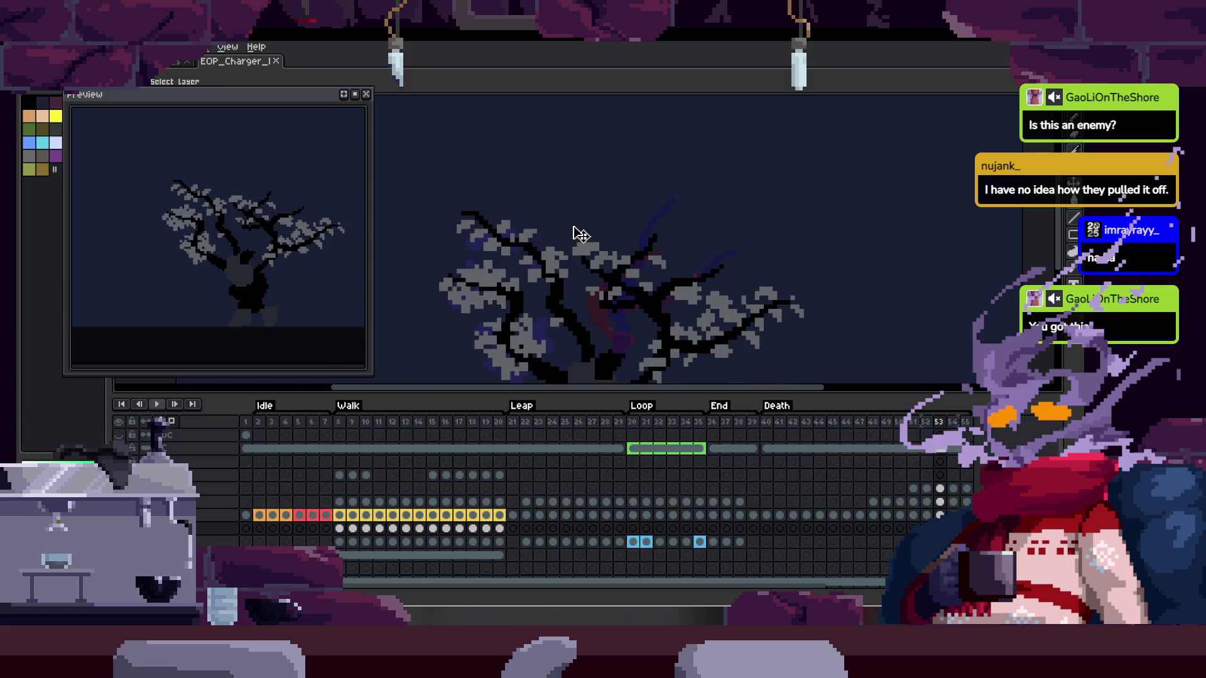
key(Return)
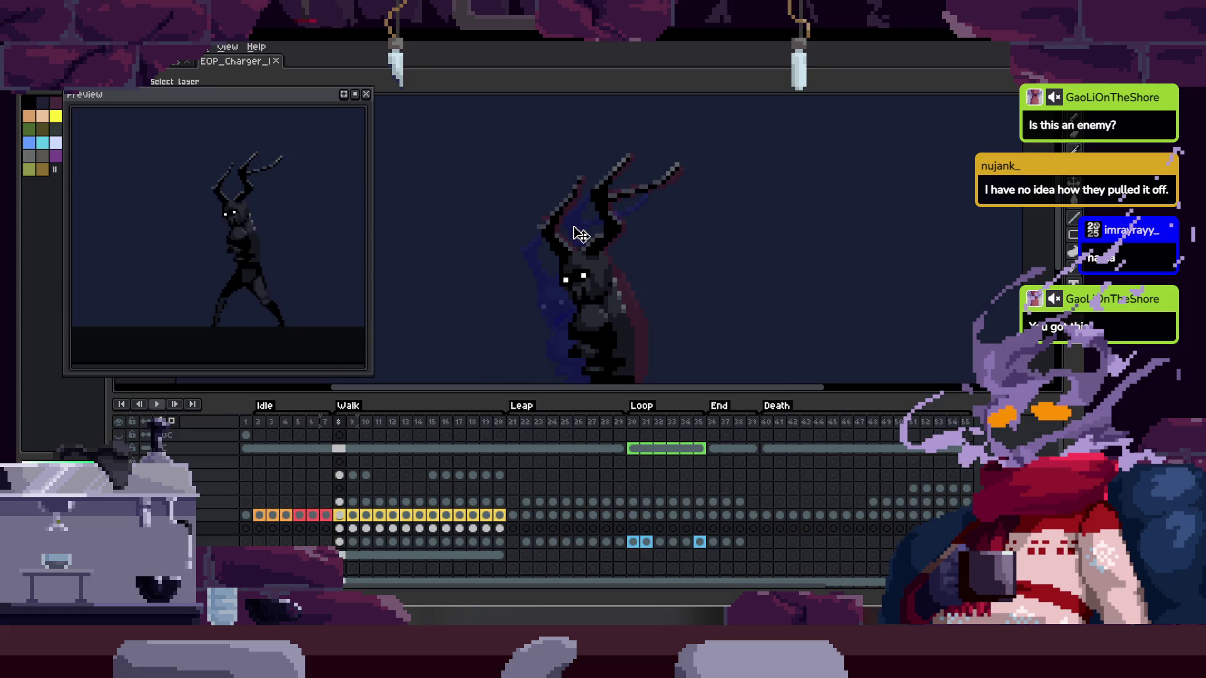
key(Tab)
key(Tab)
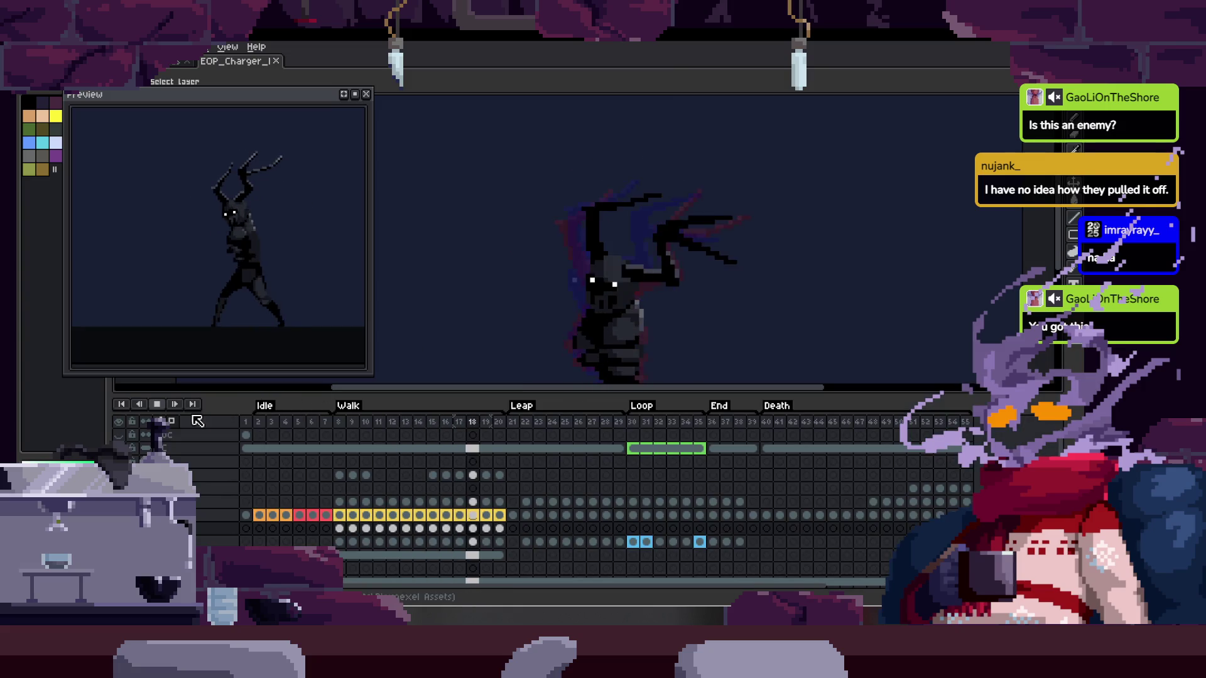
key(Tab)
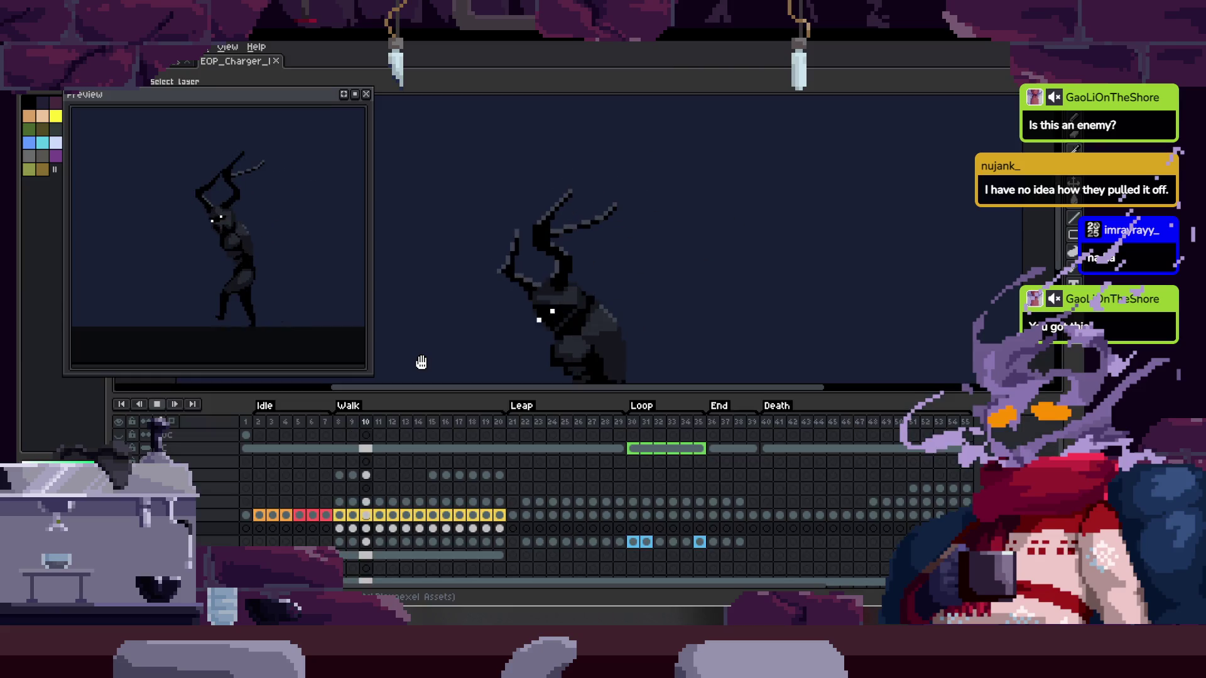
Toggle the timeline while reviewing frames, play, and settle on the hip-and-leg-guide frame
key(Tab)
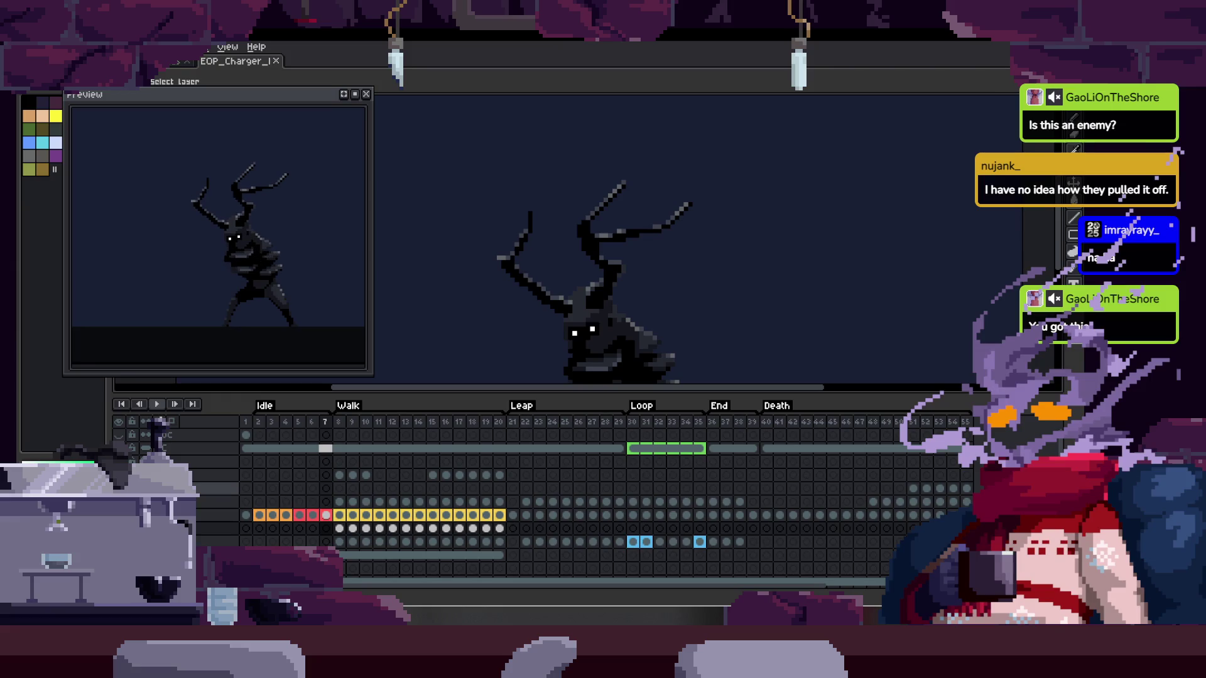
key(Tab)
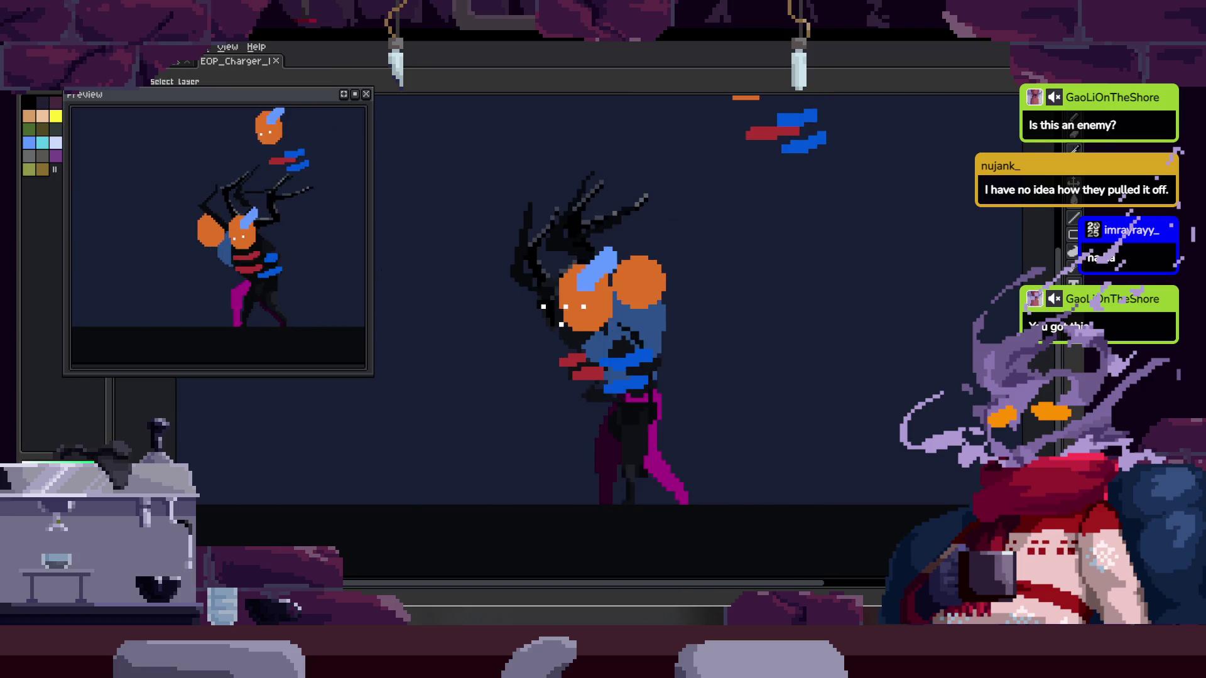
key(Tab)
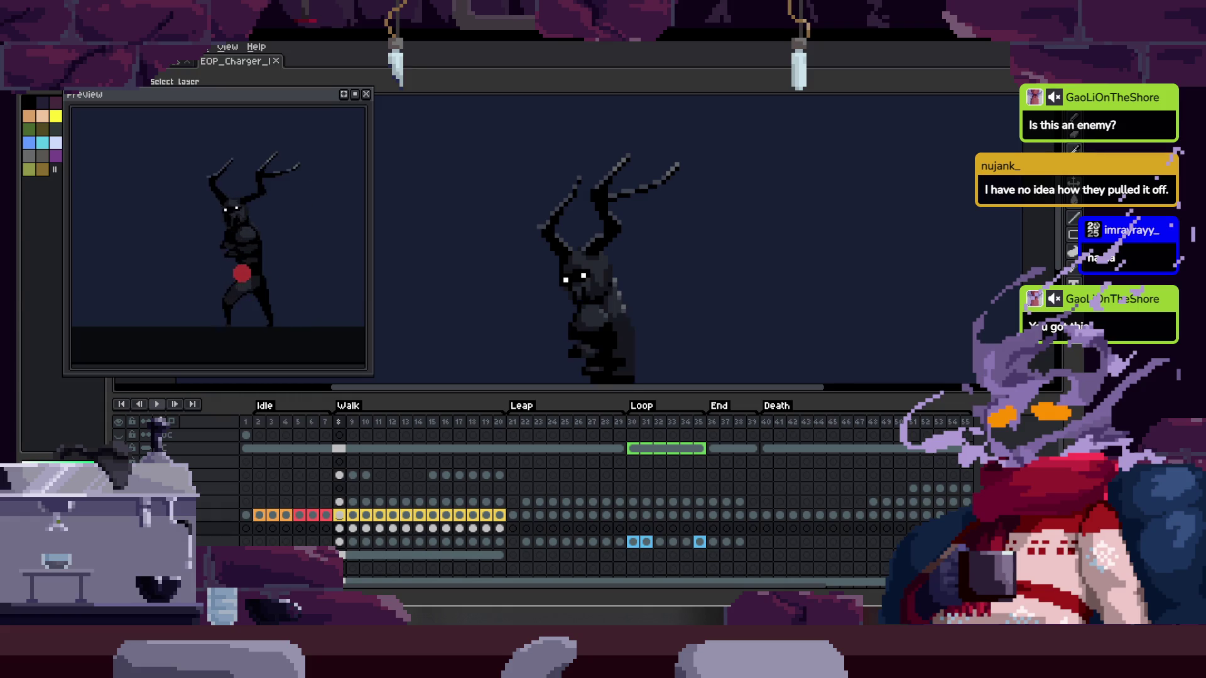
key(Tab)
key(Tab)
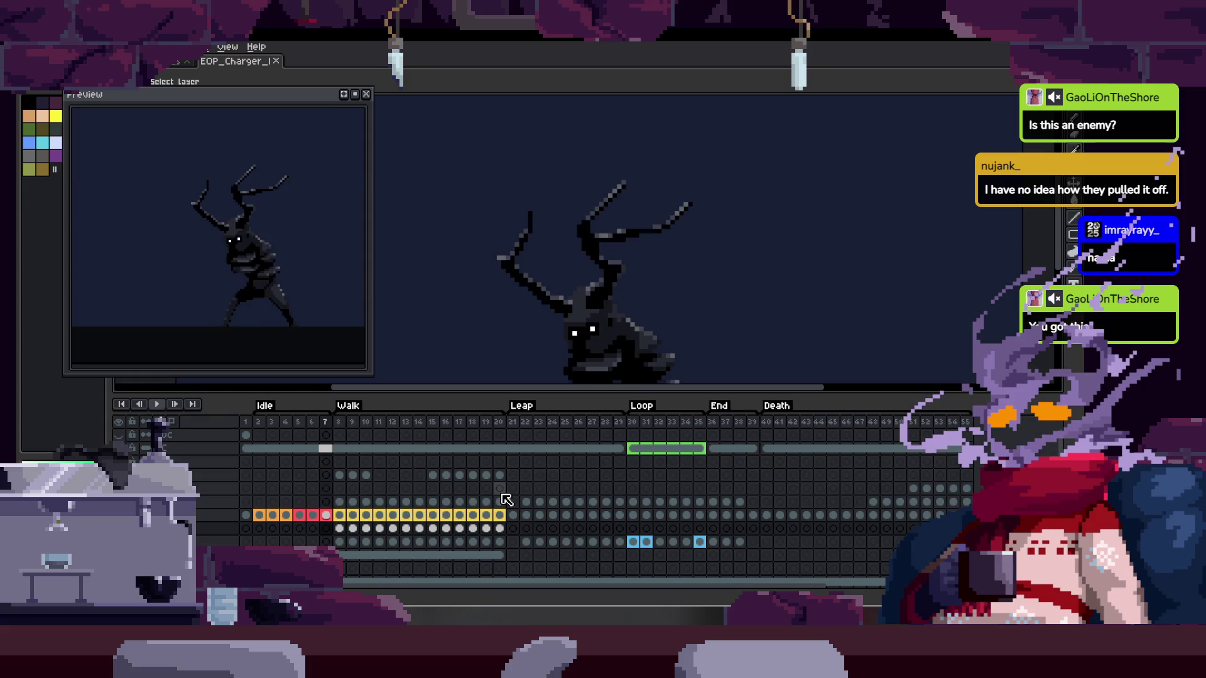
key(Return)
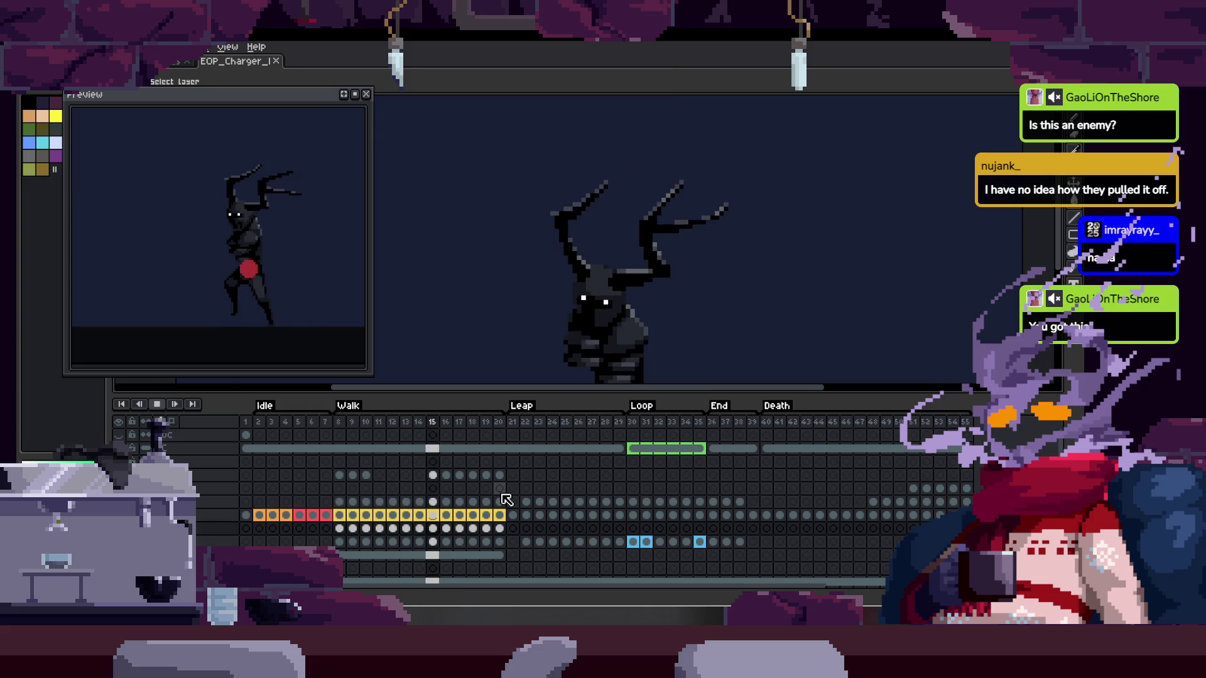
key(Tab)
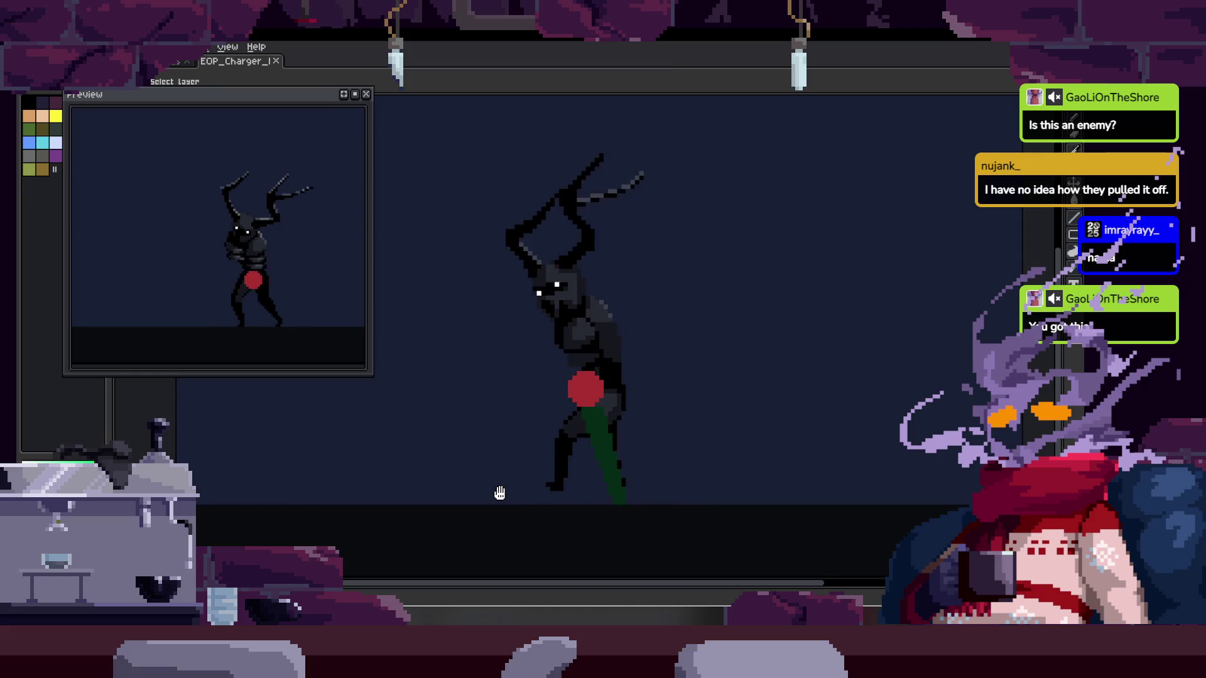
With the Pencil, pick the thigh guide's green and erase most of the green thigh block
key(Tab)
key(Tab)
key(b)
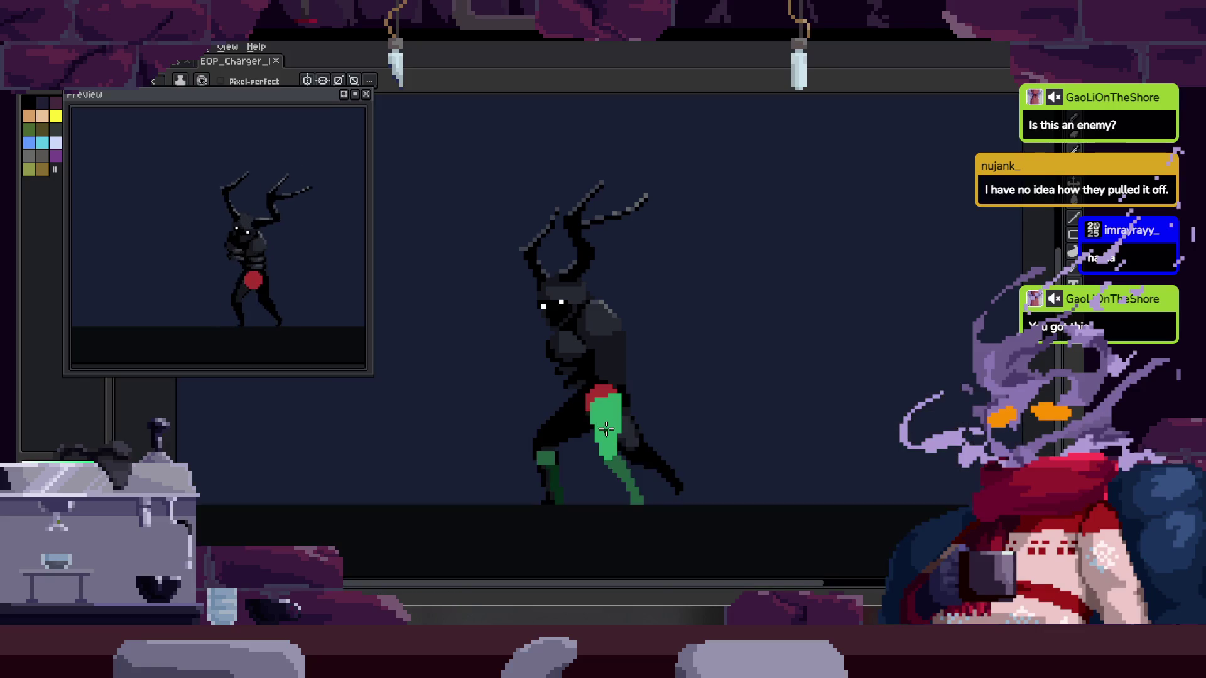
key(b)
key(Tab)
key(Tab)
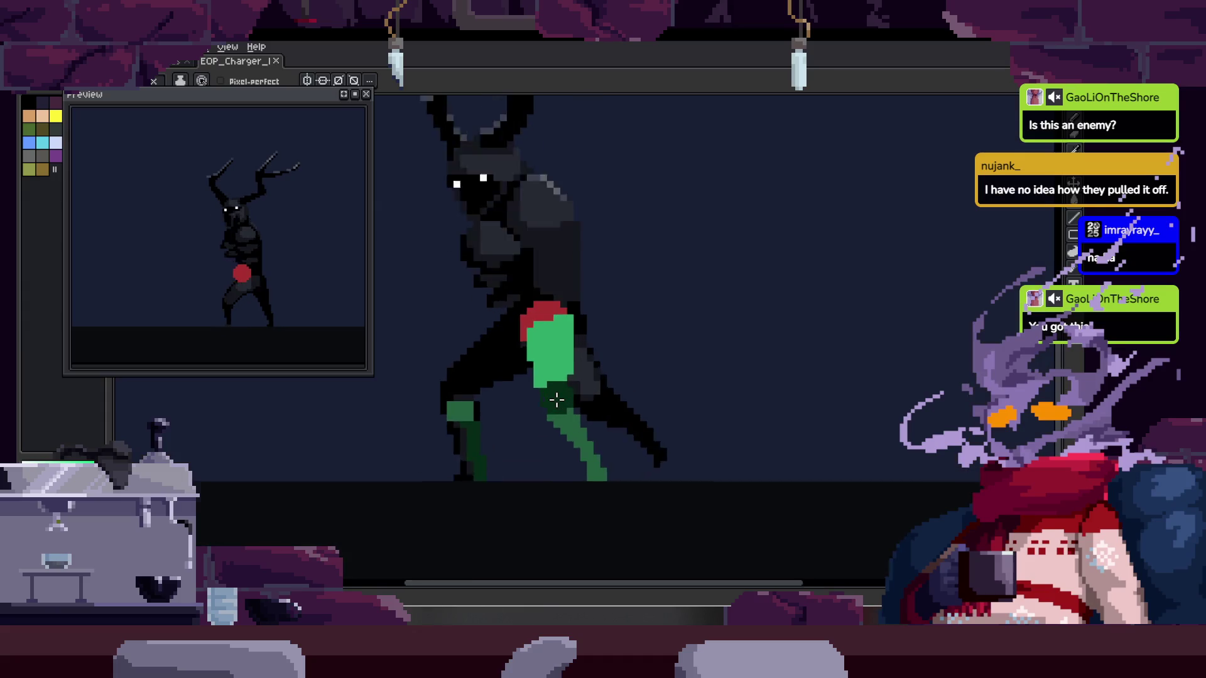
scroll(549, 351, up, 3)
key(i)
click(532, 315)
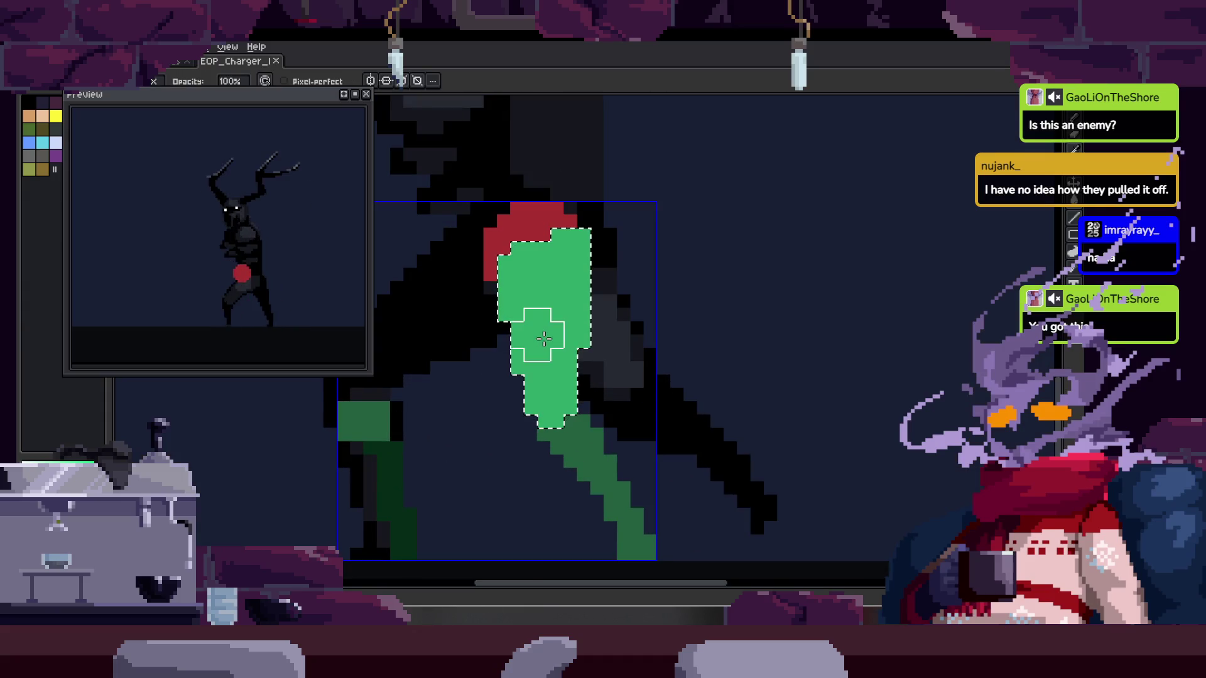
drag(610, 238, 534, 364)
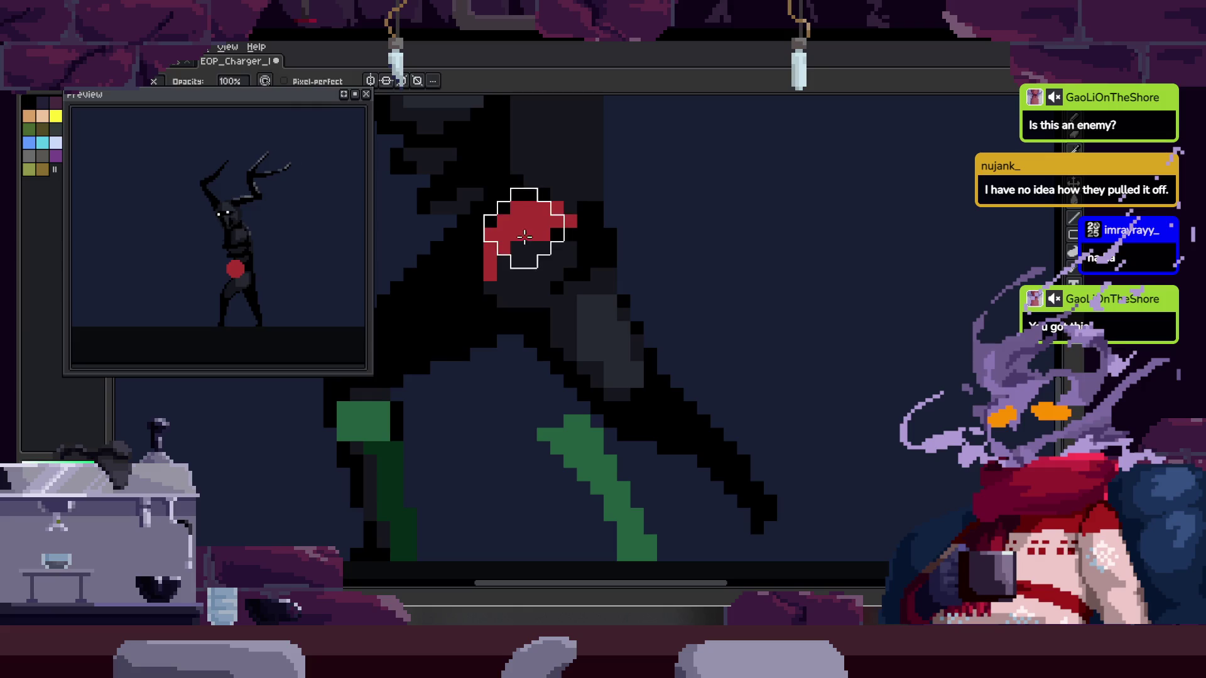
Paint a larger red hip circle, switch to green, and save the sprite
key(plus)
click(539, 257)
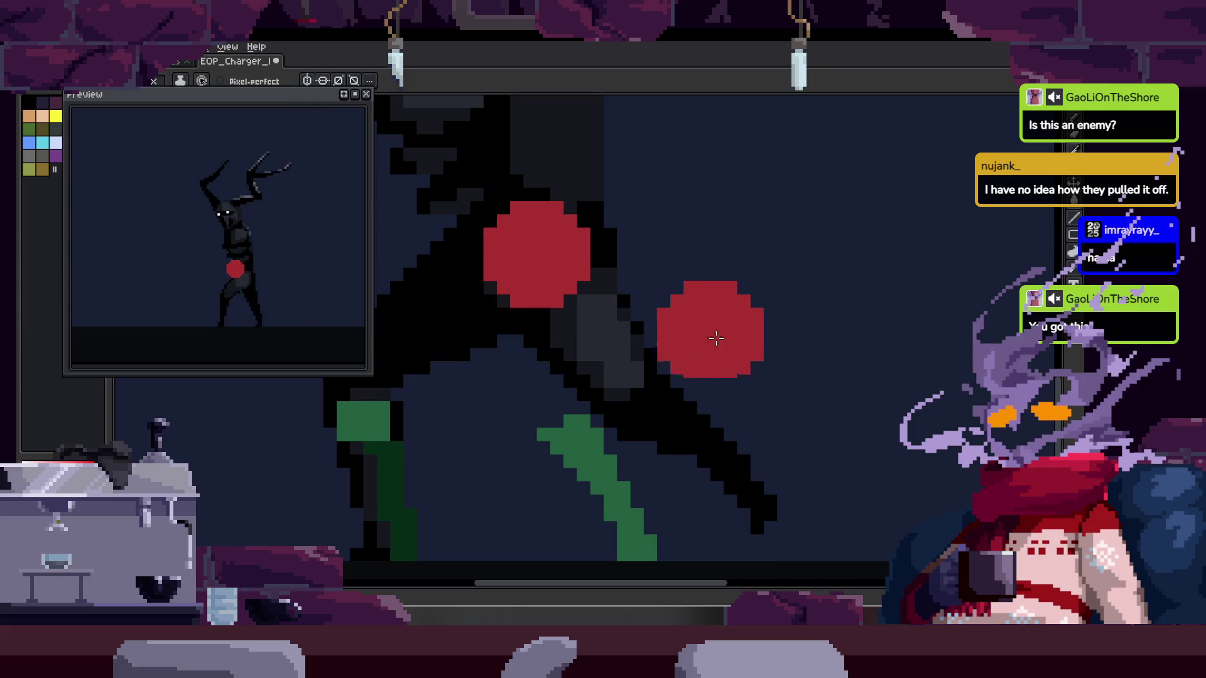
key(x)
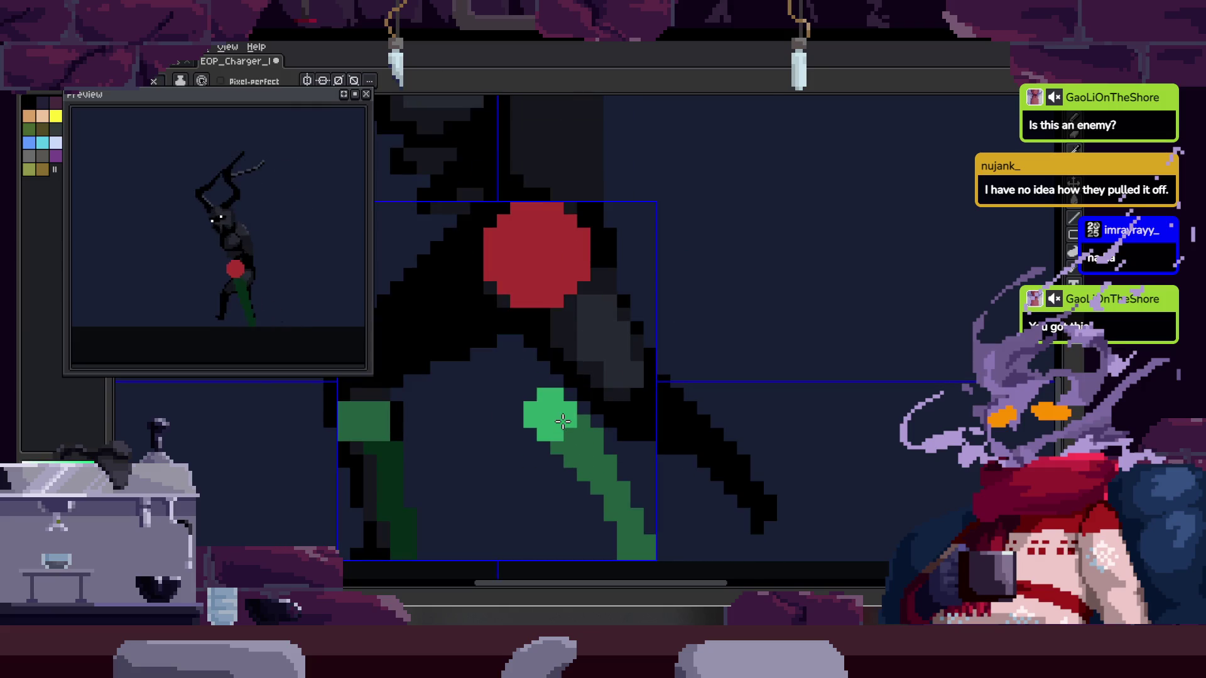
scroll(699, 417, down, 3)
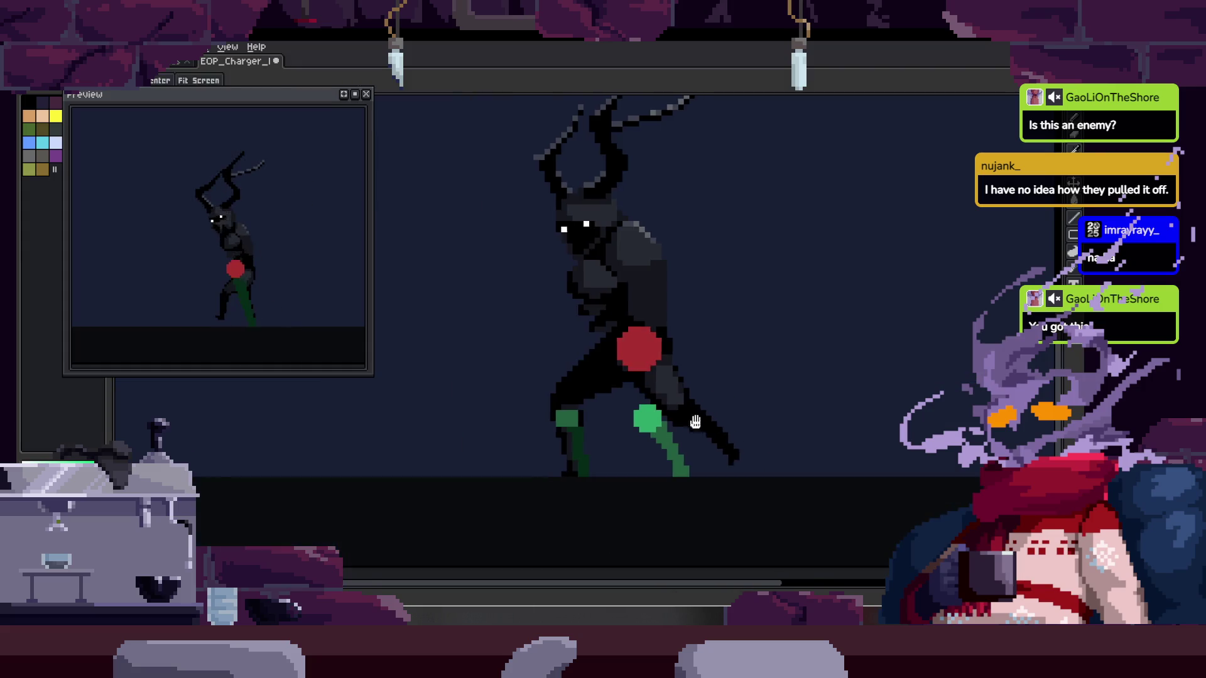
key(ctrl+s)
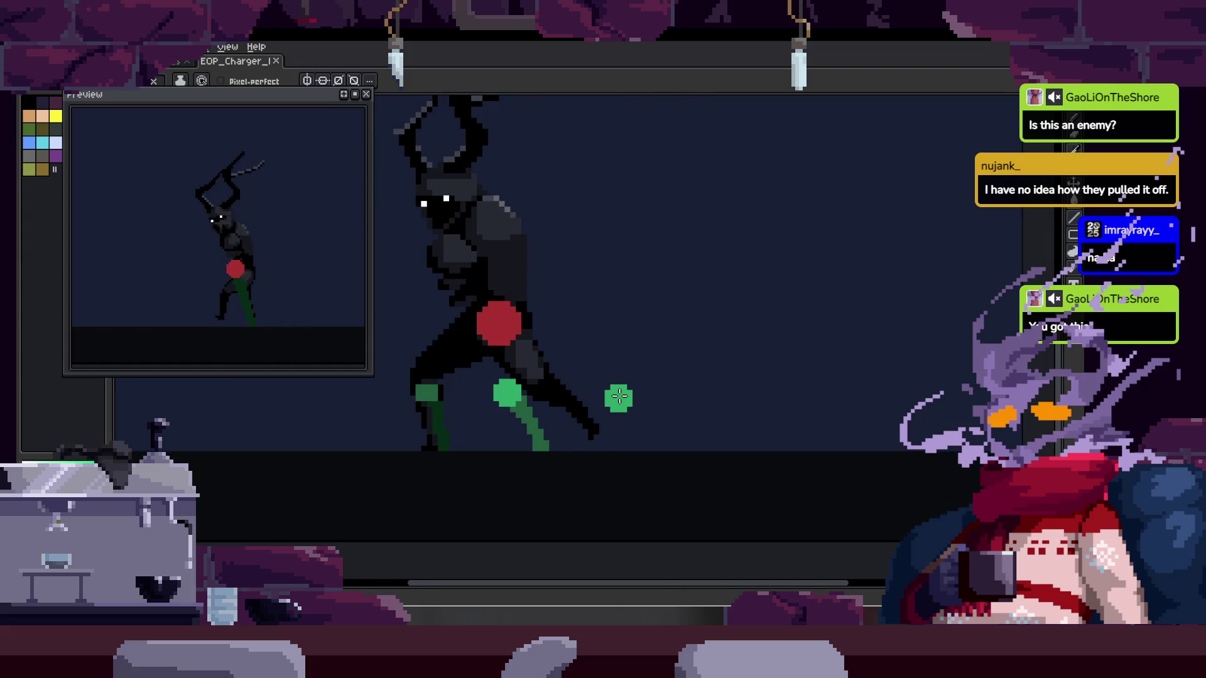
Move the green lower-leg guide up and to the right and commit it
key(Tab)
key(Tab)
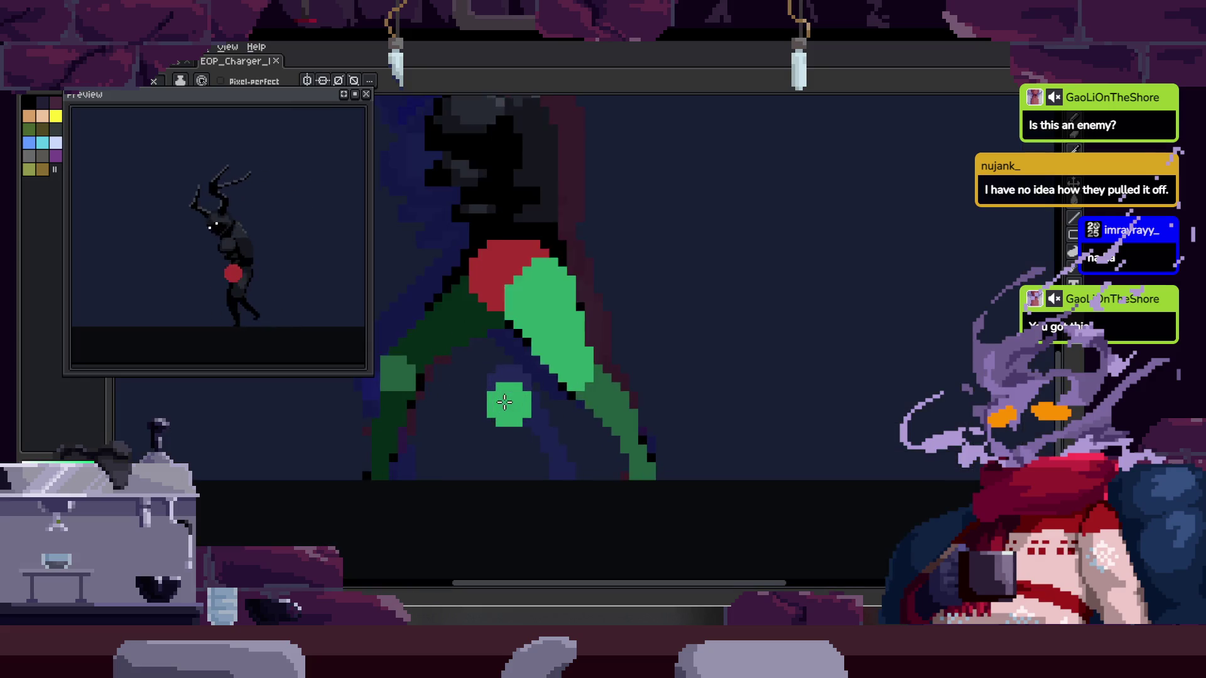
scroll(574, 376, up, 2)
drag(588, 466, 641, 455)
key(Return)
key(Right)
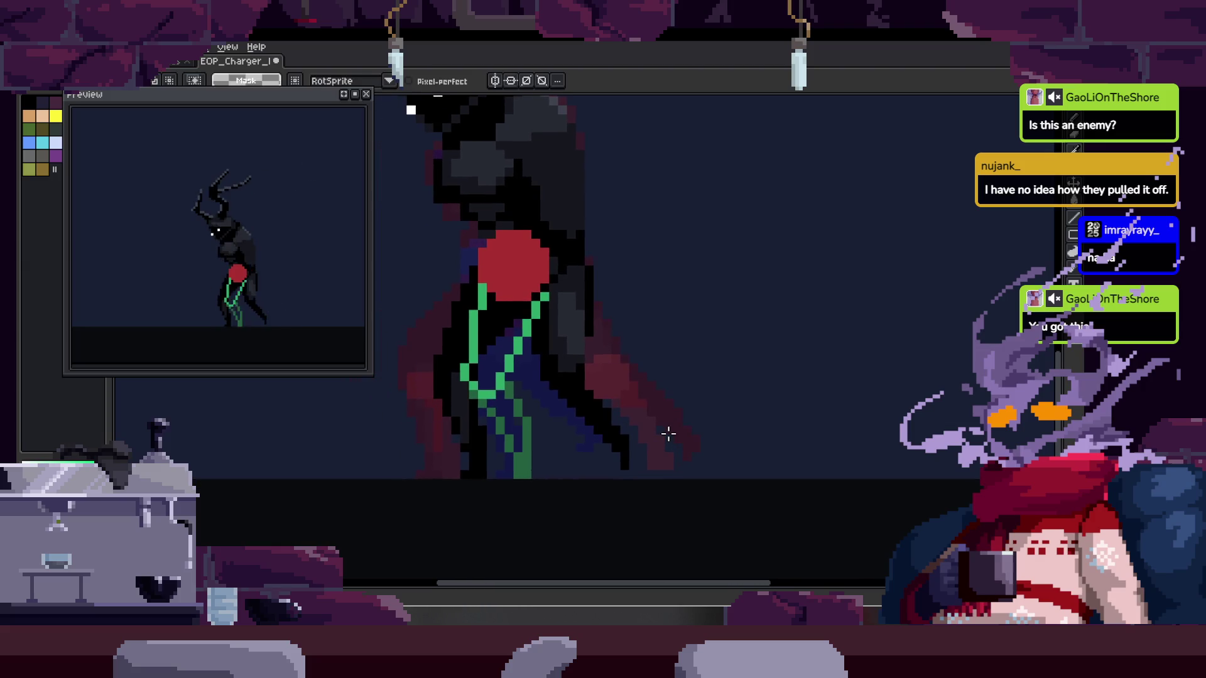
Rotate the lassoed lower body about 24° and play the animation to review it
scroll(507, 392, up, 1)
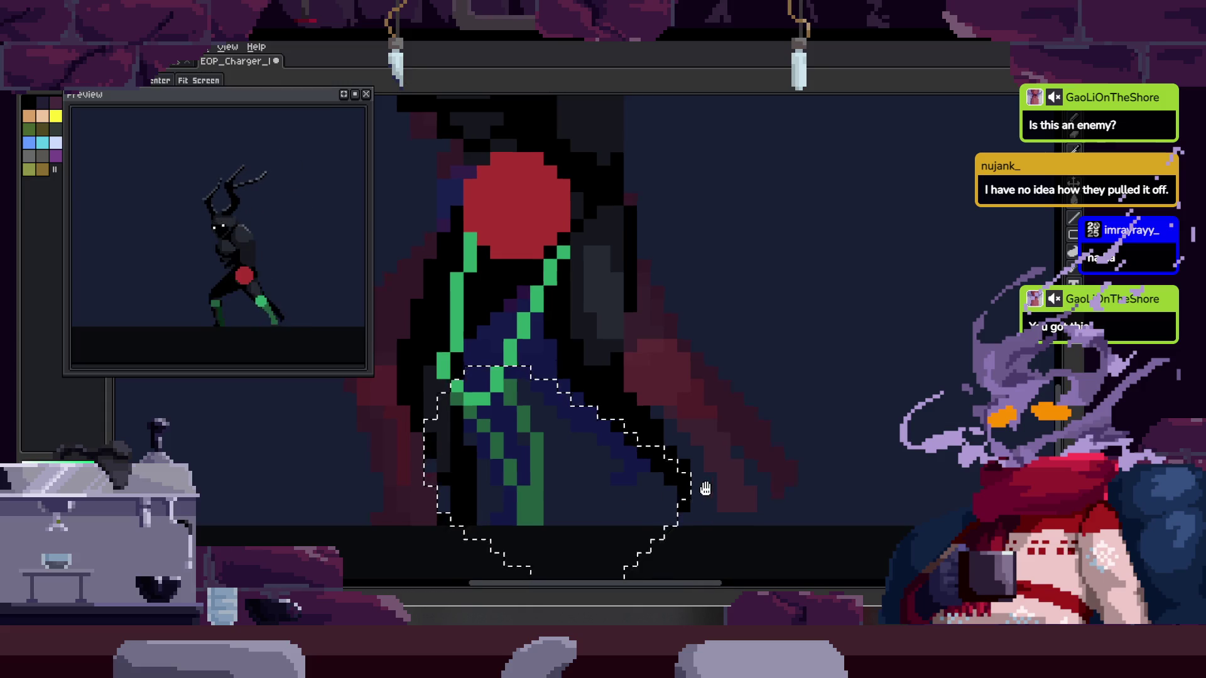
drag(711, 495, 659, 435)
mouse_move(647, 522)
mouse_down()
mouse_move(686, 452)
mouse_move(575, 424)
mouse_up()
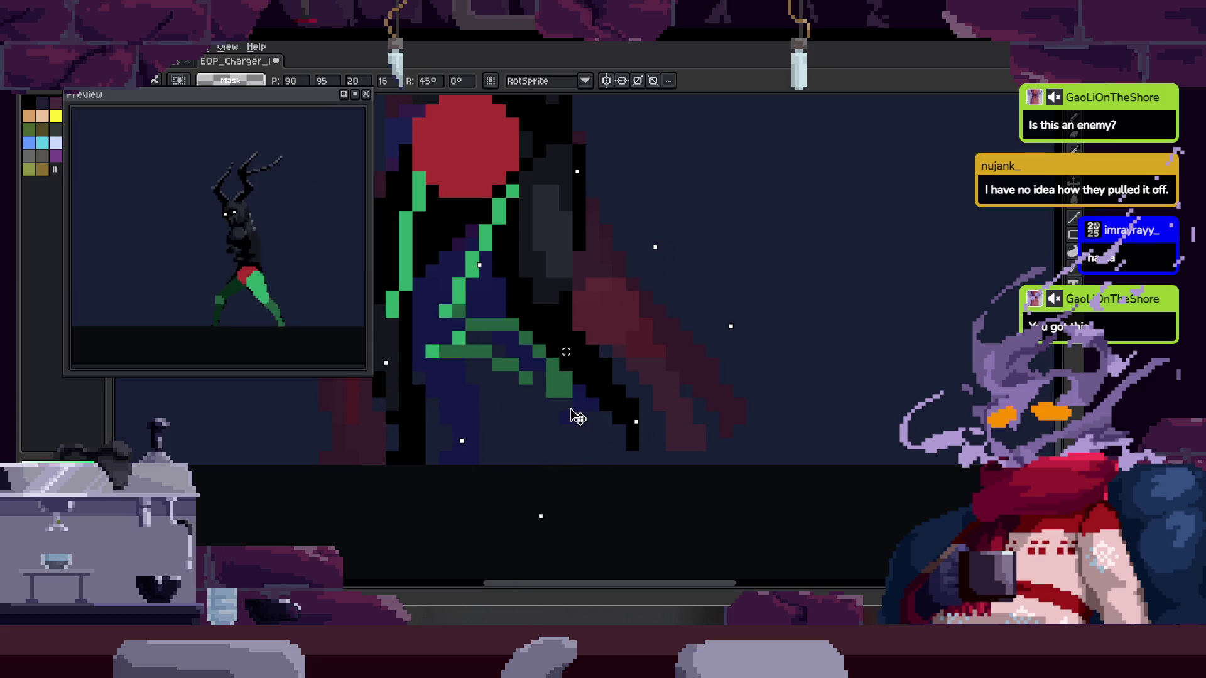
key(Return)
scroll(590, 411, down, 2)
key(Return)
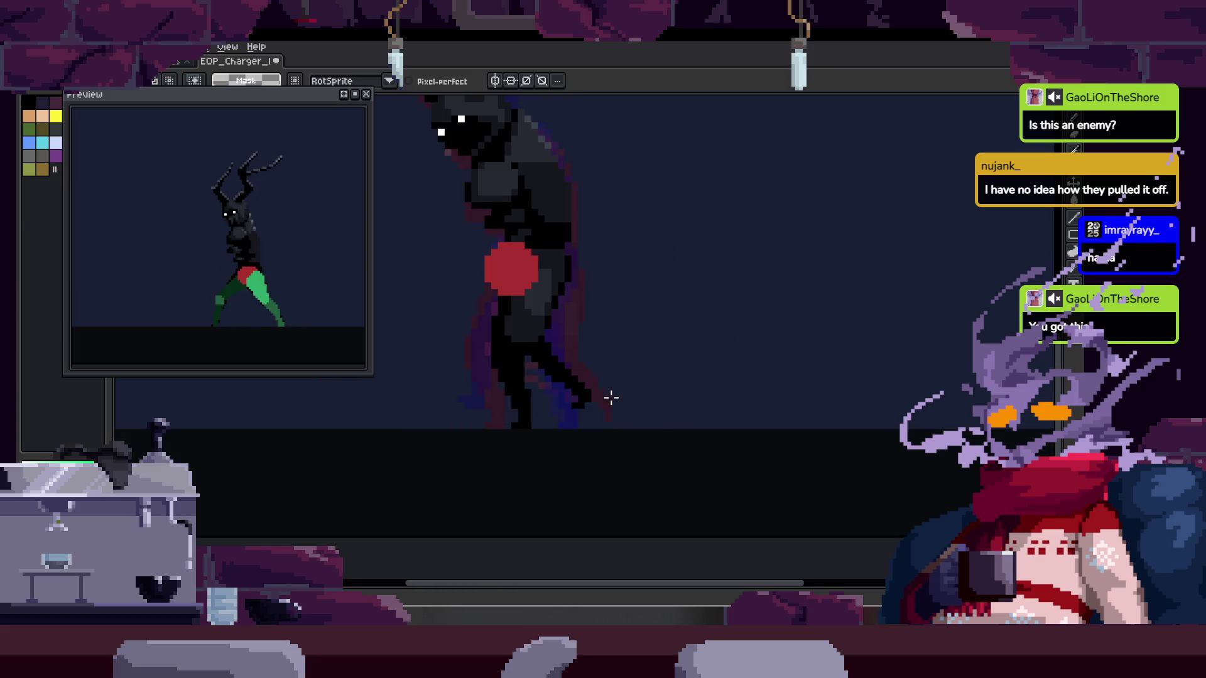
scroll(480, 361, up, 2)
Erase the green stripe down the torso and slightly rotate the lassoed lower-leg stripe
key(b)
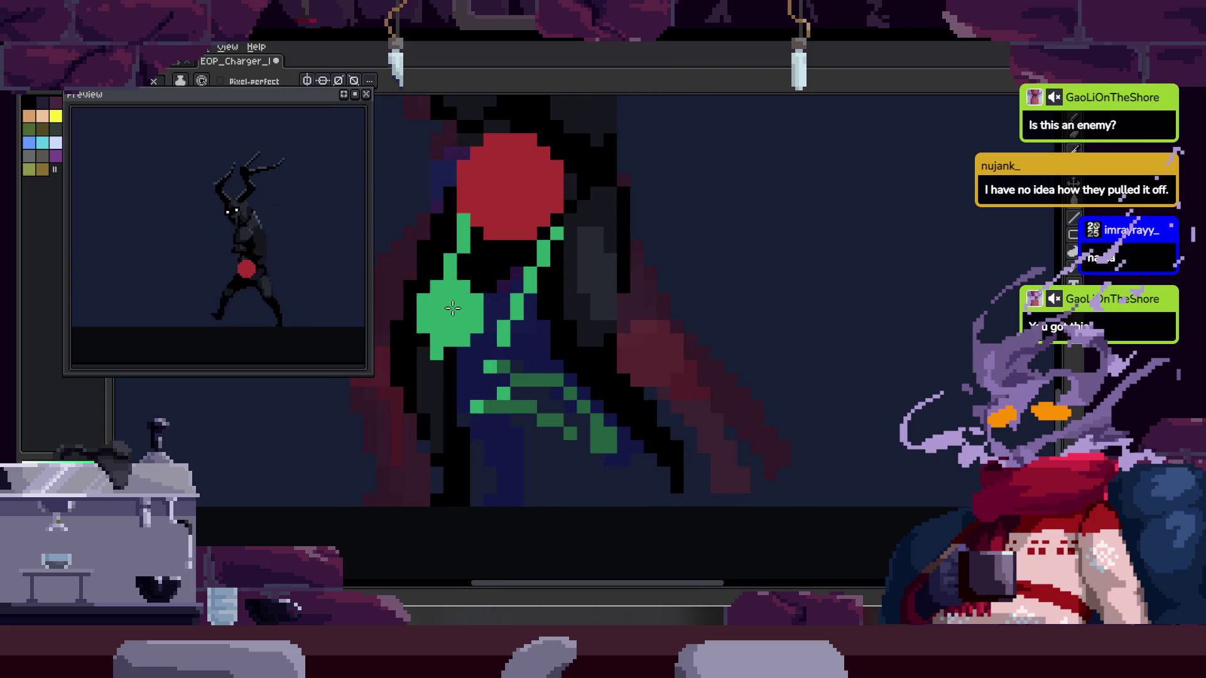
key(e)
drag(451, 263, 530, 337)
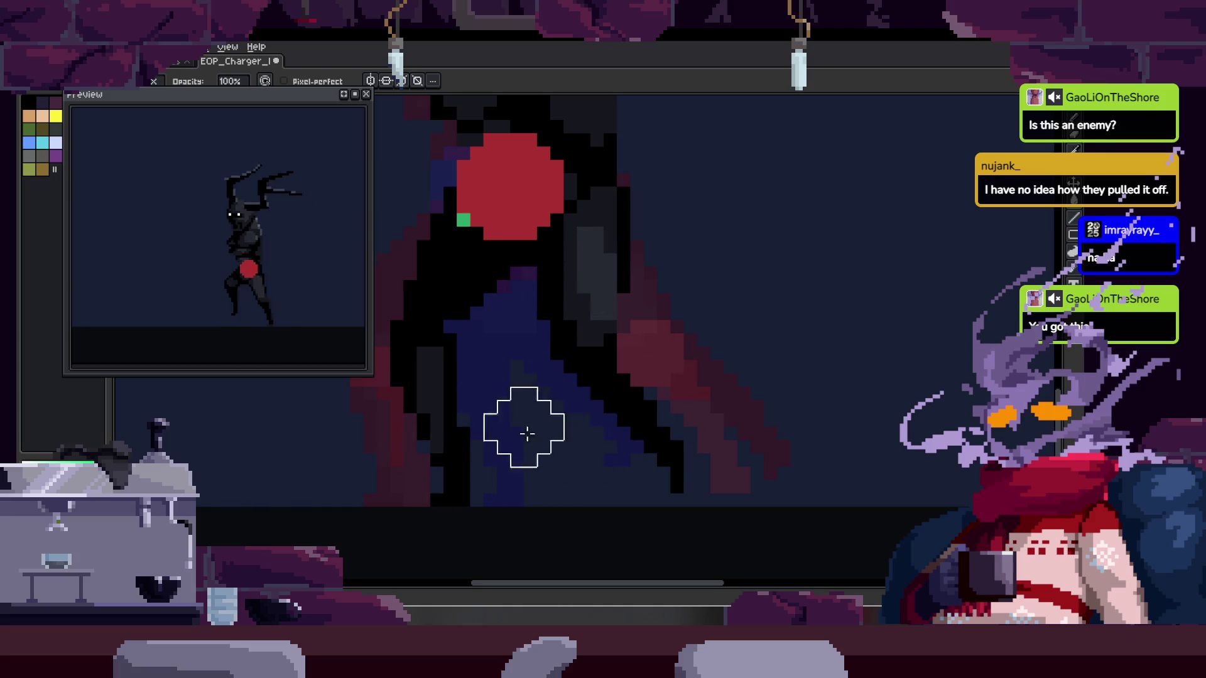
key(q)
mouse_move(691, 300)
mouse_down()
mouse_move(713, 530)
mouse_move(802, 417)
mouse_move(585, 419)
mouse_up()
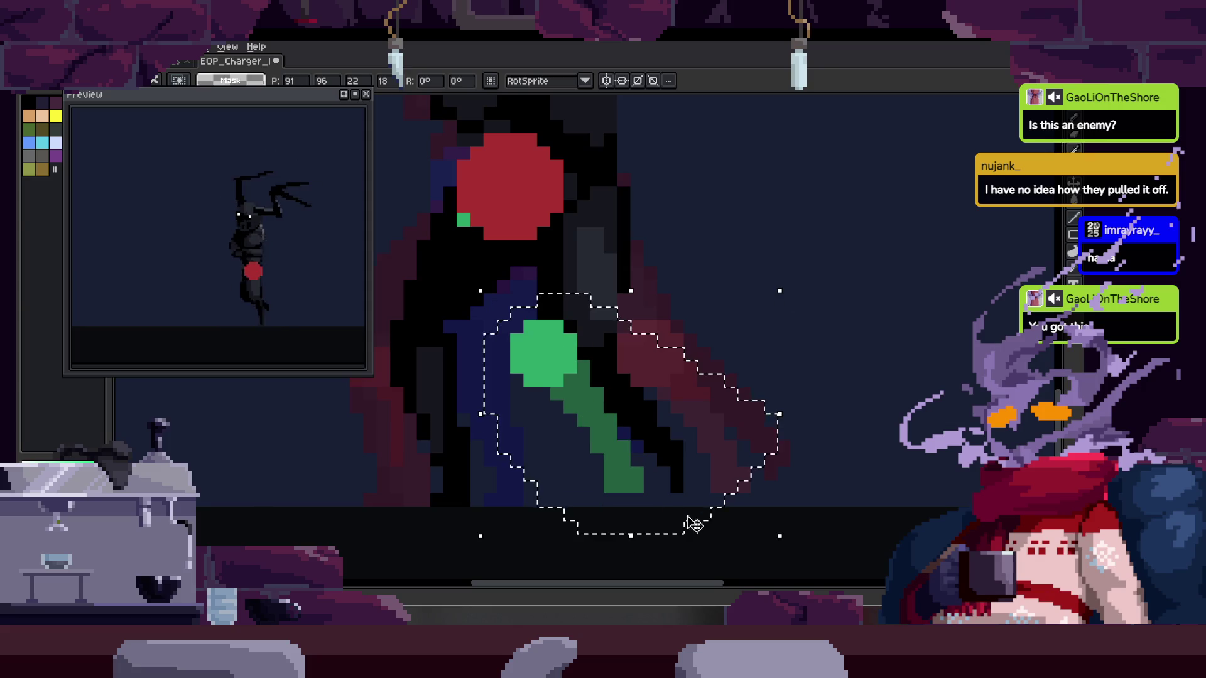
drag(789, 539, 799, 503)
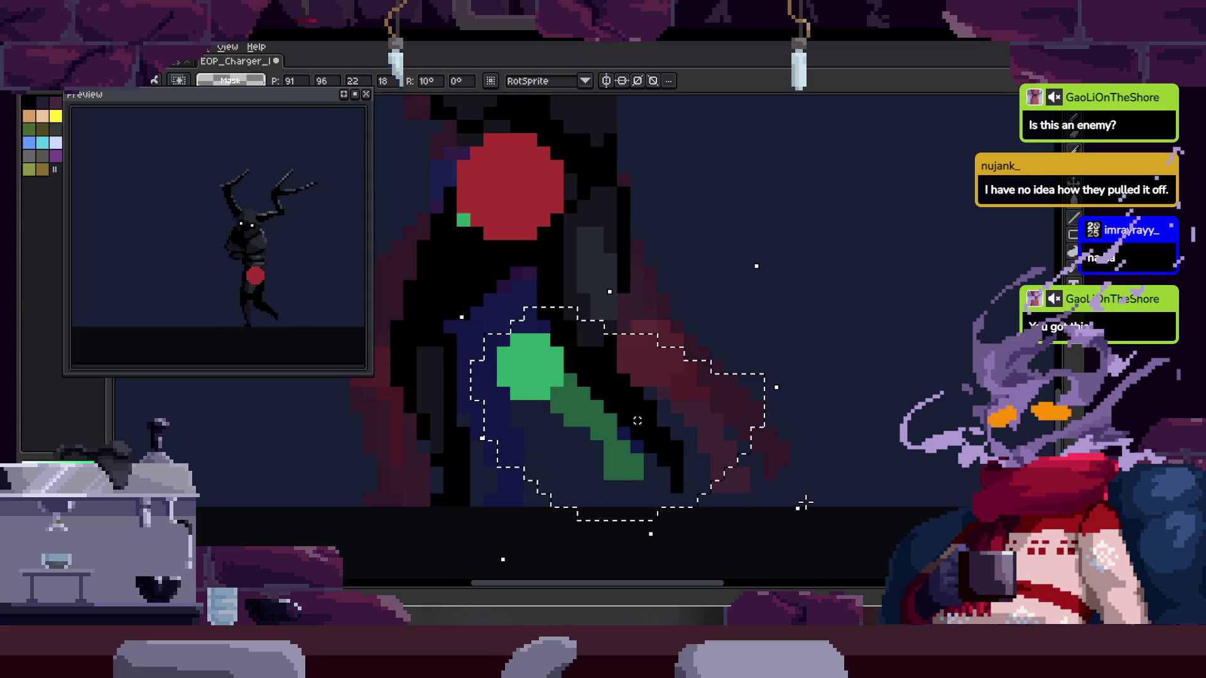
key(g)
Try horizontal and vertical flips of the leg guide, revert both, and deselect
key(shift+h)
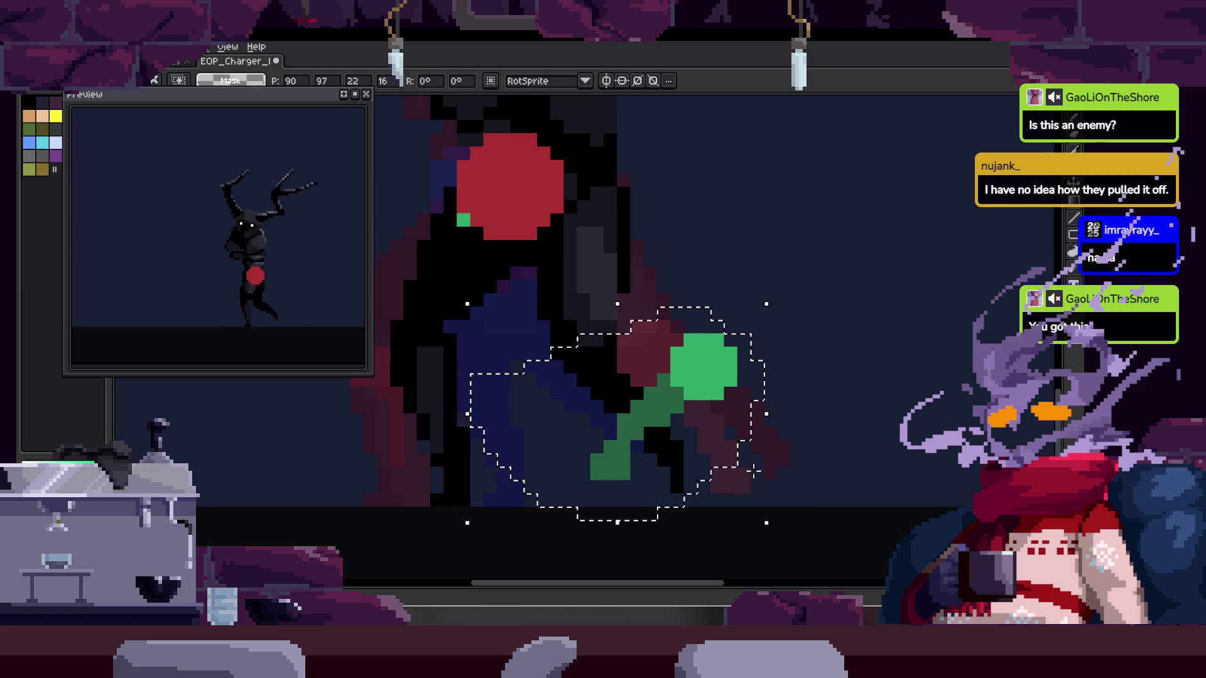
key(ctrl+z)
key(shift+v)
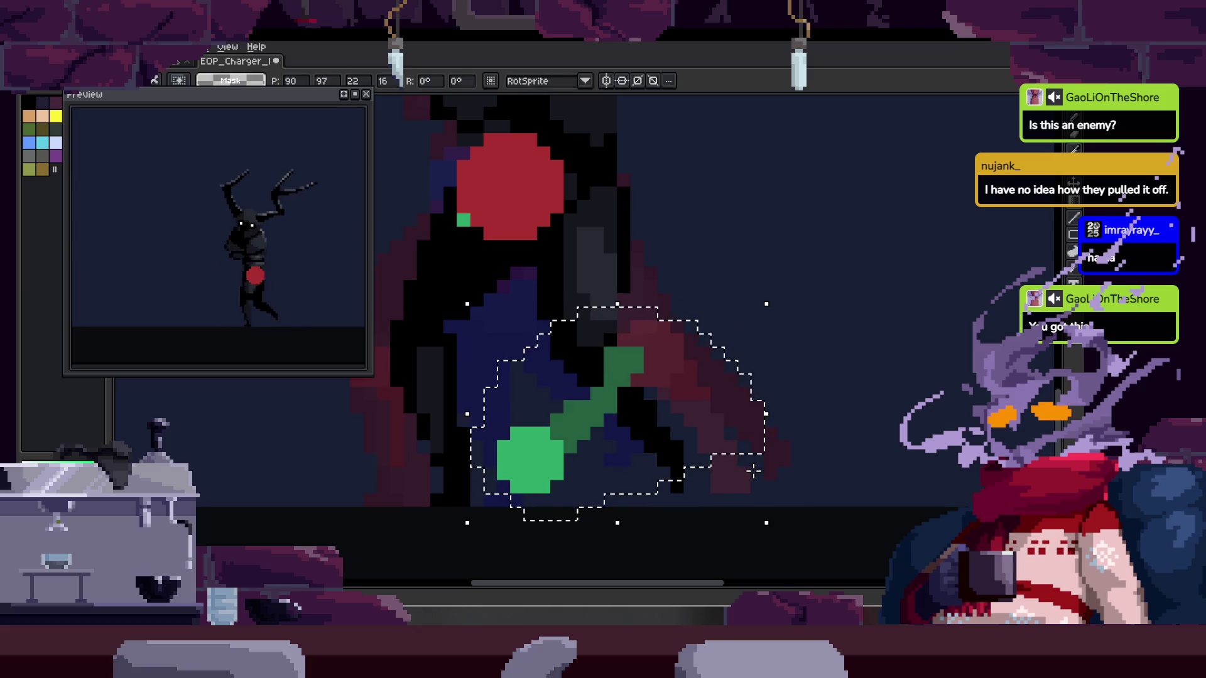
key(shift+v)
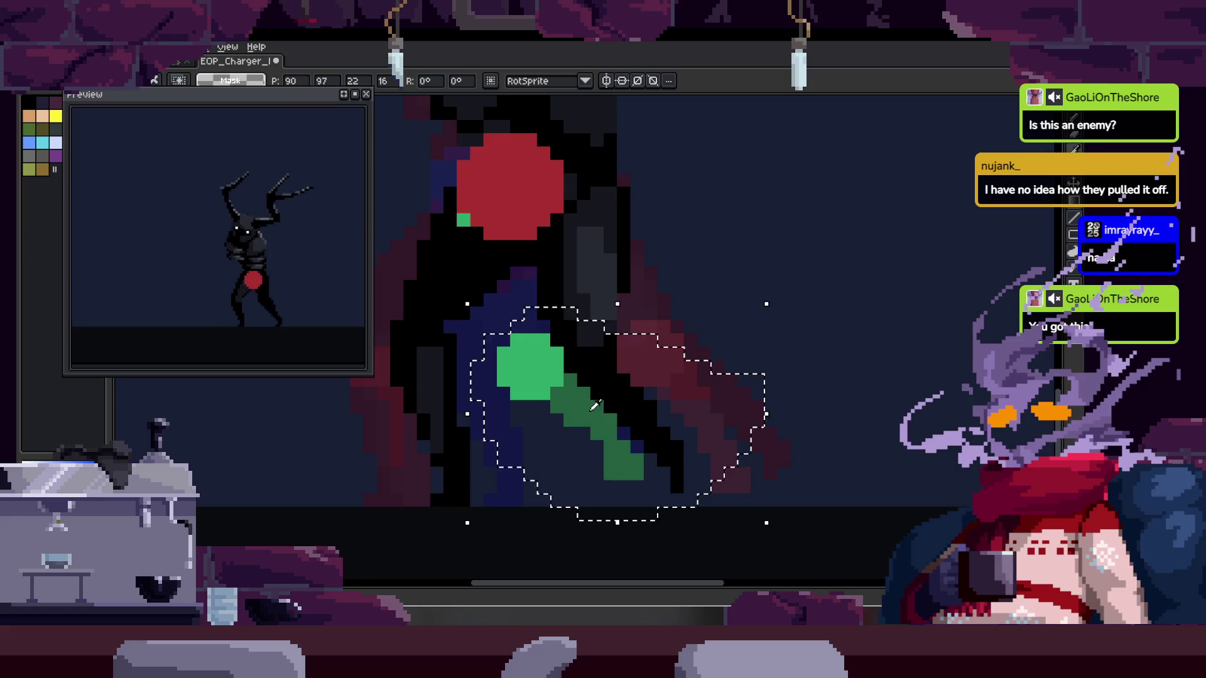
key(ctrl+d)
scroll(595, 405, up, 1)
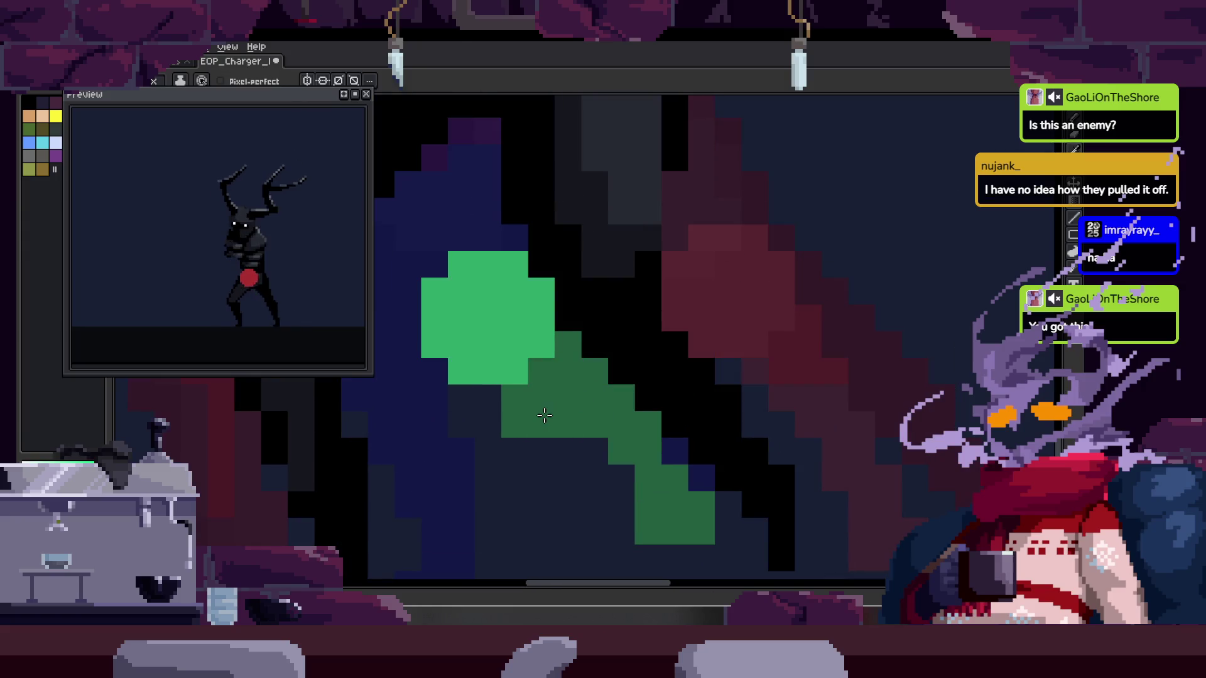
Erase green pixels along the leg guide's diagonal and save the sprite
key(e)
drag(614, 371, 680, 474)
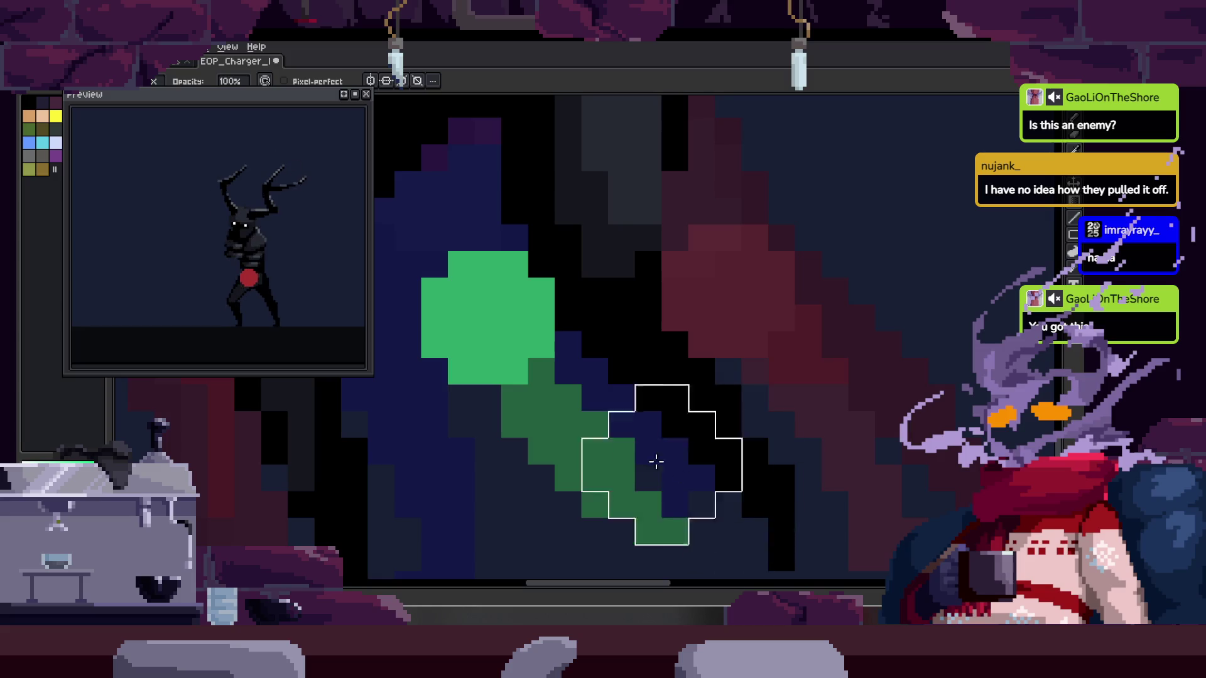
key(b)
scroll(571, 381, down, 1)
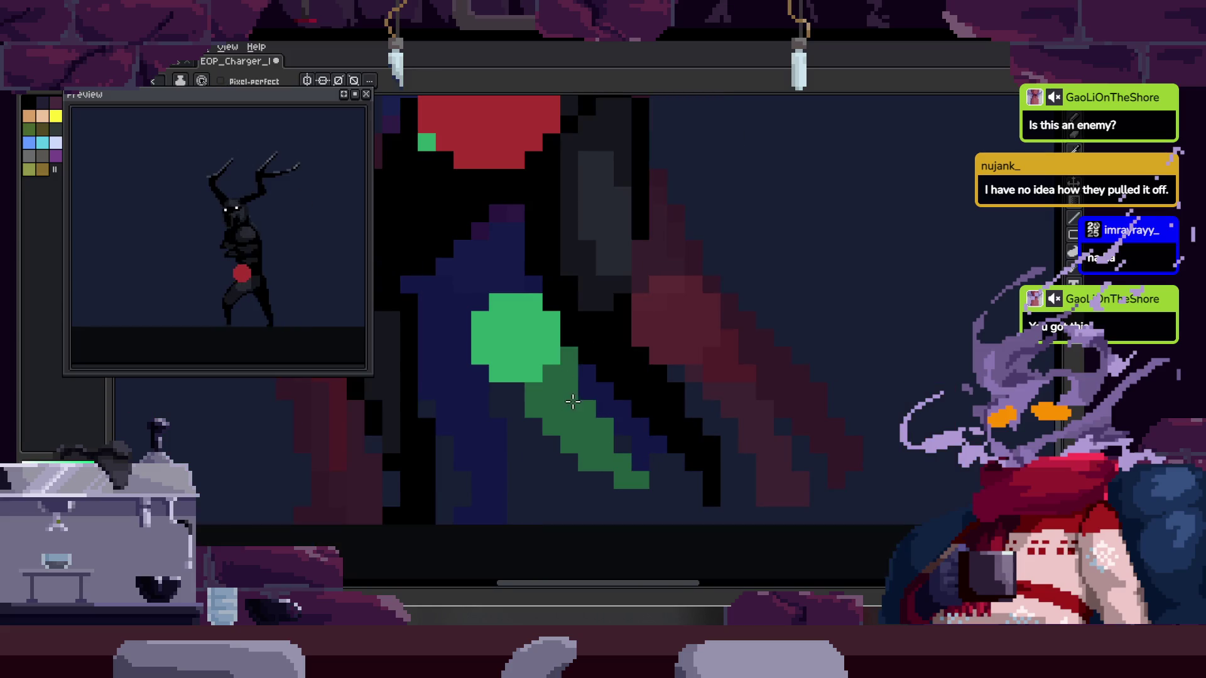
scroll(573, 402, up, 1)
scroll(575, 440, up, 1)
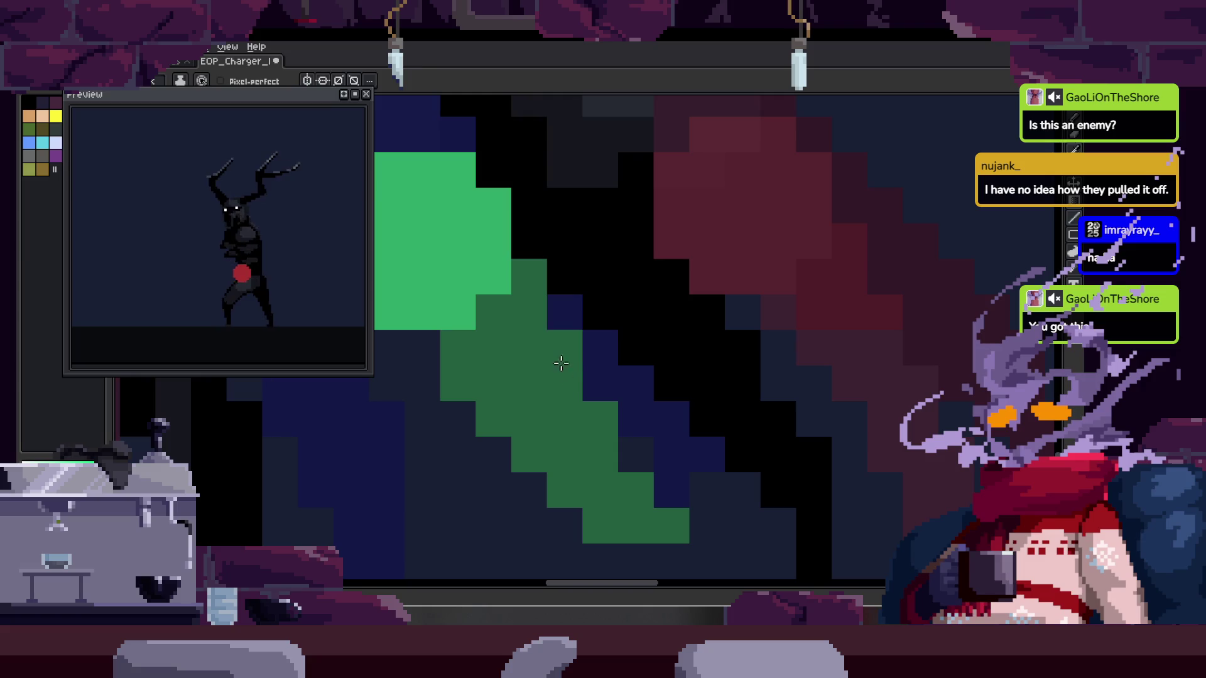
scroll(565, 383, left, 2)
key(e)
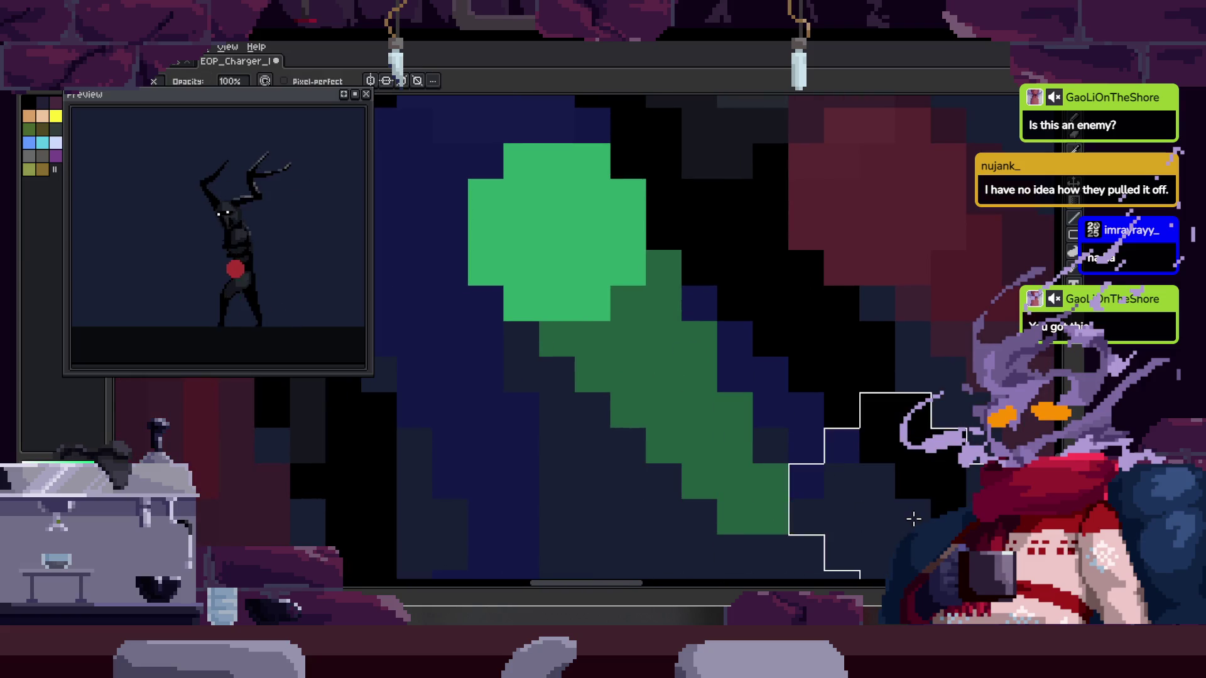
scroll(817, 477, right, 2)
scroll(799, 461, down, 1)
scroll(577, 335, up, 1)
key(ctrl+s)
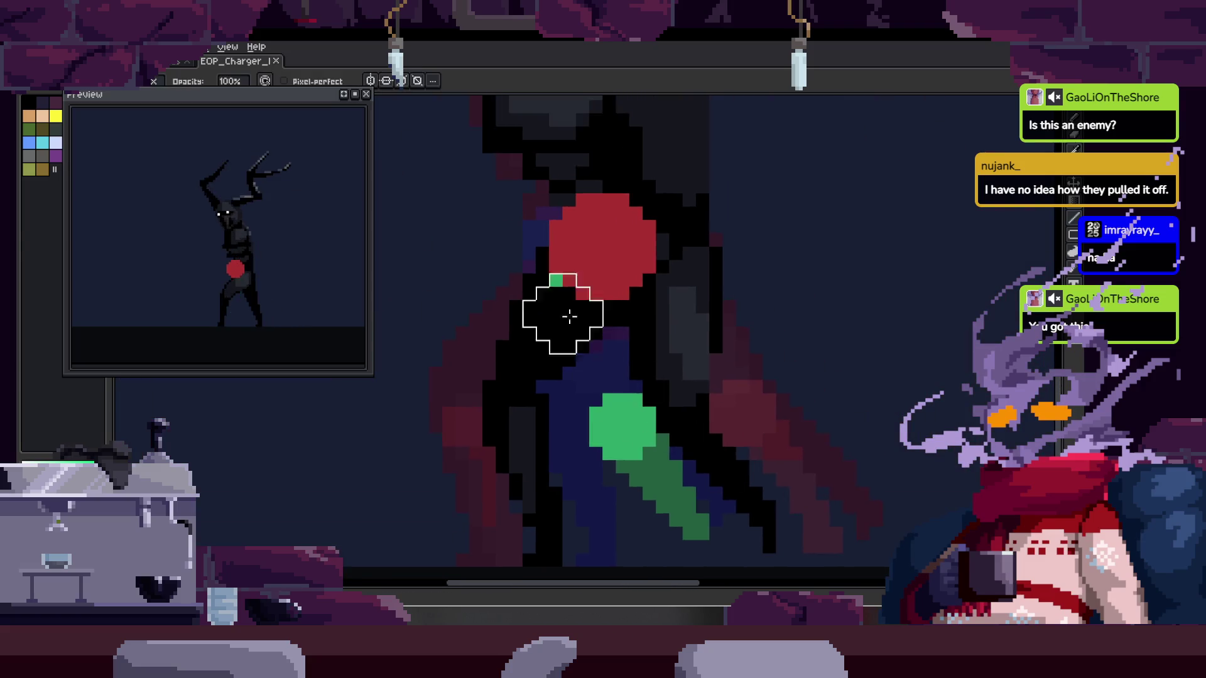
Pan around the canvas to inspect the trimmed leg guide
scroll(577, 334, up, 1)
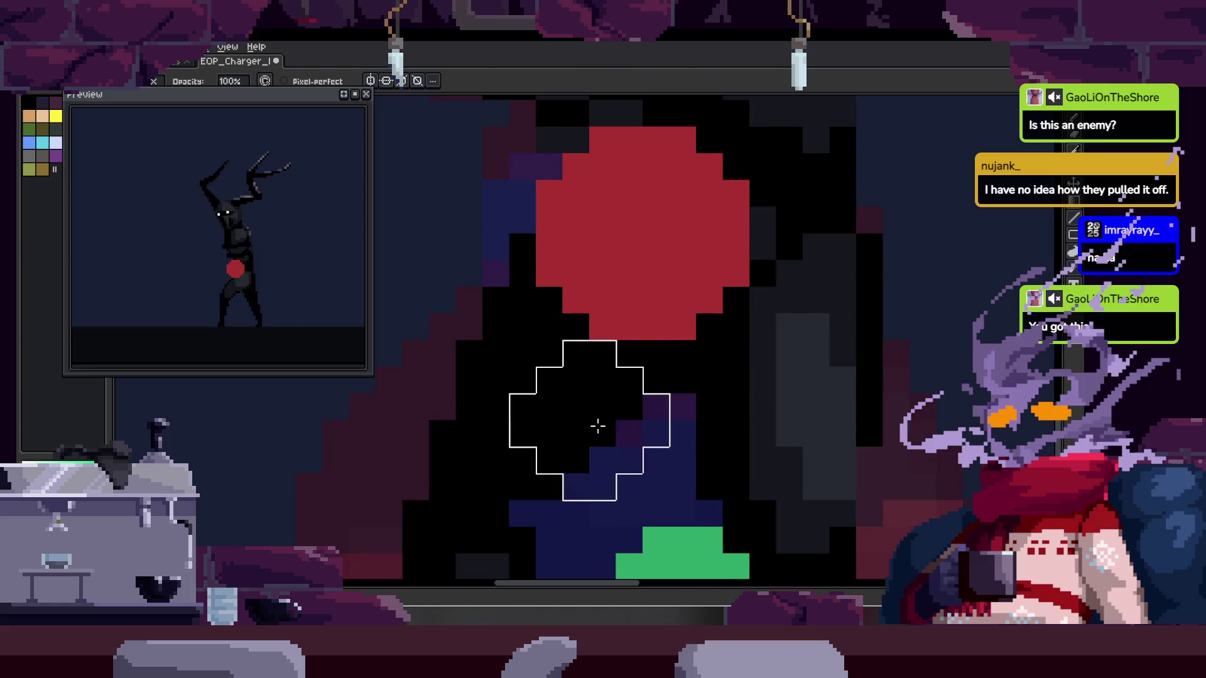
key(b)
scroll(649, 344, down, 3)
scroll(570, 420, right, 2)
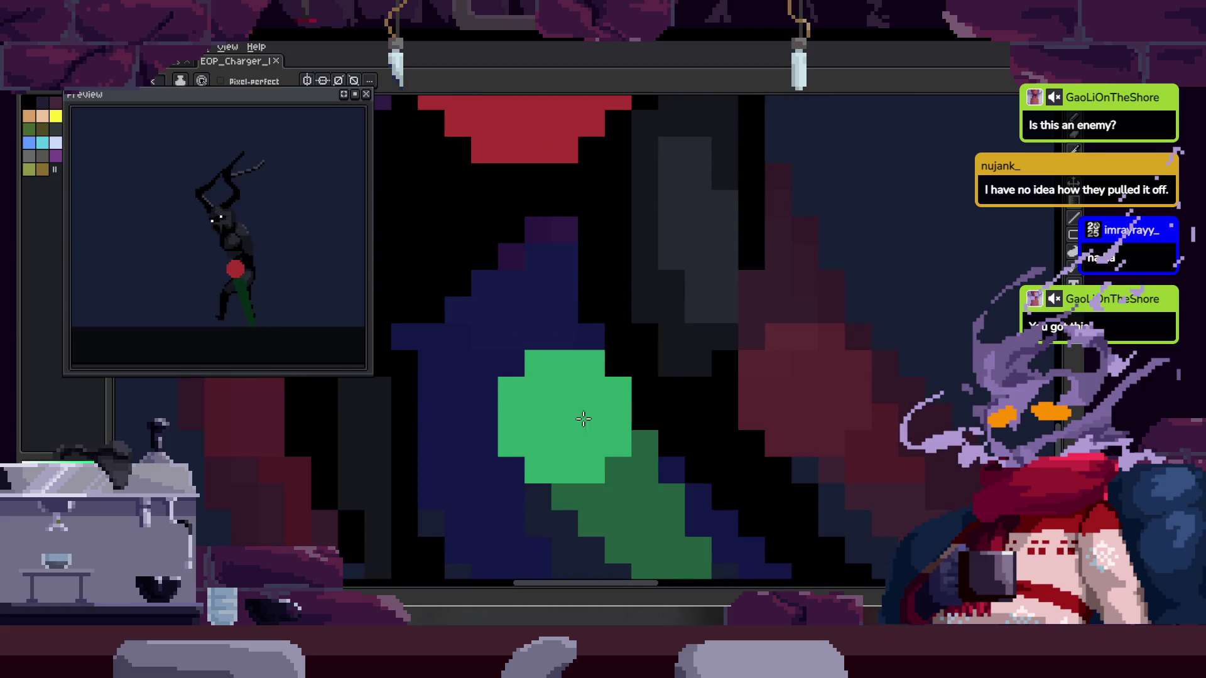
scroll(570, 419, down, 3)
key(h)
scroll(584, 351, up, 1)
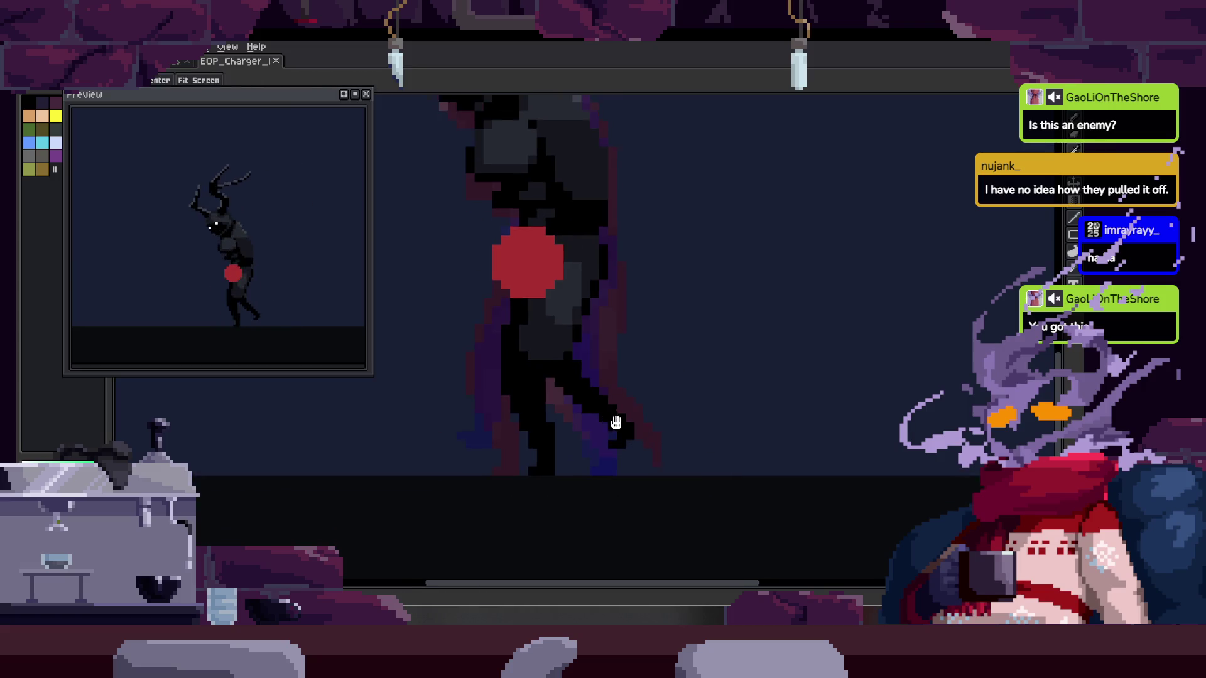
Lasso the green leg guide, then shift the next frame's lower guide up-left and rotate it -45°
key(q)
mouse_move(625, 363)
mouse_down()
mouse_move(739, 435)
mouse_move(584, 460)
mouse_up()
key(Return)
key(Right)
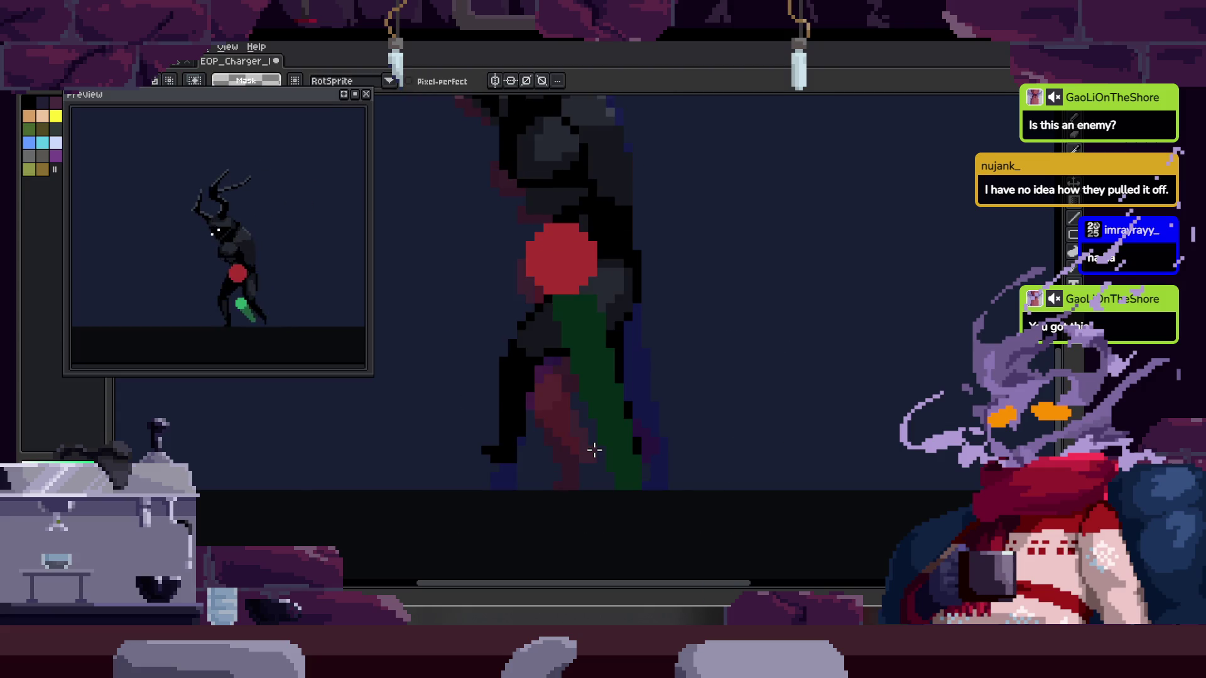
mouse_move(619, 448)
mouse_down()
mouse_move(587, 444)
mouse_move(547, 398)
mouse_up()
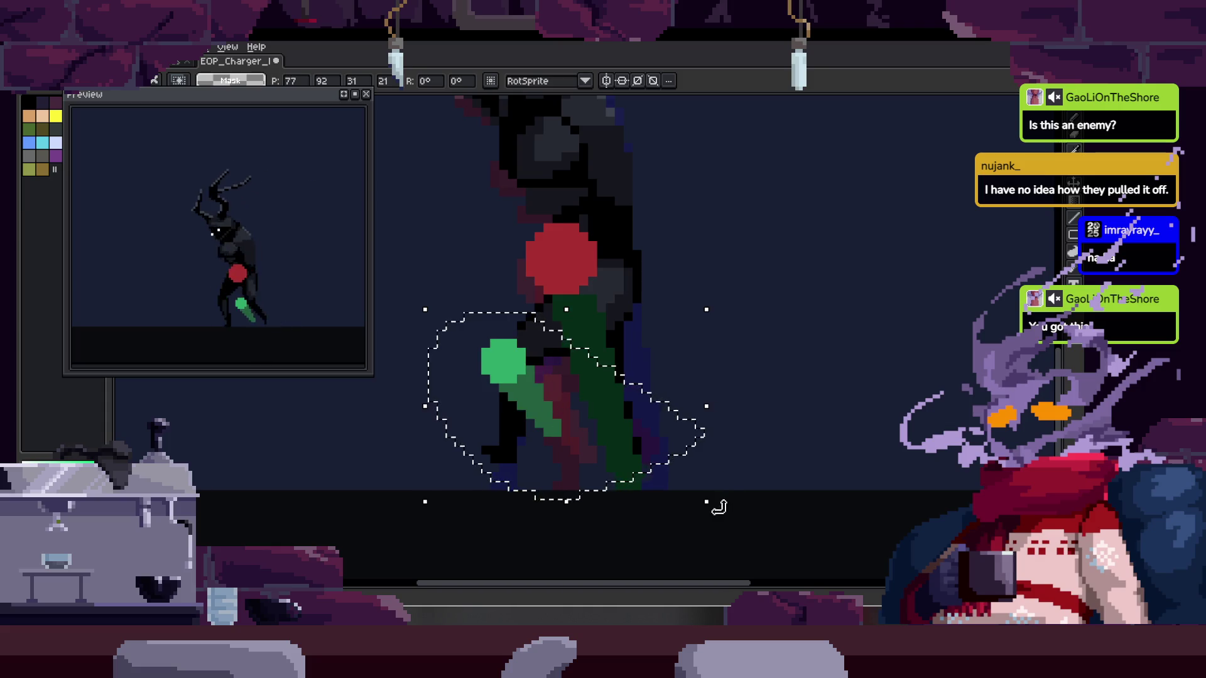
drag(719, 524, 619, 545)
drag(547, 381, 523, 426)
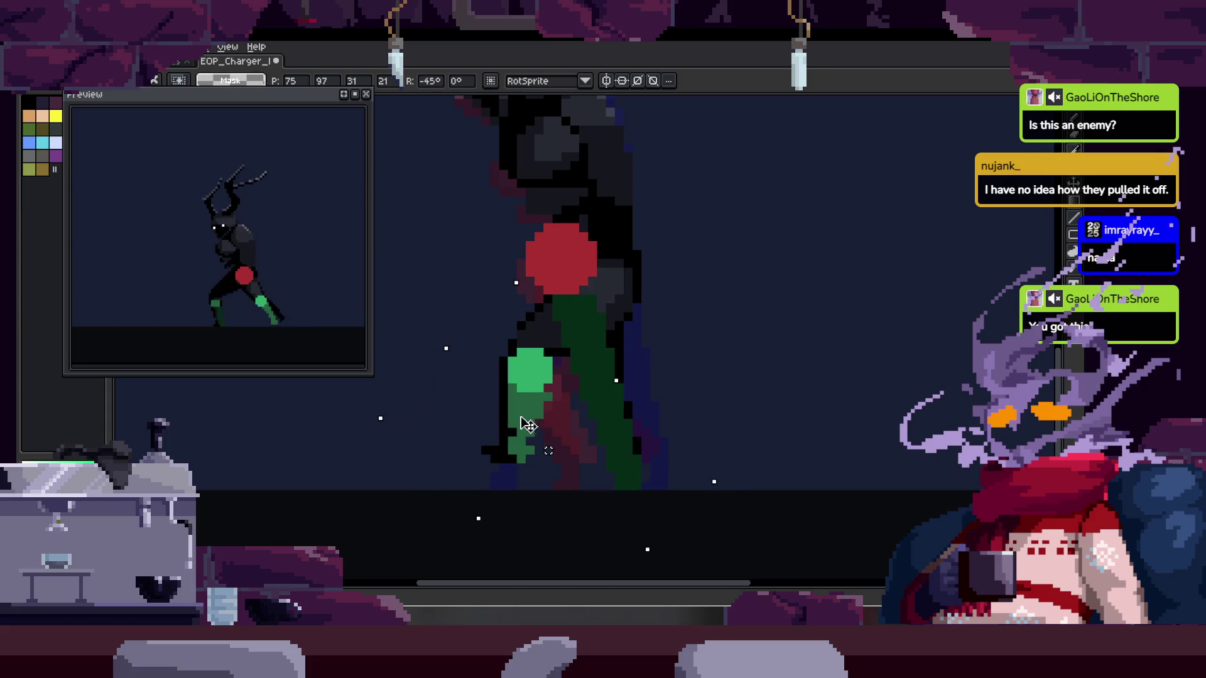
key(ctrl+d)
Erase the leftover column of green guide pixels and save the sprite
key(b)
scroll(530, 443, up, 3)
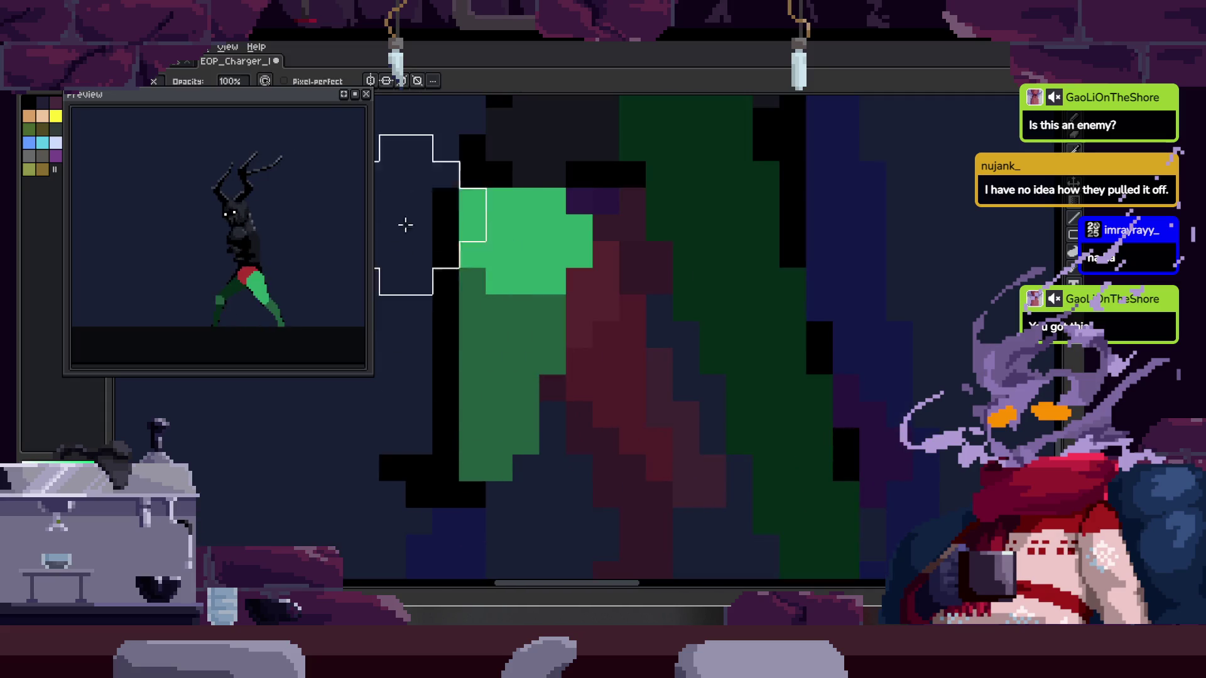
drag(406, 236, 404, 471)
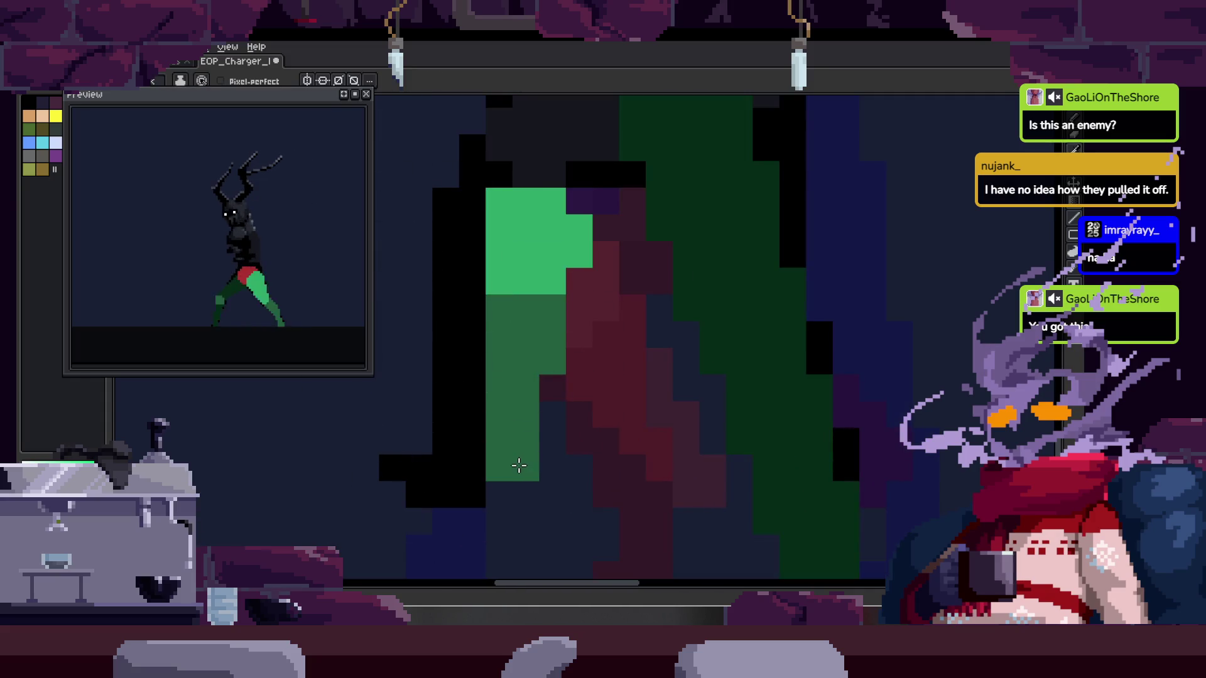
scroll(573, 312, up, 4)
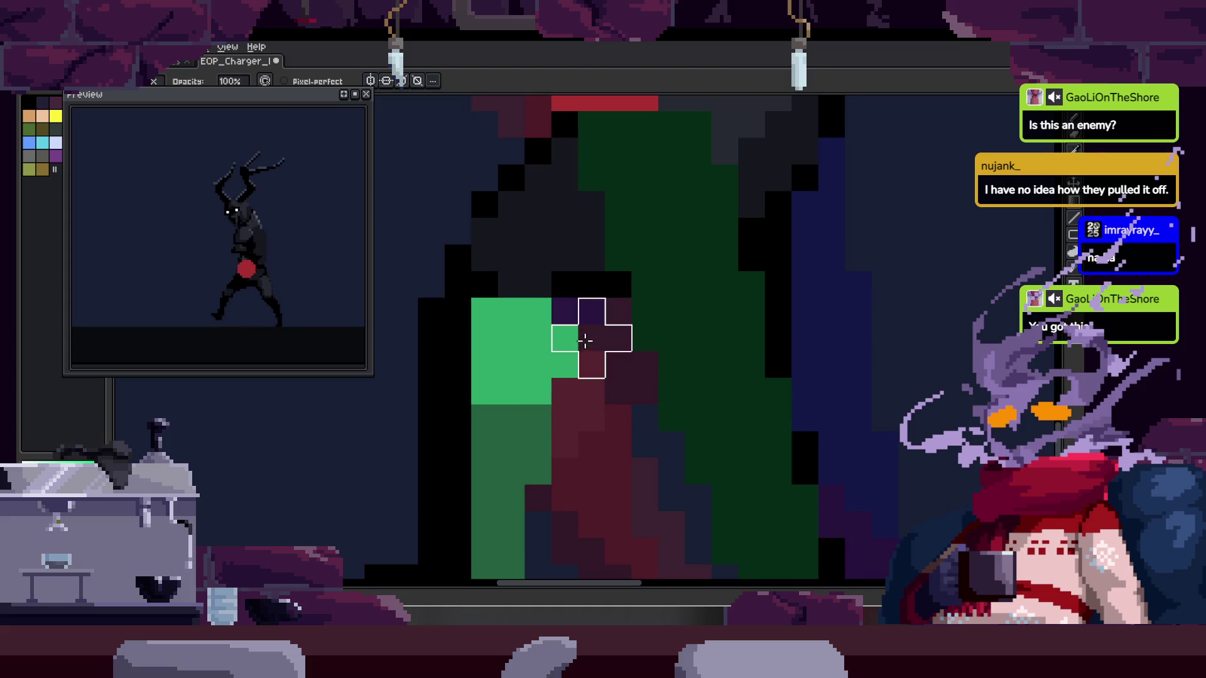
scroll(587, 397, down, 1)
key(ctrl+s)
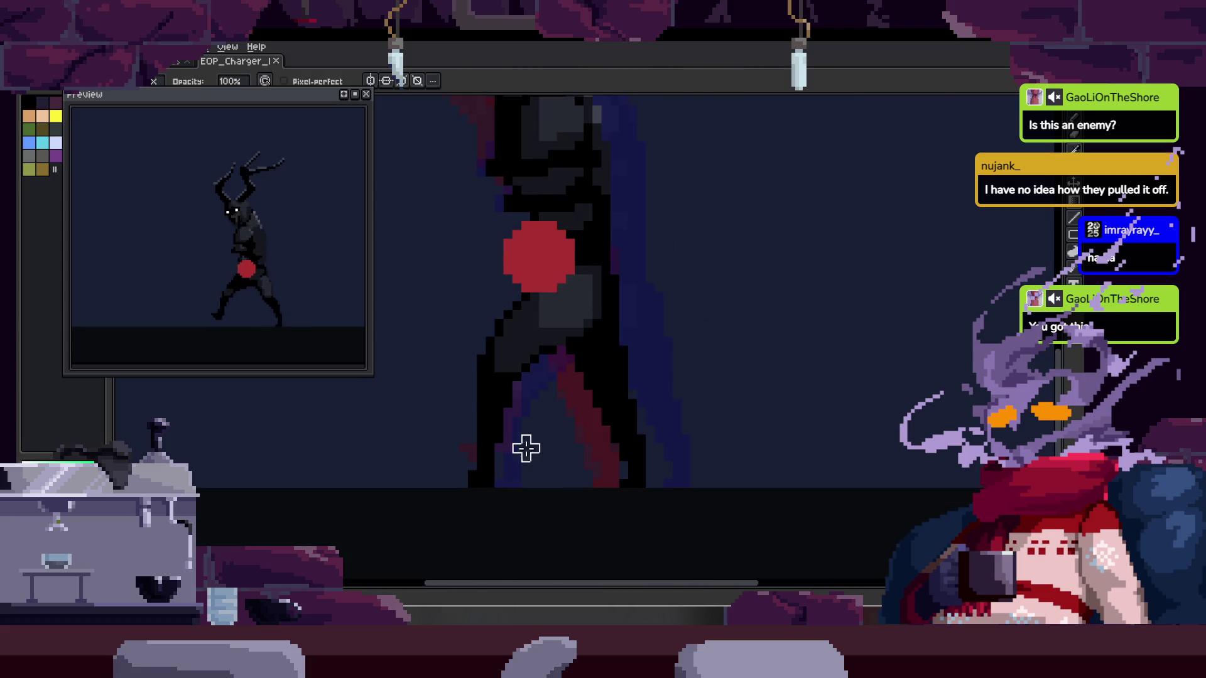
Paint a new diagonal green leg guide with a light-green knee block on it
scroll(533, 449, up, 2)
scroll(520, 443, down, 1)
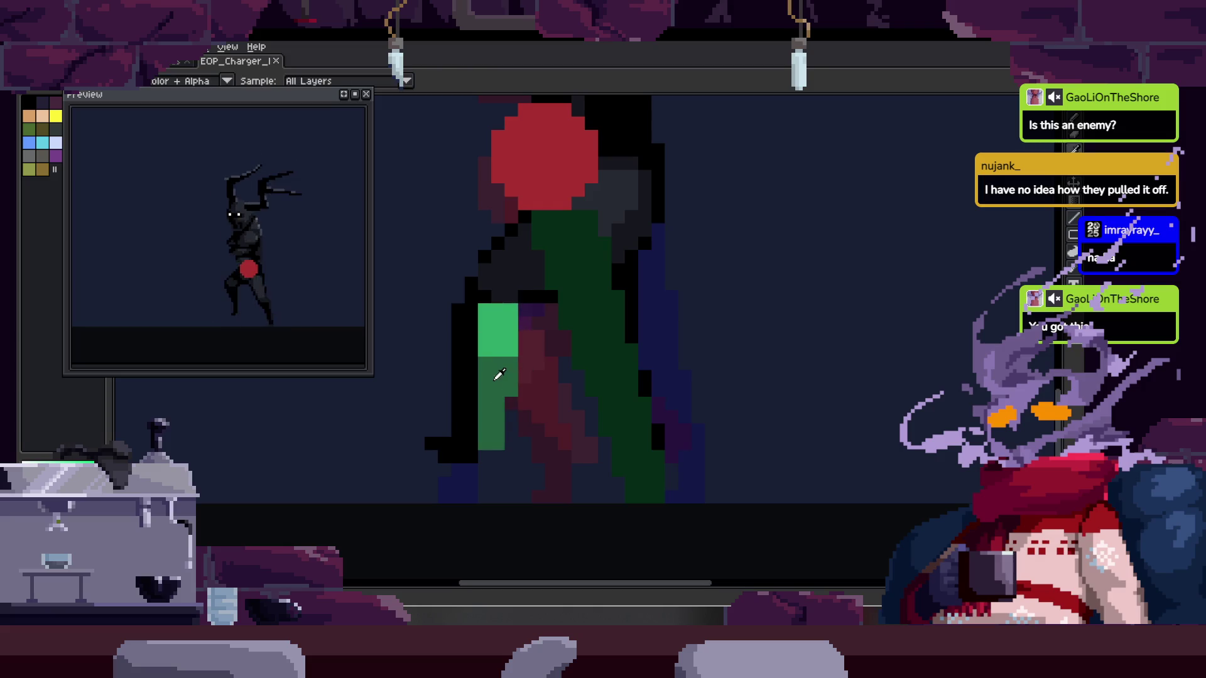
scroll(468, 471, up, 1)
mouse_move(402, 457)
mouse_down()
mouse_move(465, 510)
mouse_move(551, 264)
mouse_up()
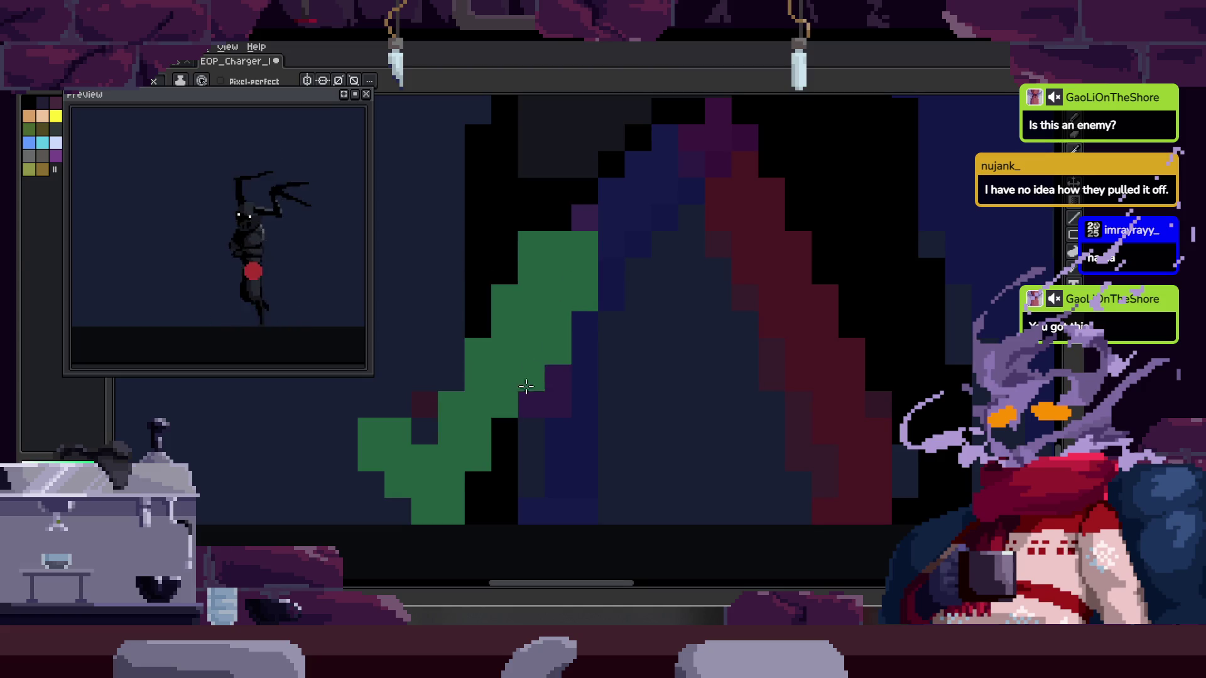
scroll(630, 295, up, 1)
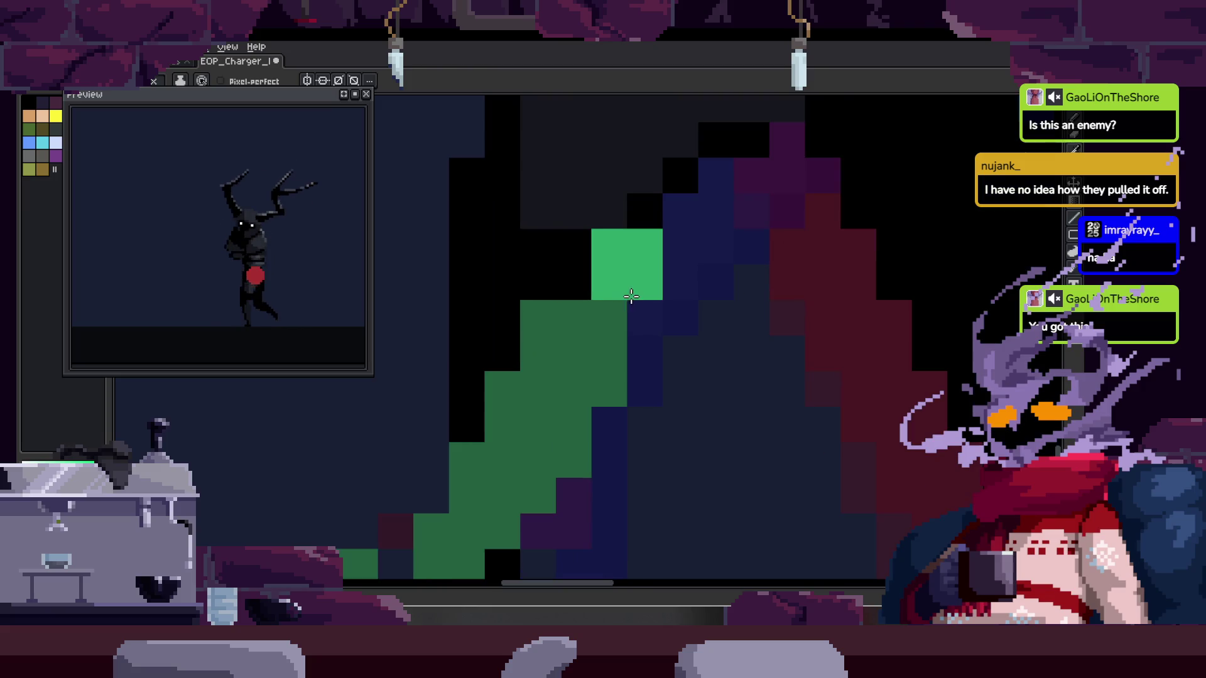
drag(631, 296, 649, 322)
Undo the last stroke, then adjust the selected green guide area and deselect it
key(ctrl+z)
scroll(631, 305, down, 1)
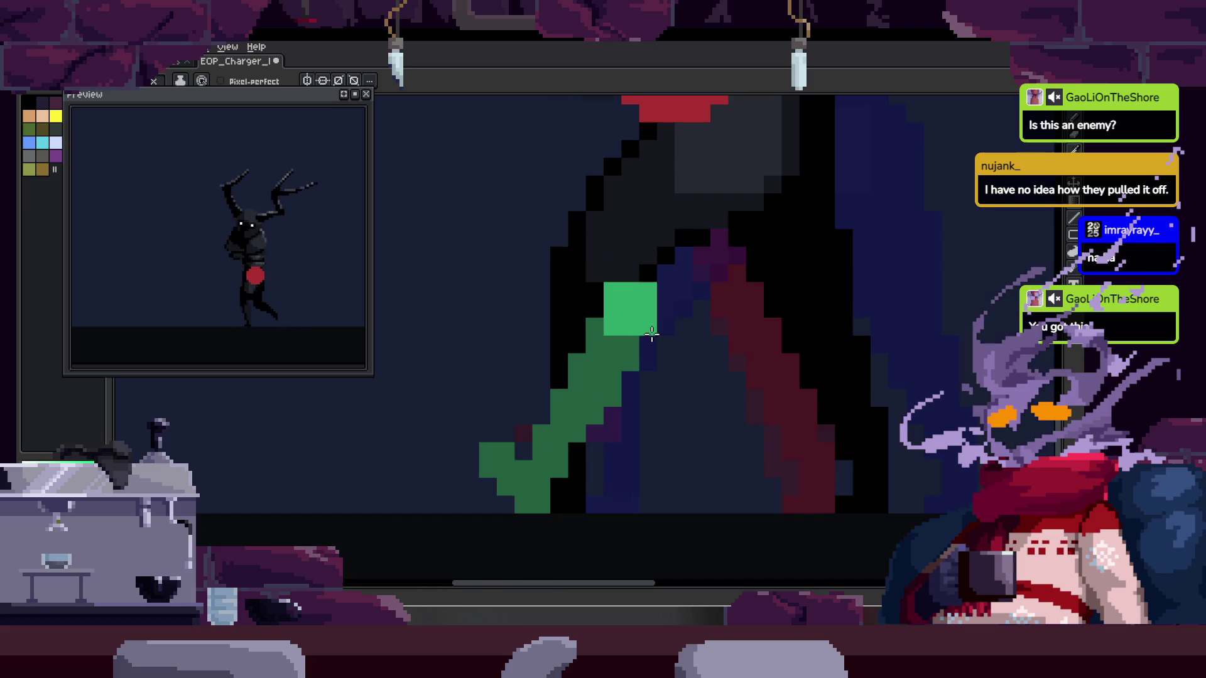
drag(386, 243, 766, 569)
key(Return)
key(ctrl+d)
scroll(651, 431, down, 2)
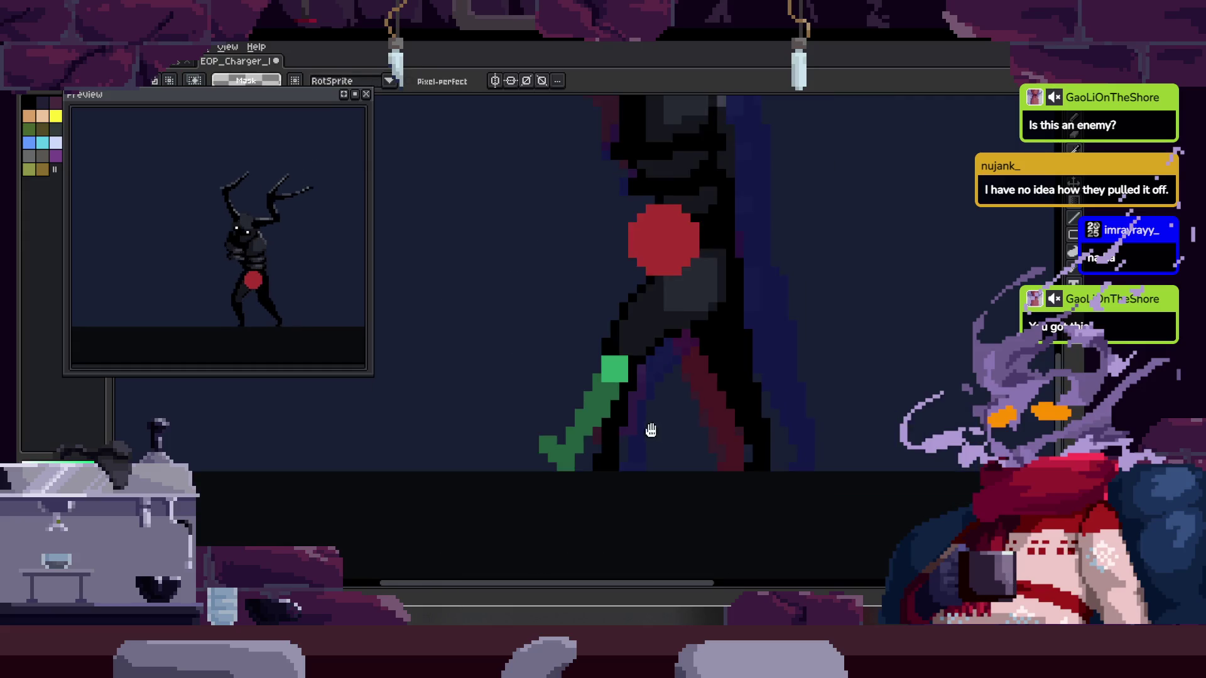
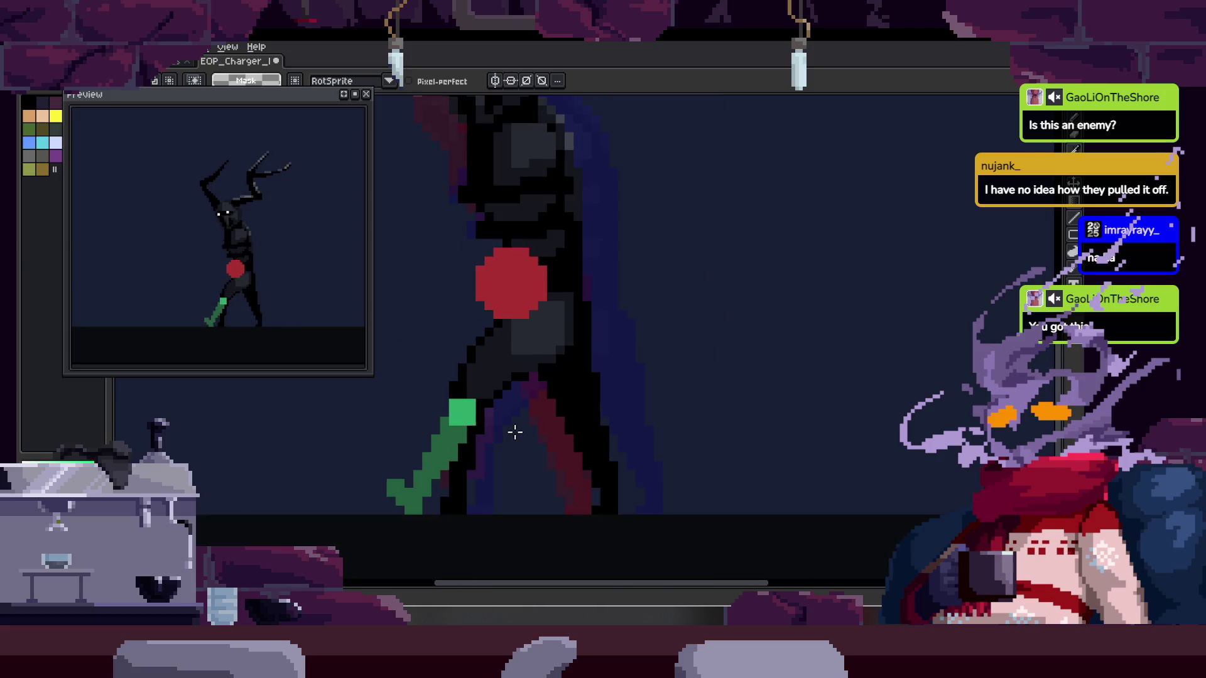
Save the sprite and pick up the green marker colour for the pencil
key(ctrl+s)
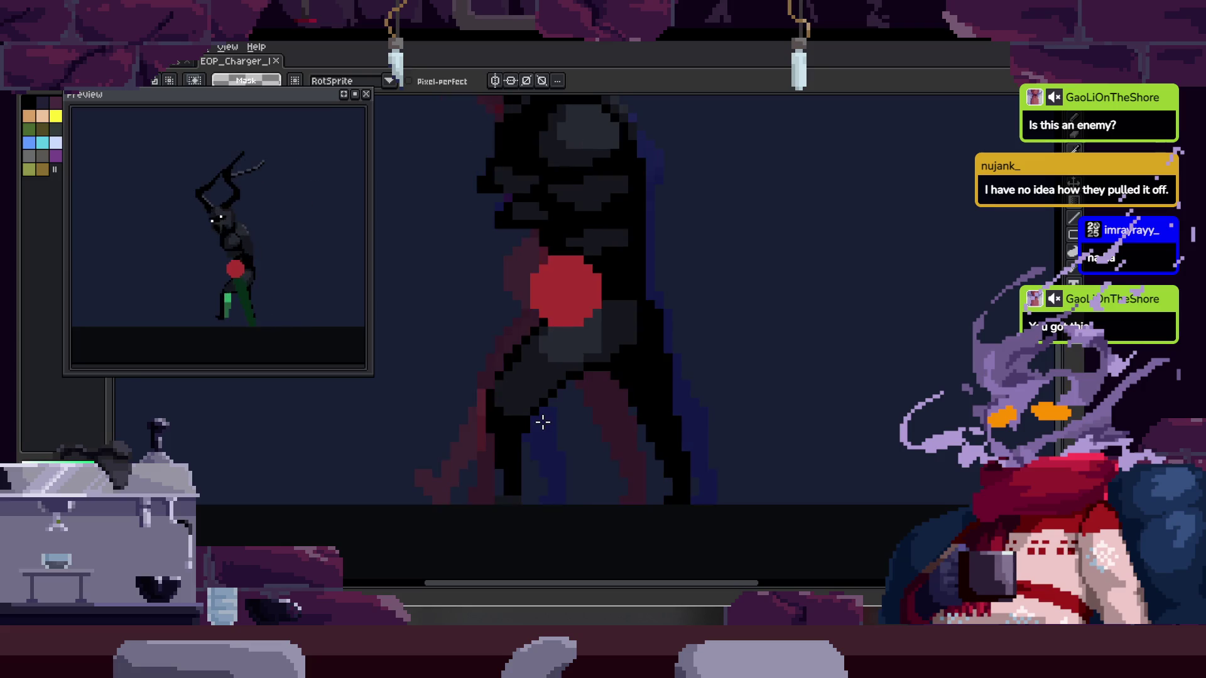
key(b)
scroll(477, 489, up, 3)
click(503, 529)
key(i)
key(b)
Paint a green stroke down the leg, then undo it
drag(568, 234, 403, 351)
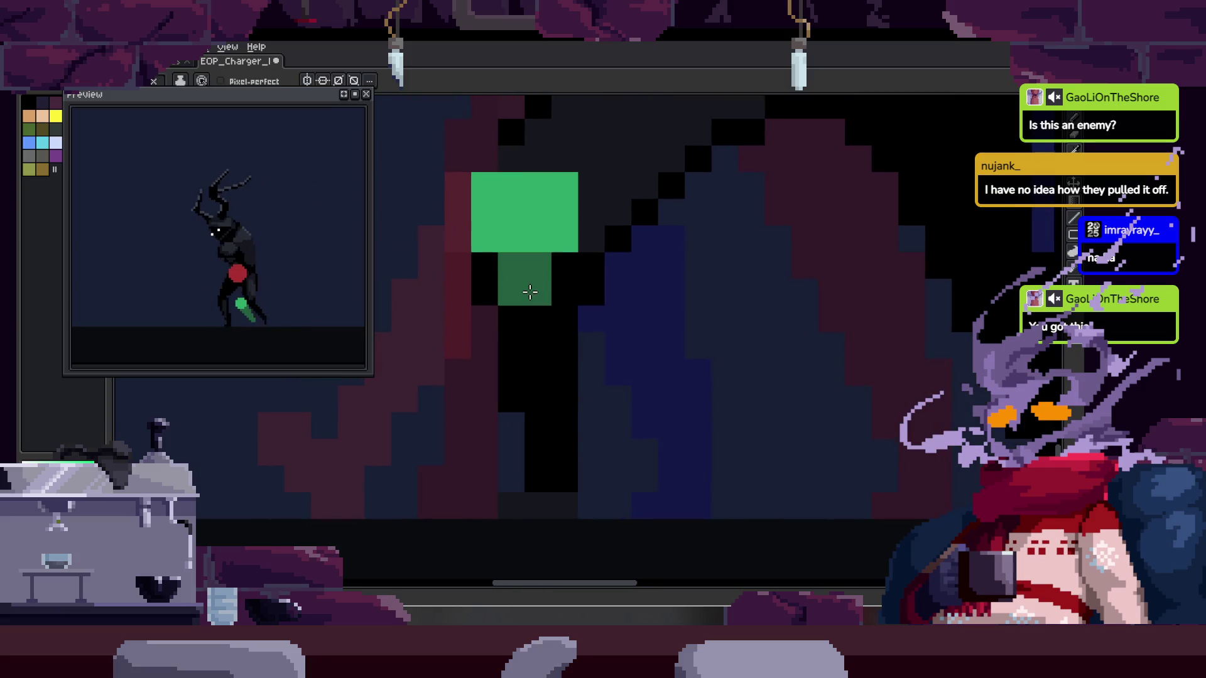
drag(530, 283, 586, 514)
scroll(629, 367, down, 3)
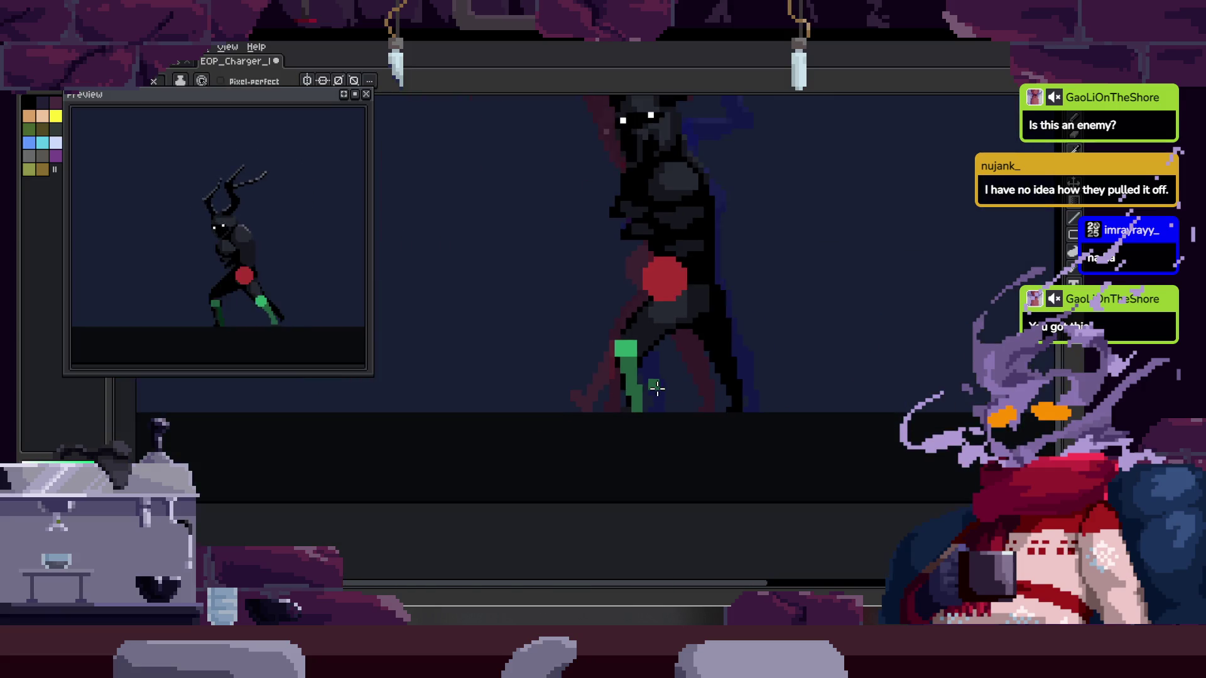
key(ctrl+z)
key(ctrl+z)
scroll(613, 390, up, 4)
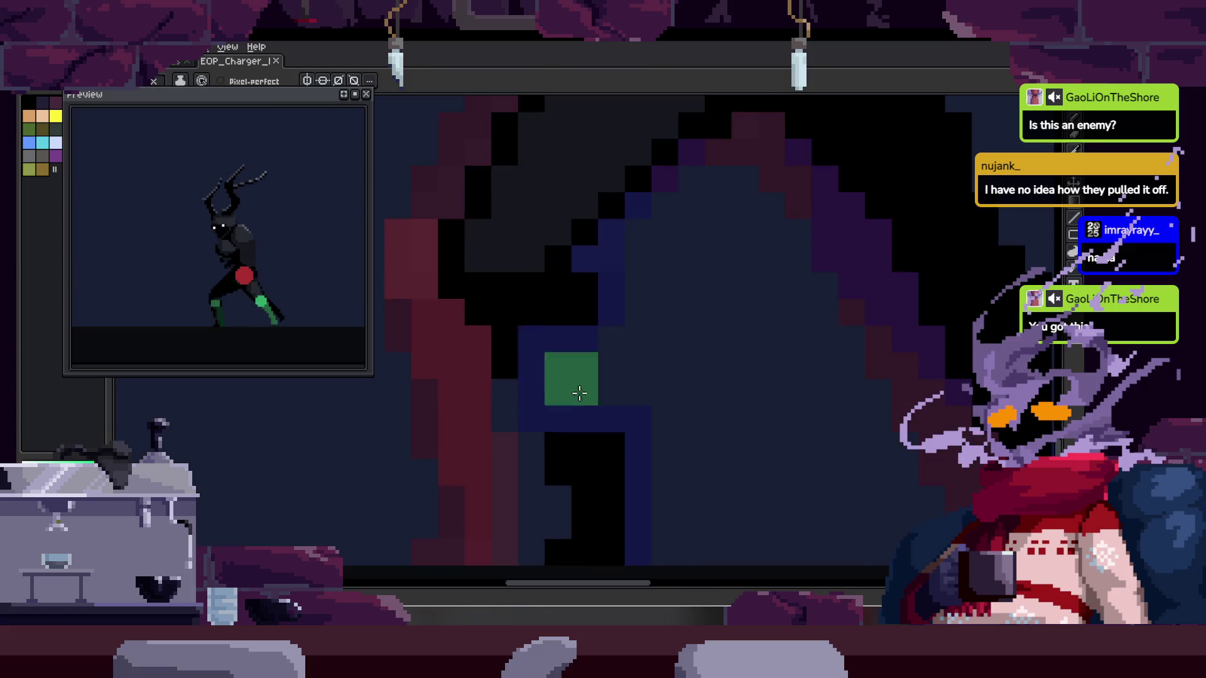
scroll(684, 446, up, 2)
Redraw a wider diagonal green leg stroke over the red pixels, then lasso the leg
mouse_move(653, 446)
mouse_down()
mouse_move(490, 236)
mouse_move(655, 395)
mouse_up()
key(e)
drag(466, 221, 581, 231)
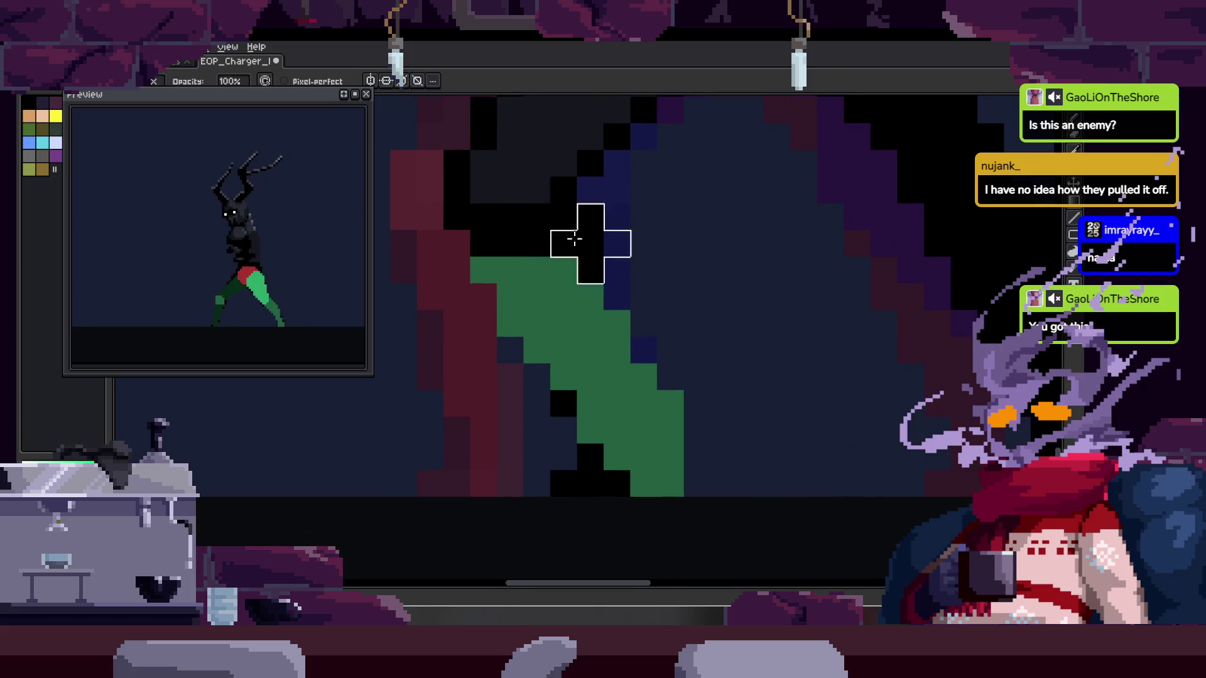
key(b)
drag(483, 296, 456, 284)
drag(683, 370, 643, 352)
key(b)
key(ctrl+z)
key(ctrl+z)
key(ctrl+z)
key(ctrl+z)
key(ctrl+z)
key(ctrl+z)
key(ctrl+z)
key(ctrl+z)
key(ctrl+z)
key(ctrl+z)
key(ctrl+z)
key(ctrl+z)
key(ctrl+z)
key(ctrl+z)
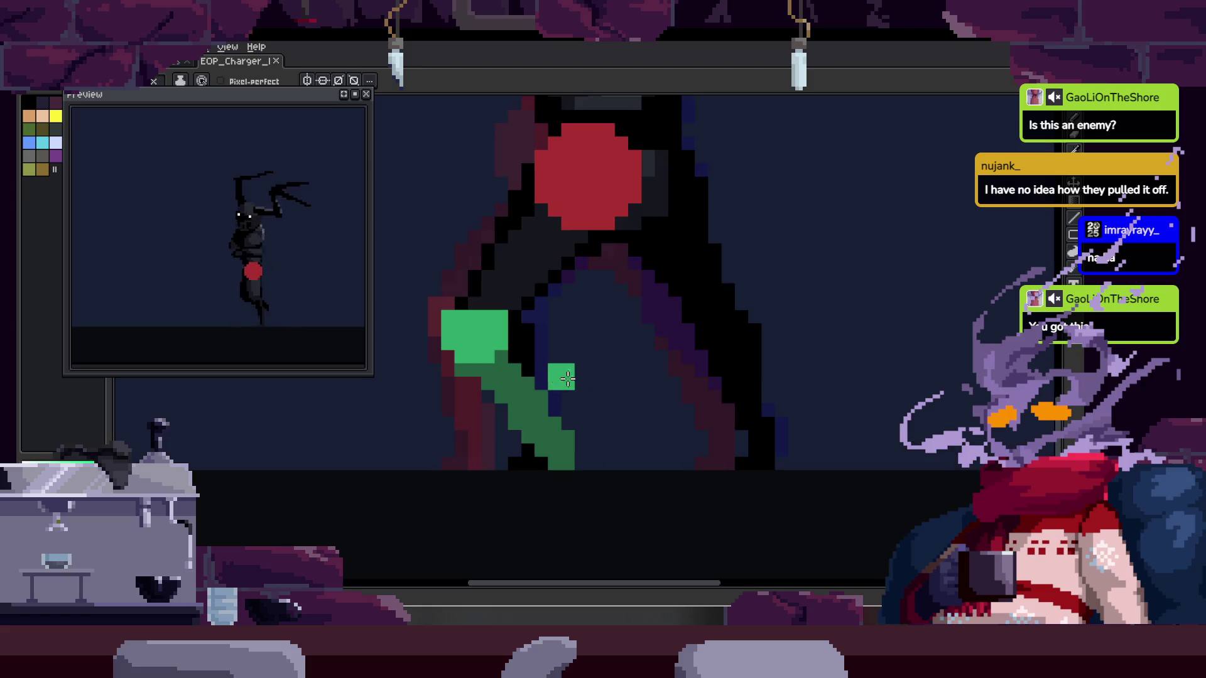
key(q)
drag(697, 402, 713, 417)
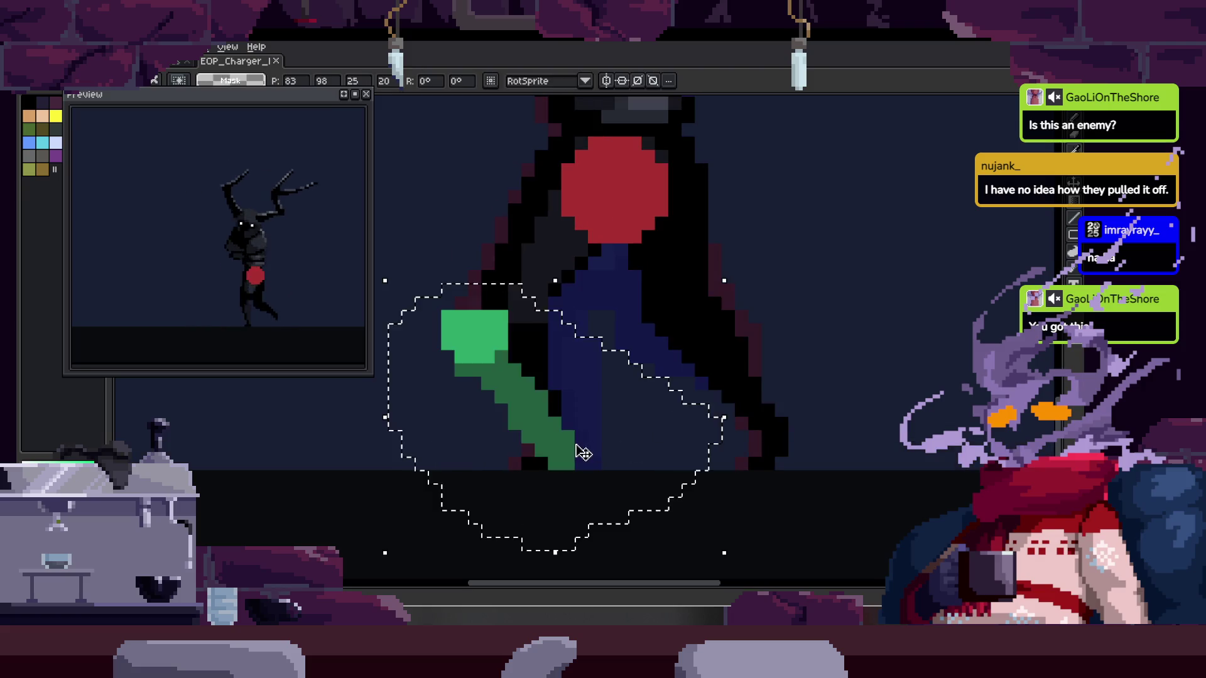
Shift the lassoed leg slightly right, add a green blob to it, and save
drag(578, 452, 644, 454)
key(h)
scroll(686, 418, down, 3)
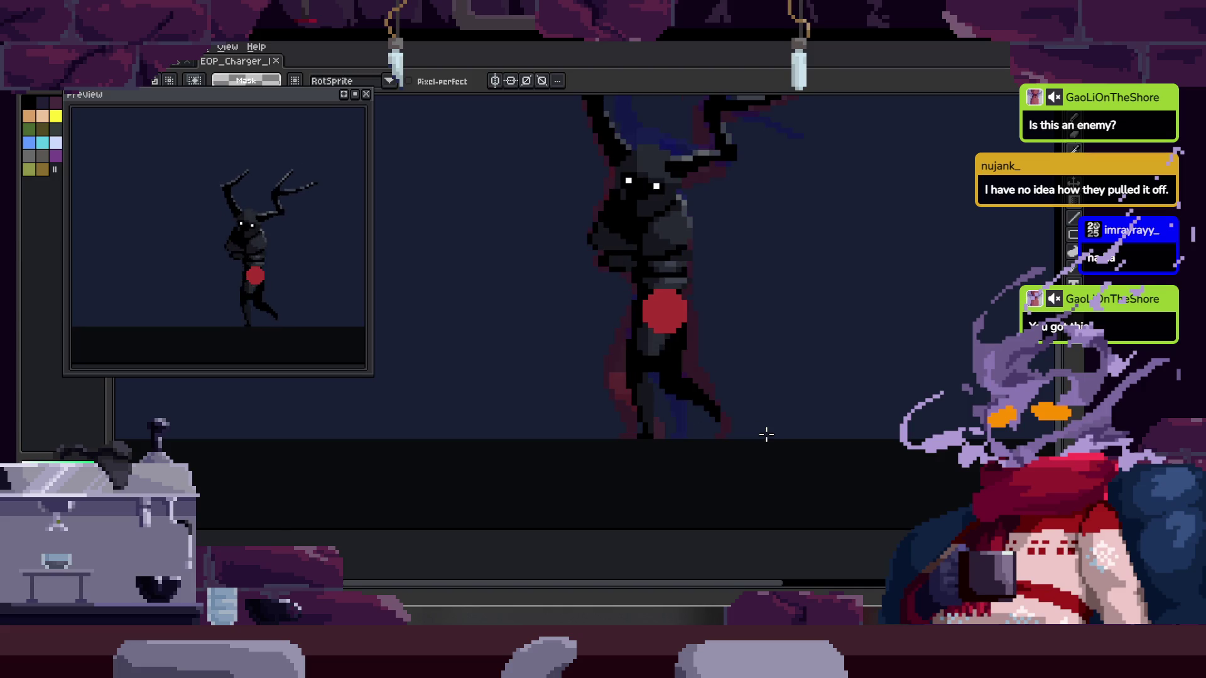
key(q)
scroll(636, 431, up, 2)
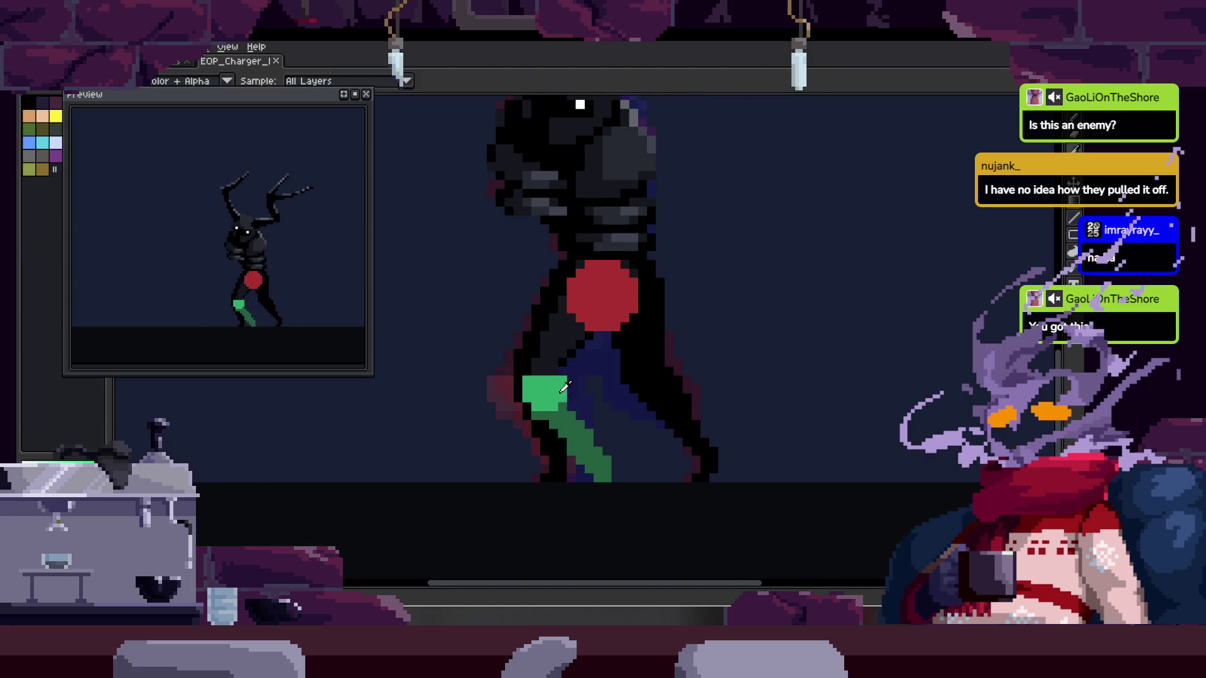
scroll(602, 392, up, 2)
key(b)
click(599, 375)
key(Right)
key(Right)
key(Right)
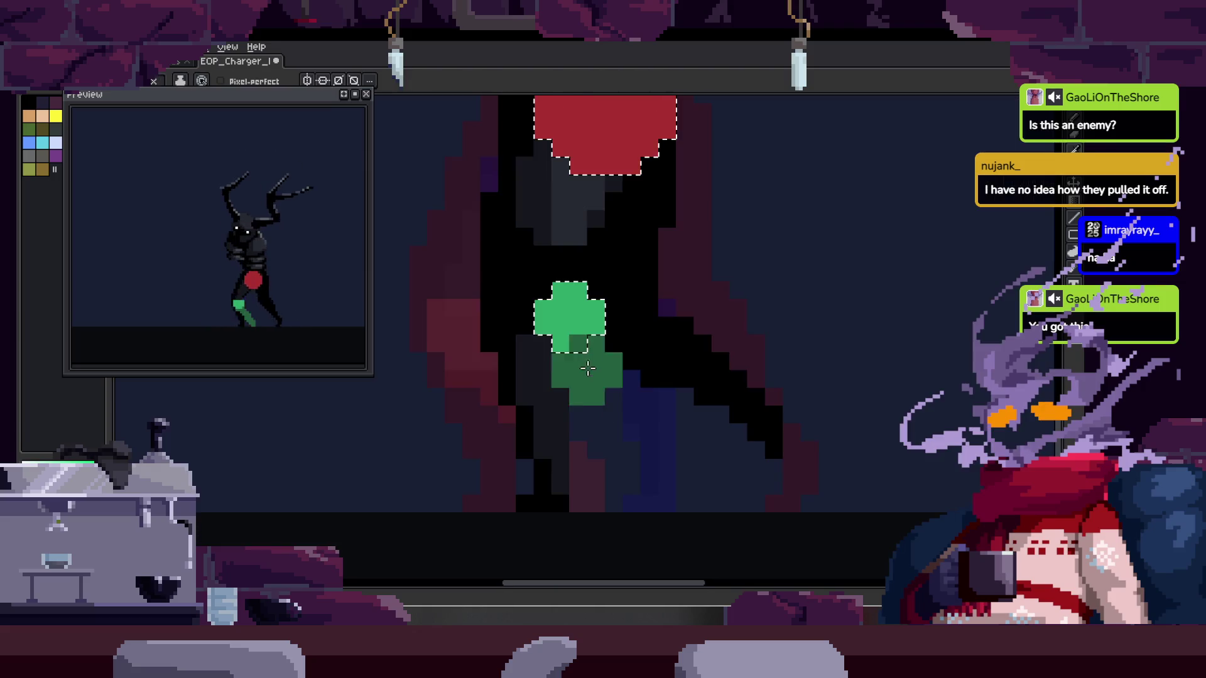
key(ctrl+d)
key(b)
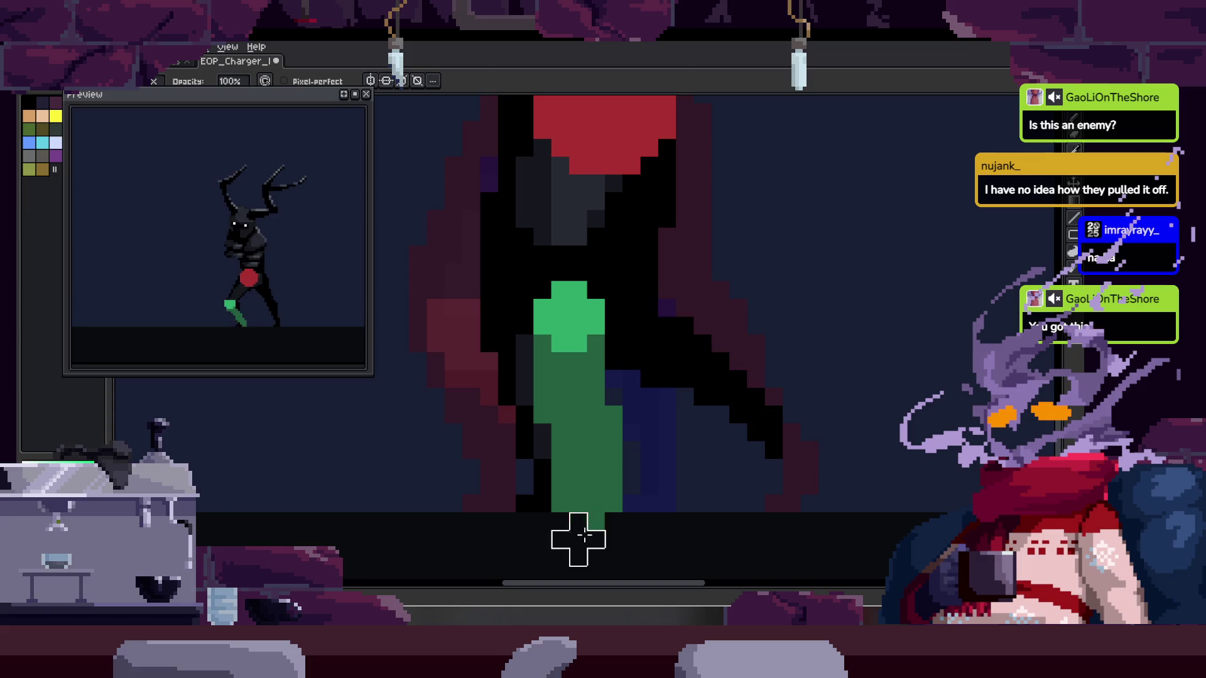
key(ctrl+s)
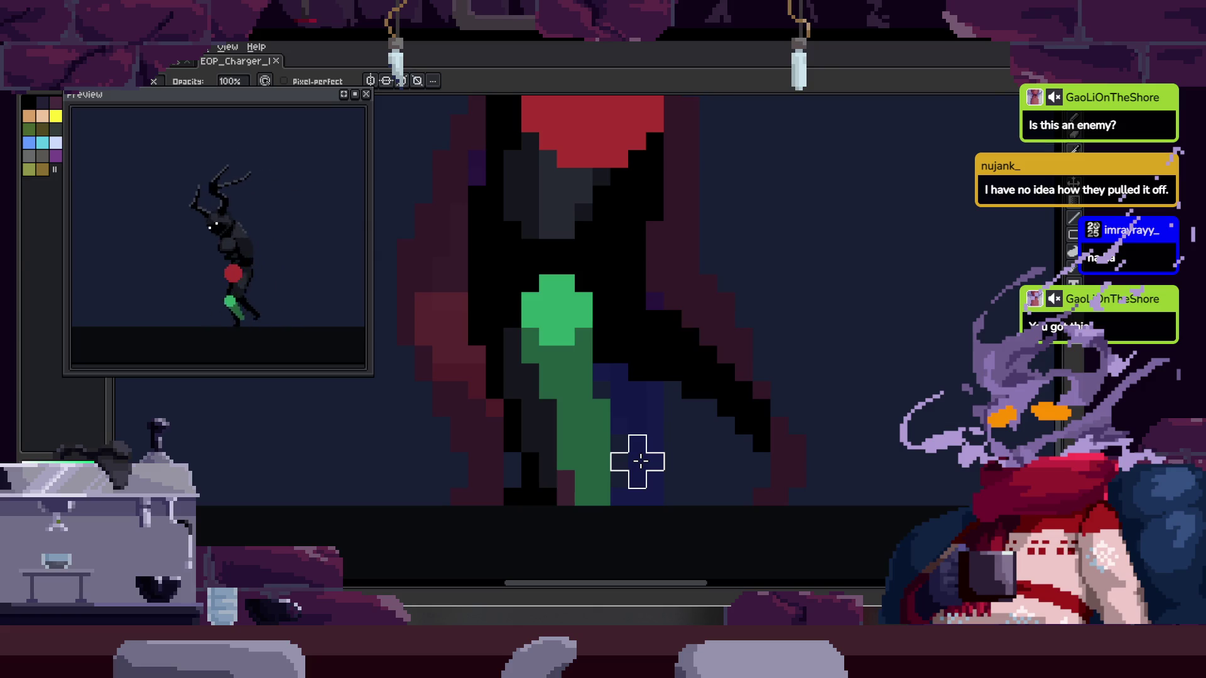
Play the walk animation to review it and save the sprite
scroll(638, 461, down, 3)
key(Return)
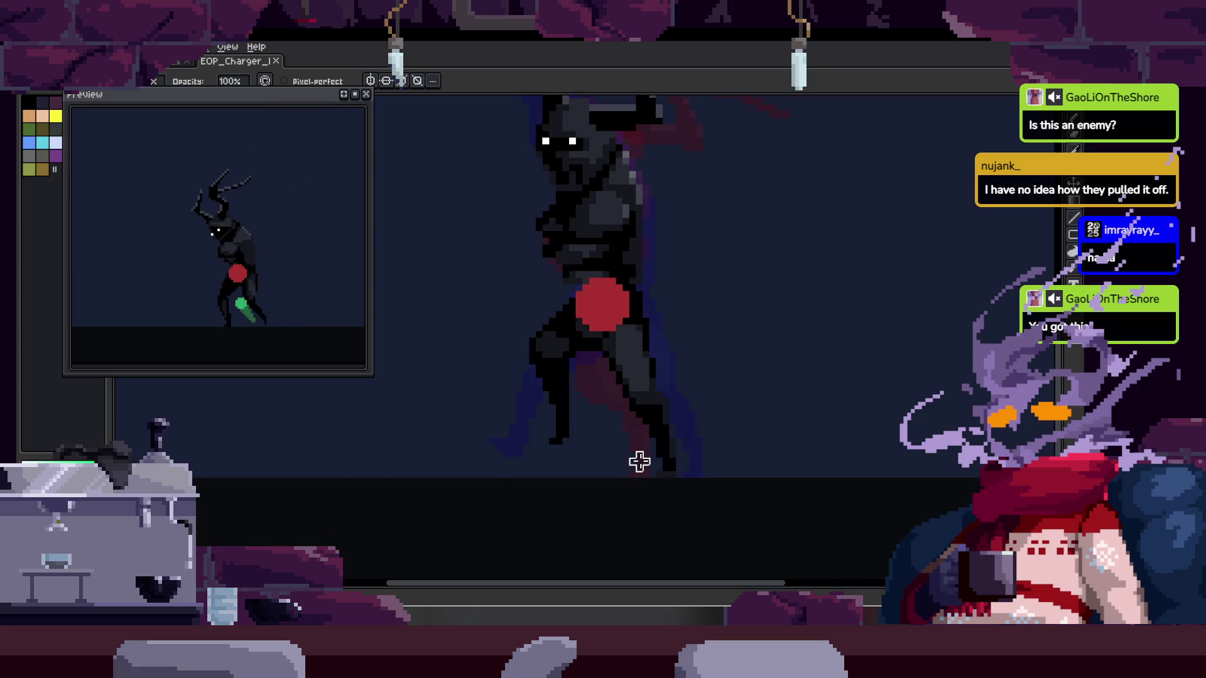
scroll(639, 462, up, 2)
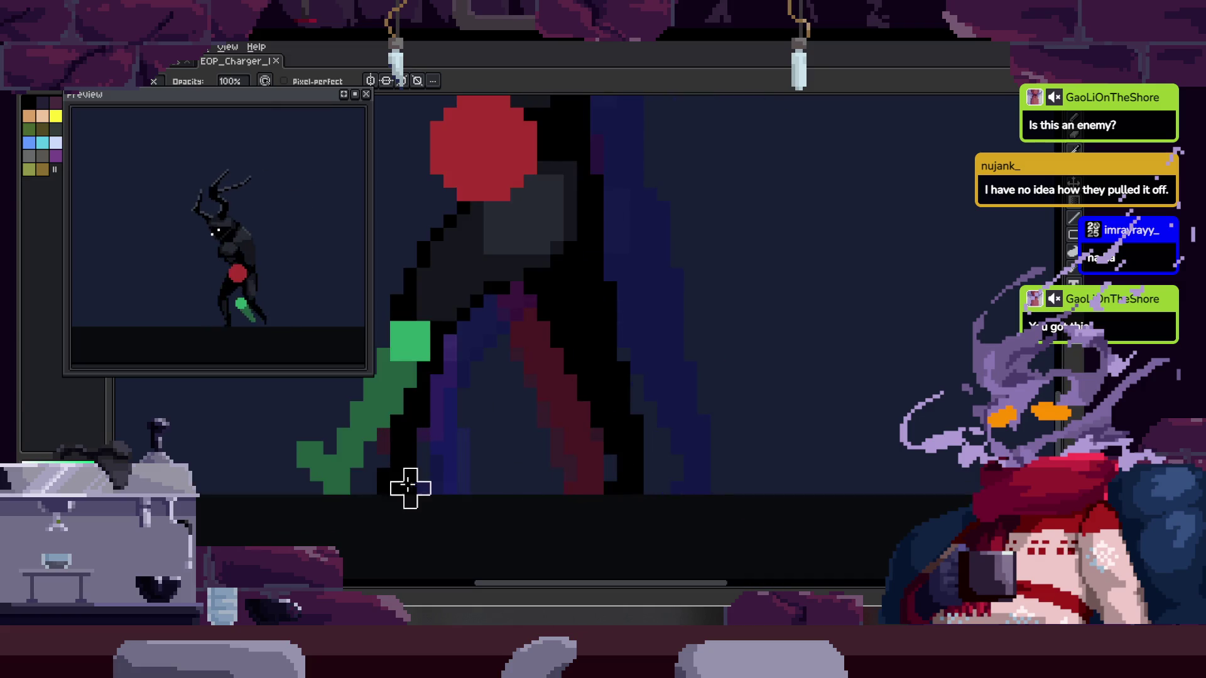
scroll(515, 458, down, 2)
key(b)
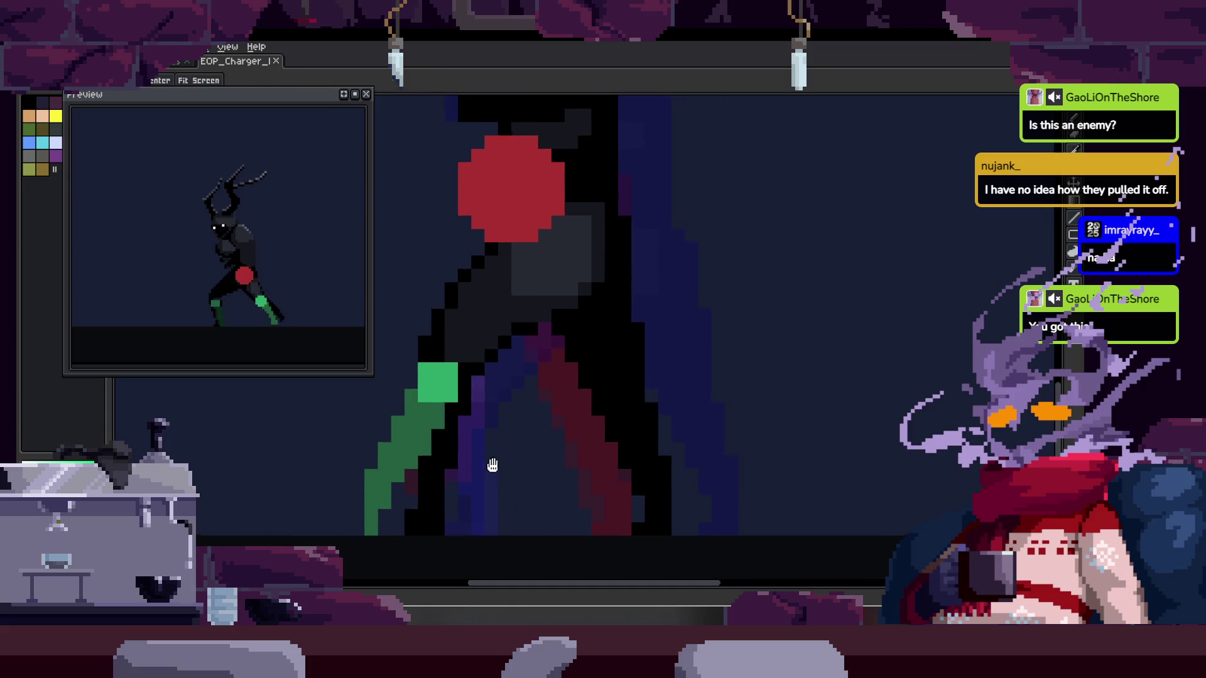
key(ctrl+s)
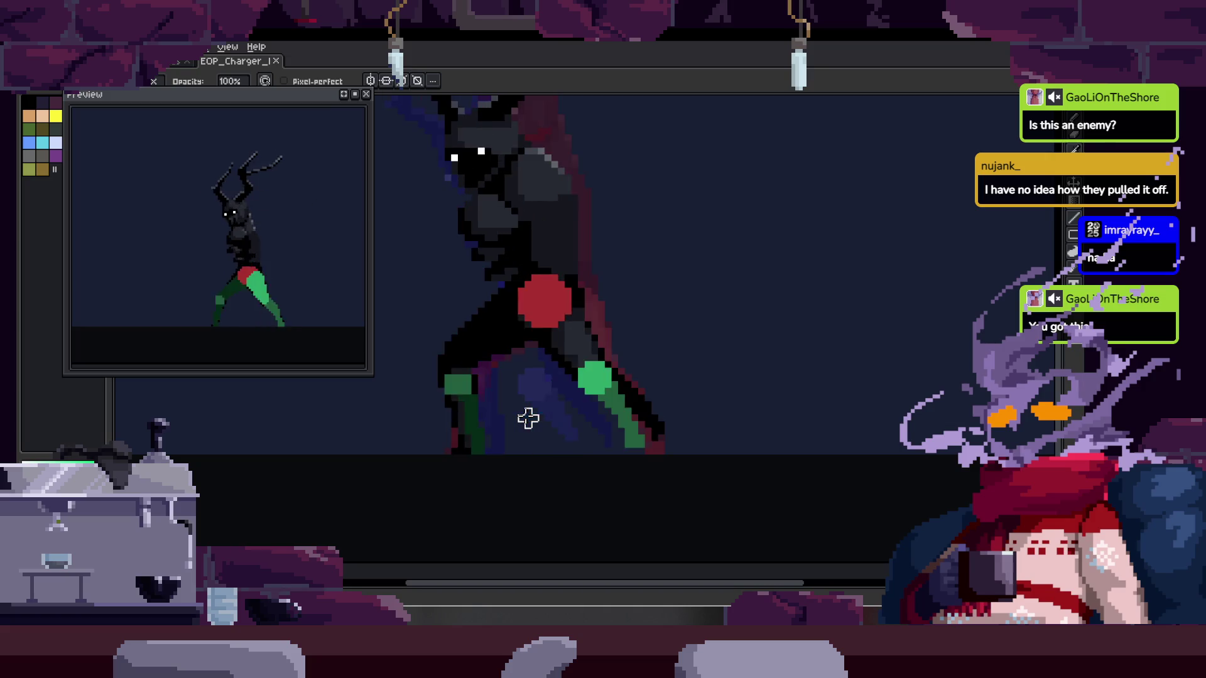
On the next walk frames, lasso the green limb and shift it right and down
key(q)
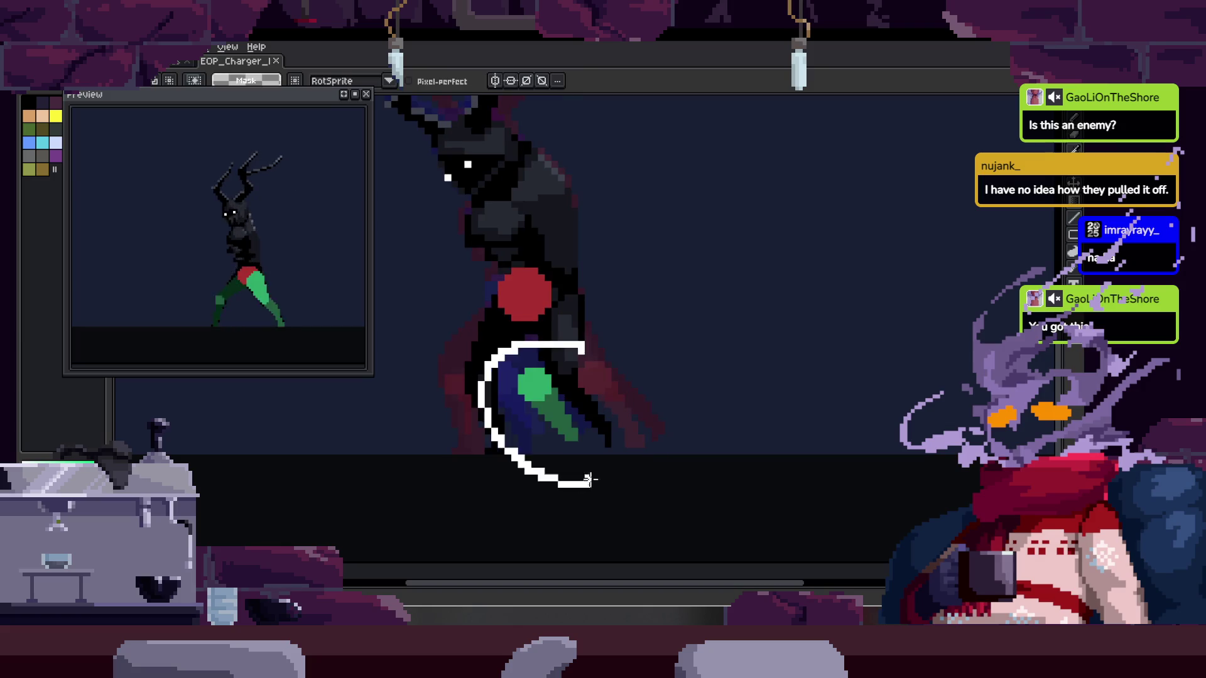
drag(546, 344, 618, 345)
key(period)
drag(502, 351, 533, 455)
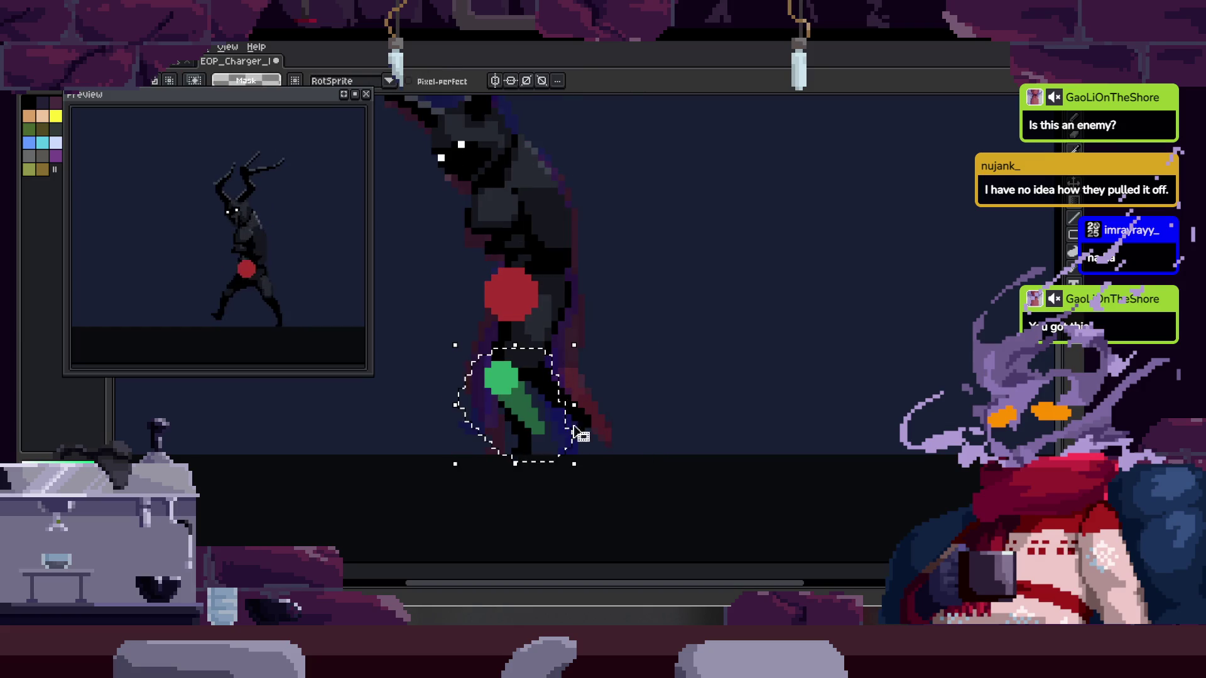
drag(568, 417, 600, 440)
drag(503, 352, 546, 468)
mouse_move(531, 408)
mouse_down()
mouse_move(559, 416)
mouse_move(512, 412)
mouse_move(538, 400)
mouse_up()
Move the green leg piece right and down on another frame, then save
key(period)
drag(477, 327, 468, 336)
mouse_move(498, 415)
mouse_down()
mouse_move(518, 428)
mouse_move(492, 408)
mouse_up()
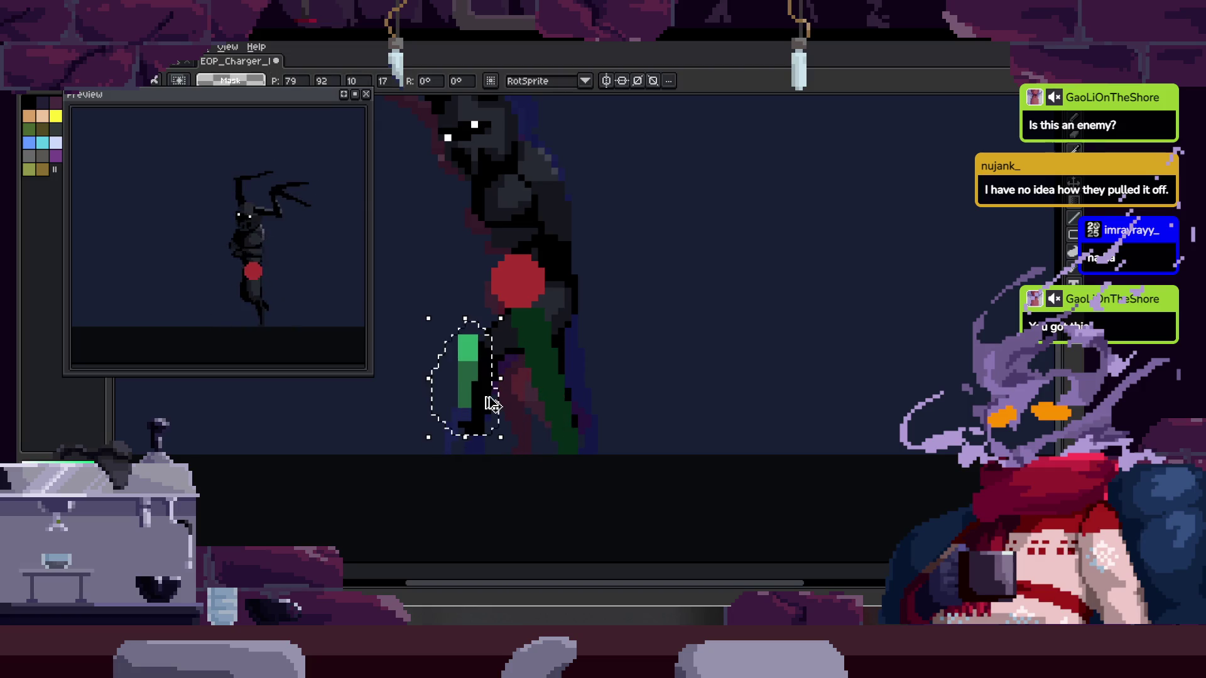
key(ctrl+d)
key(ctrl+s)
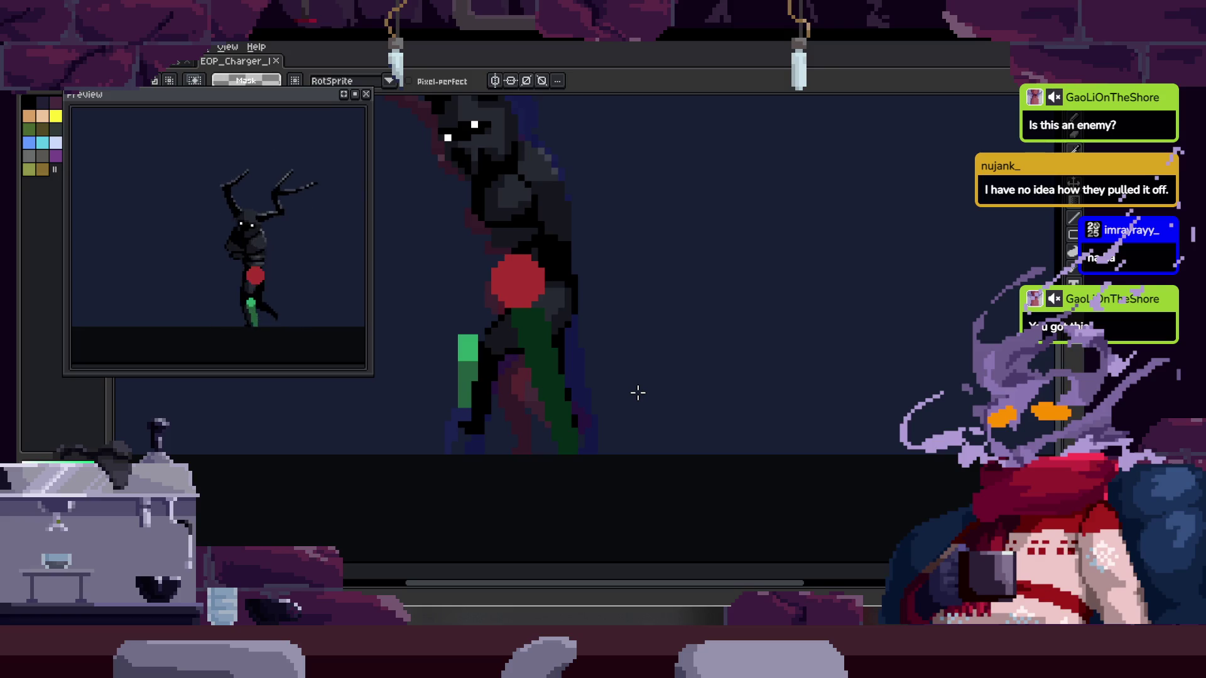
Step through the walk frames to the one whose leg needs fixing
key(Tab)
key(Right)
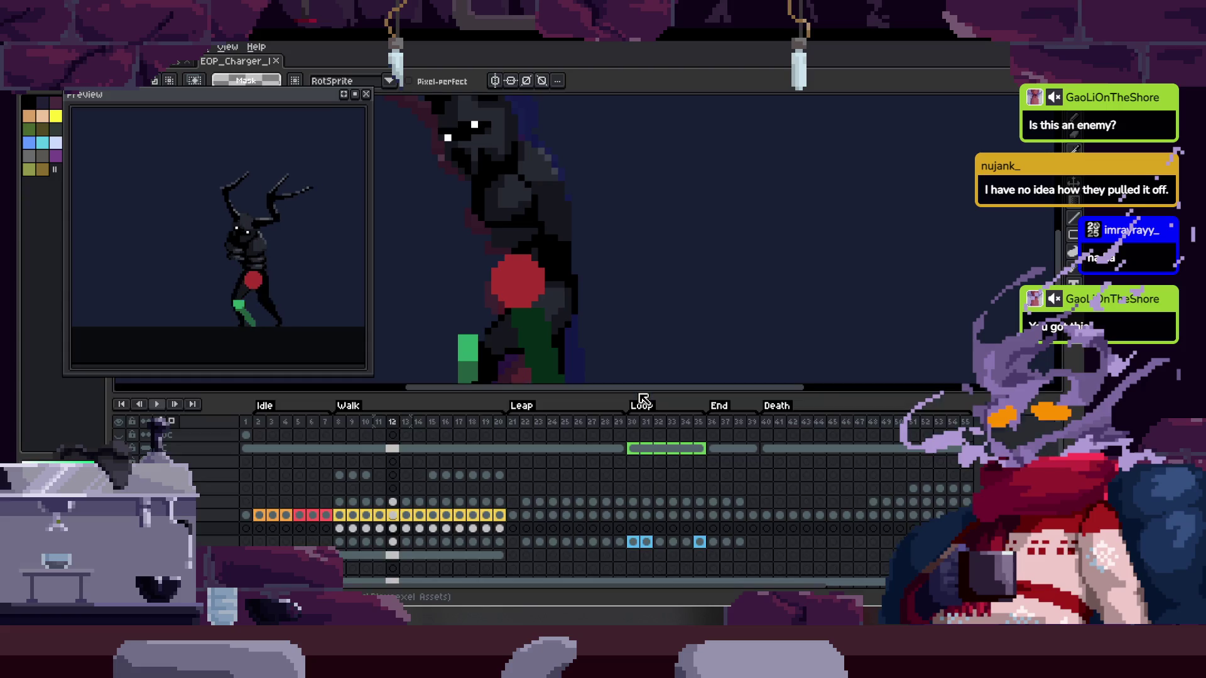
key(Right)
key(Right)
key(Tab)
key(Tab)
key(Right)
key(Tab)
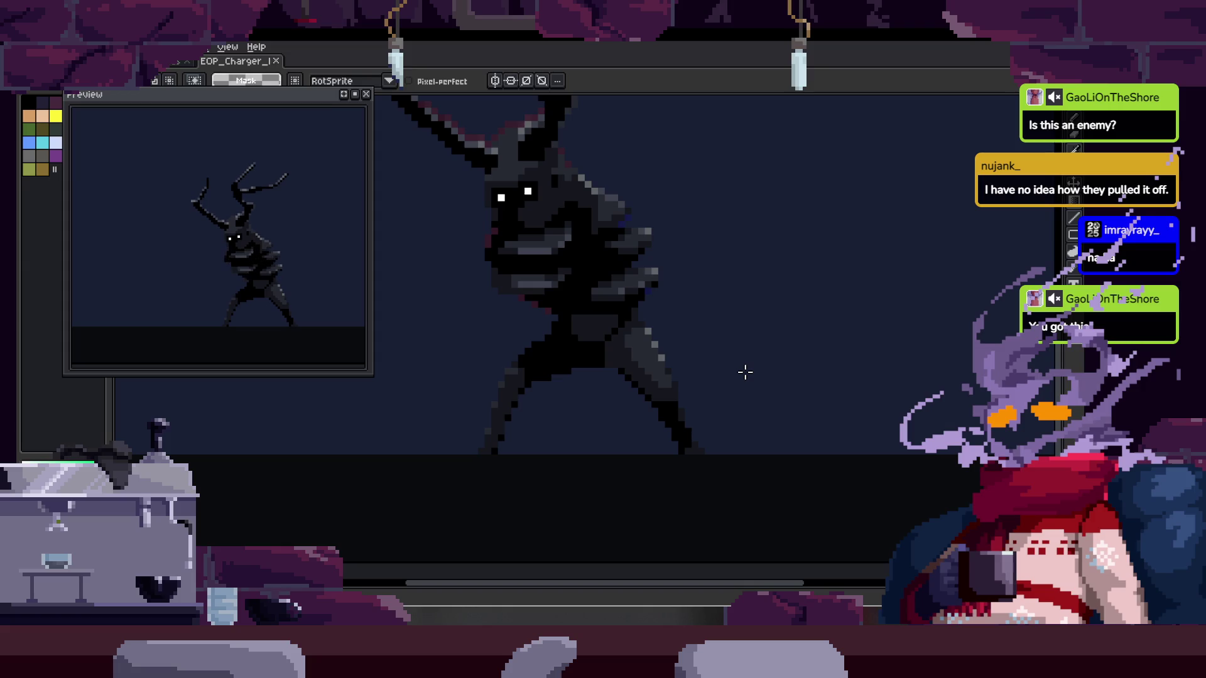
key(Right)
key(Right)
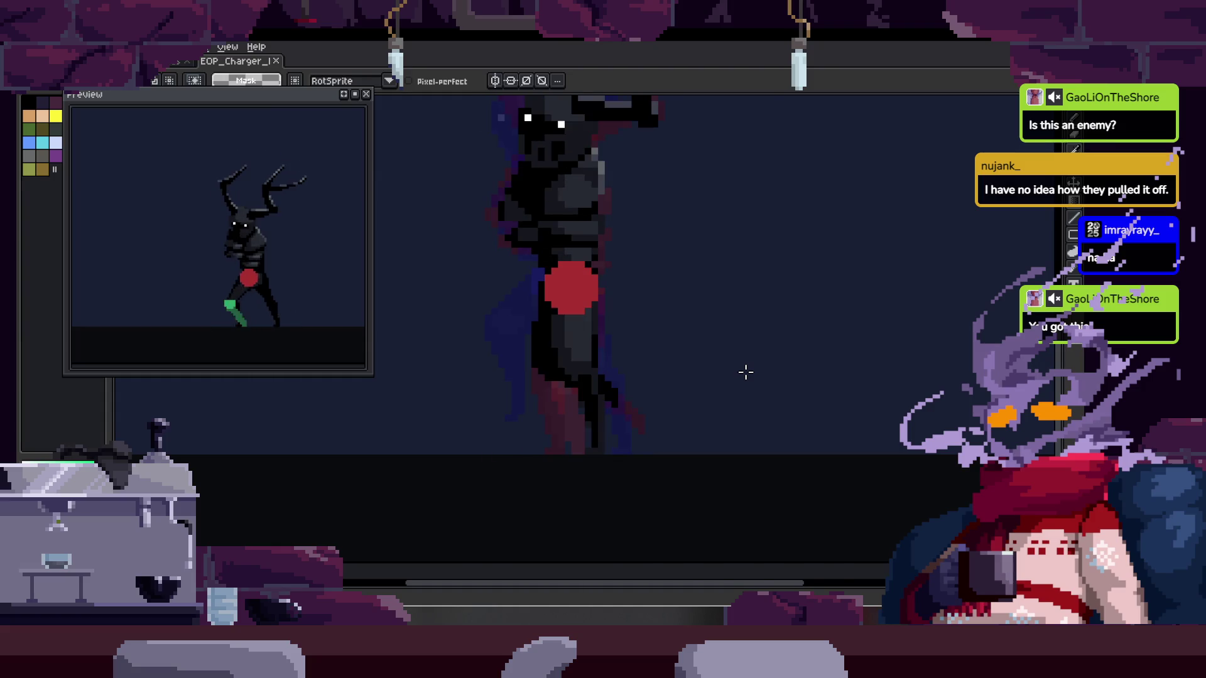
key(Tab)
key(Tab)
Lasso the green leg and move it, undoing and committing its final position
scroll(656, 395, up, 1)
drag(470, 359, 659, 305)
scroll(570, 398, up, 2)
mouse_move(571, 398)
mouse_down()
mouse_move(556, 455)
mouse_move(654, 452)
mouse_up()
key(ctrl+z)
key(ctrl+z)
scroll(619, 444, down, 2)
key(ctrl+d)
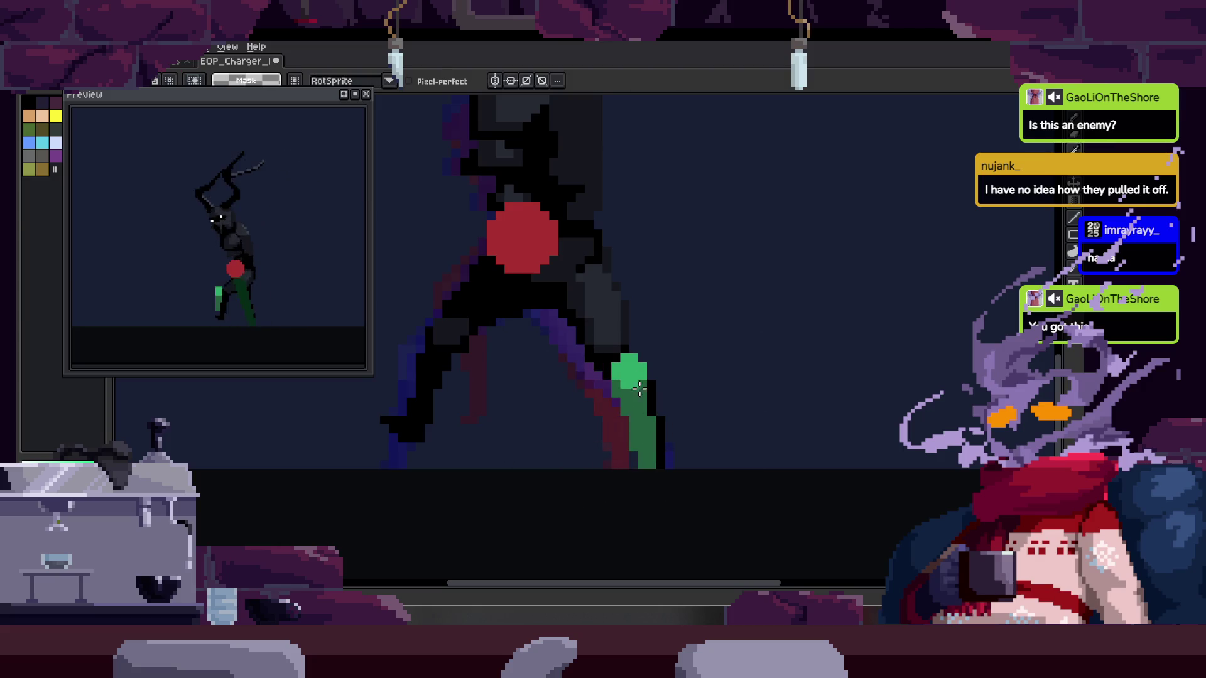
Repaint the green leg into a bent, slanted shin, filling its right edge
scroll(640, 395, up, 2)
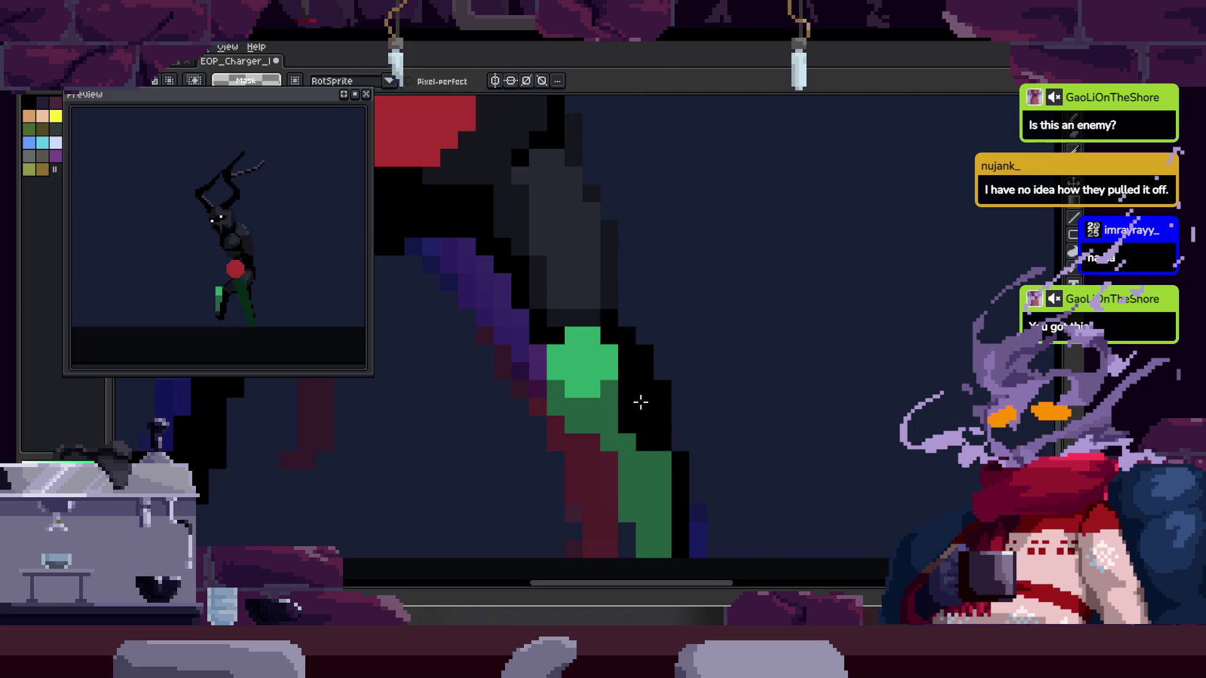
mouse_move(624, 445)
mouse_down()
mouse_move(571, 384)
mouse_move(520, 355)
mouse_move(498, 366)
mouse_move(532, 370)
mouse_move(590, 488)
mouse_up()
drag(520, 382, 552, 471)
click(574, 312)
drag(577, 317, 592, 384)
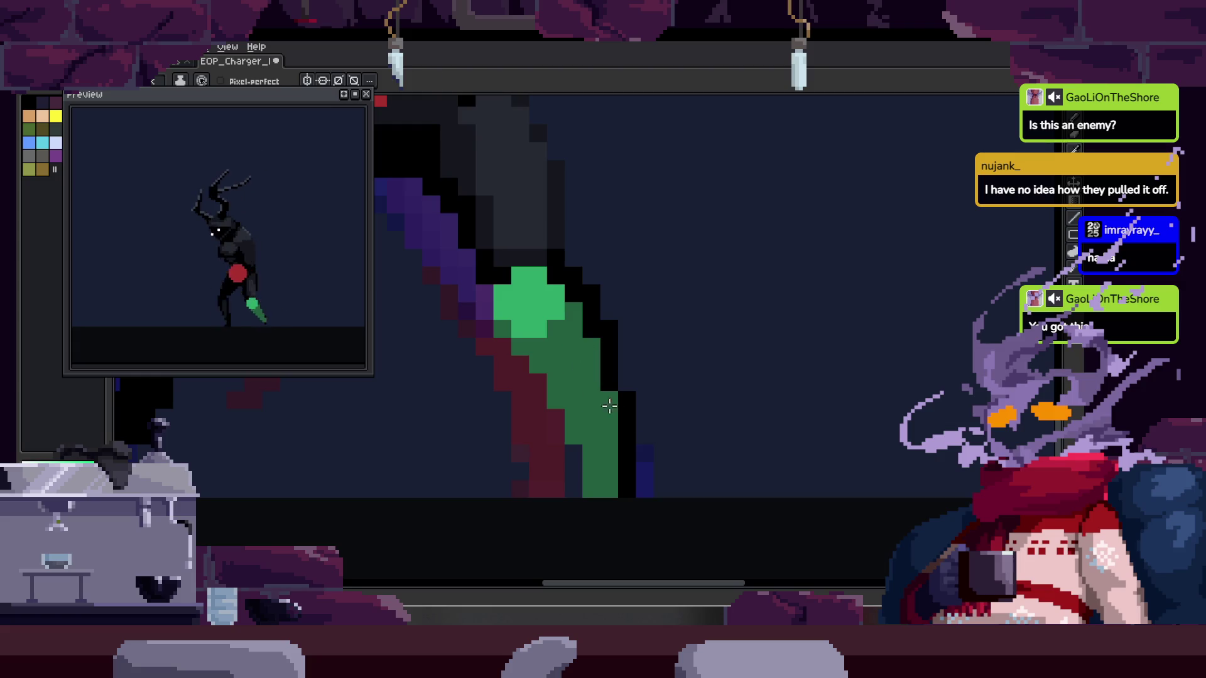
key(e)
Advance two more frames and bring up the animation timeline
scroll(620, 357, down, 1)
scroll(684, 402, down, 1)
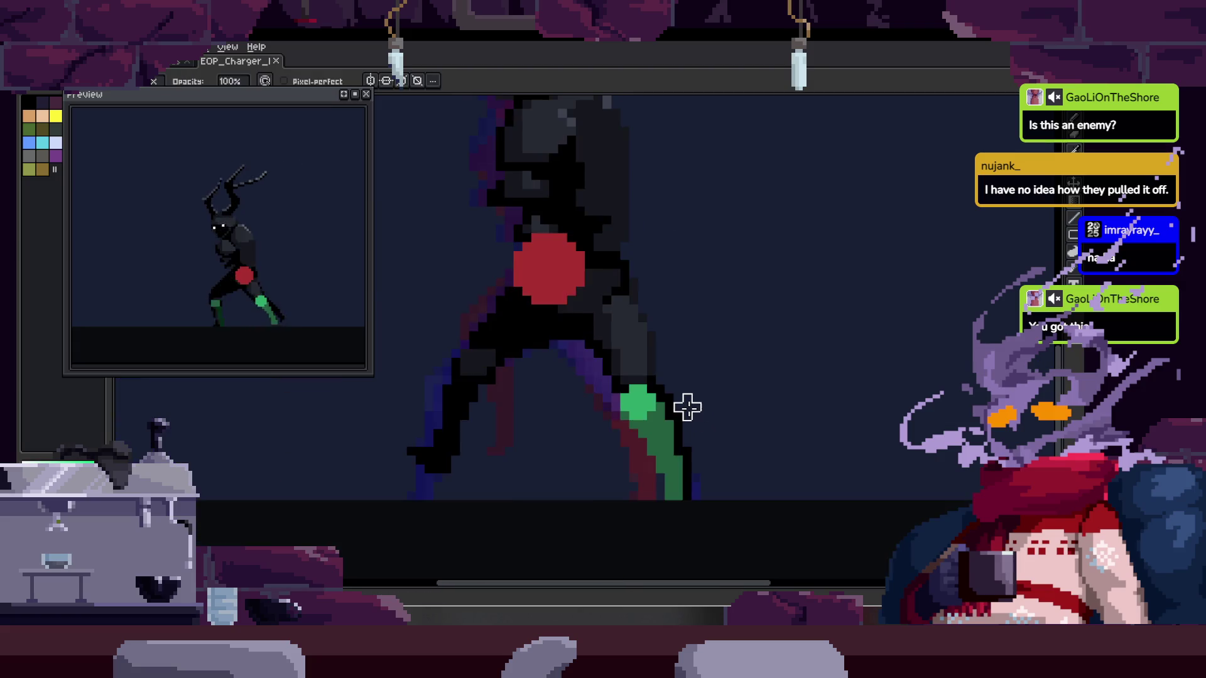
key(Right)
key(Right)
scroll(687, 408, up, 2)
key(Right)
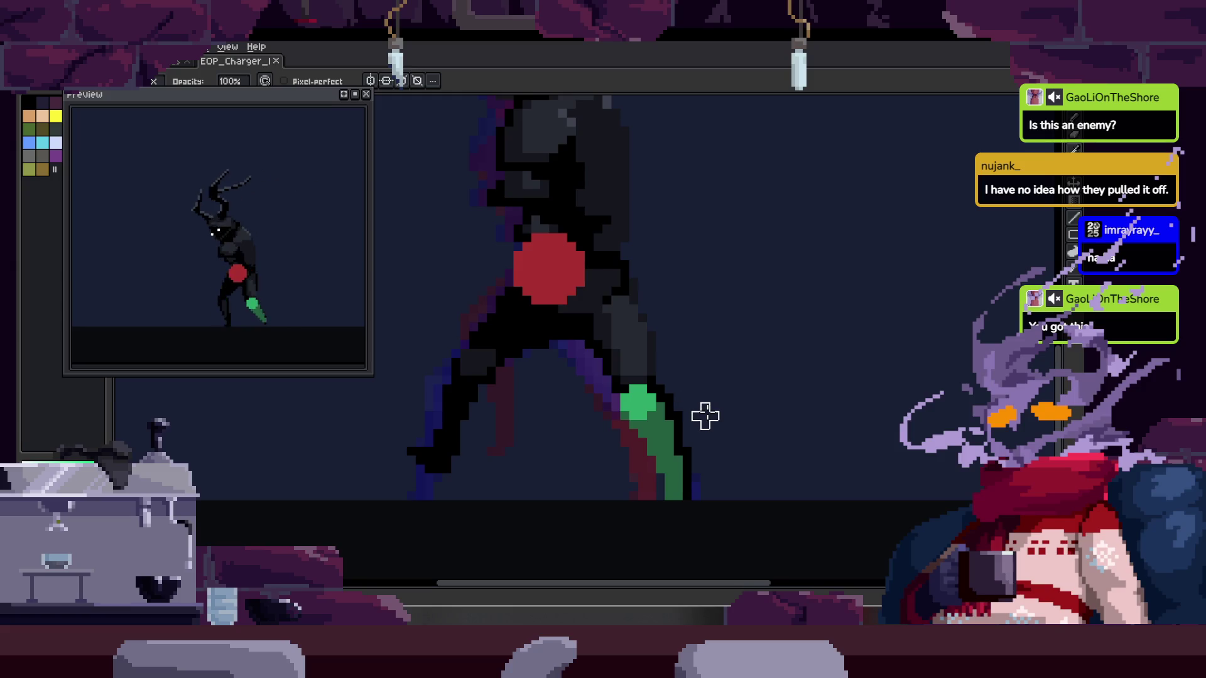
key(Tab)
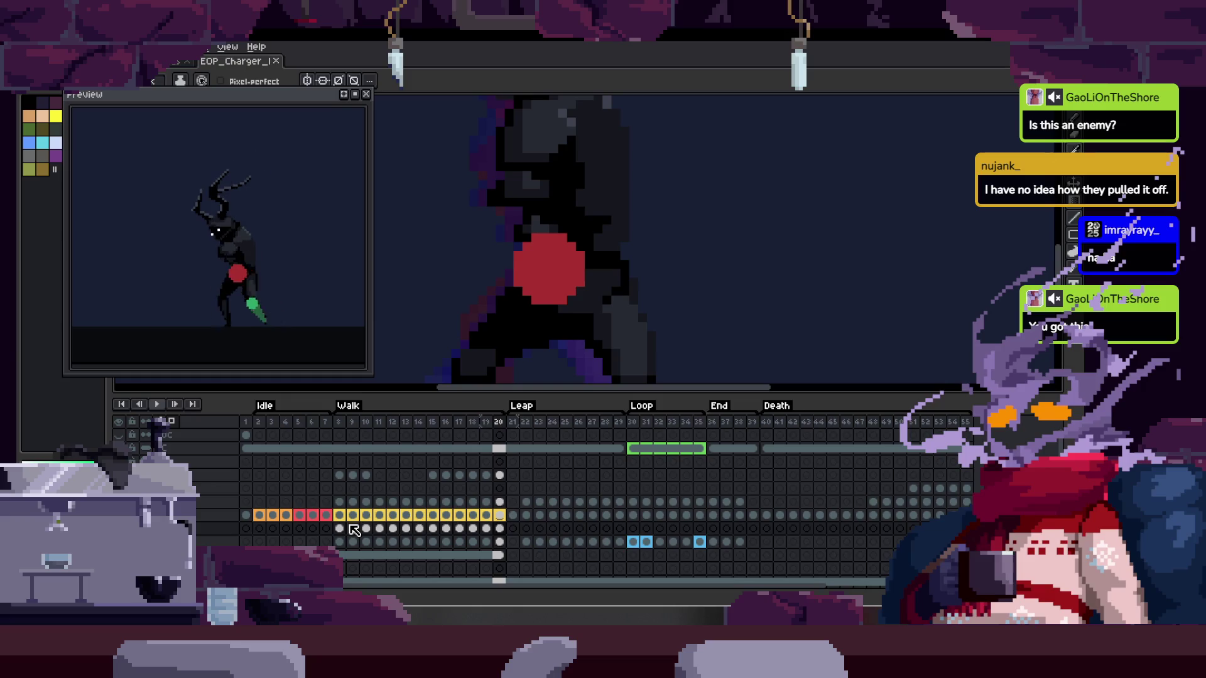
Jump to the start of the Walk animation and frame the hip and legs
click(339, 528)
key(Tab)
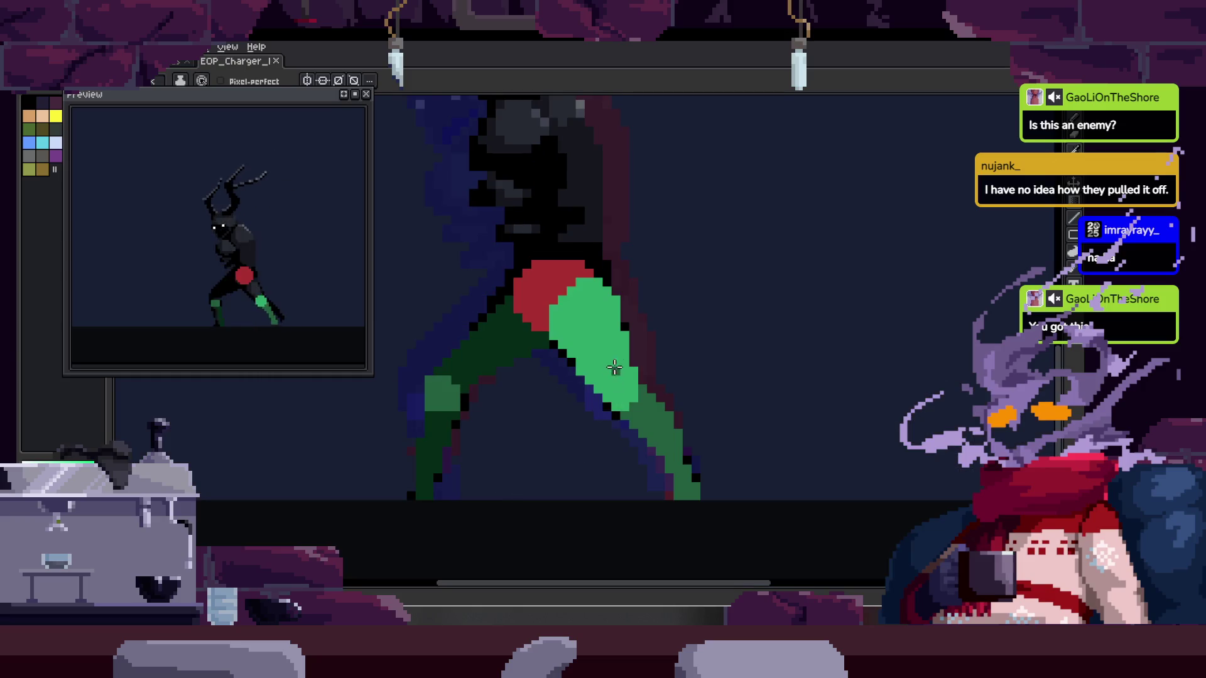
key(w)
key(Tab)
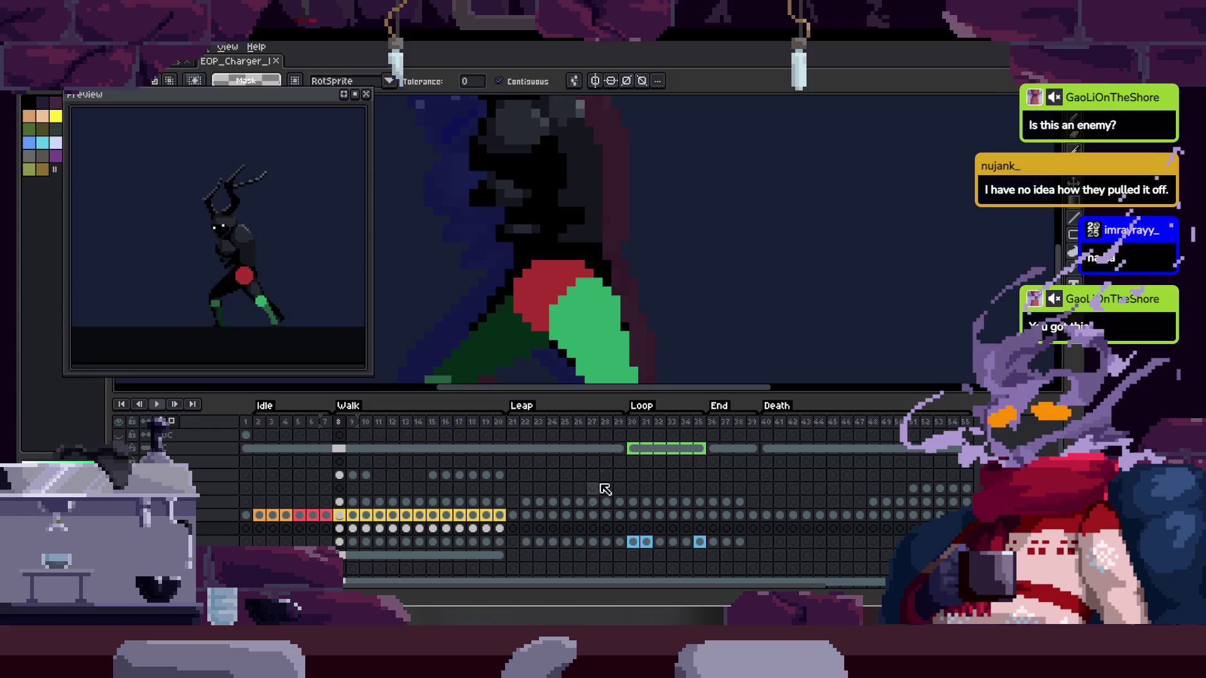
key(Tab)
scroll(458, 395, up, 2)
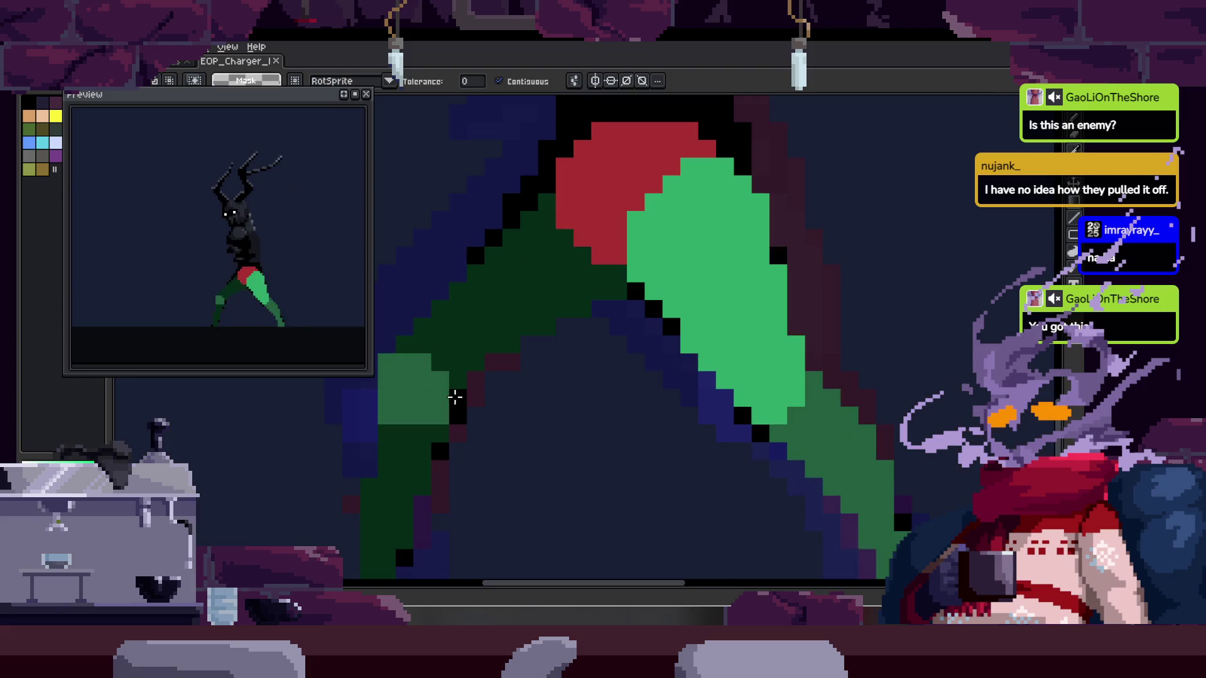
drag(478, 419, 572, 337)
Paint a pixel on the leg marker and step through the following walk frames
key(b)
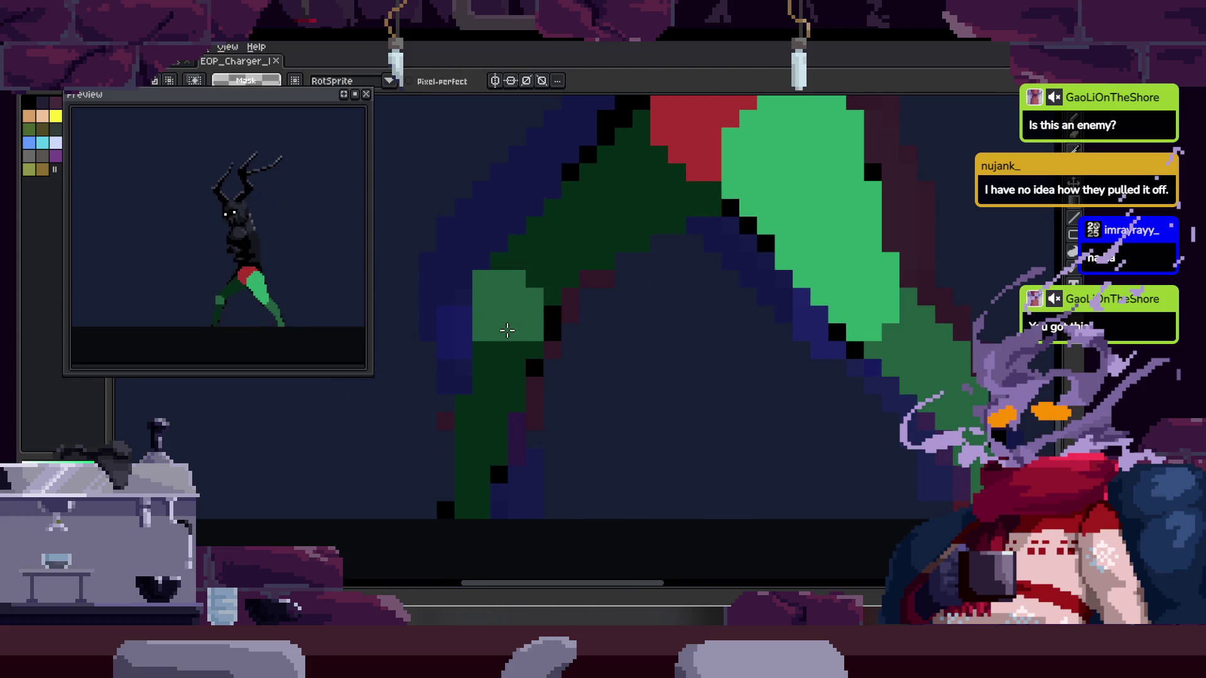
click(553, 314)
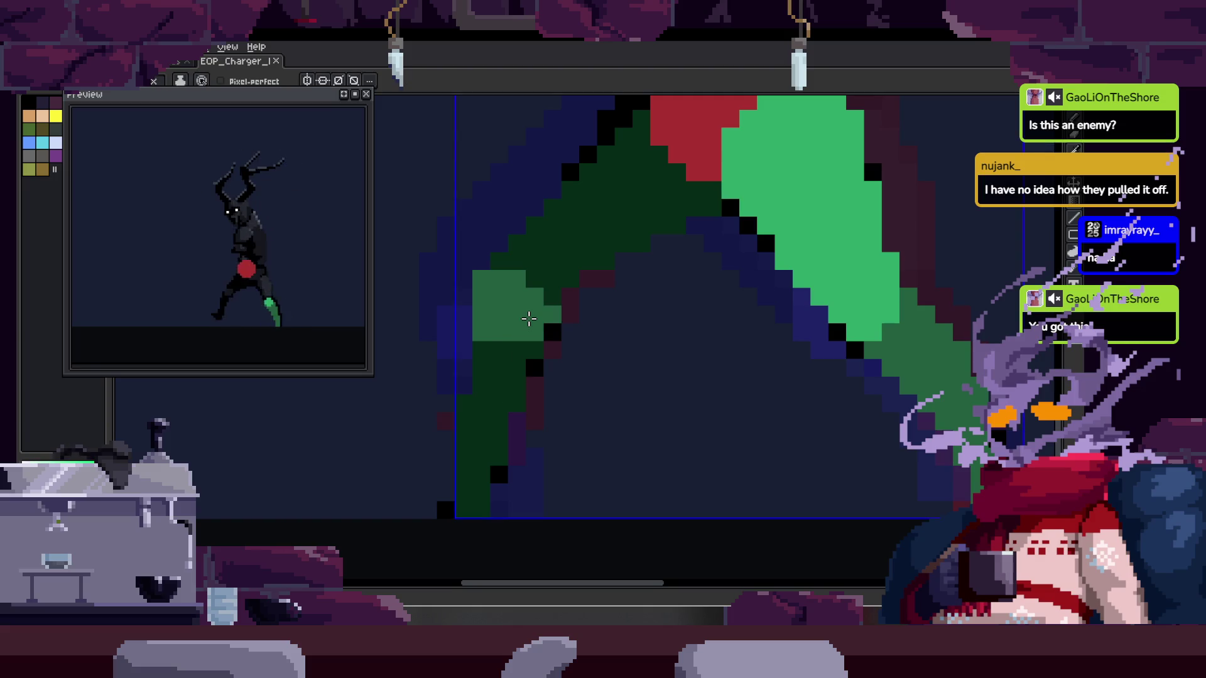
key(period)
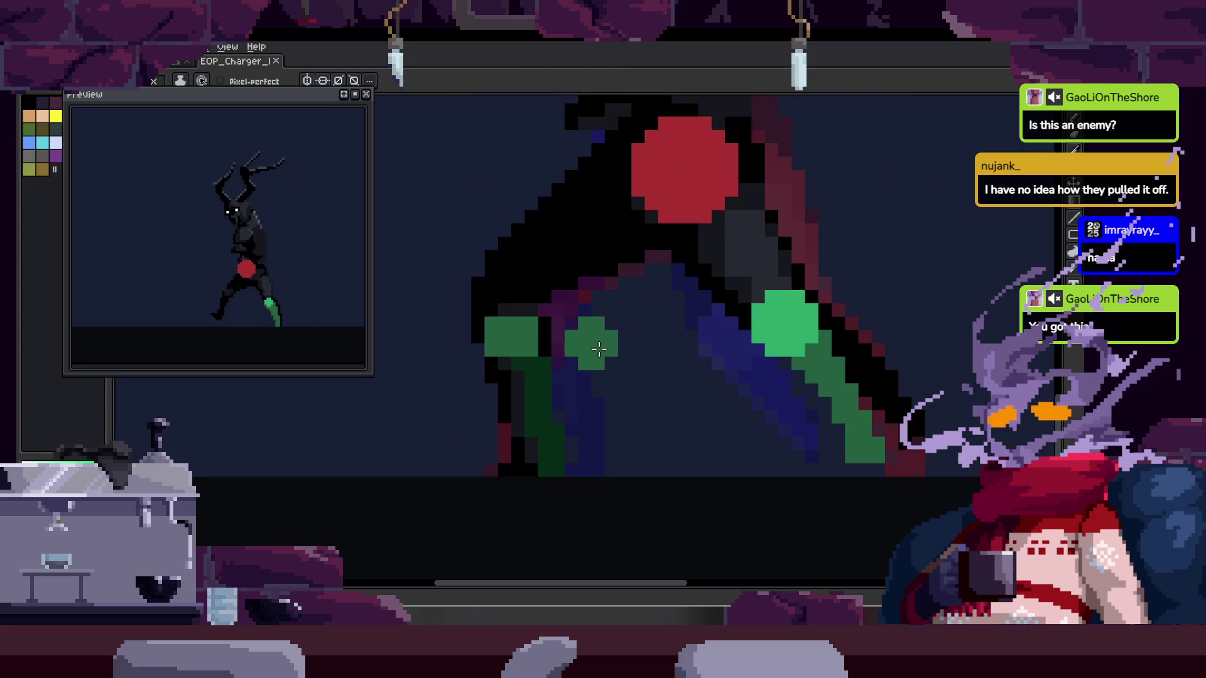
key(period)
key(period)
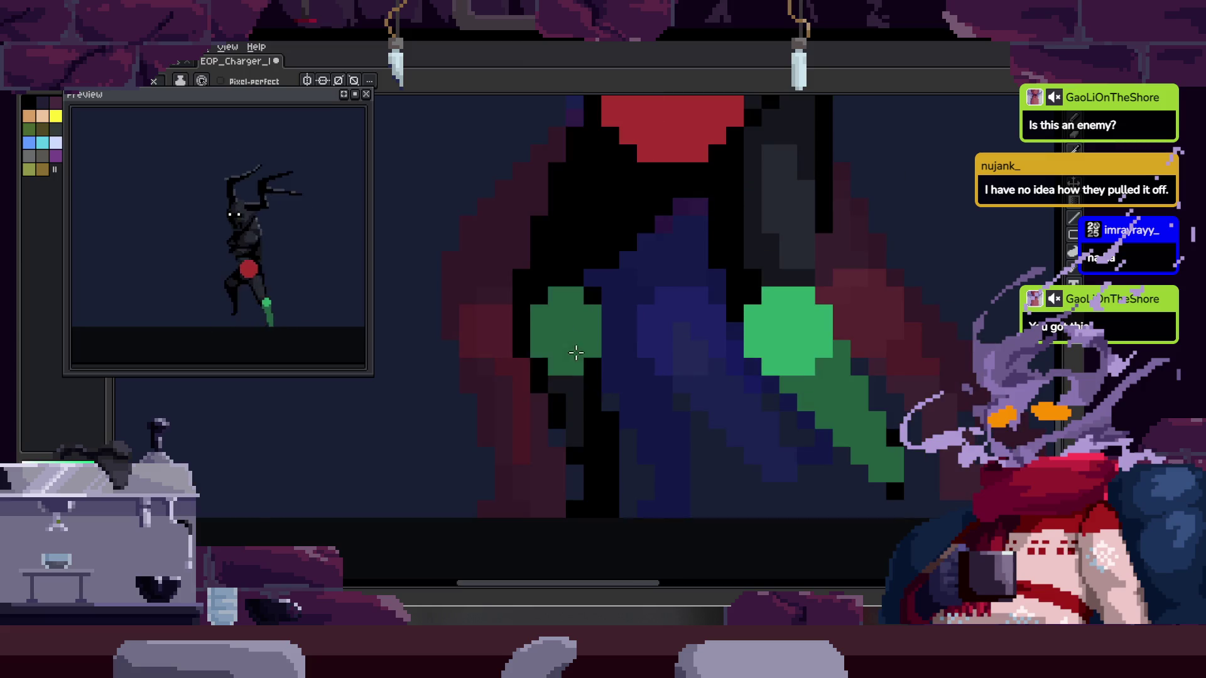
key(period)
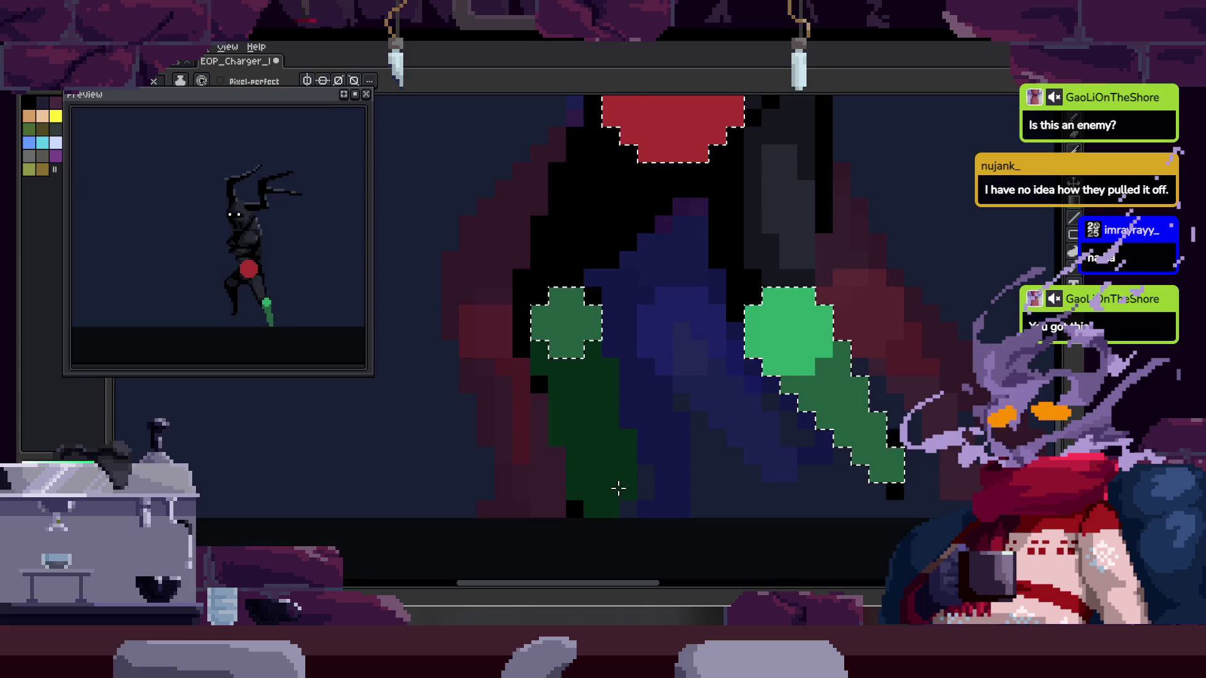
key(ctrl+d)
key(b)
Draw a black outline along the leg's edge and save the sprite
drag(593, 367, 575, 340)
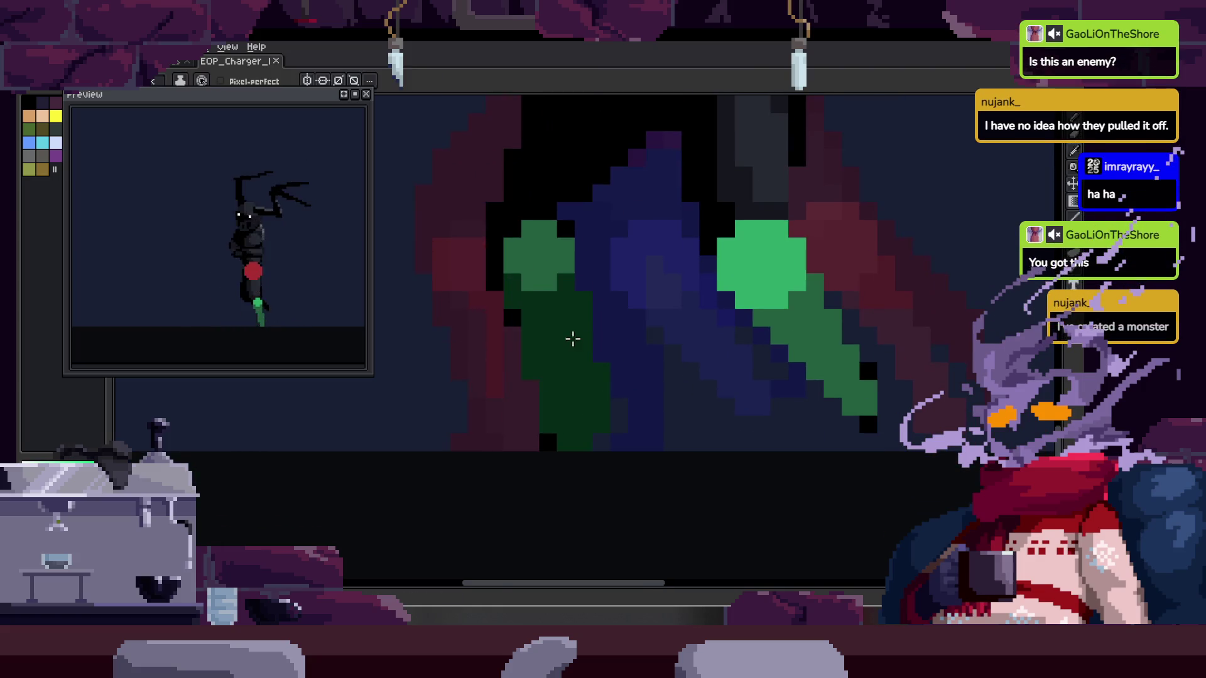
scroll(575, 339, up, 2)
scroll(628, 389, down, 3)
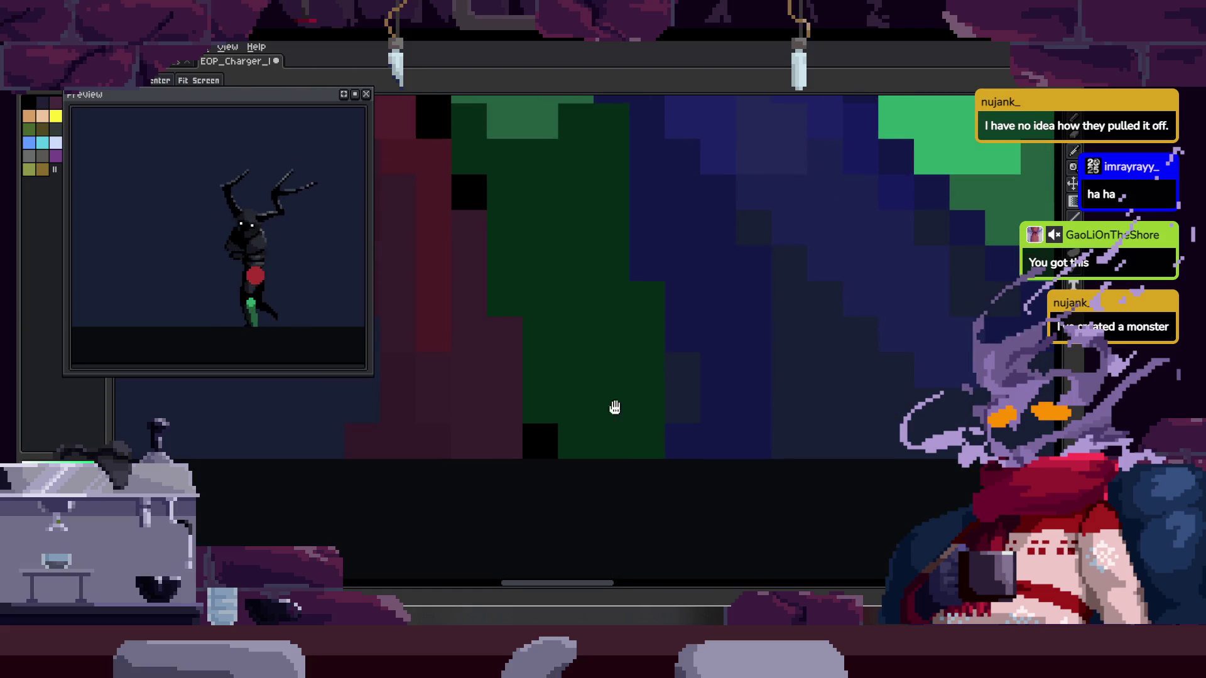
scroll(632, 422, up, 2)
key(e)
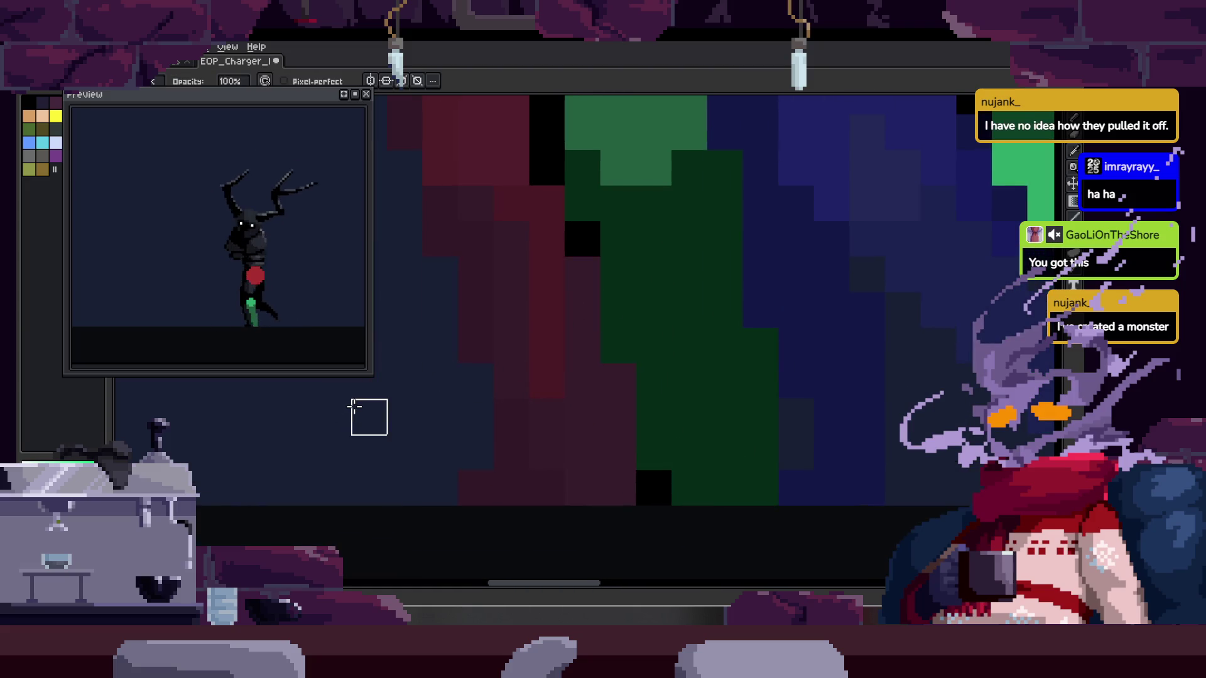
drag(582, 202, 653, 381)
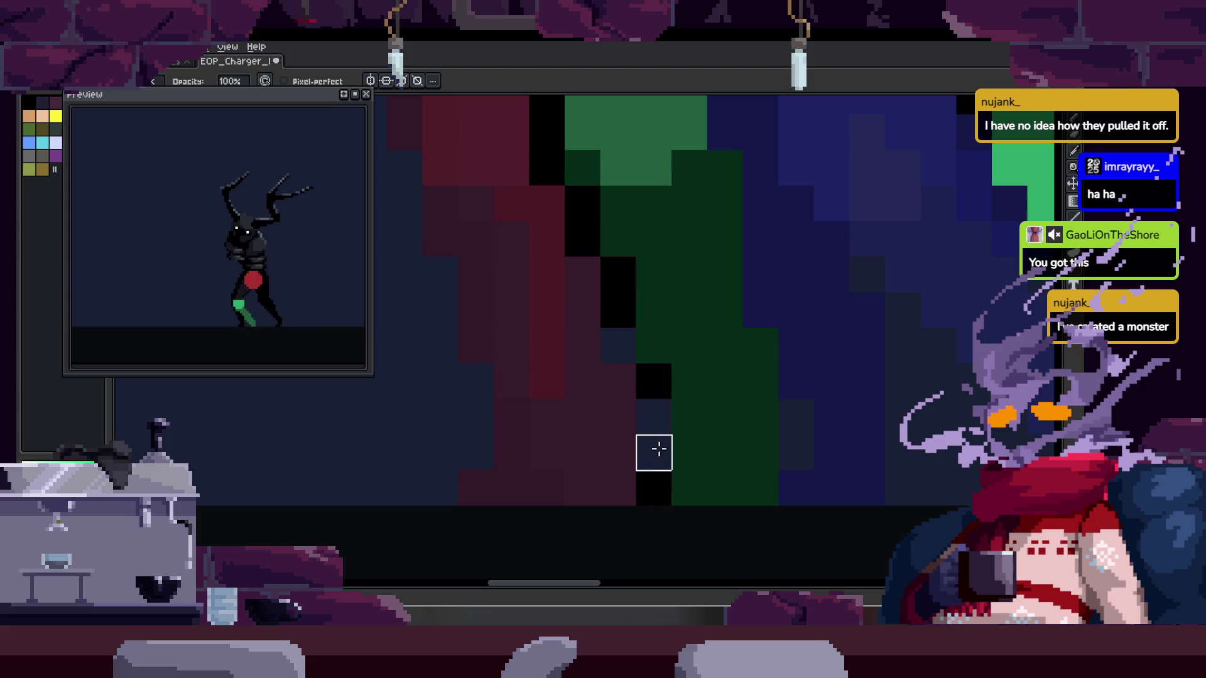
key(ctrl+s)
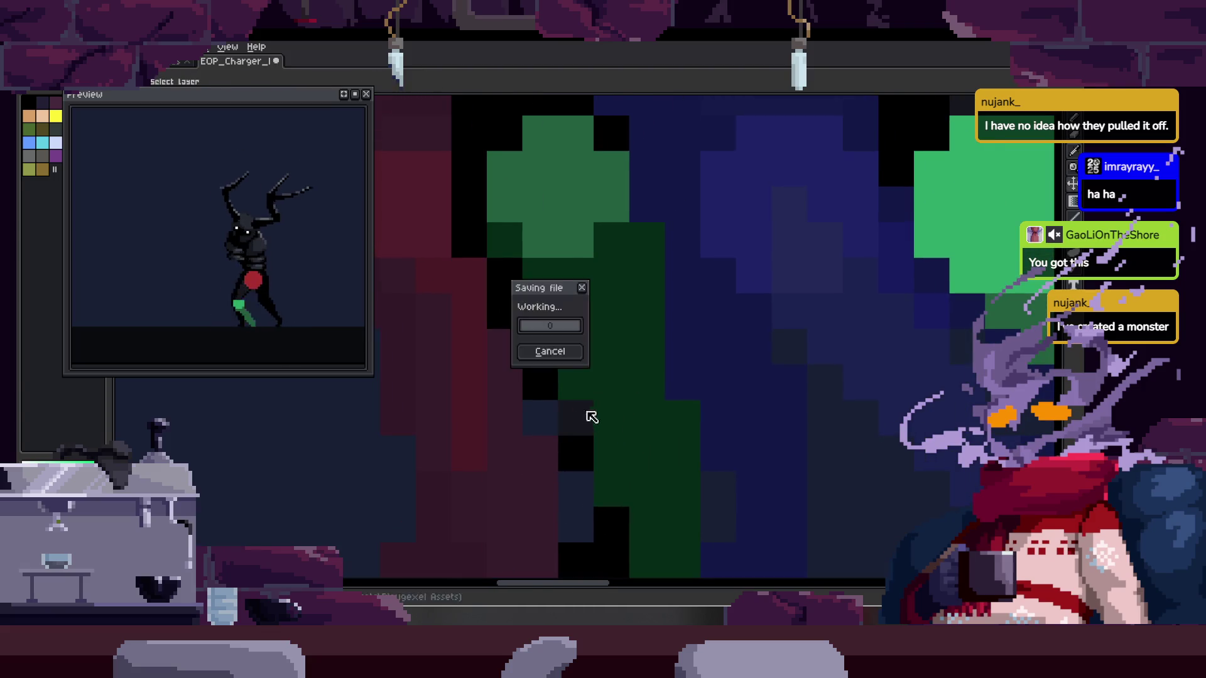
key(ctrl+s)
Move the lassoed legs and hip, then paint over the left green marker with body colours
scroll(572, 386, down, 3)
key(q)
mouse_move(587, 282)
mouse_down()
mouse_move(654, 417)
mouse_move(579, 426)
mouse_up()
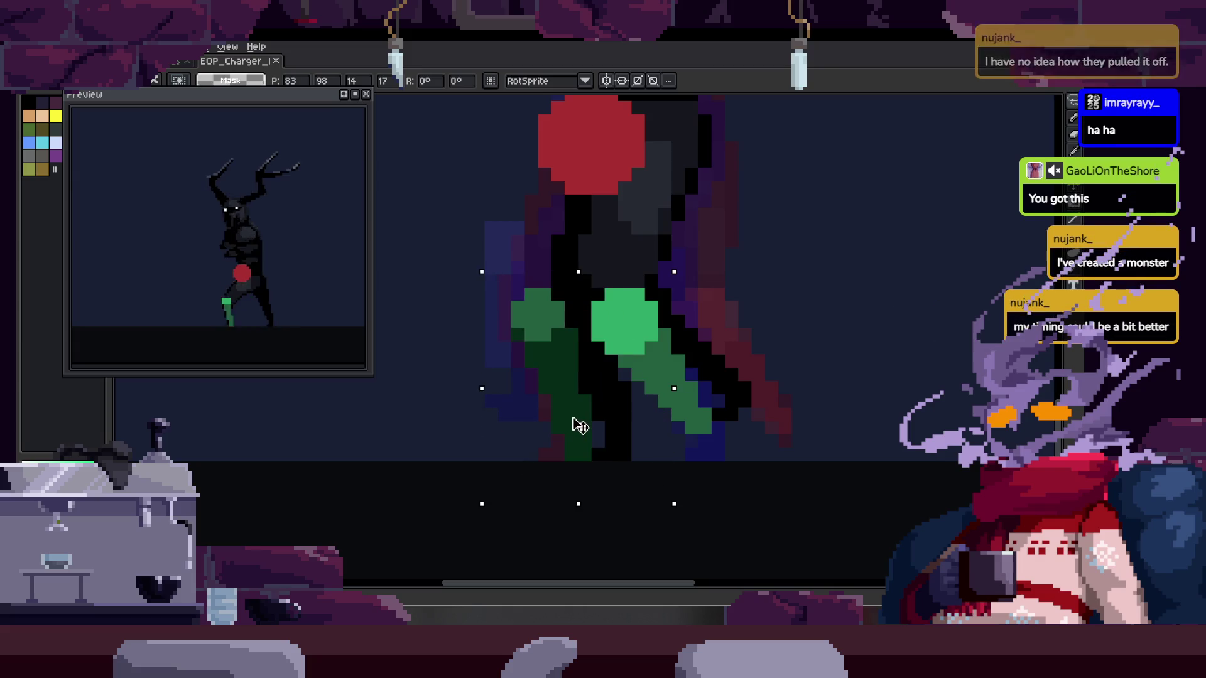
key(Return)
scroll(566, 327, up, 3)
key(b)
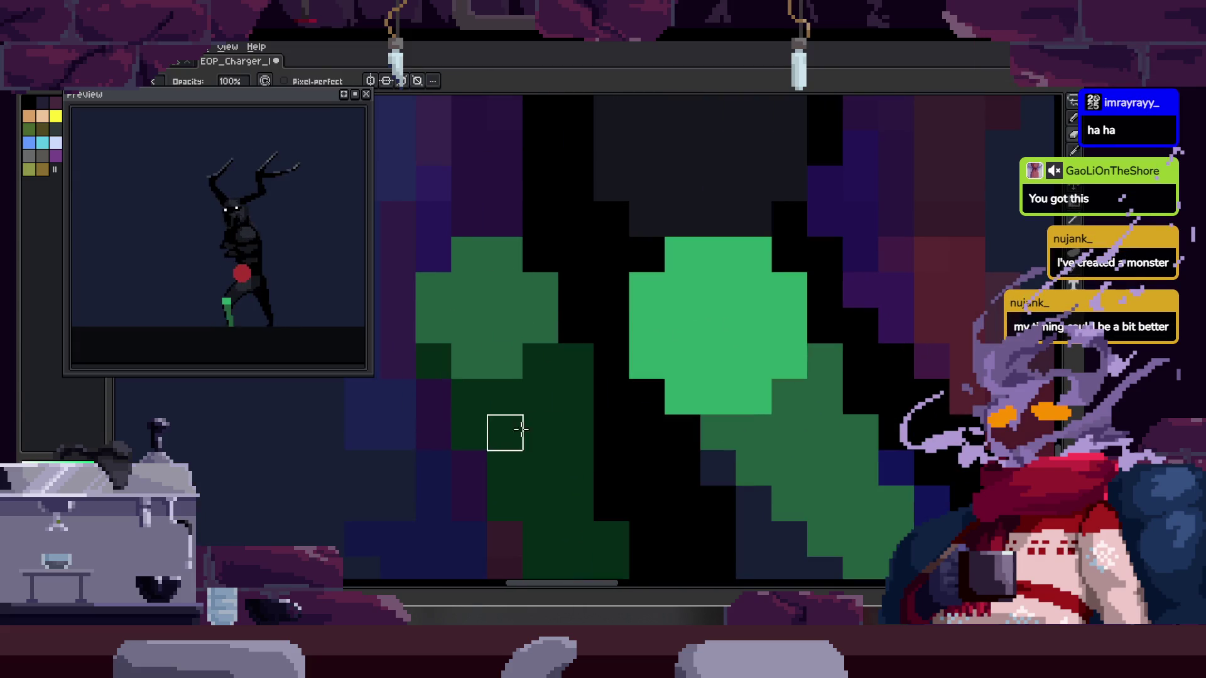
mouse_move(468, 445)
mouse_down()
mouse_move(573, 430)
mouse_move(398, 358)
mouse_move(468, 323)
mouse_move(466, 405)
mouse_up()
Lasso around the left leg and bring the hip back into view
key(q)
scroll(594, 431, down, 3)
mouse_move(536, 290)
mouse_down()
mouse_move(471, 274)
mouse_move(584, 425)
mouse_up()
scroll(625, 421, up, 2)
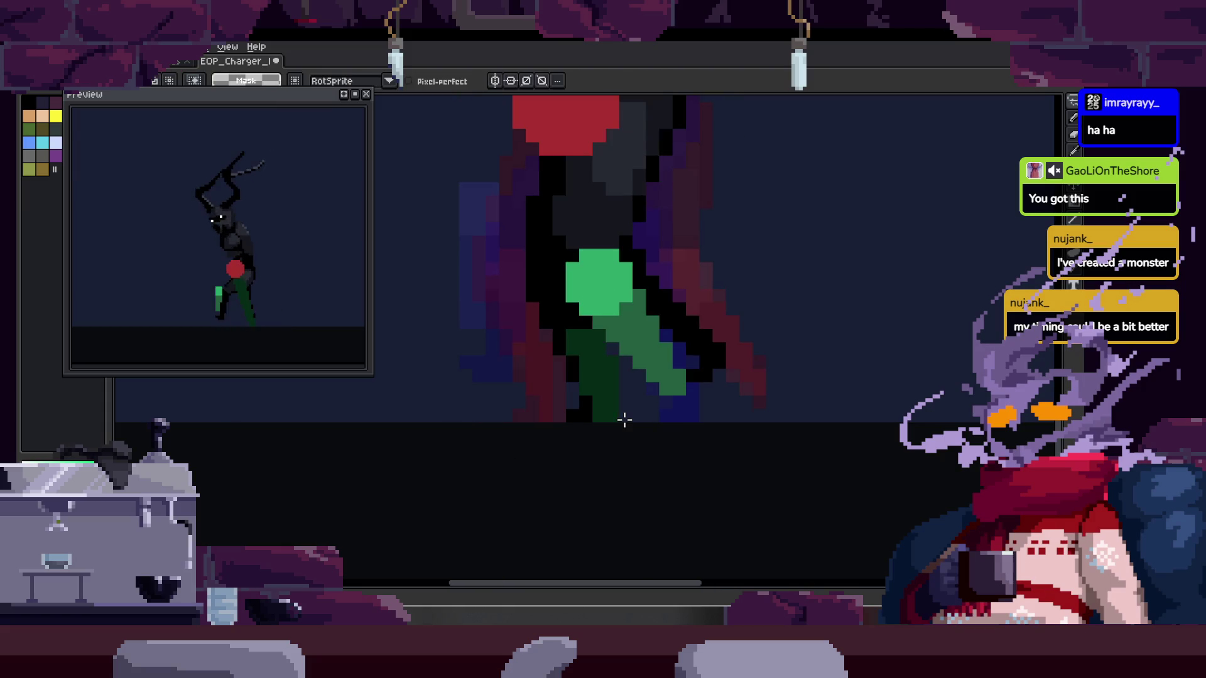
scroll(705, 398, up, 2)
drag(705, 397, 690, 425)
scroll(691, 425, down, 1)
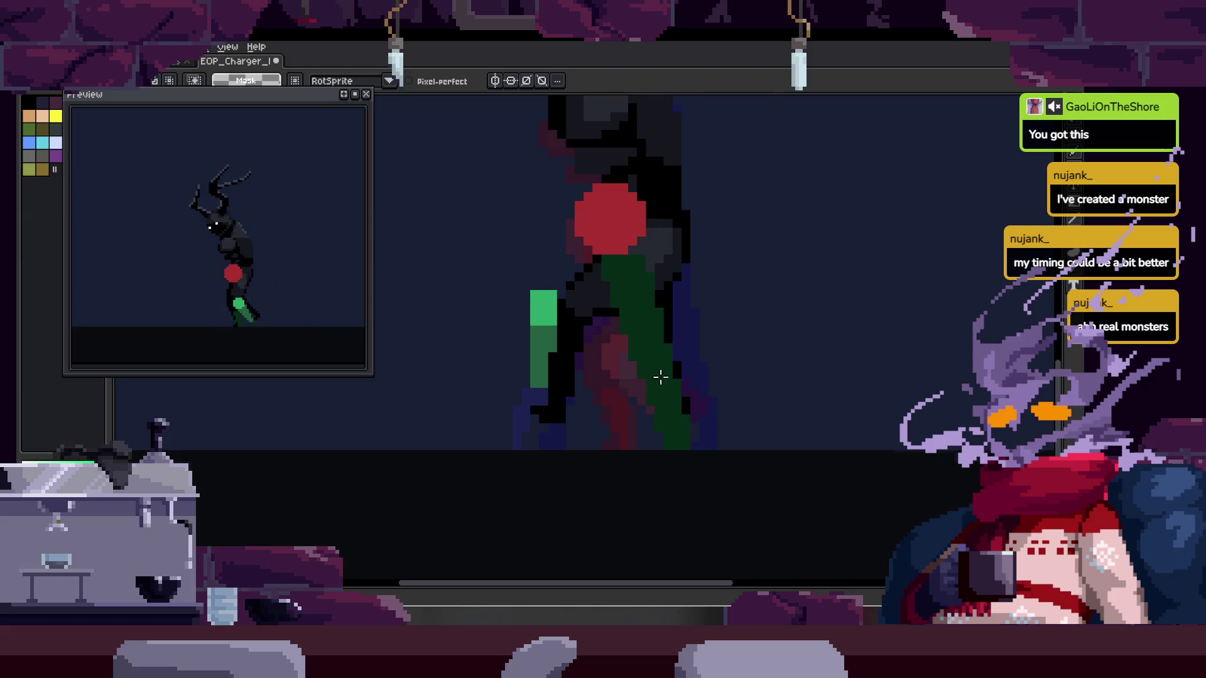
scroll(661, 385, up, 2)
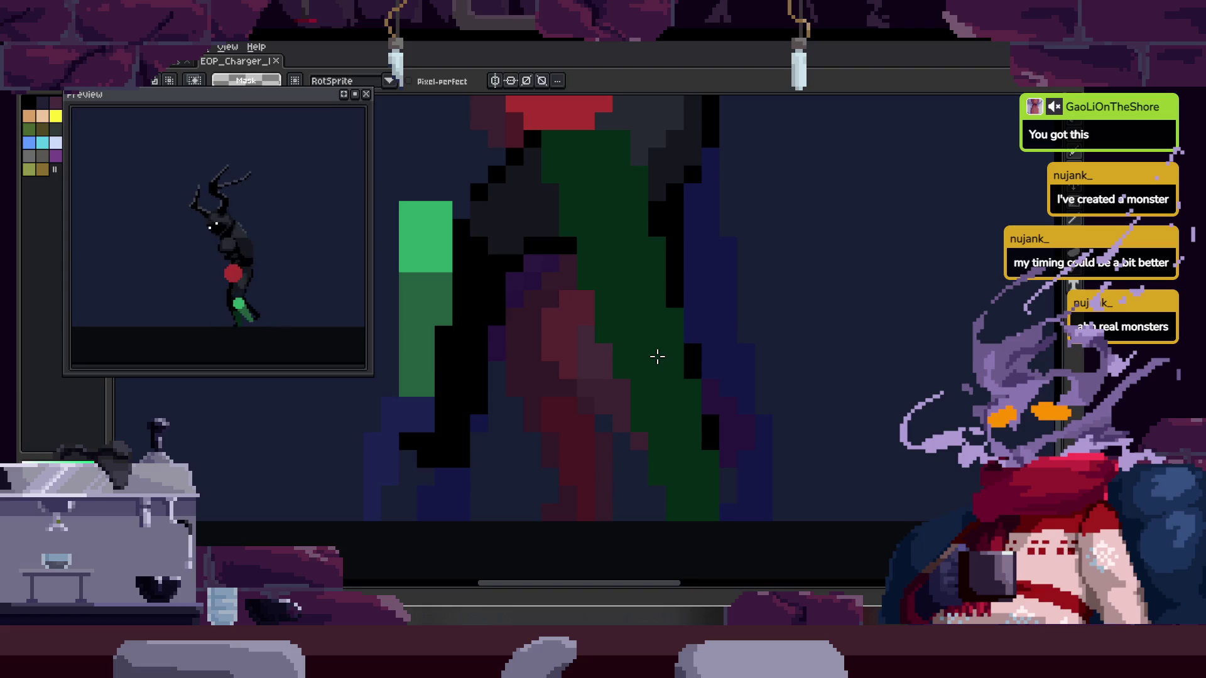
drag(657, 357, 585, 350)
scroll(639, 358, down, 1)
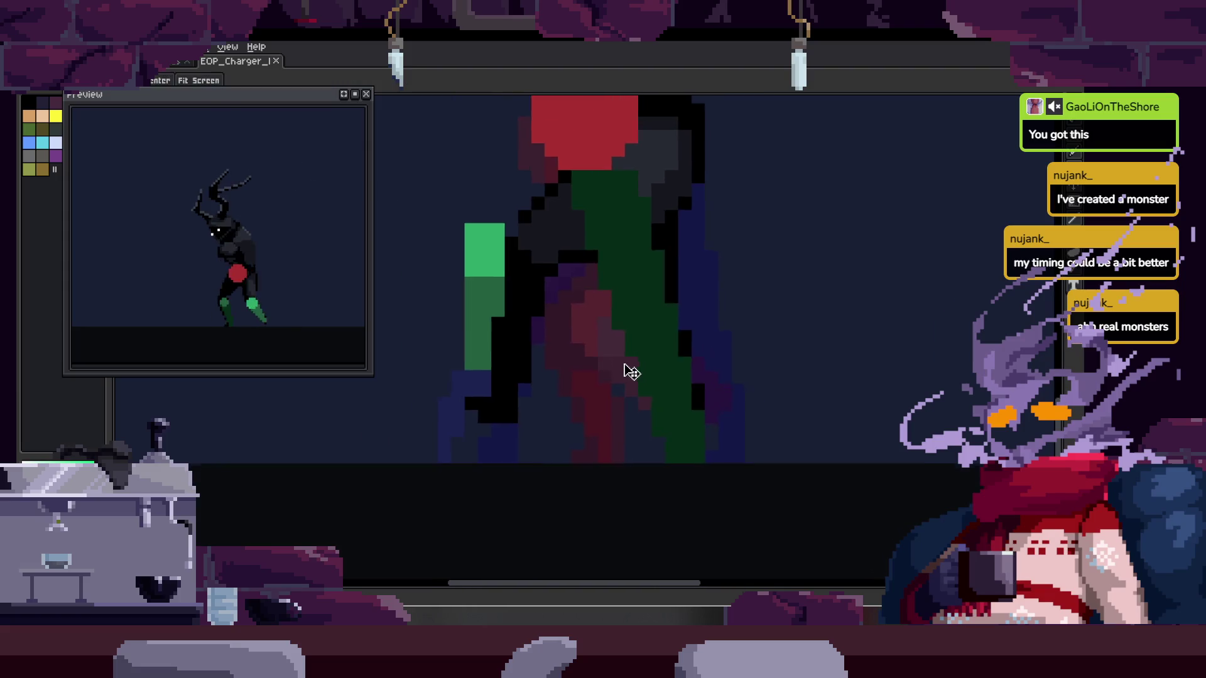
scroll(624, 364, down, 2)
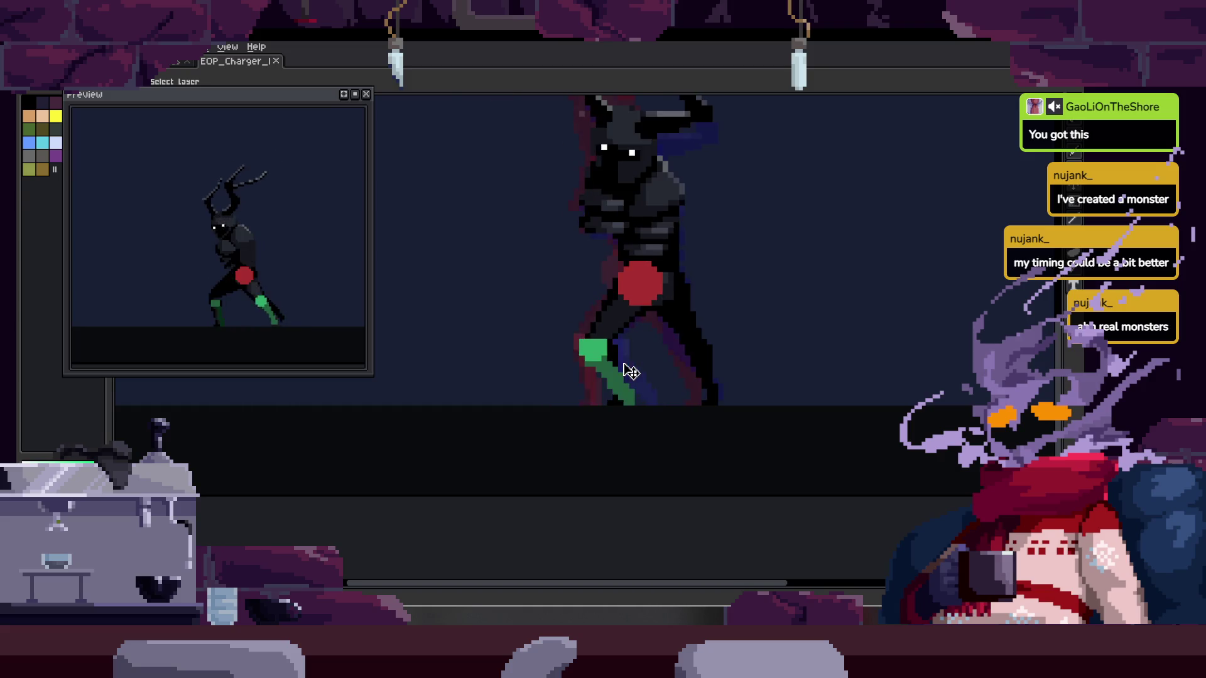
scroll(631, 372, up, 1)
scroll(631, 371, up, 1)
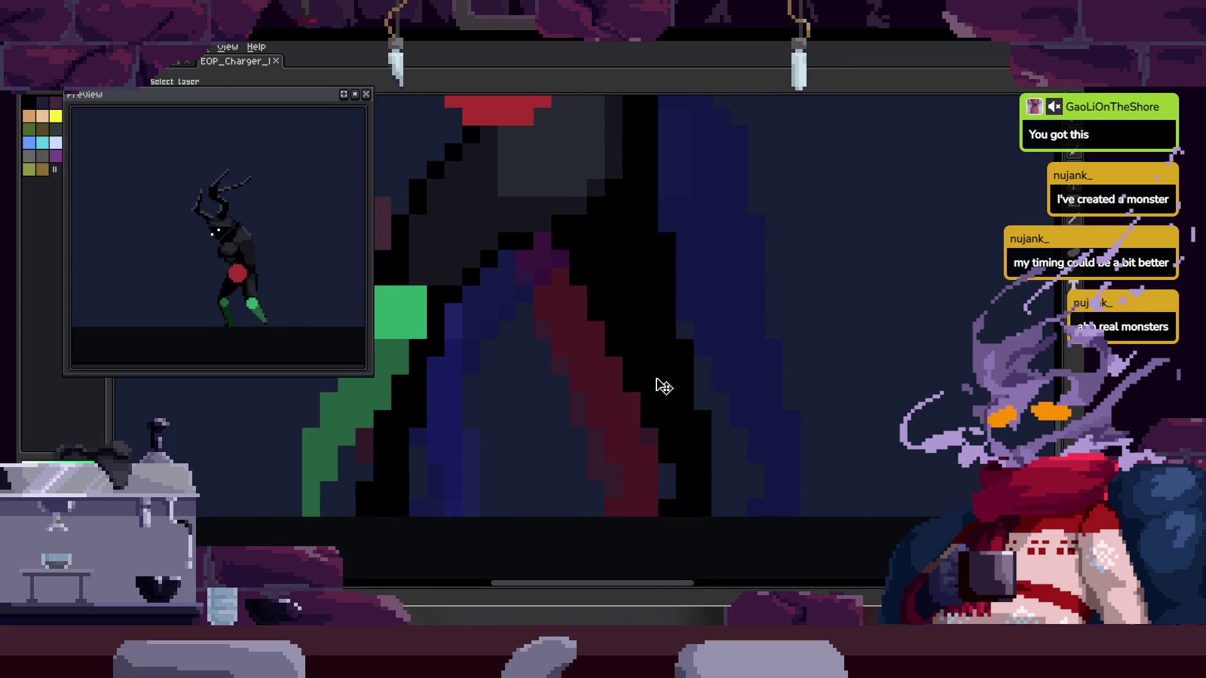
scroll(663, 385, down, 1)
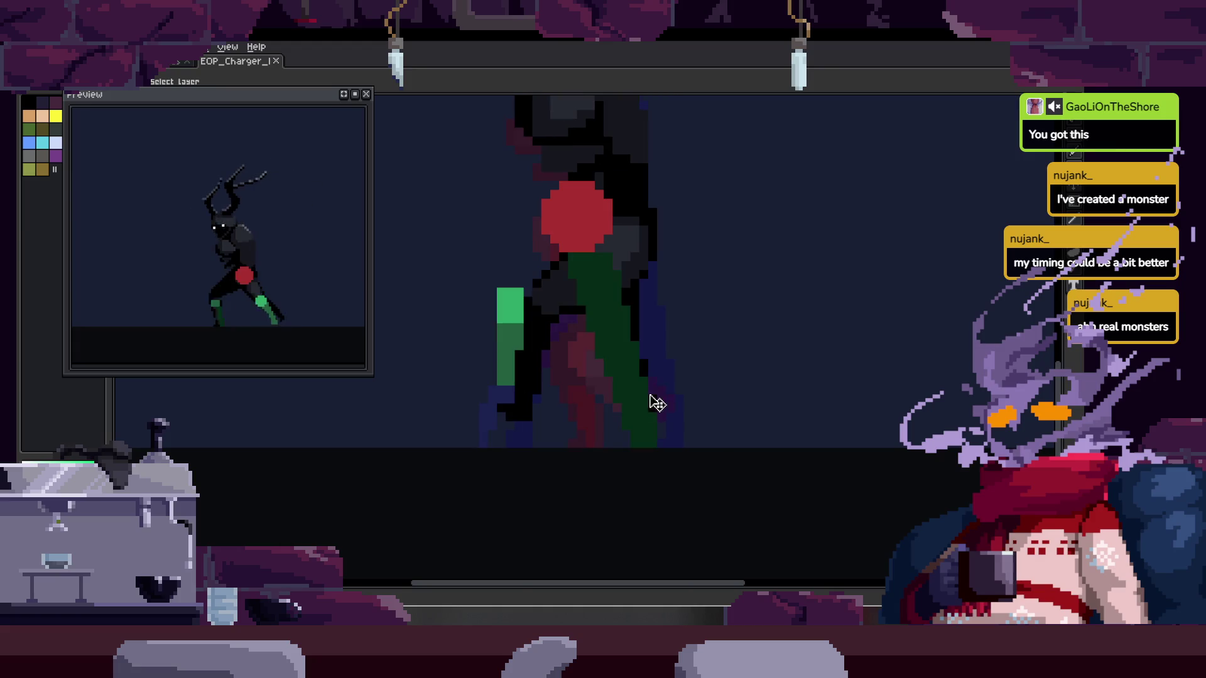
scroll(647, 383, up, 1)
scroll(641, 396, up, 1)
key(q)
Lasso-select the back leg pixels and shift them into place on this frame
drag(646, 135, 716, 380)
drag(640, 409, 571, 430)
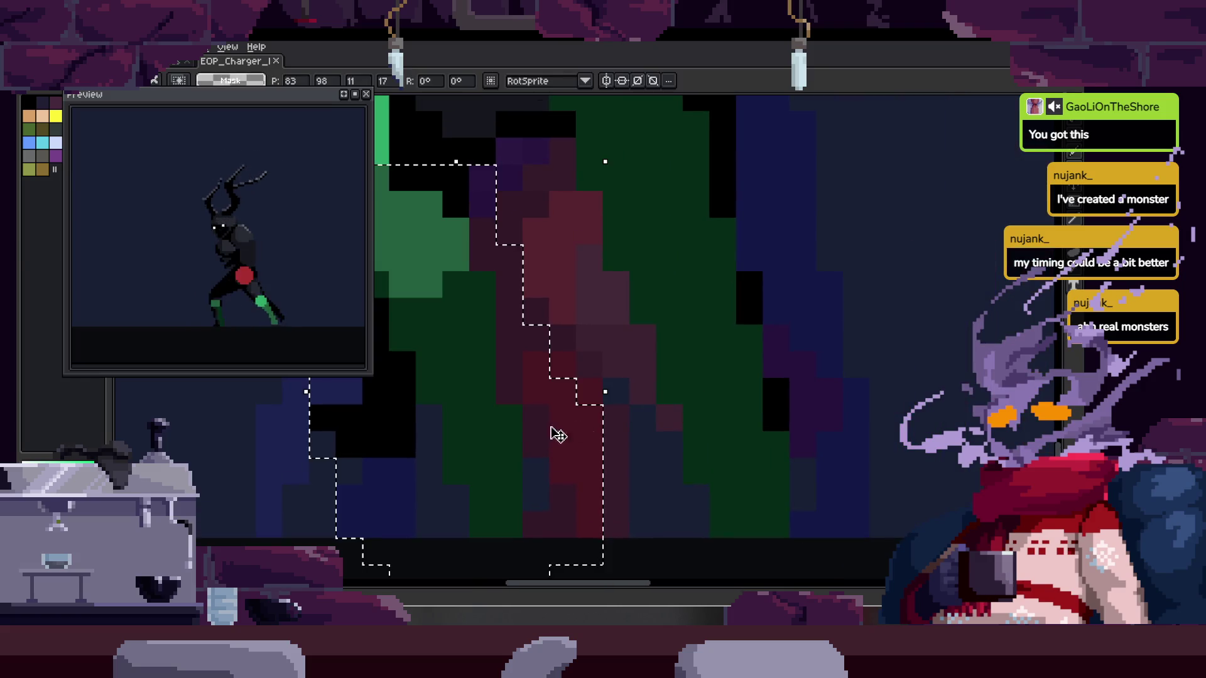
drag(749, 457, 732, 458)
key(Return)
key(v)
Move the green leg marker to the right and fine-tune its position pixel by pixel
key(ctrl+shift+d)
drag(550, 490, 826, 479)
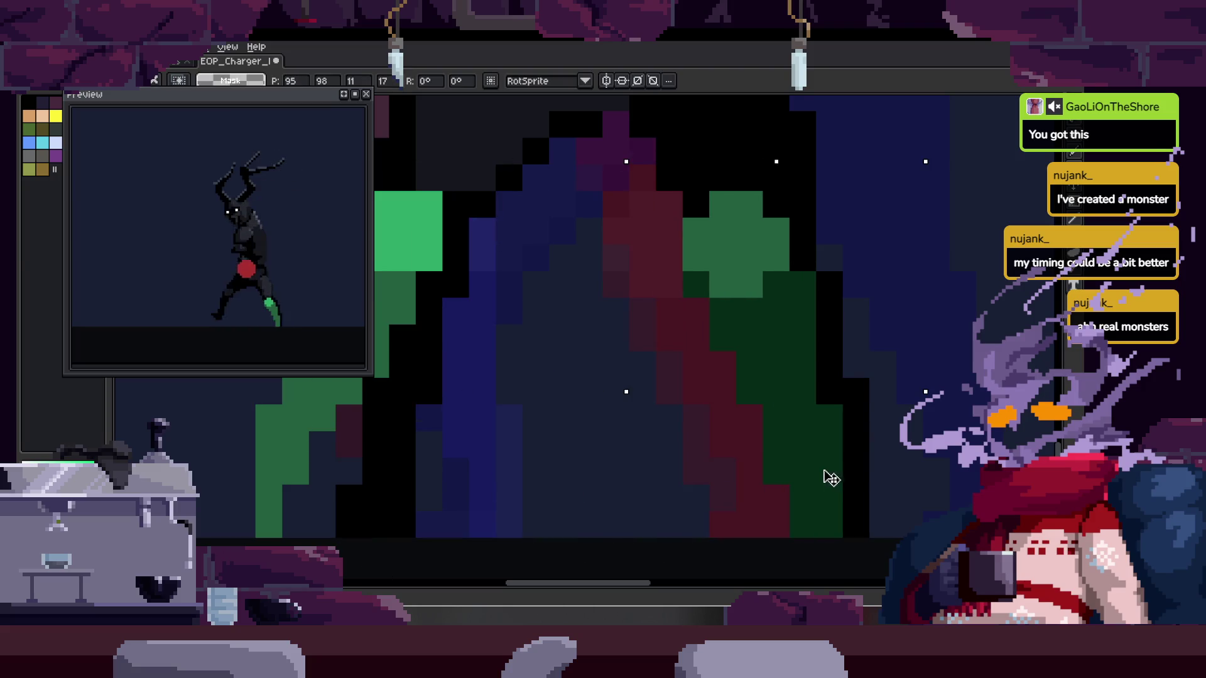
key(Return)
drag(777, 281, 702, 352)
drag(789, 368, 720, 368)
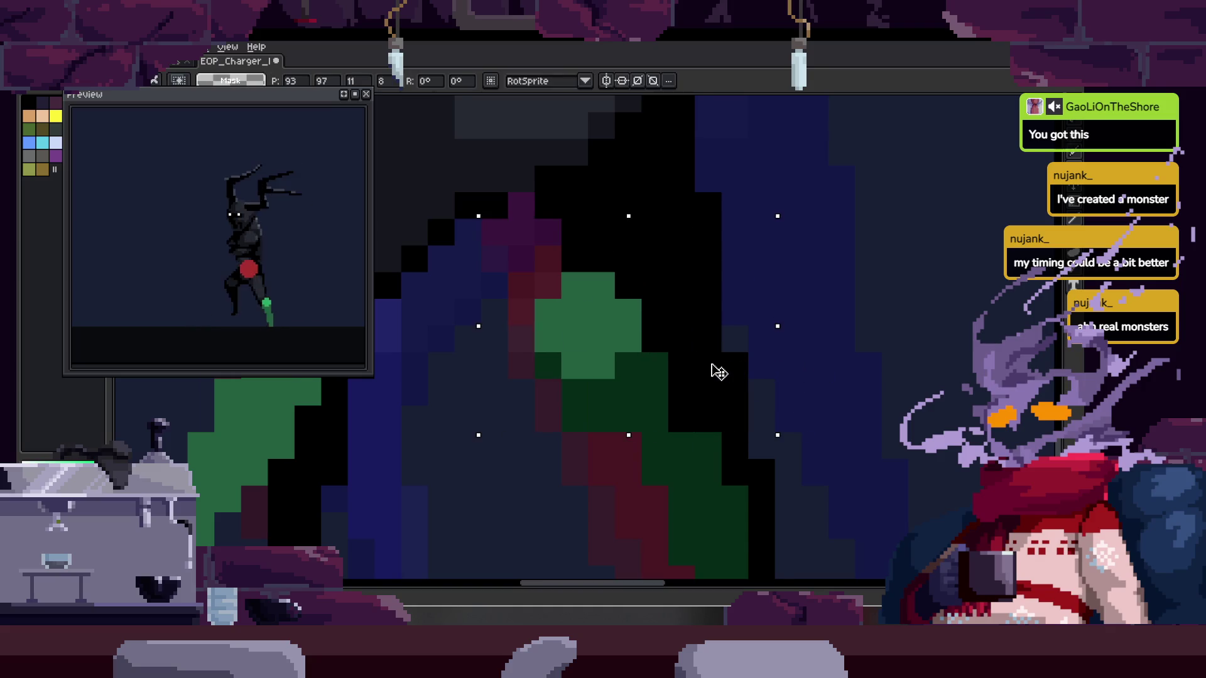
key(ctrl+shift+d)
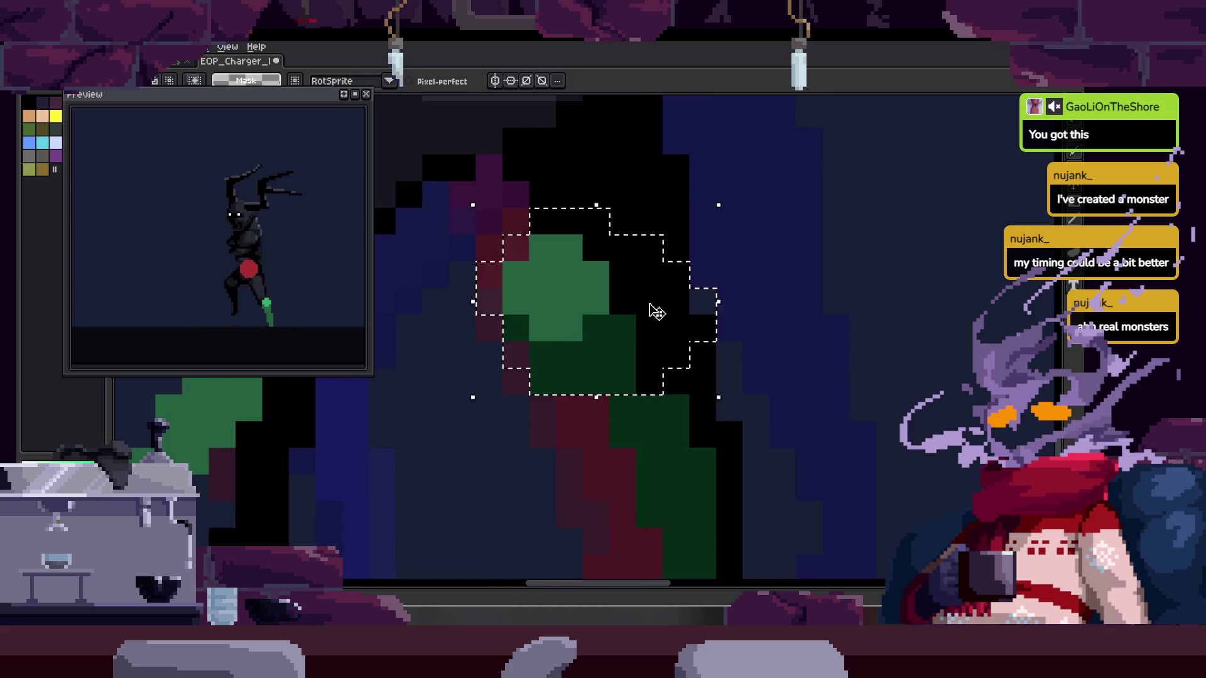
drag(668, 301, 633, 347)
key(i)
key(b)
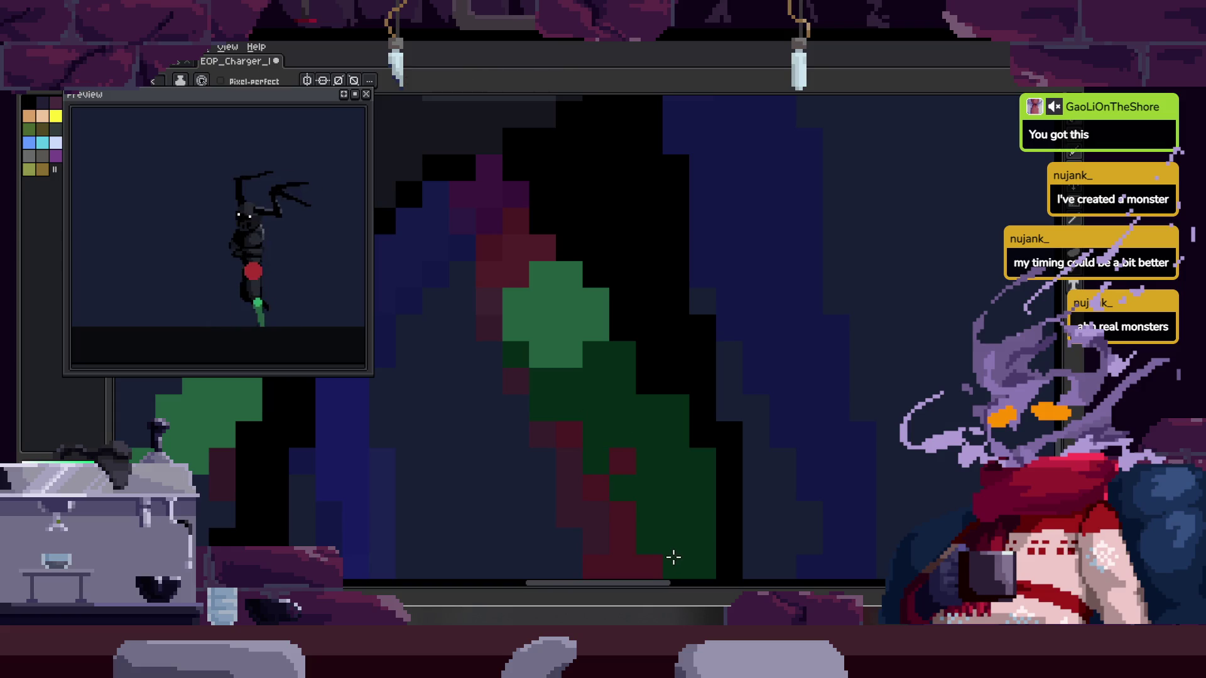
Paint black over the green pixels along the leg's right edge
scroll(691, 471, down, 2)
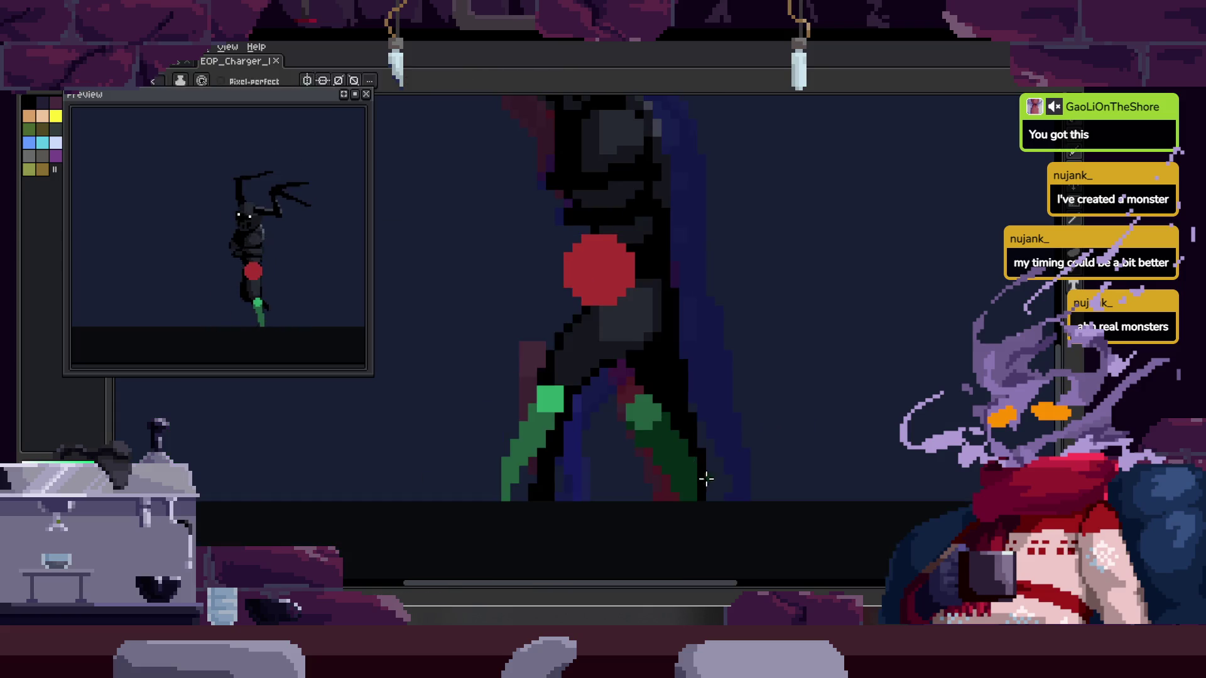
scroll(573, 399, up, 2)
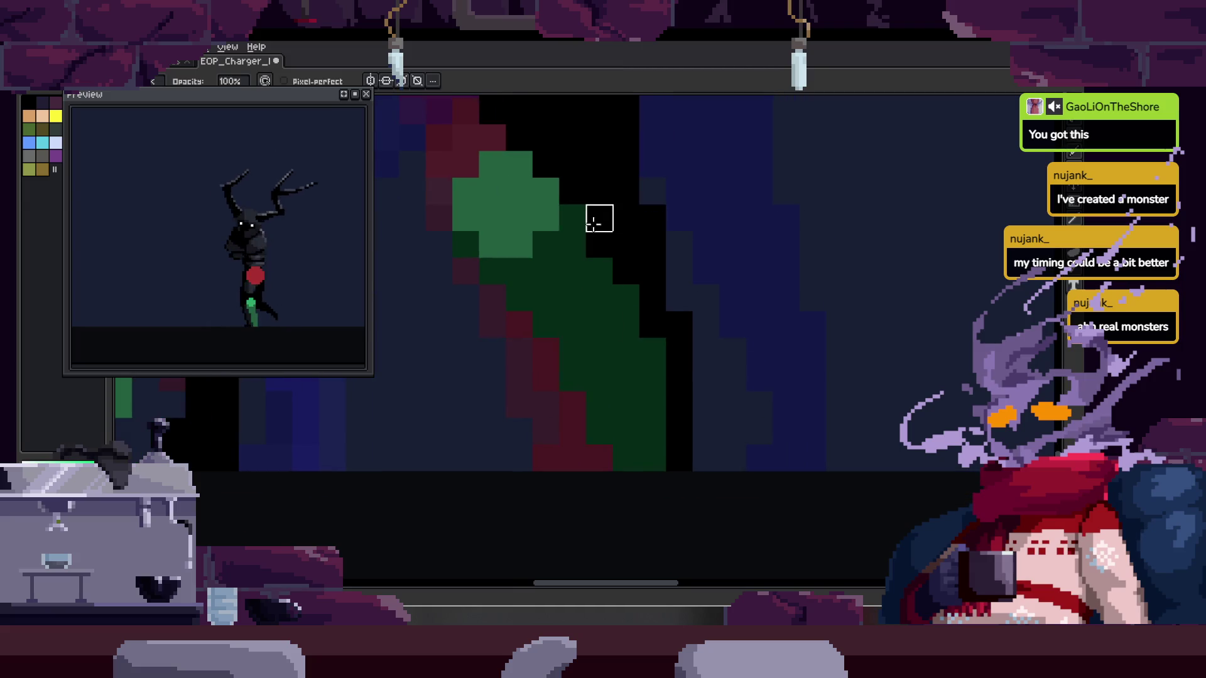
click(572, 218)
drag(652, 339, 652, 386)
key(e)
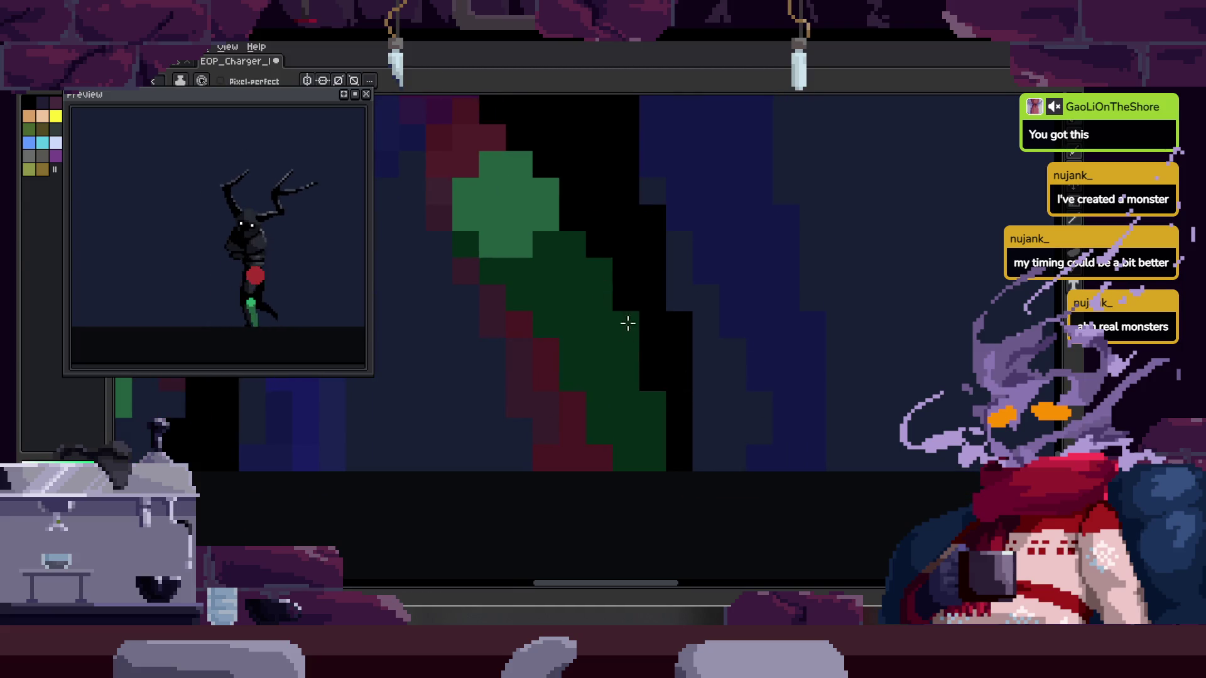
scroll(618, 308, down, 2)
Lasso around the right leg to select it
key(q)
drag(632, 237, 686, 463)
scroll(691, 370, up, 2)
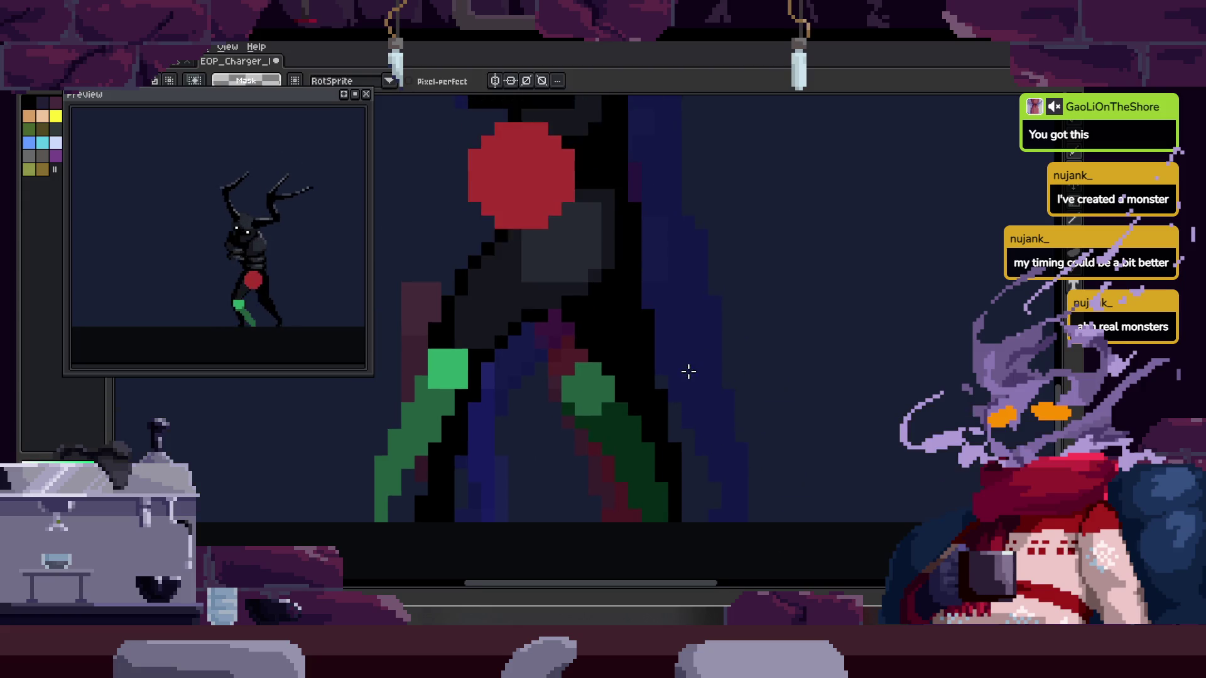
scroll(688, 374, down, 3)
scroll(681, 358, up, 2)
scroll(672, 377, up, 1)
drag(667, 571, 733, 574)
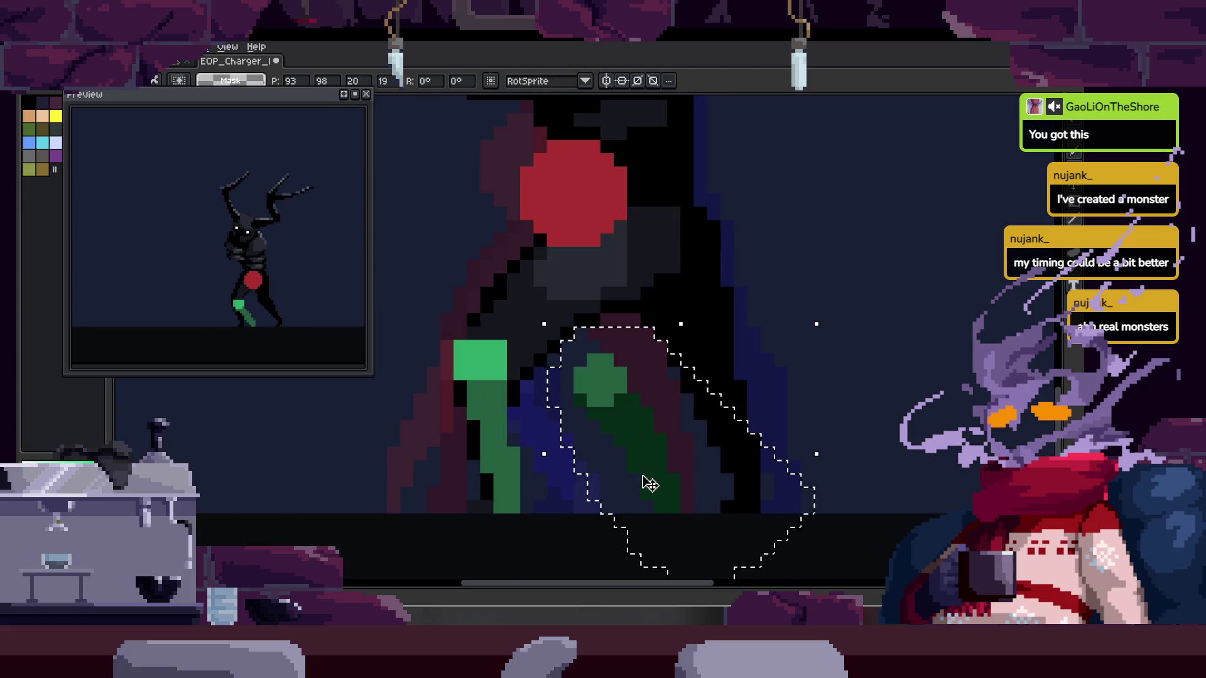
Move the selected right leg further right and commit its new position
drag(650, 483, 743, 490)
key(b)
key(ctrl+z)
drag(807, 519, 788, 482)
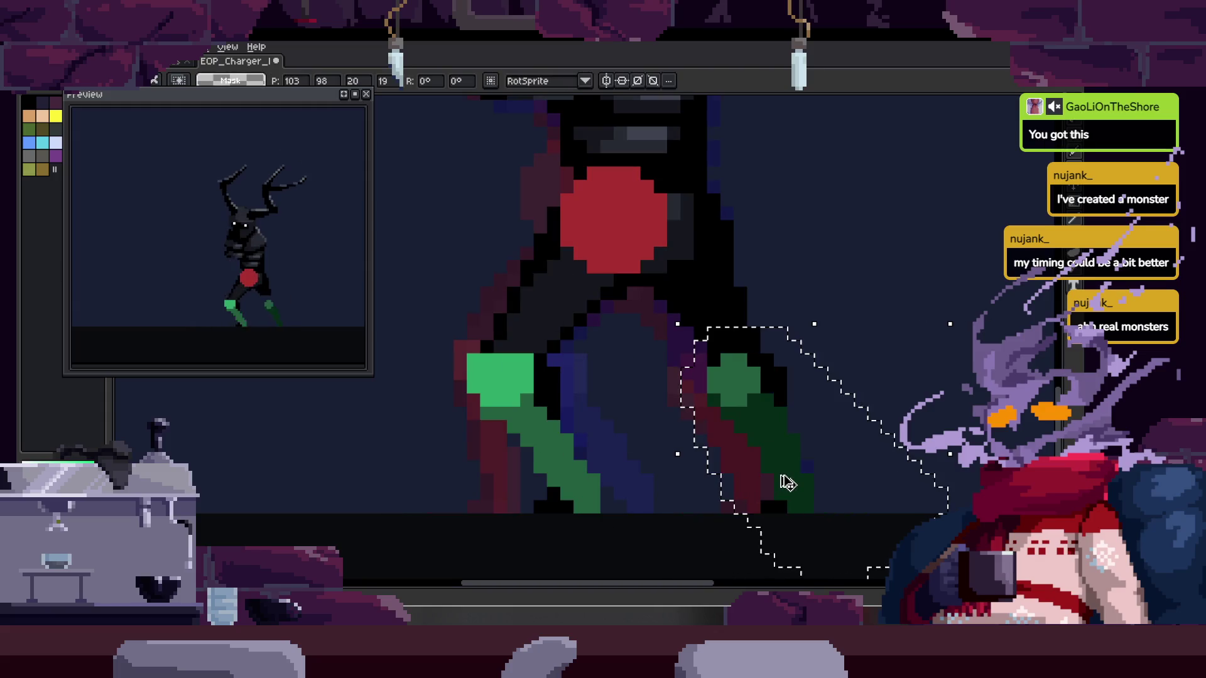
key(Return)
scroll(801, 479, down, 1)
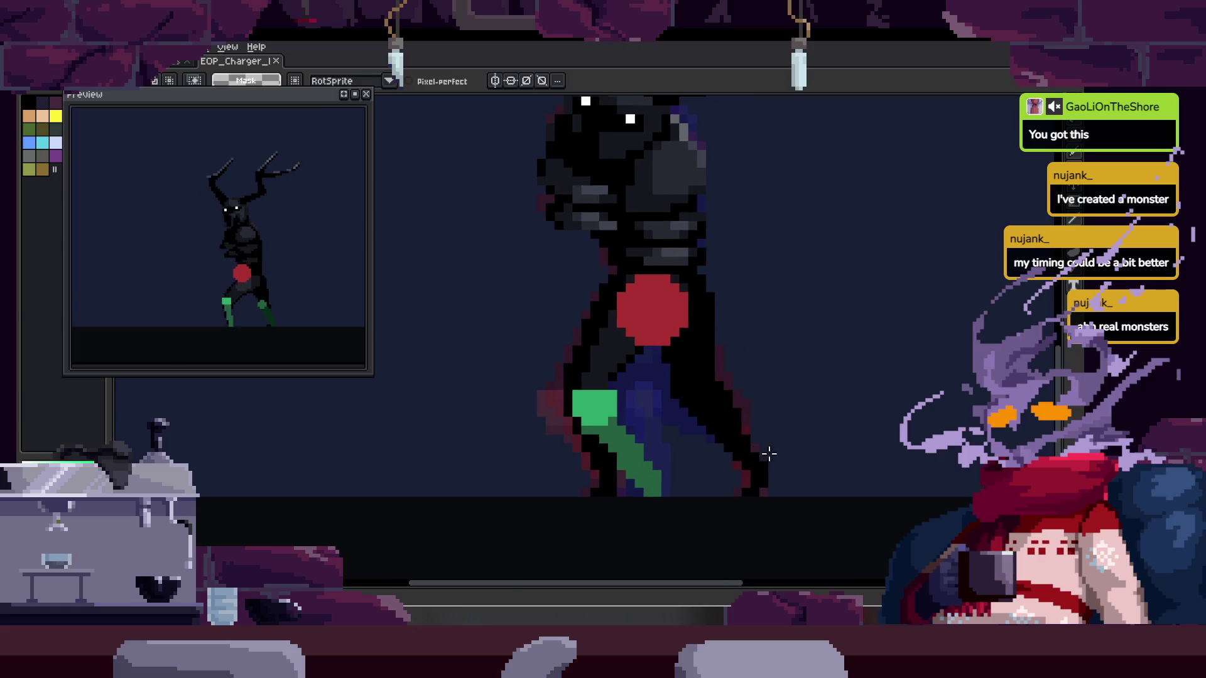
key(m)
scroll(769, 454, up, 2)
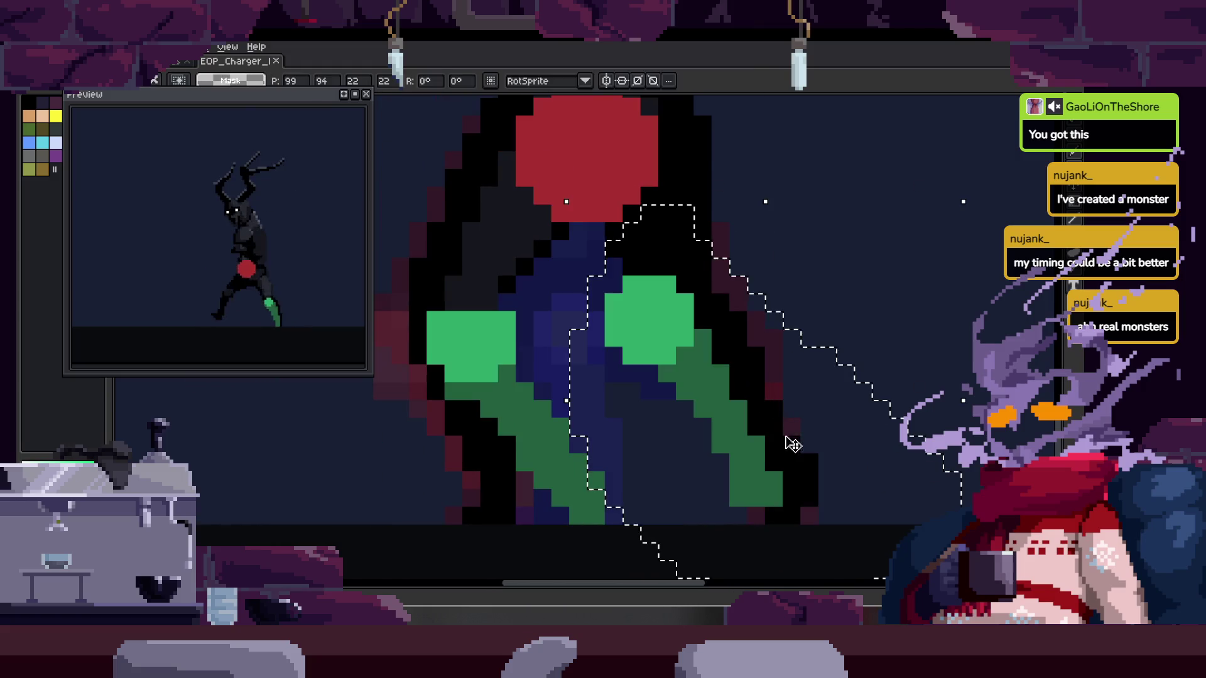
key(i)
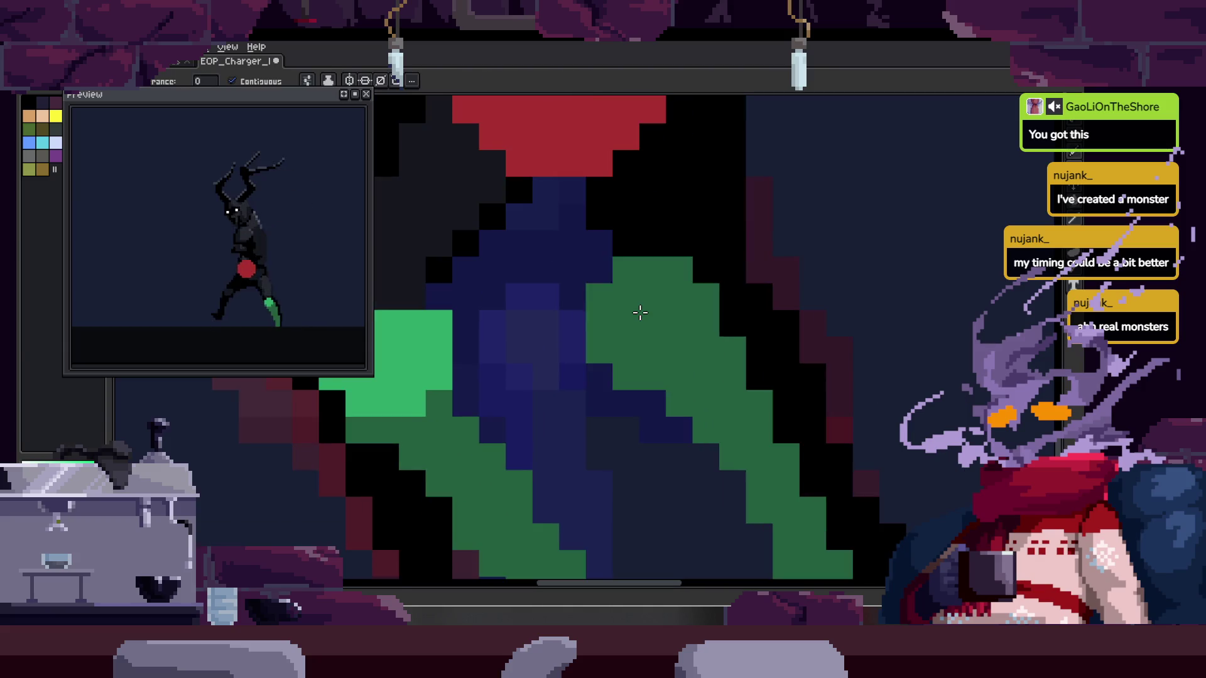
Select the bright green leg region and repaint part of it dark green
key(w)
click(732, 417)
key(b)
drag(727, 402, 746, 444)
key(ctrl+d)
key(e)
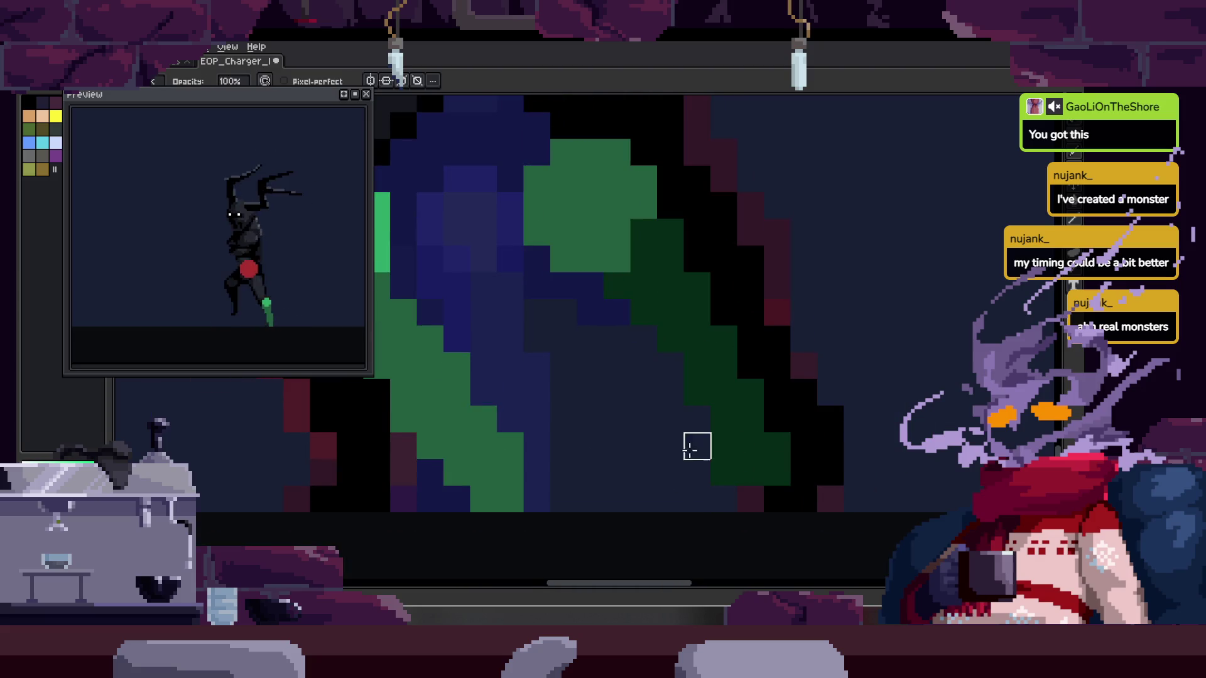
Save the sprite, then touch up pixels in the blue leg area
scroll(777, 472, down, 2)
scroll(777, 471, down, 1)
scroll(778, 471, down, 2)
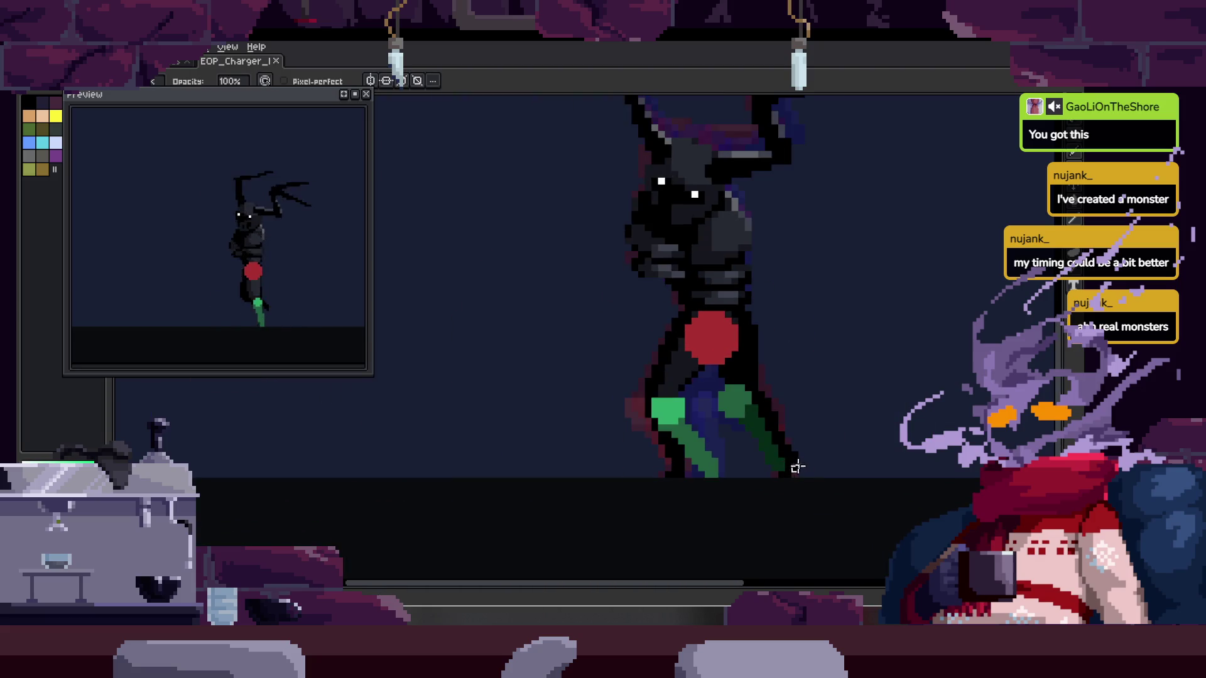
scroll(788, 462, down, 1)
key(ctrl+s)
scroll(673, 405, up, 1)
scroll(714, 398, up, 1)
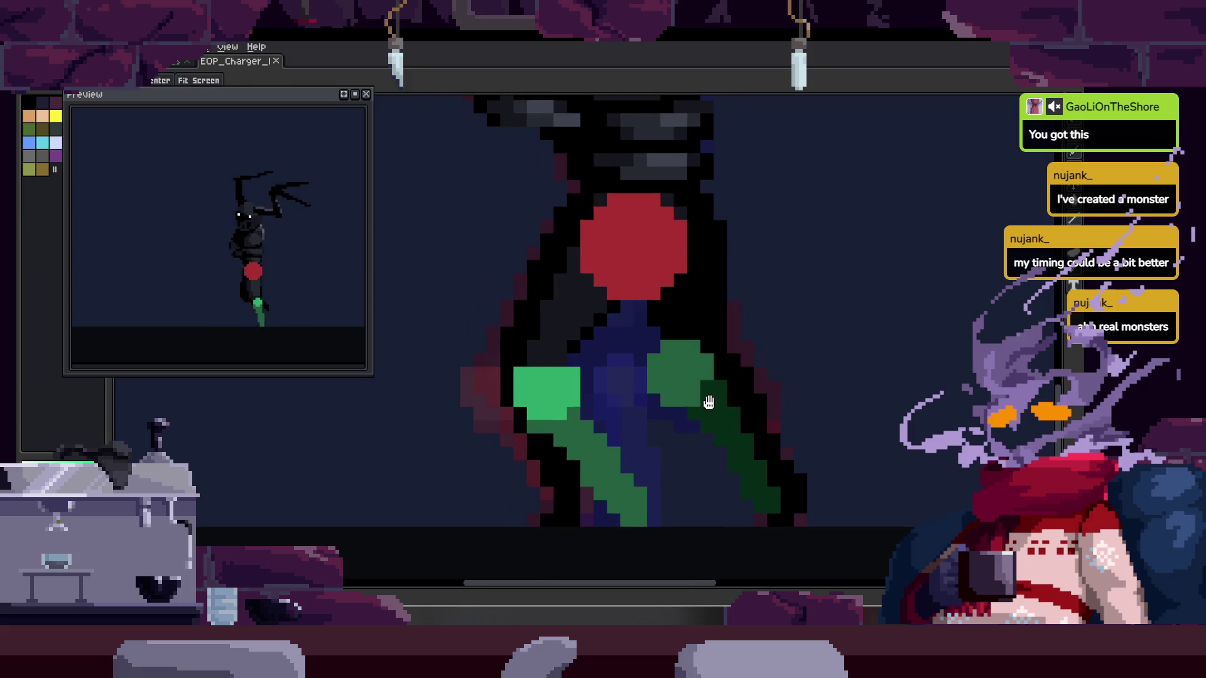
scroll(634, 364, up, 1)
scroll(633, 364, up, 1)
drag(546, 323, 579, 358)
scroll(578, 358, up, 1)
key(i)
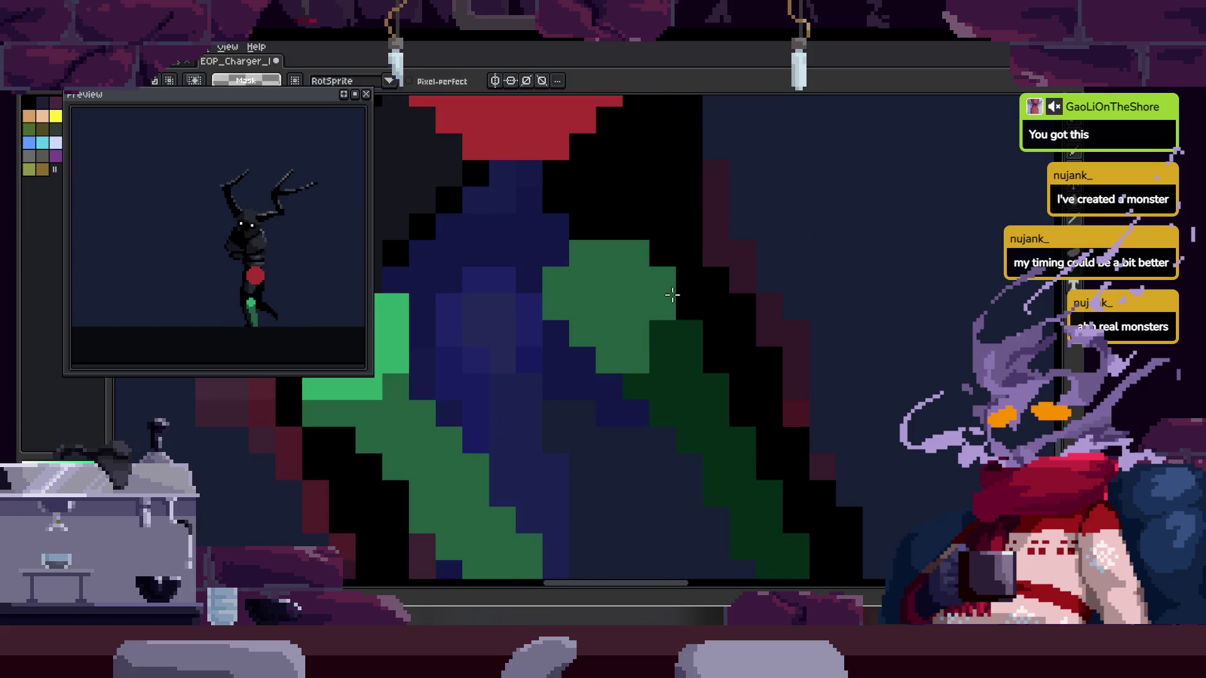
On the next frame, draw a dark-green back leg extending right and erase the excess
key(Right)
key(b)
click(565, 382)
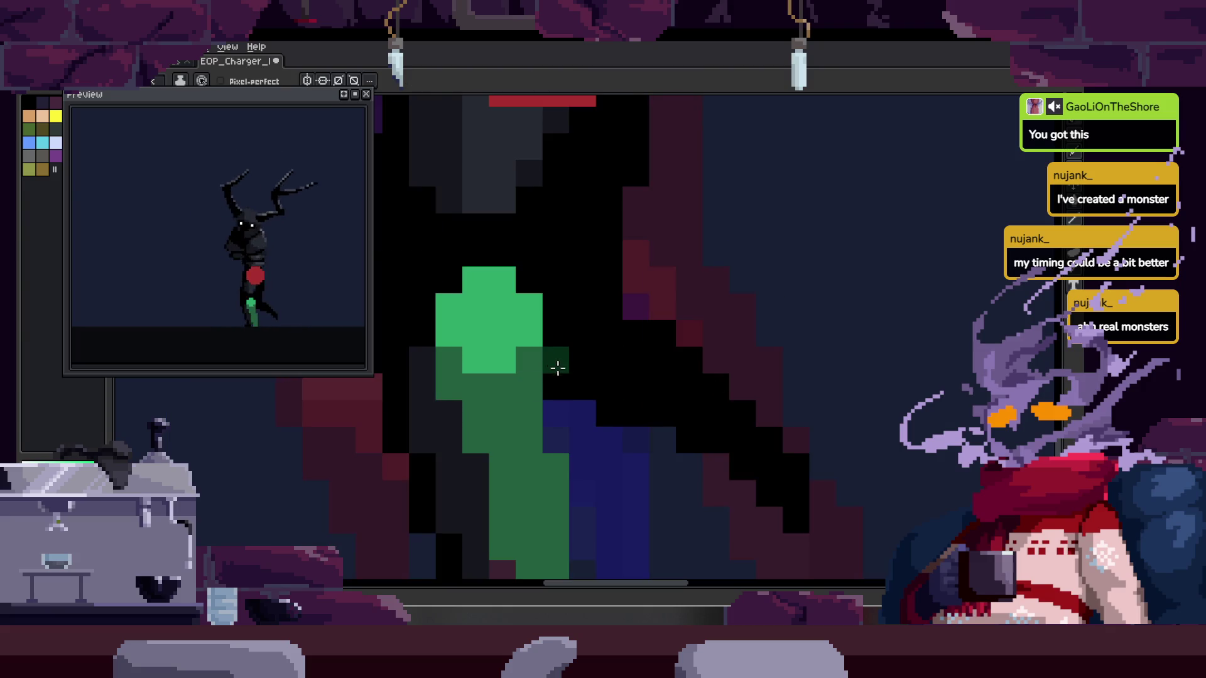
click(760, 464)
click(609, 414)
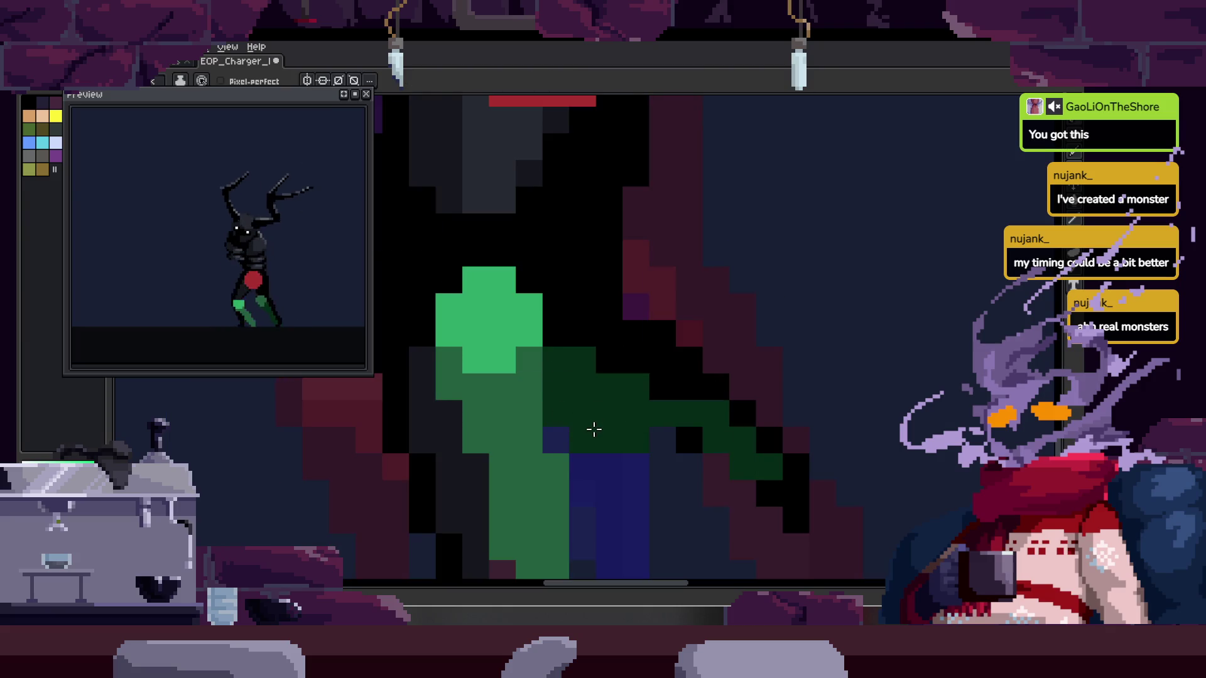
mouse_move(573, 430)
mouse_down()
mouse_move(843, 451)
mouse_move(803, 430)
mouse_up()
key(e)
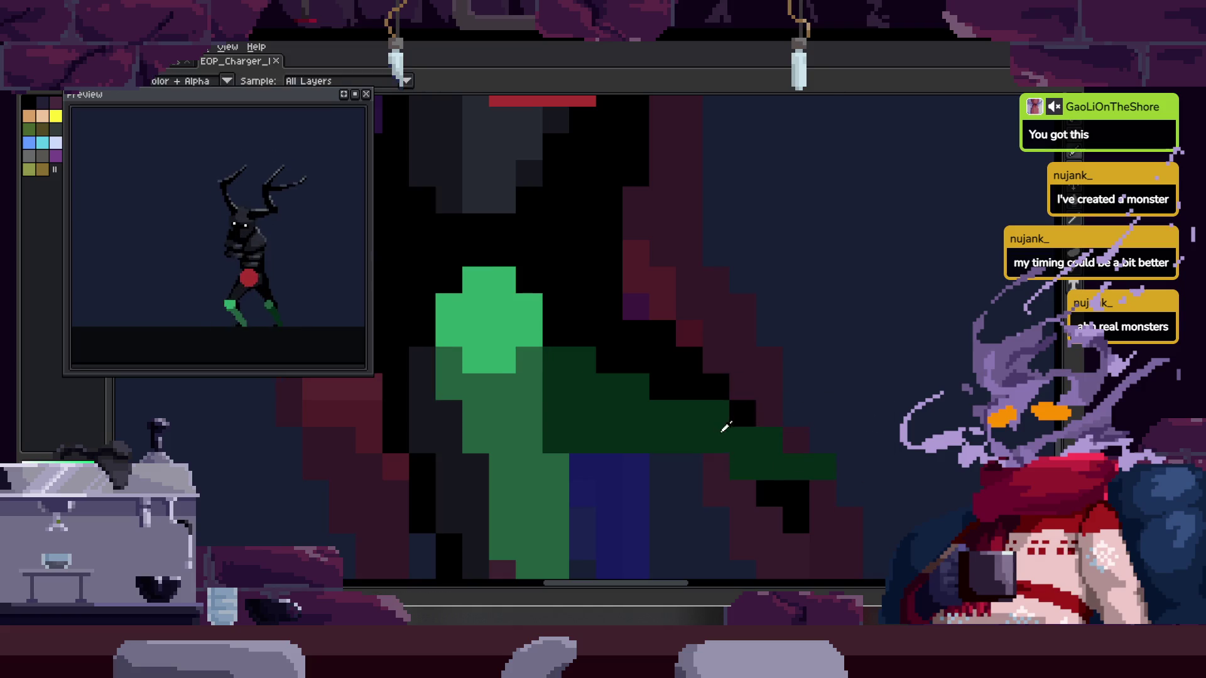
scroll(719, 414, down, 3)
scroll(617, 378, up, 2)
key(b)
Step forward through the frames, frame the hip and legs, and play the walk animation
key(Right)
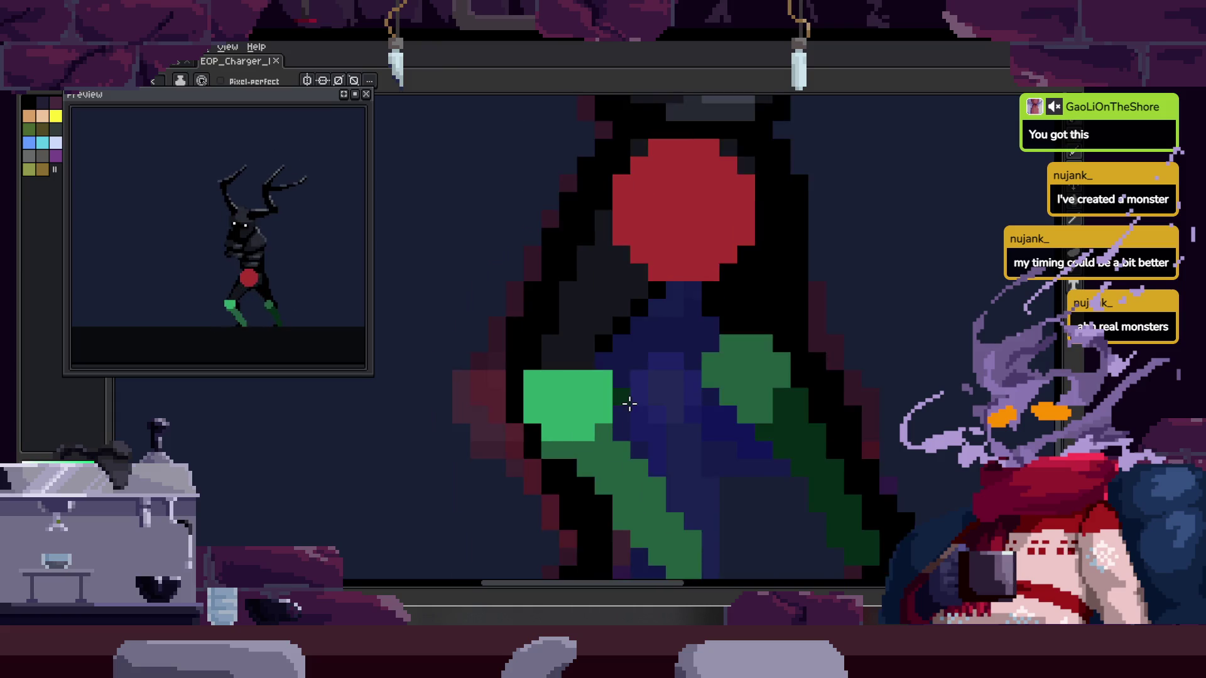
key(Right)
drag(632, 409, 701, 397)
scroll(702, 397, down, 2)
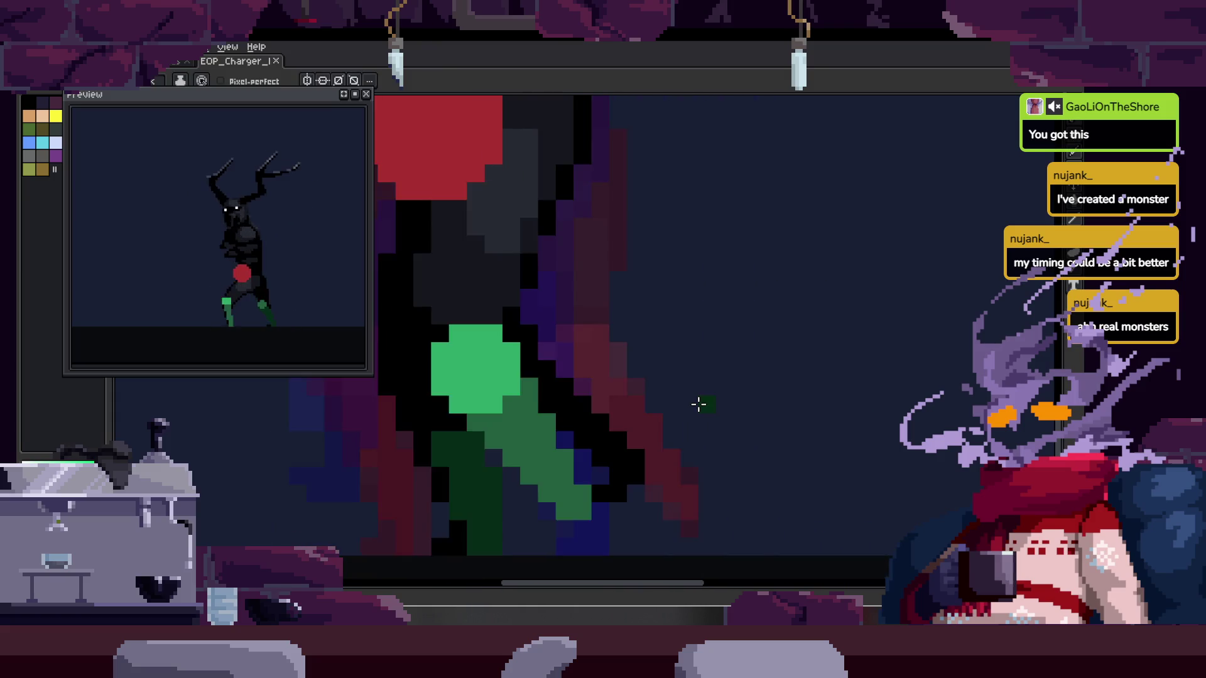
scroll(700, 402, down, 1)
key(Return)
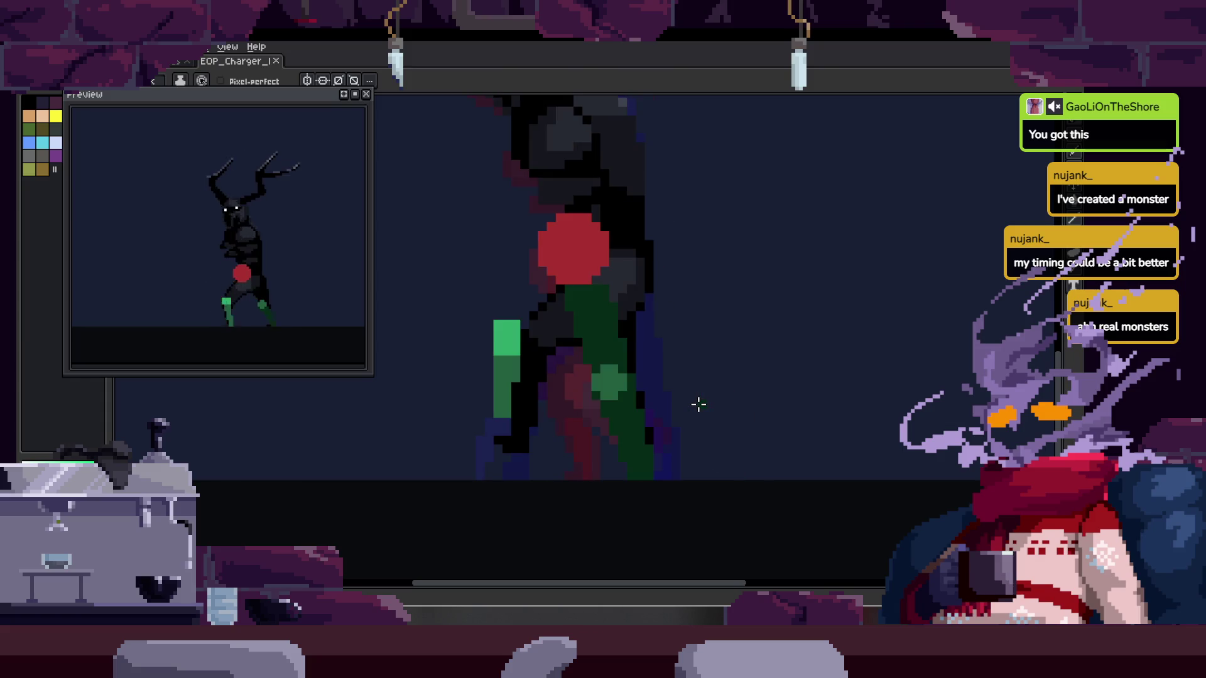
Lasso the leg, reposition it on this frame, and save the sprite
key(q)
drag(519, 301, 568, 357)
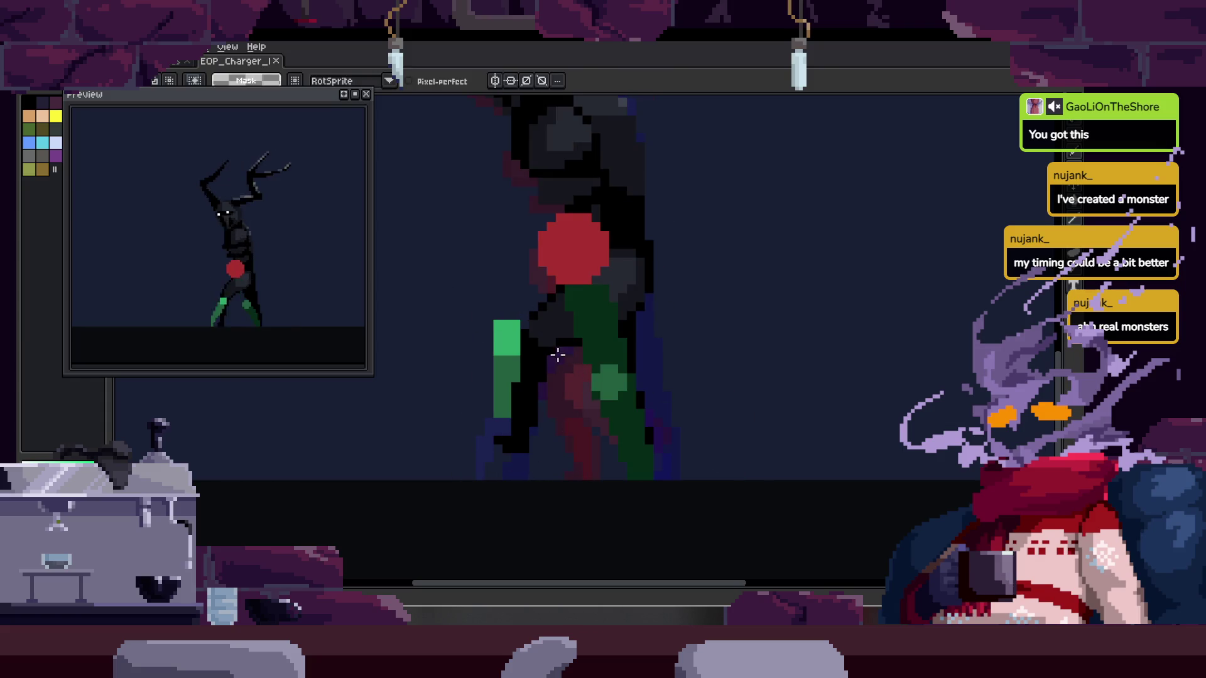
drag(583, 393, 538, 390)
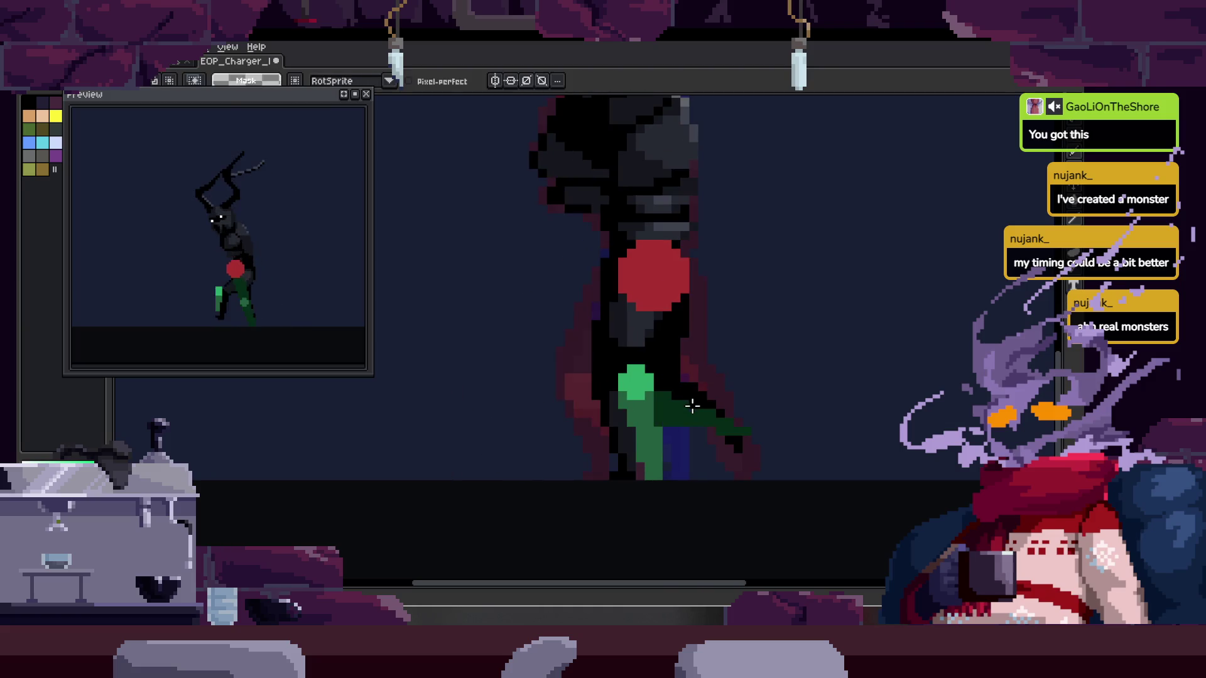
scroll(597, 377, up, 3)
scroll(493, 398, down, 3)
key(ctrl+s)
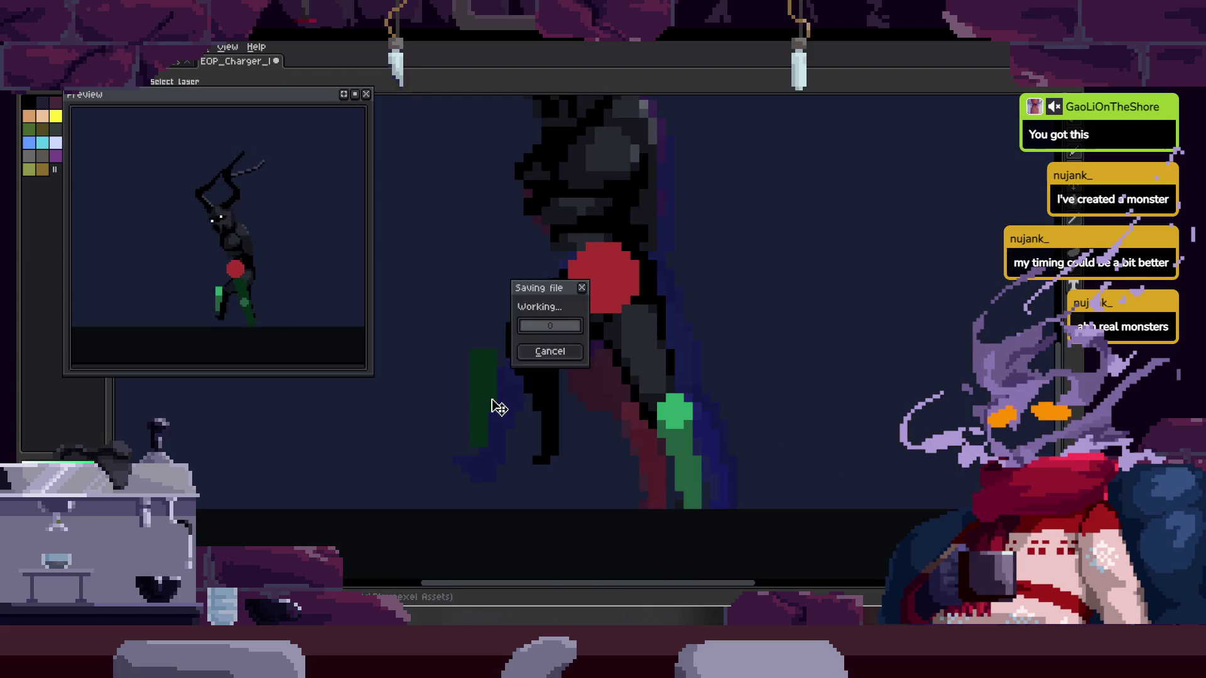
Outline the leg on another frame with a freehand selection
drag(492, 398, 553, 423)
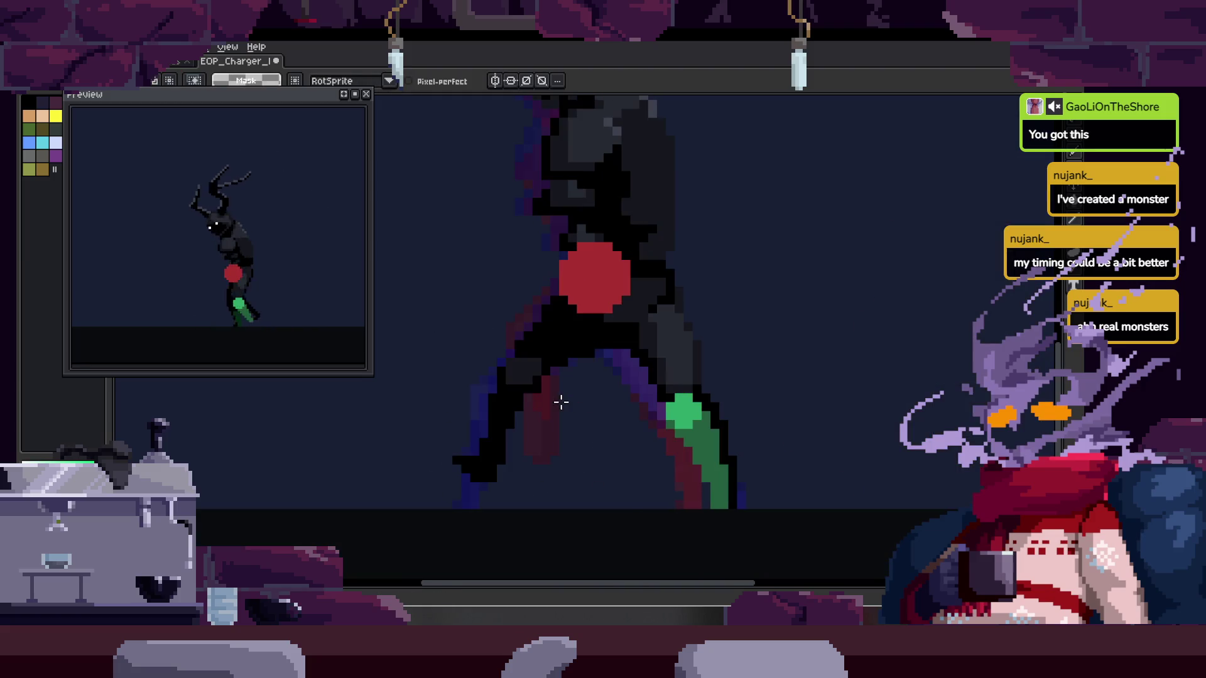
scroll(556, 402, up, 1)
key(i)
key(q)
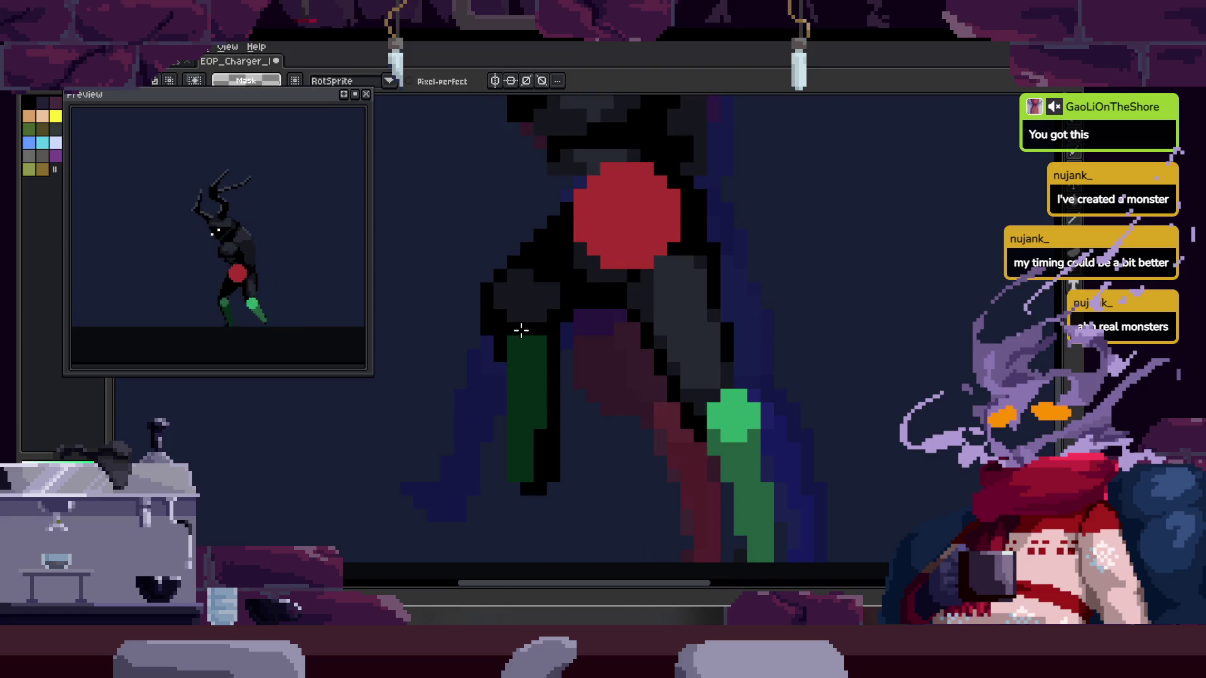
scroll(521, 330, up, 2)
key(b)
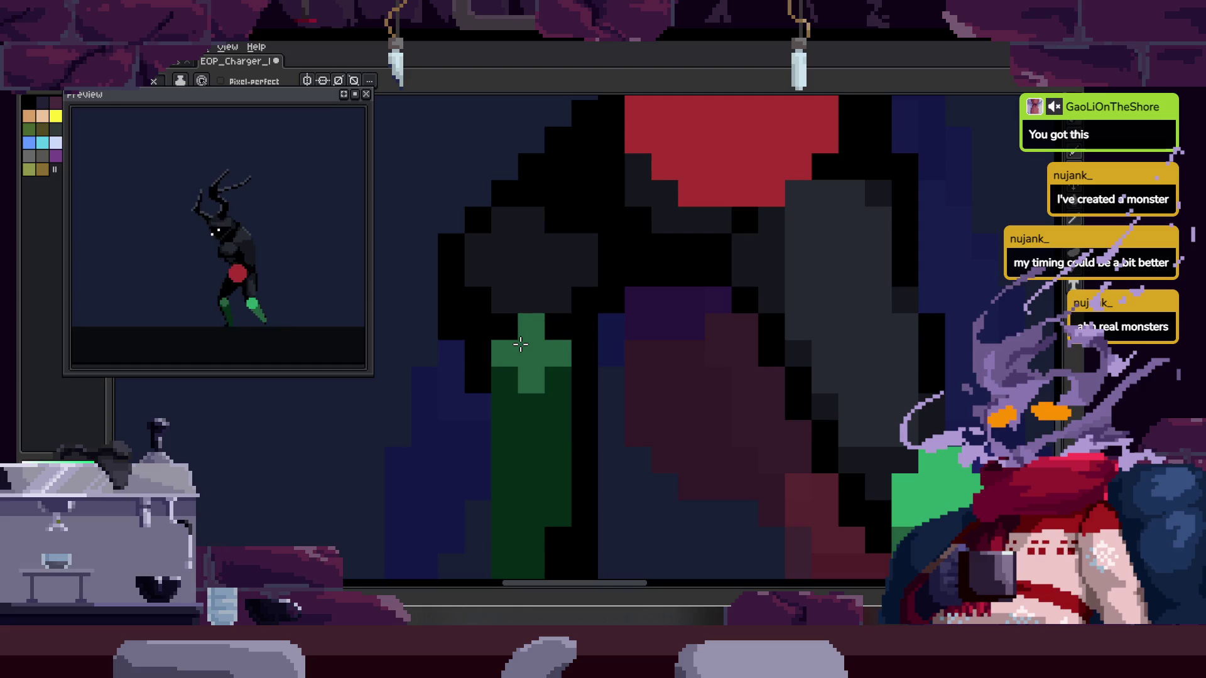
Zoom in and out repeatedly to inspect the leg markers on this frame
scroll(520, 343, down, 1)
scroll(509, 339, down, 1)
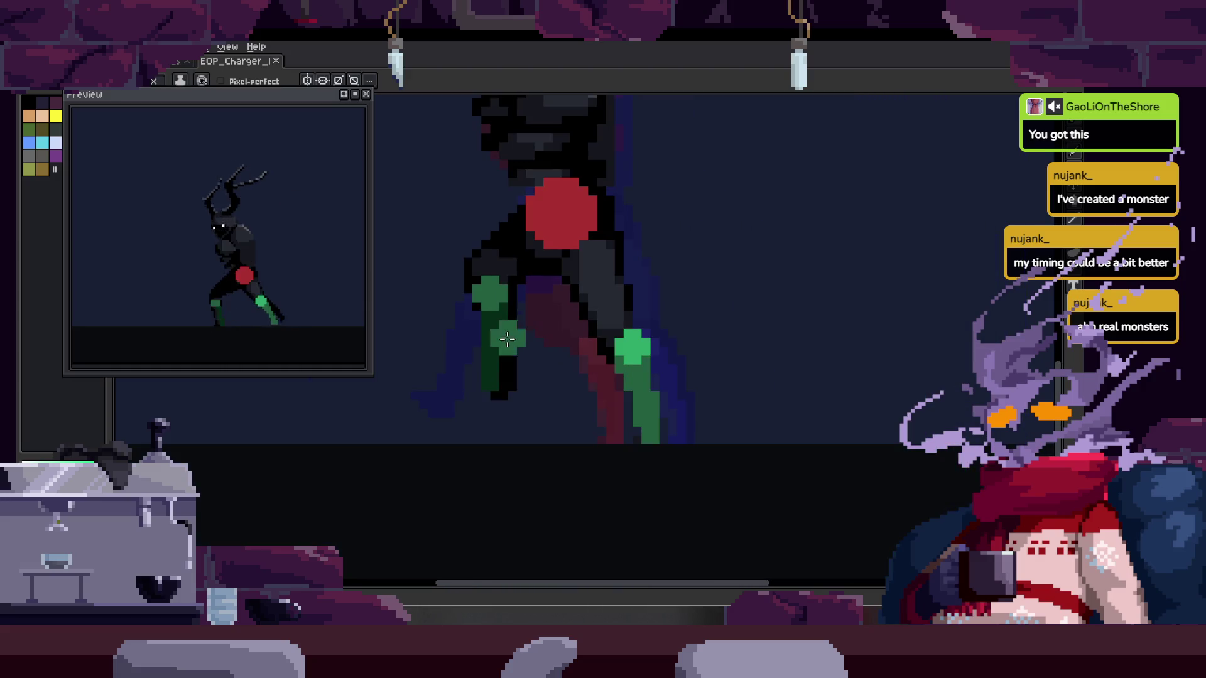
scroll(508, 339, up, 2)
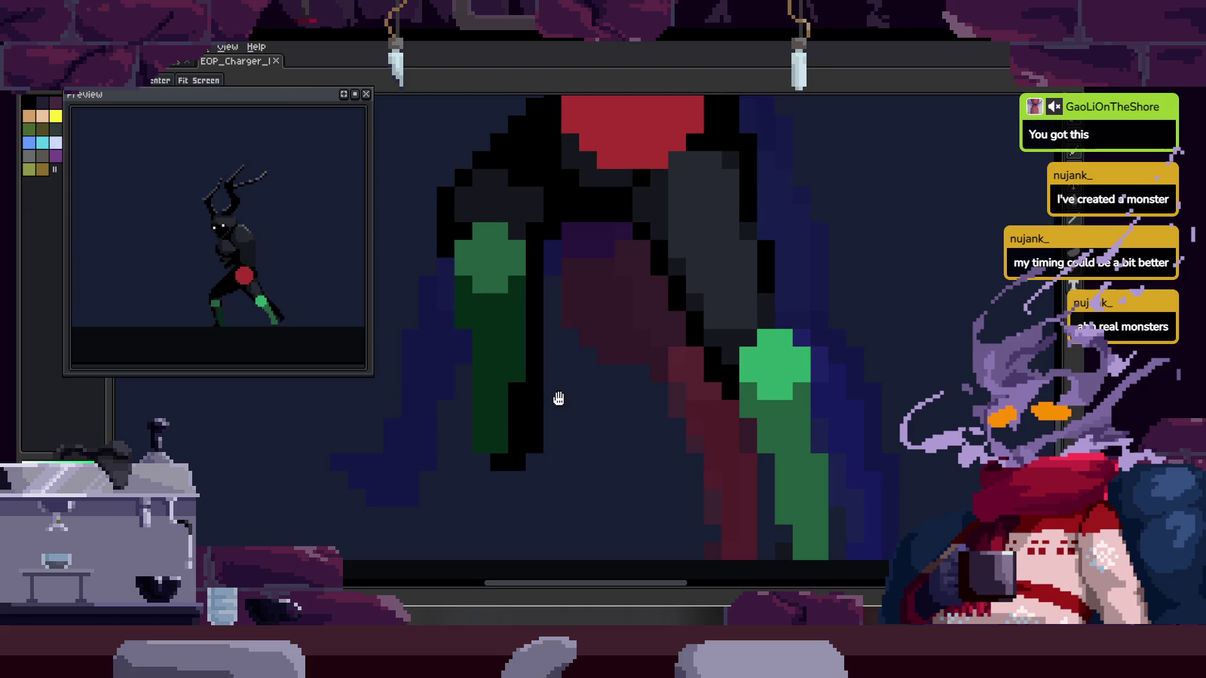
scroll(519, 377, down, 2)
scroll(465, 305, up, 2)
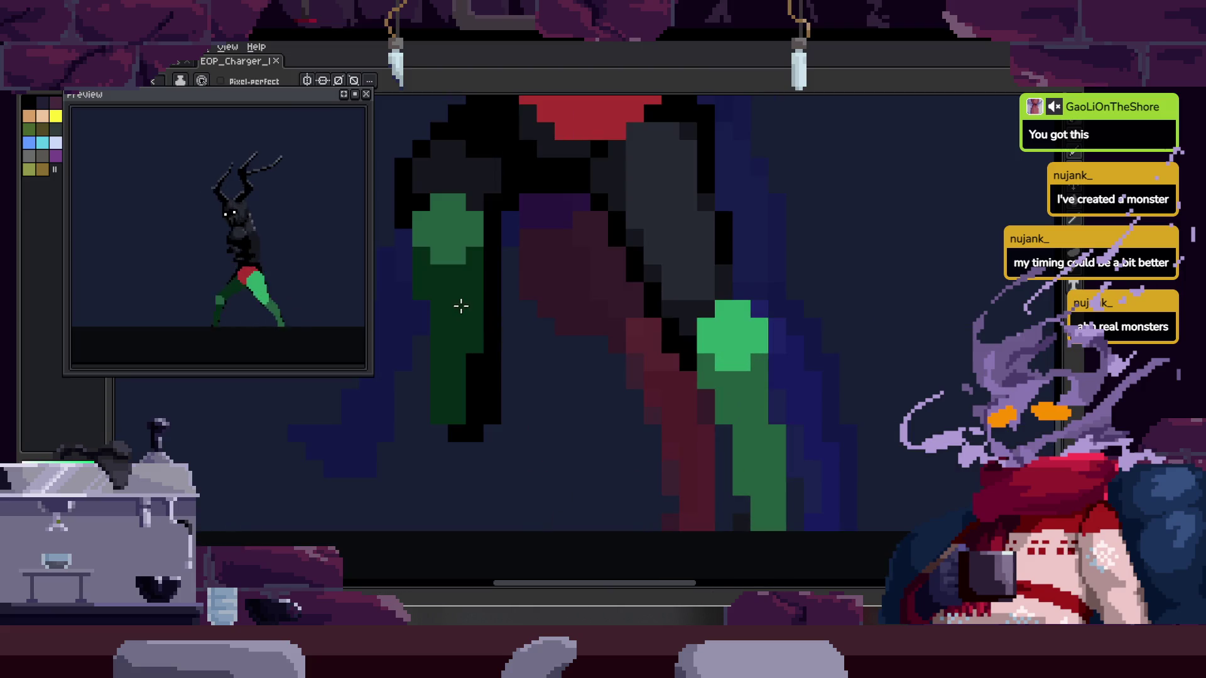
scroll(492, 286, up, 2)
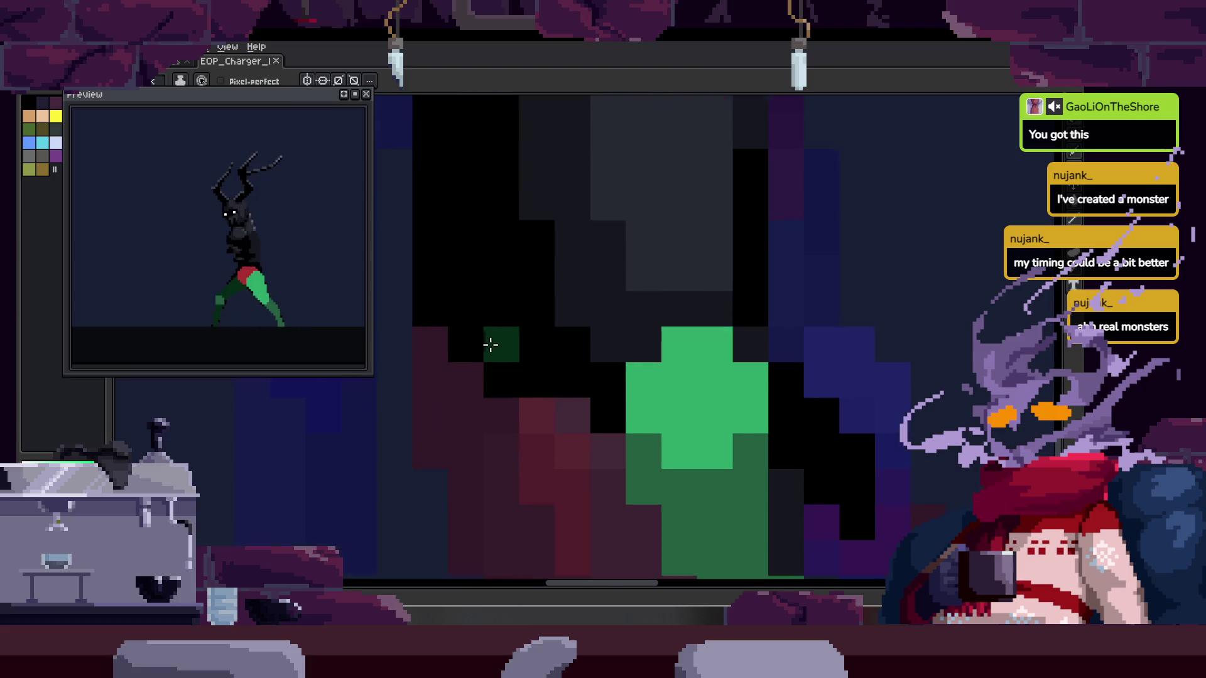
scroll(527, 357, down, 2)
scroll(595, 386, up, 2)
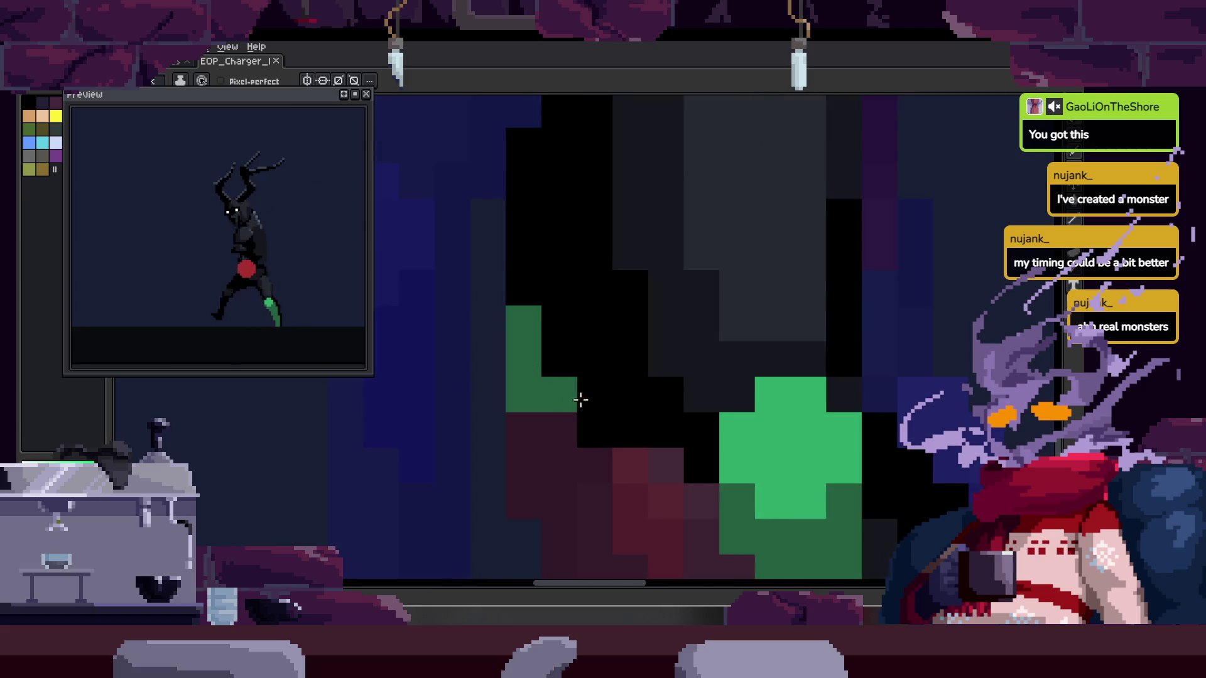
scroll(548, 413, down, 2)
scroll(548, 412, up, 2)
scroll(631, 386, down, 2)
scroll(740, 409, up, 2)
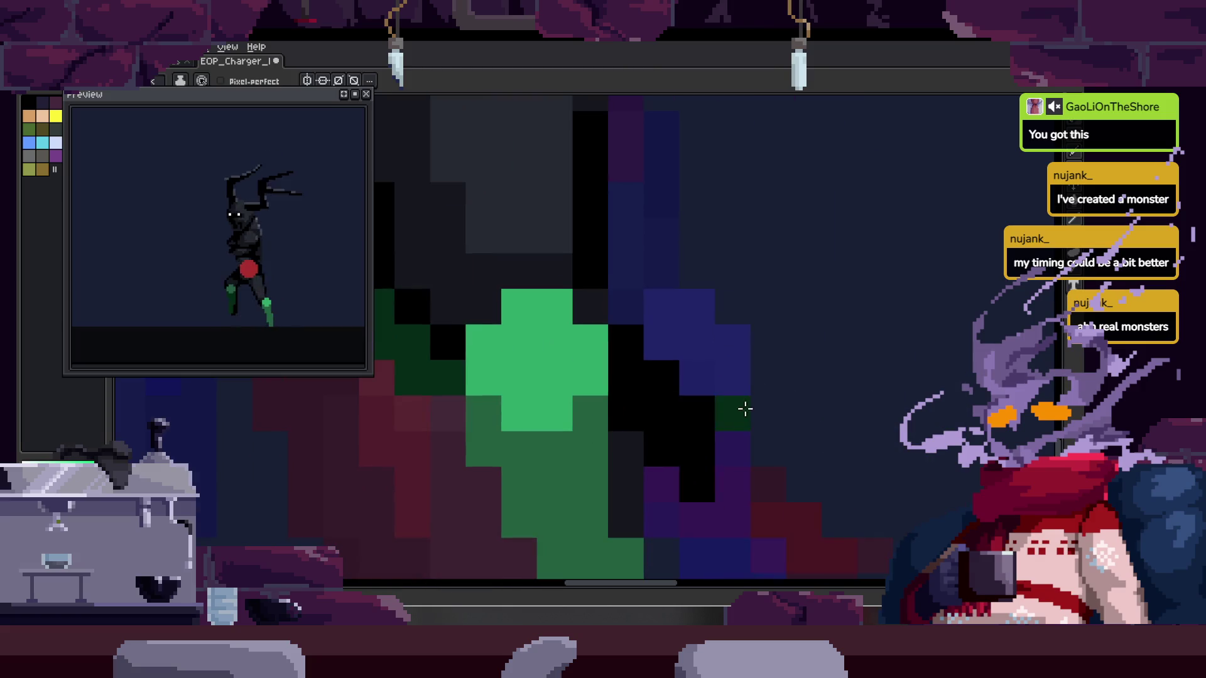
key(b)
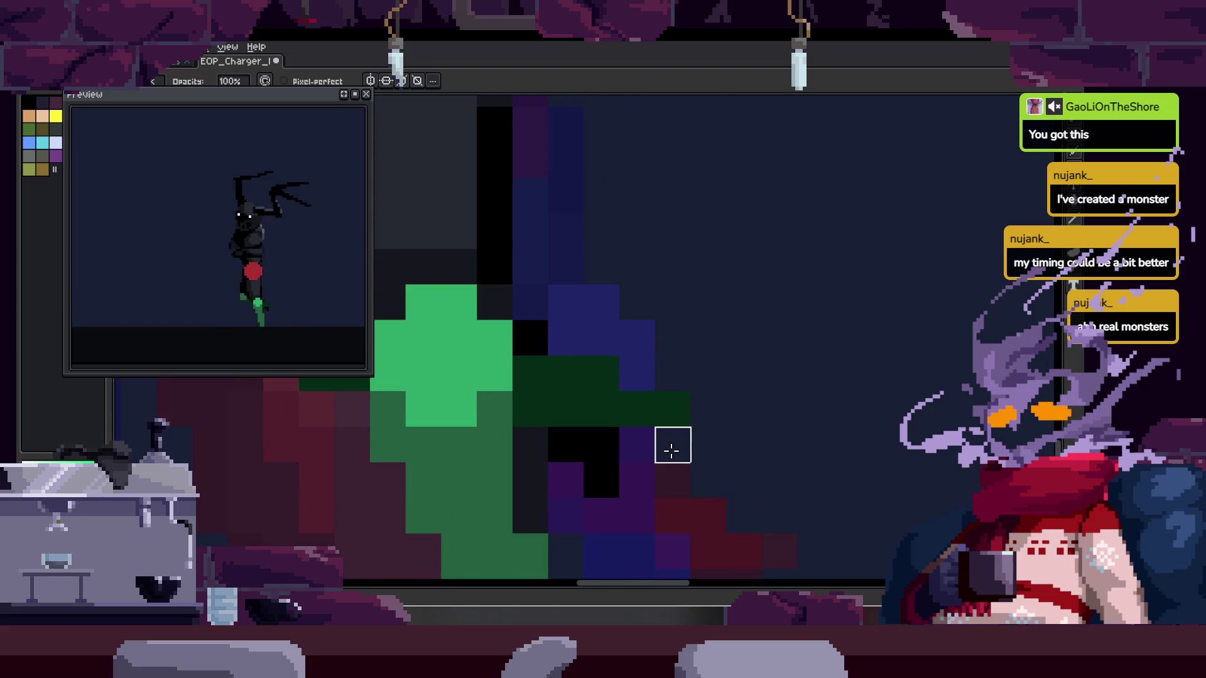
scroll(672, 450, down, 2)
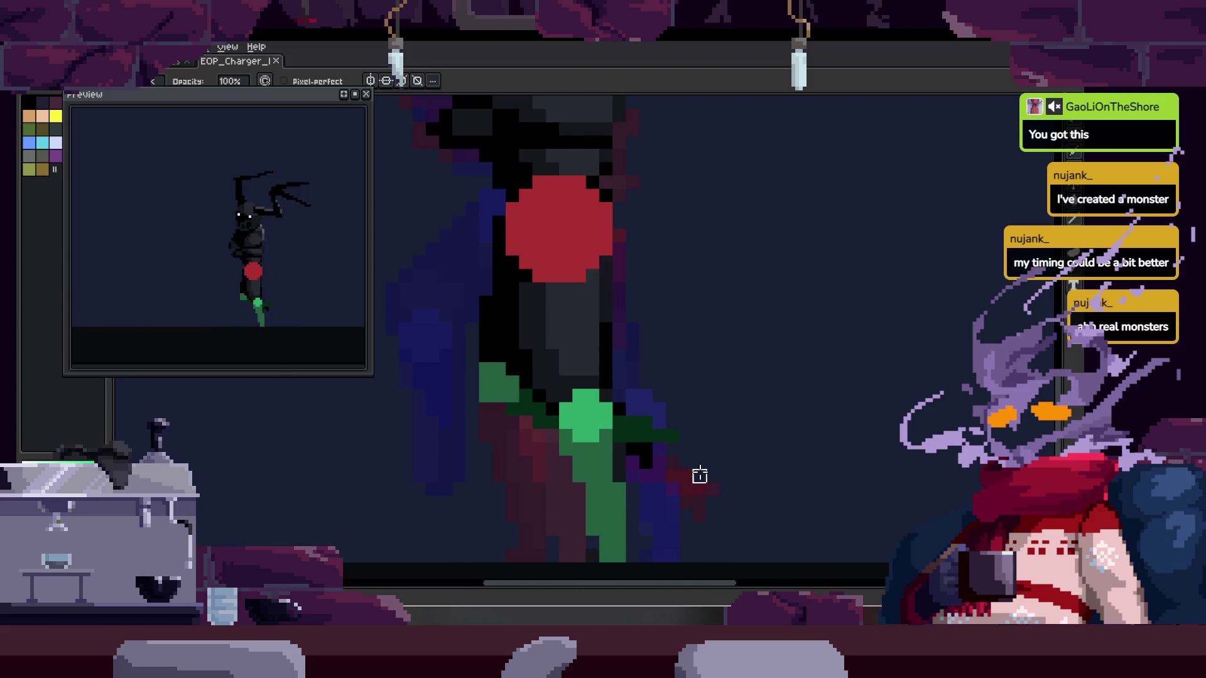
scroll(699, 475, down, 2)
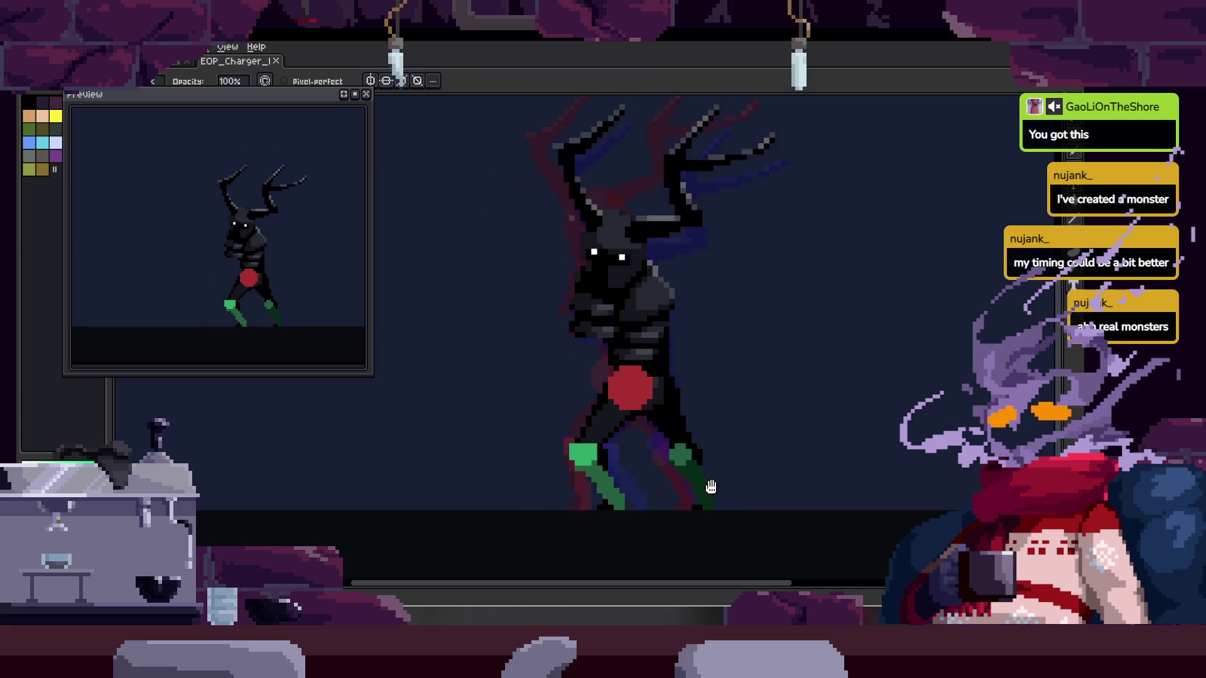
Toggle the animation timeline to review the frame and zoom toward the back leg
key(Tab)
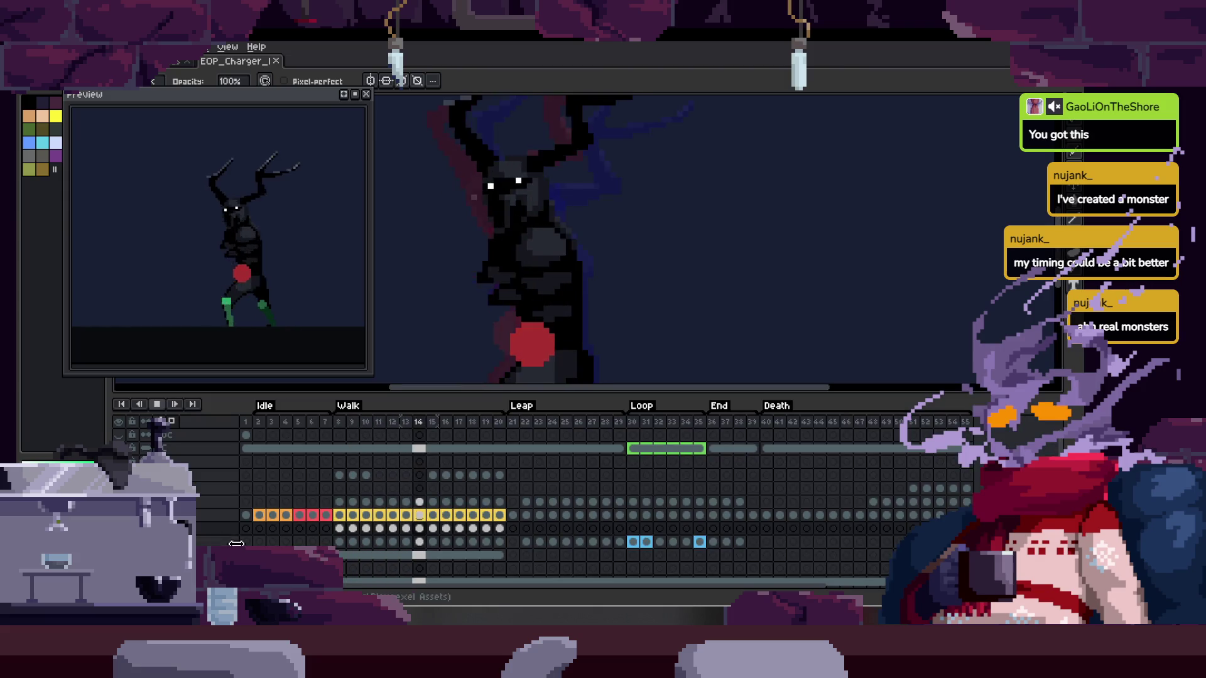
key(Tab)
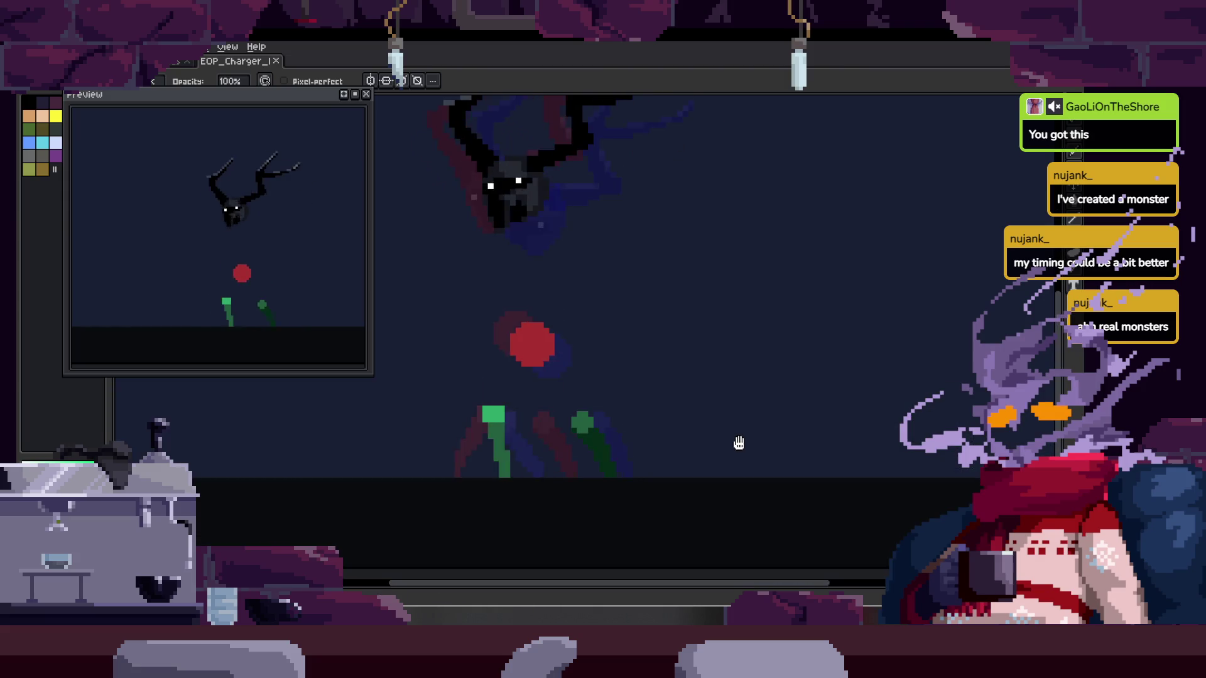
key(Tab)
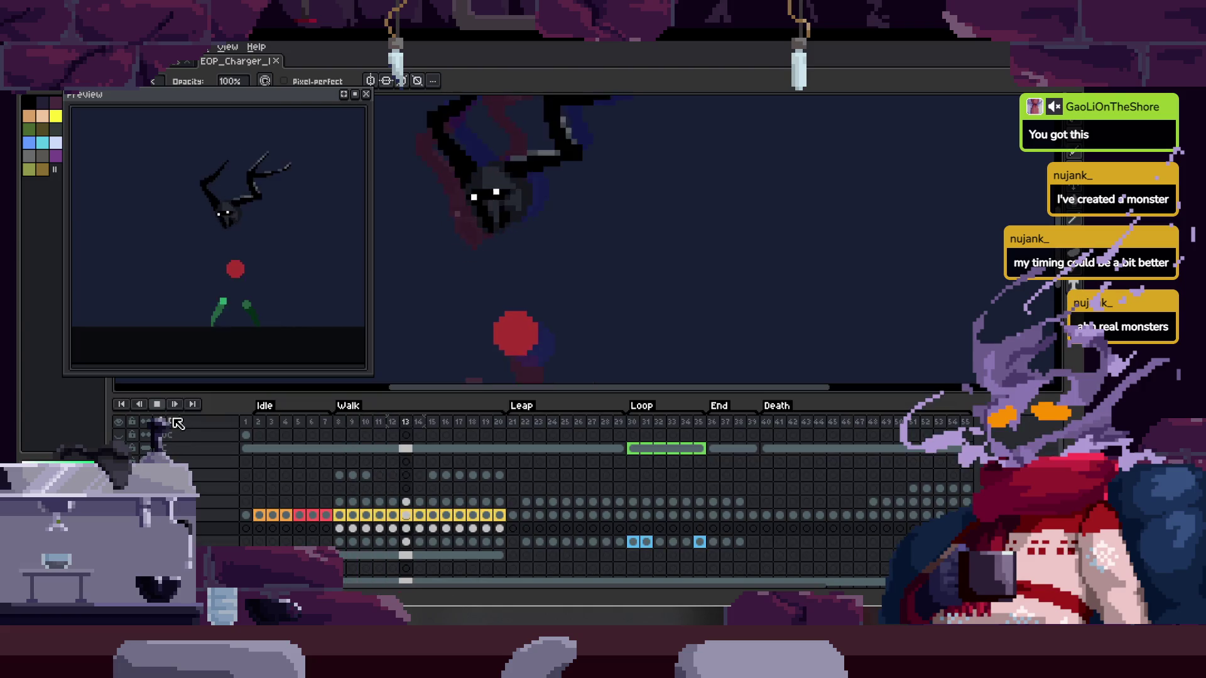
key(Tab)
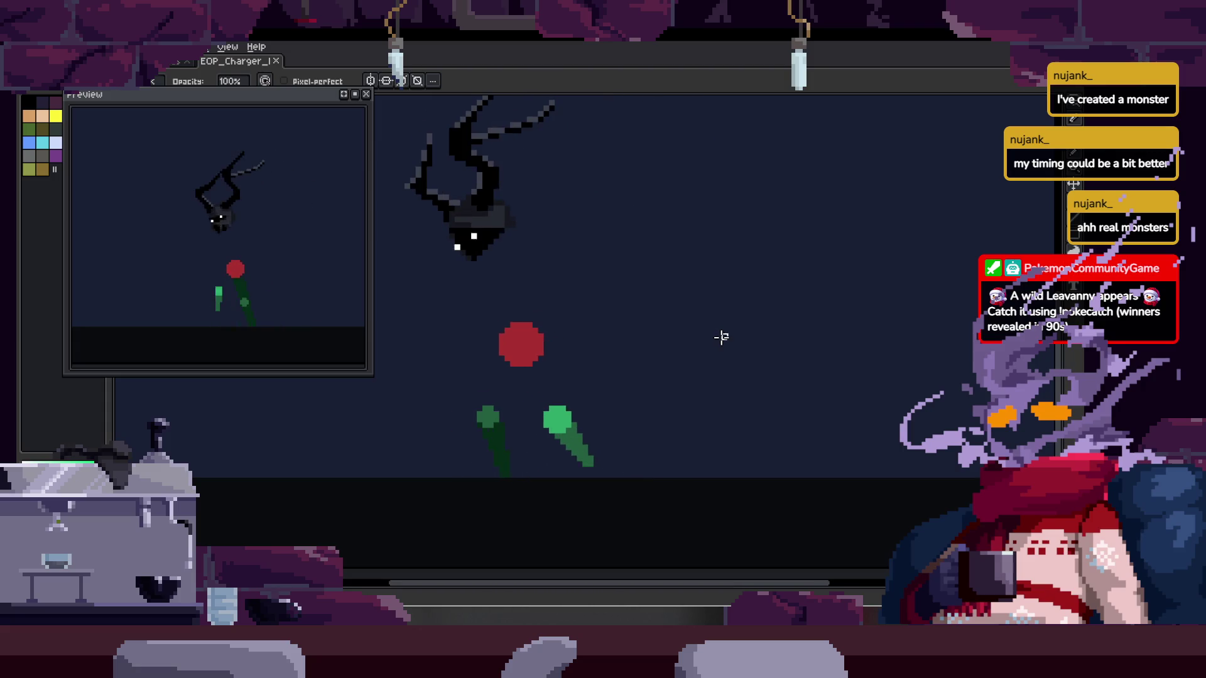
scroll(606, 412, up, 1)
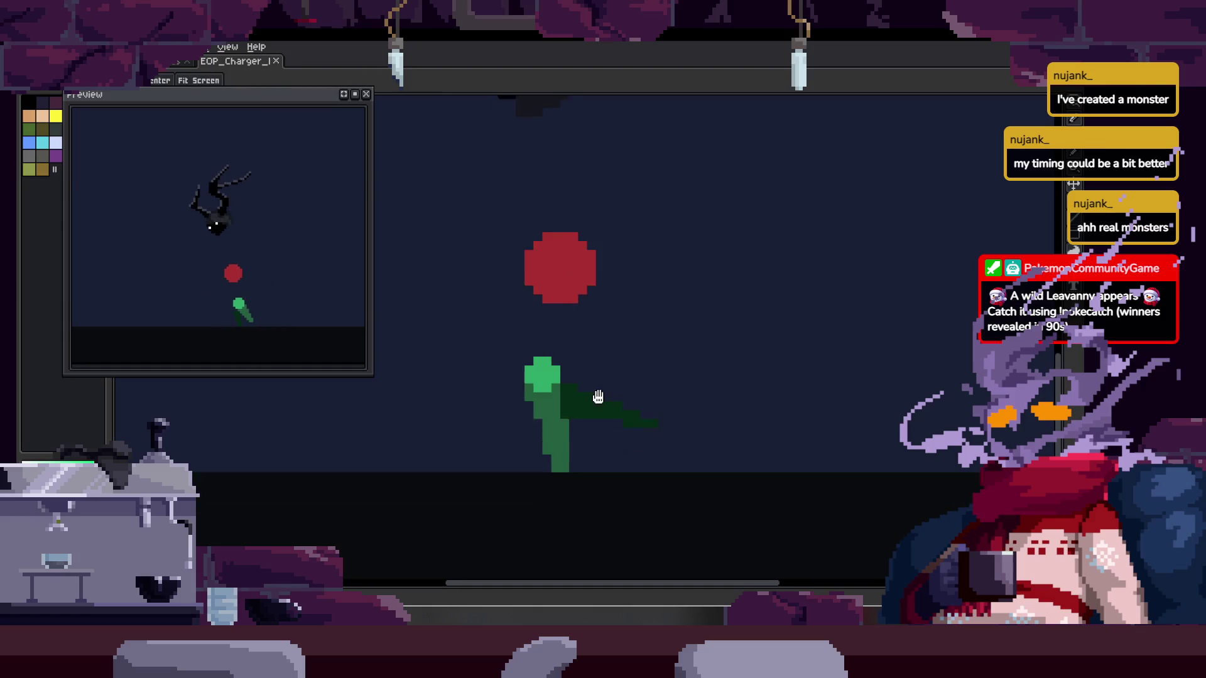
scroll(607, 405, up, 1)
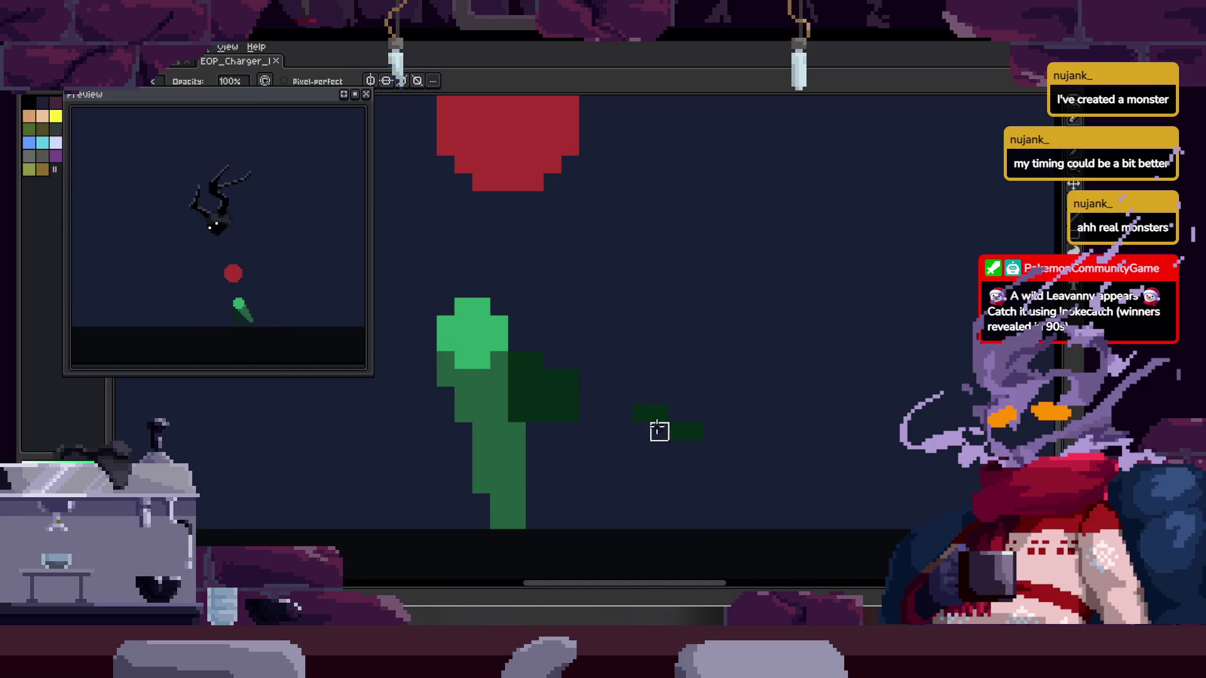
key(e)
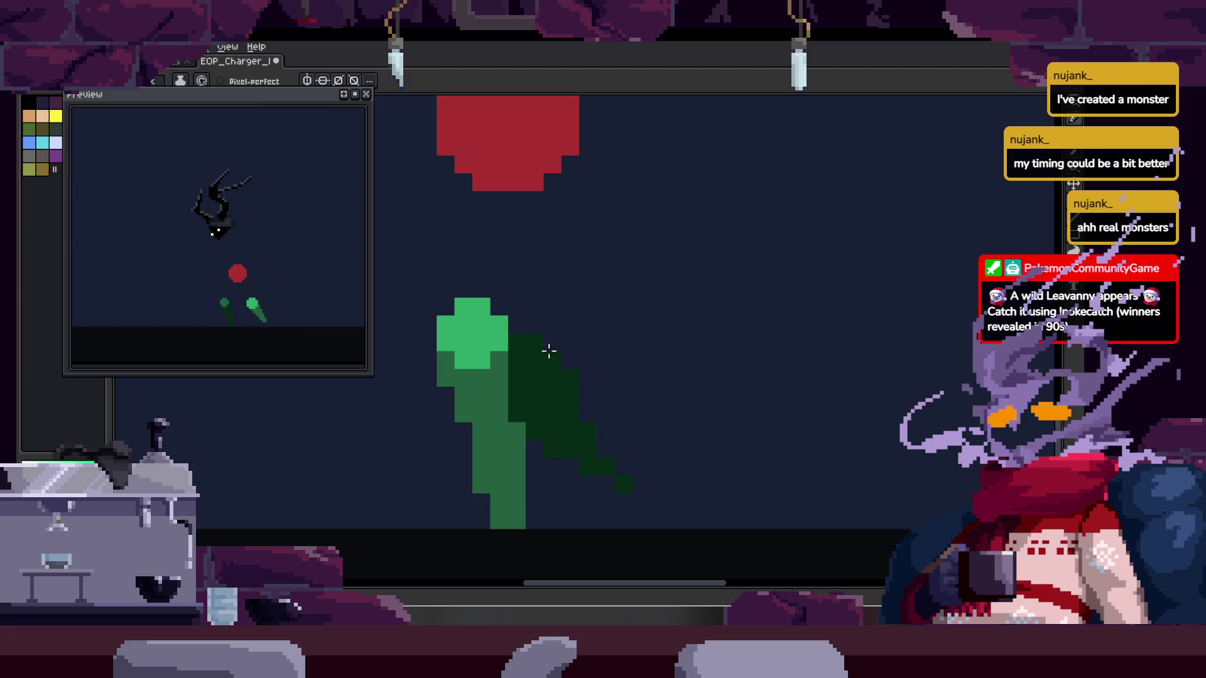
key(b)
key(e)
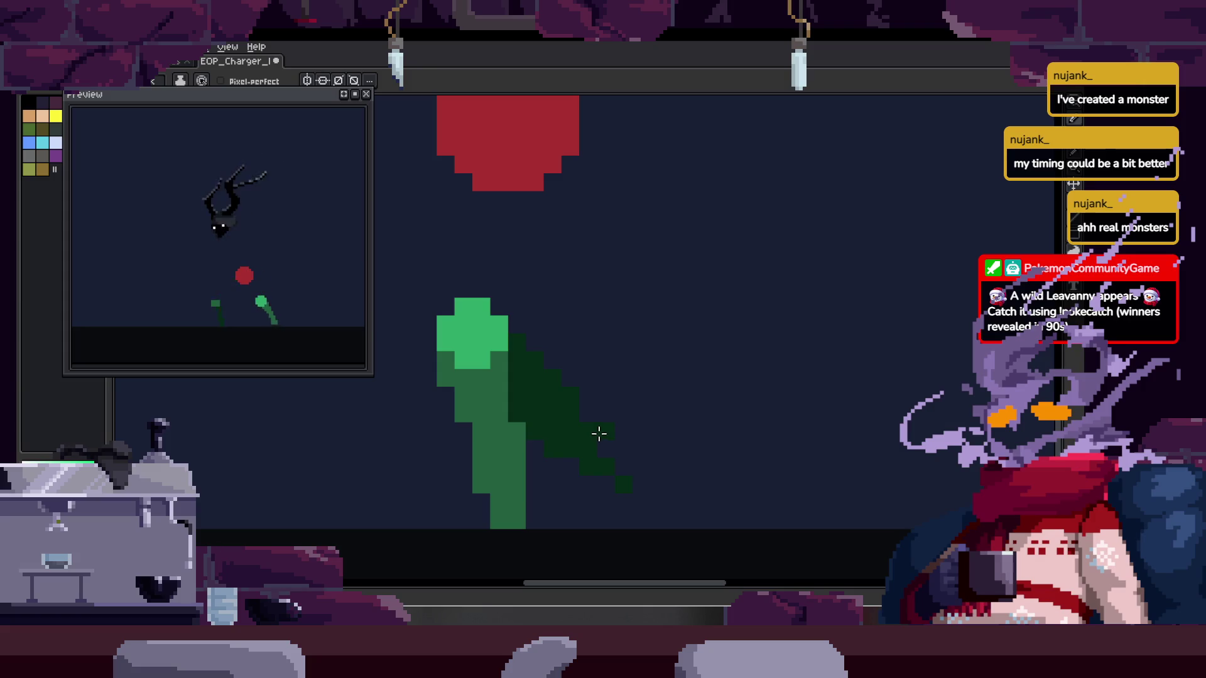
key(v)
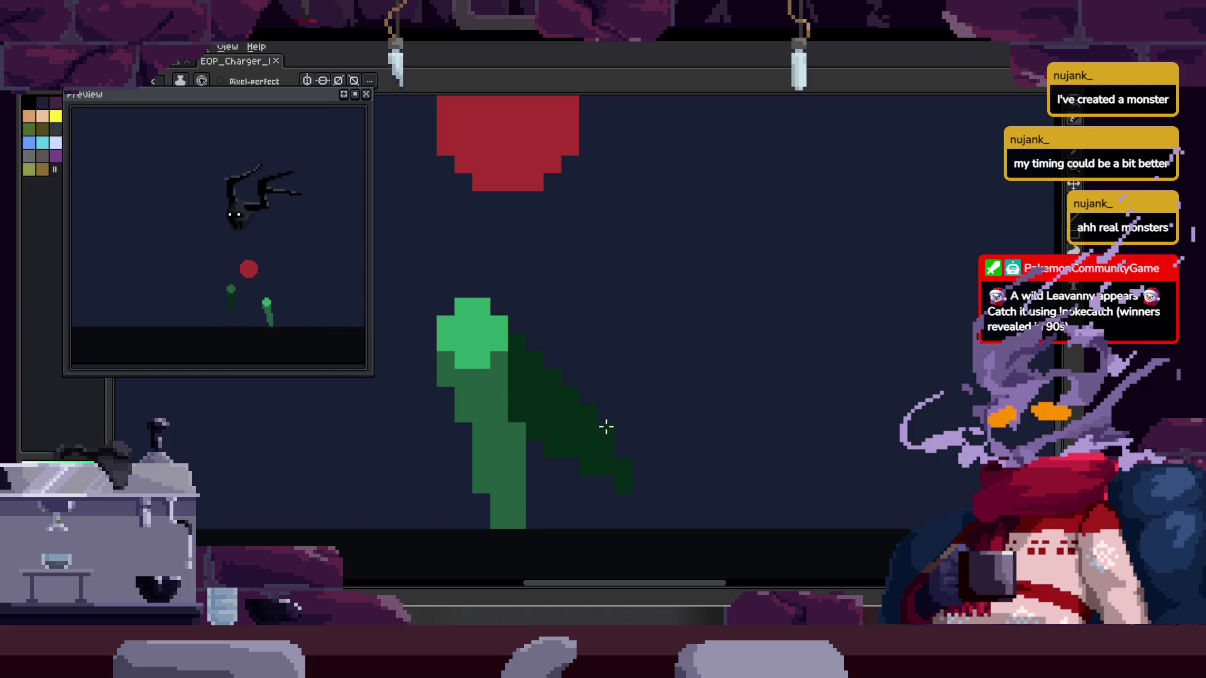
Add dark-green pixels along the back leg down to the foot
scroll(606, 427, up, 5)
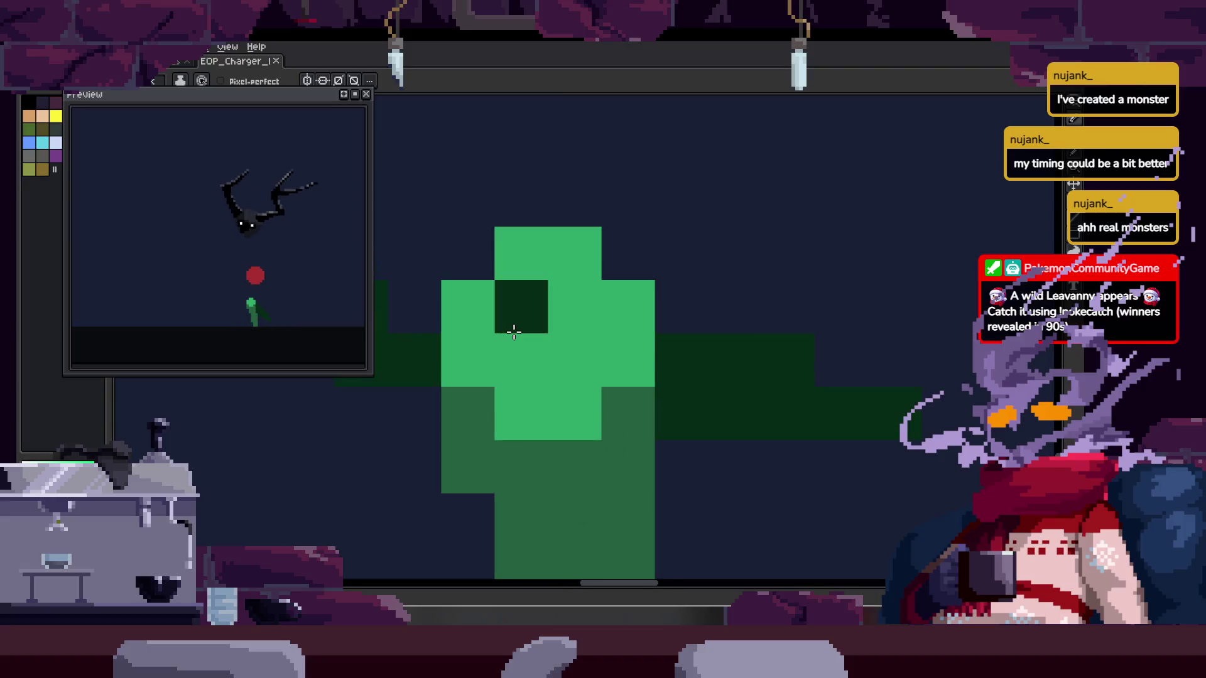
key(b)
click(626, 414)
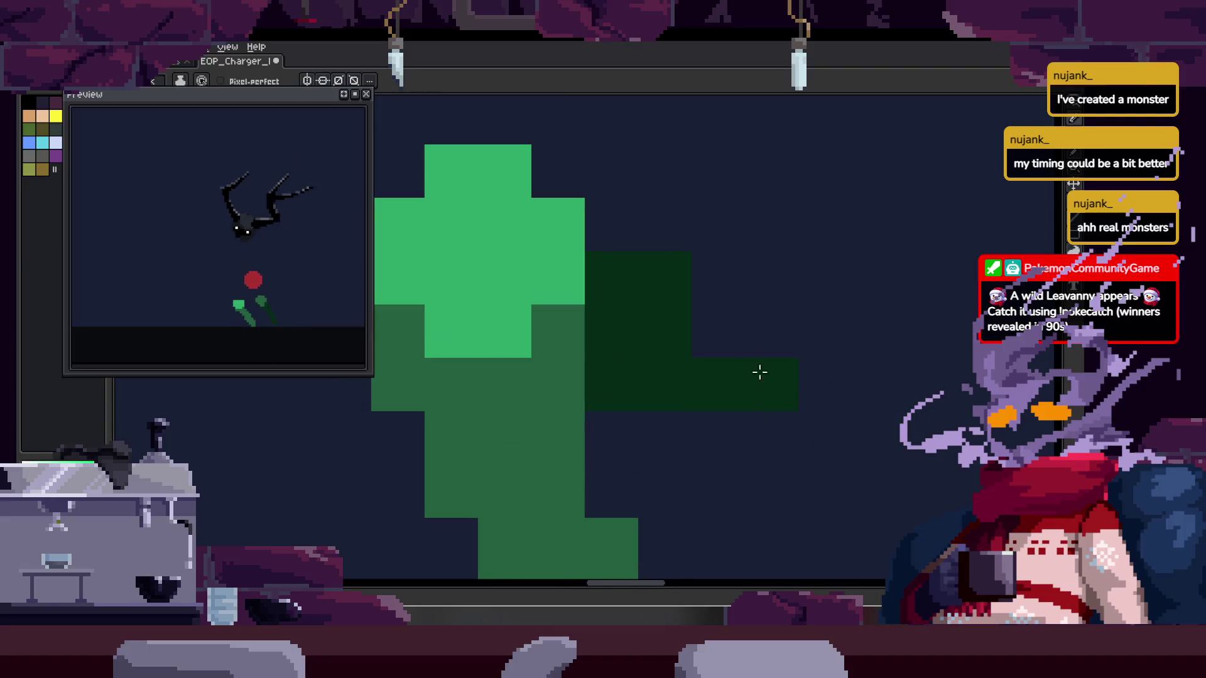
drag(705, 333, 1028, 412)
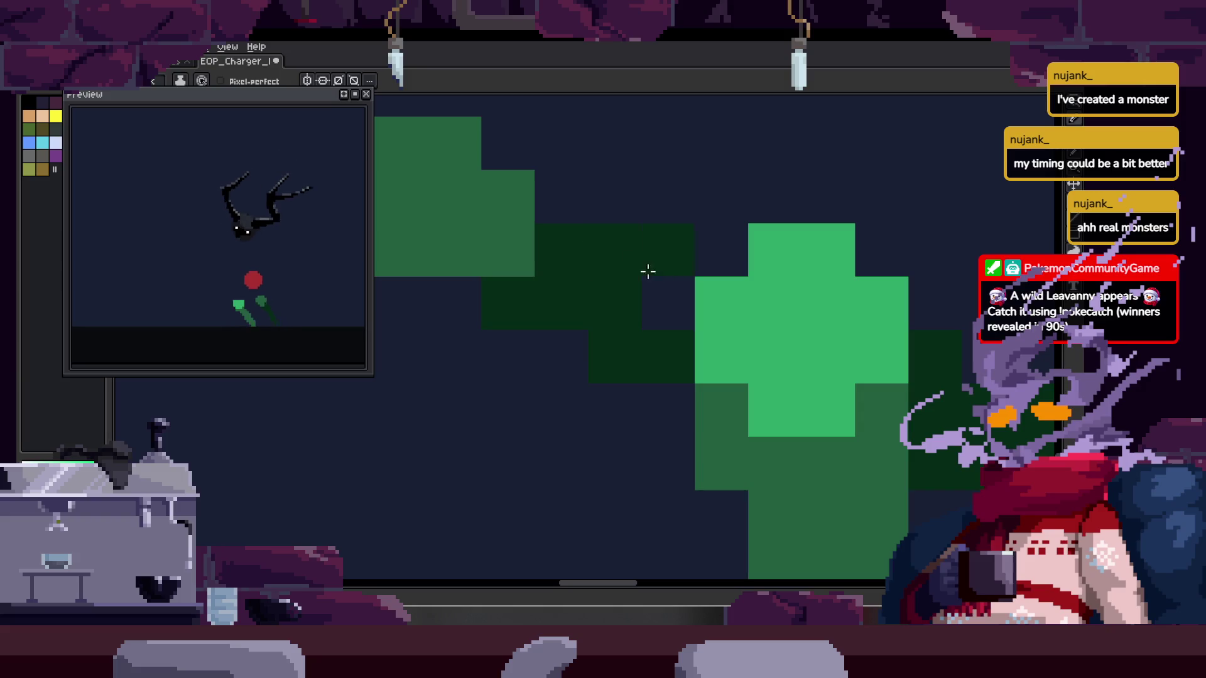
scroll(639, 217, down, 1)
scroll(473, 371, up, 1)
click(473, 371)
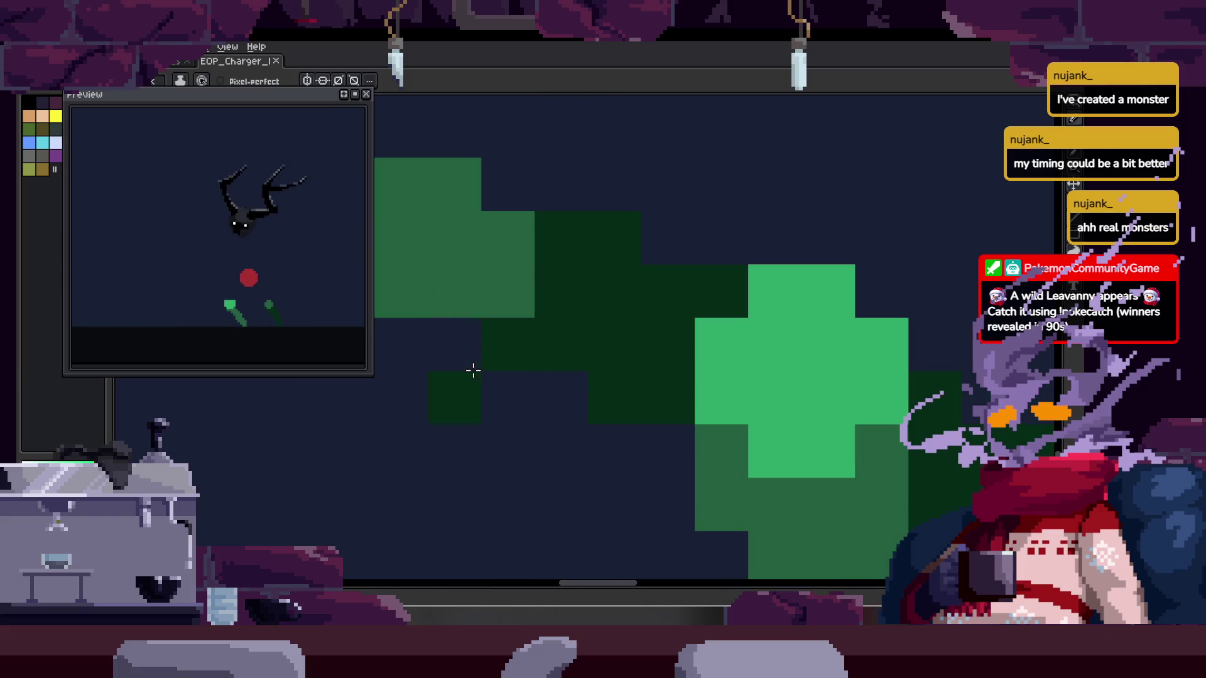
scroll(571, 400, down, 2)
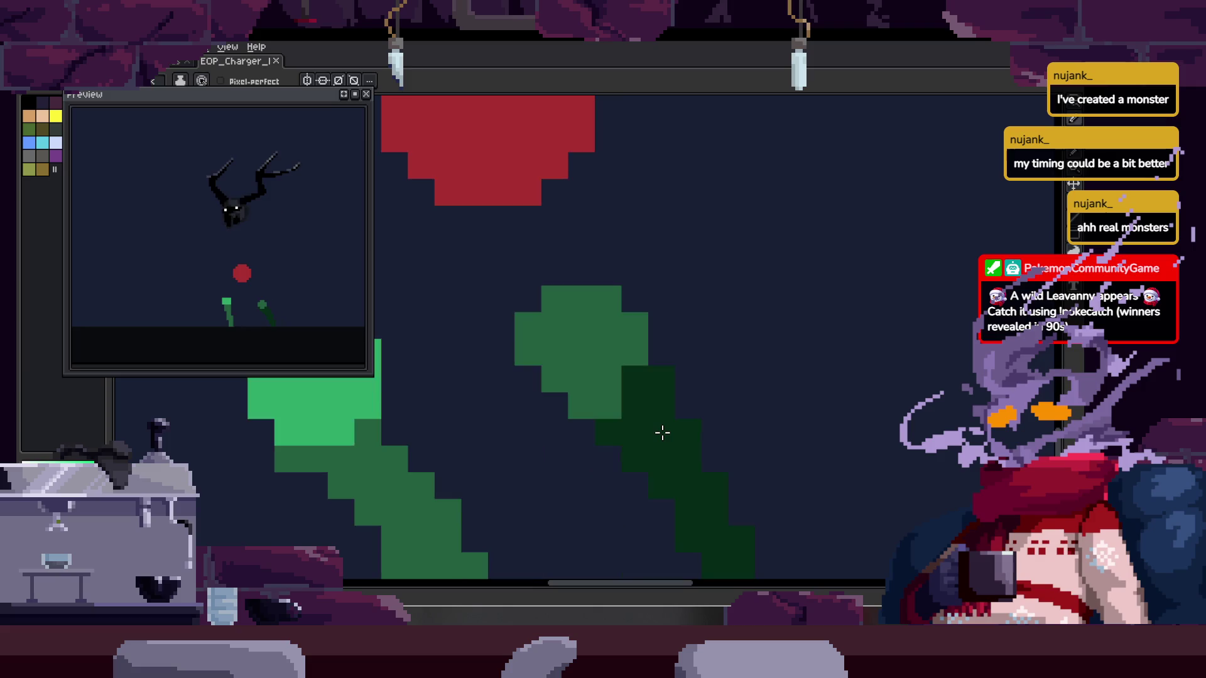
scroll(665, 433, down, 2)
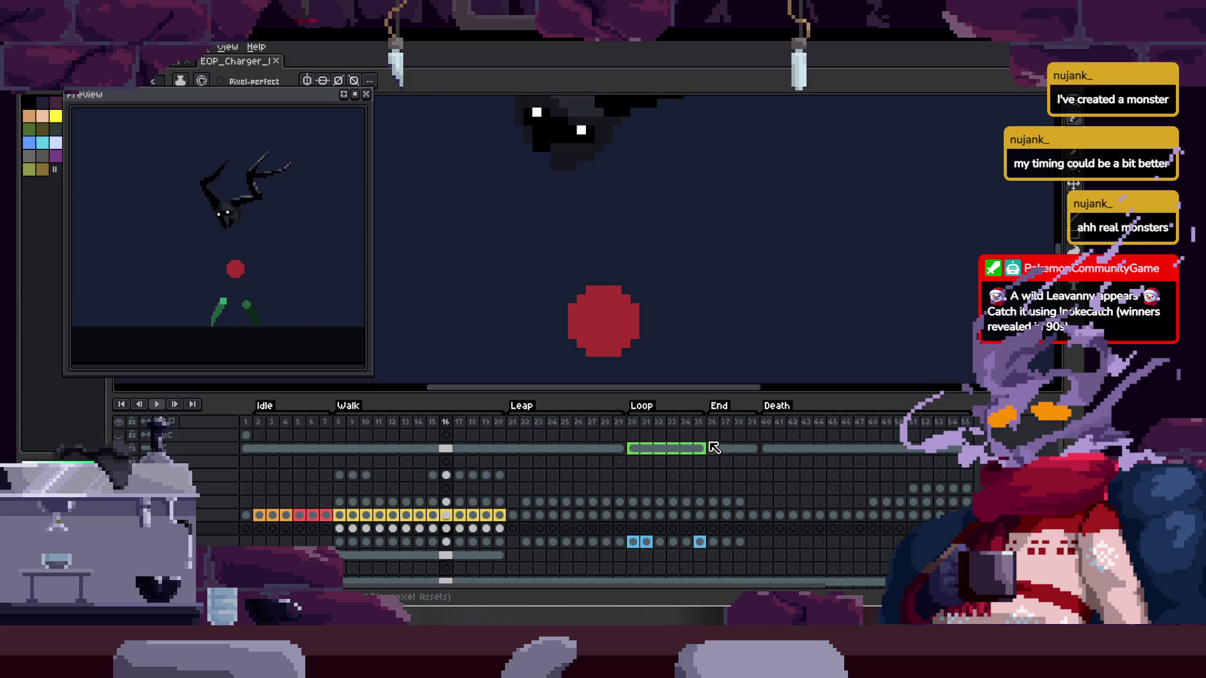
Outline the lower left leg on frame 19, fill it with green, and deselect
key(Tab)
key(Tab)
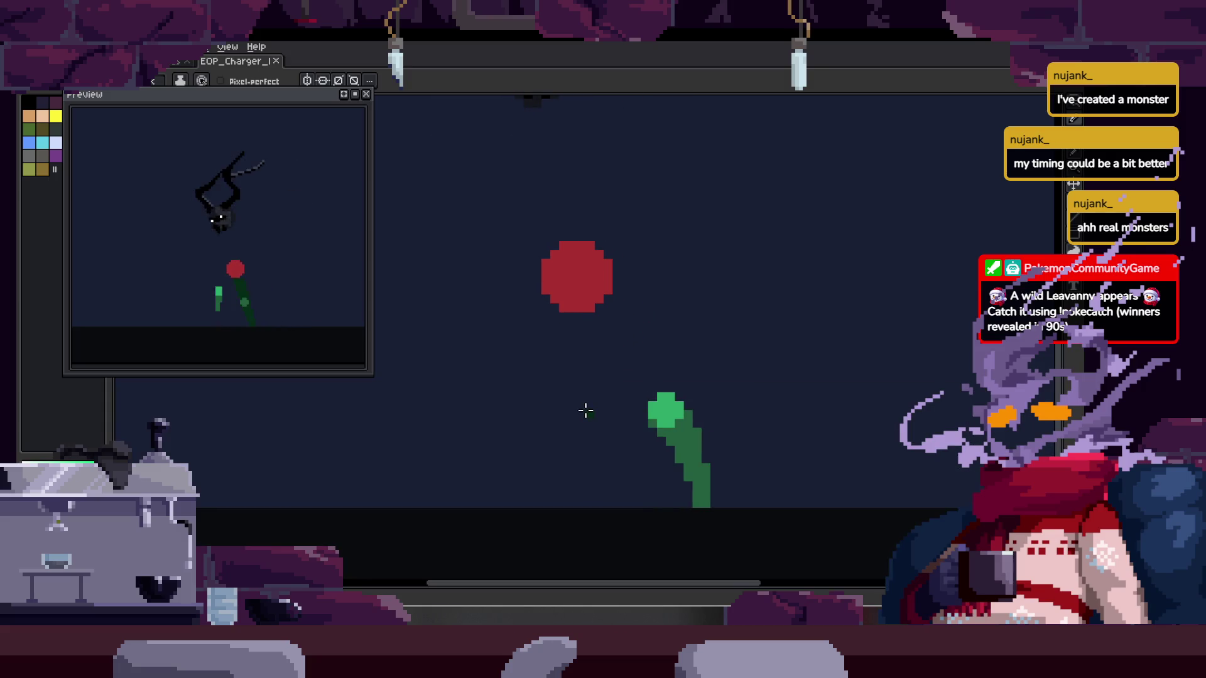
key(Tab)
key(Tab)
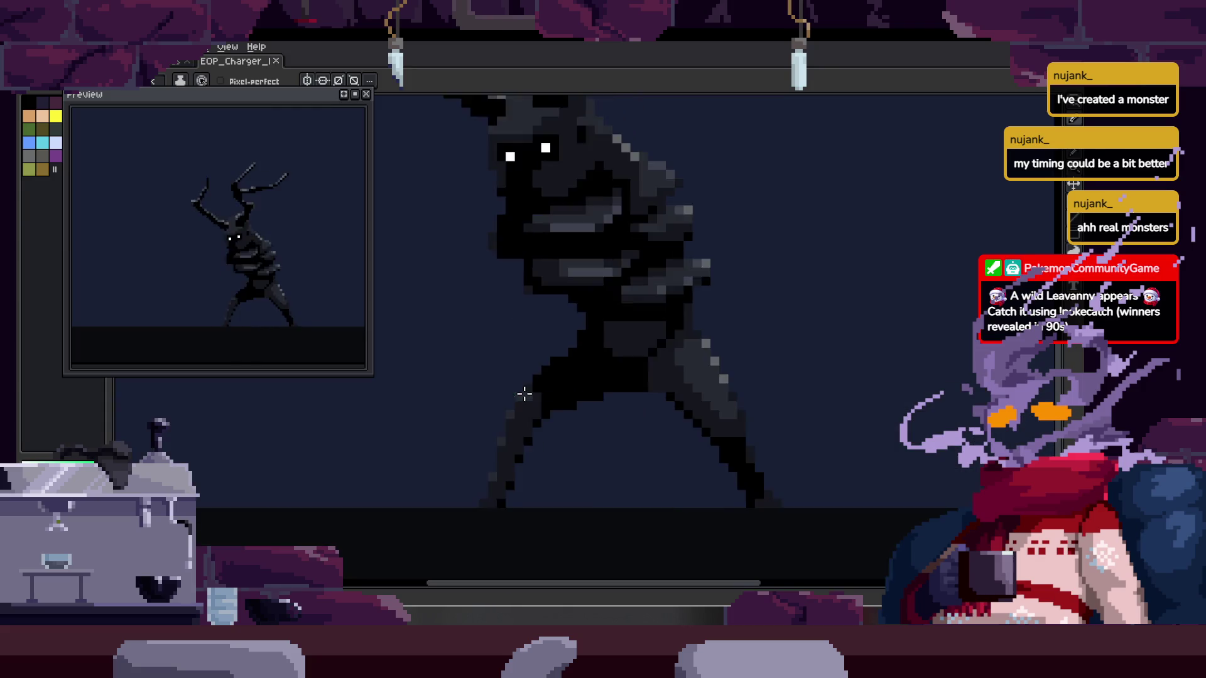
key(Tab)
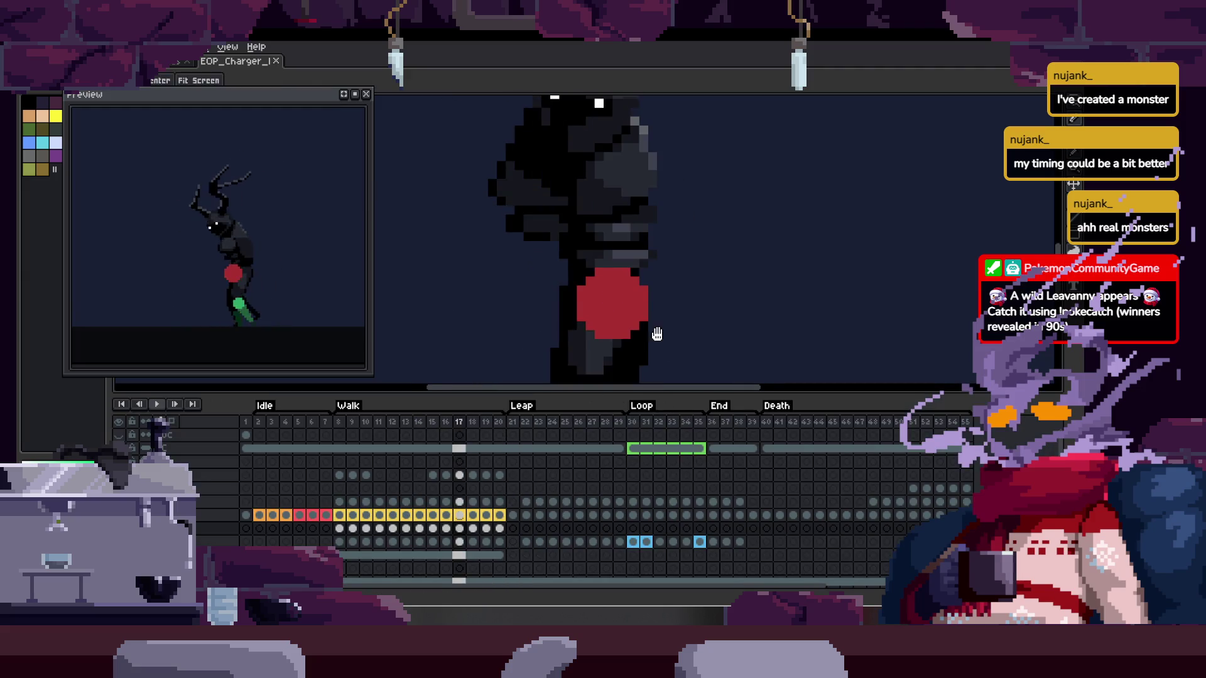
scroll(661, 356, down, 5)
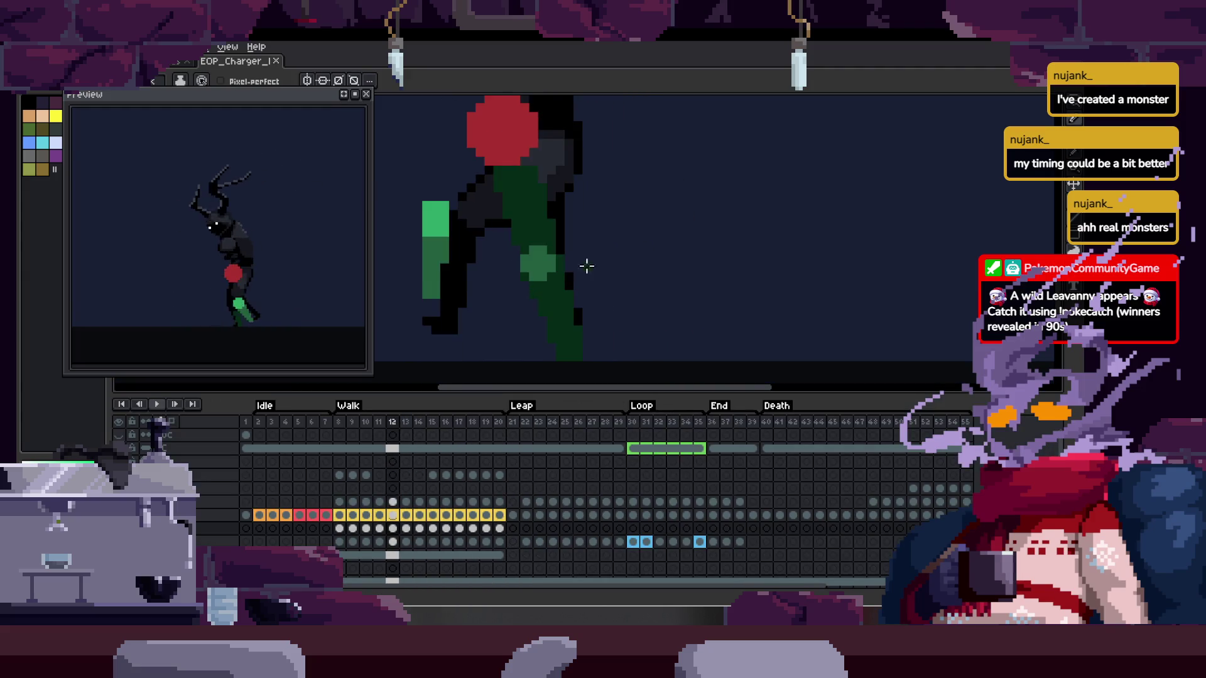
scroll(603, 258, left, 3)
drag(605, 304, 605, 264)
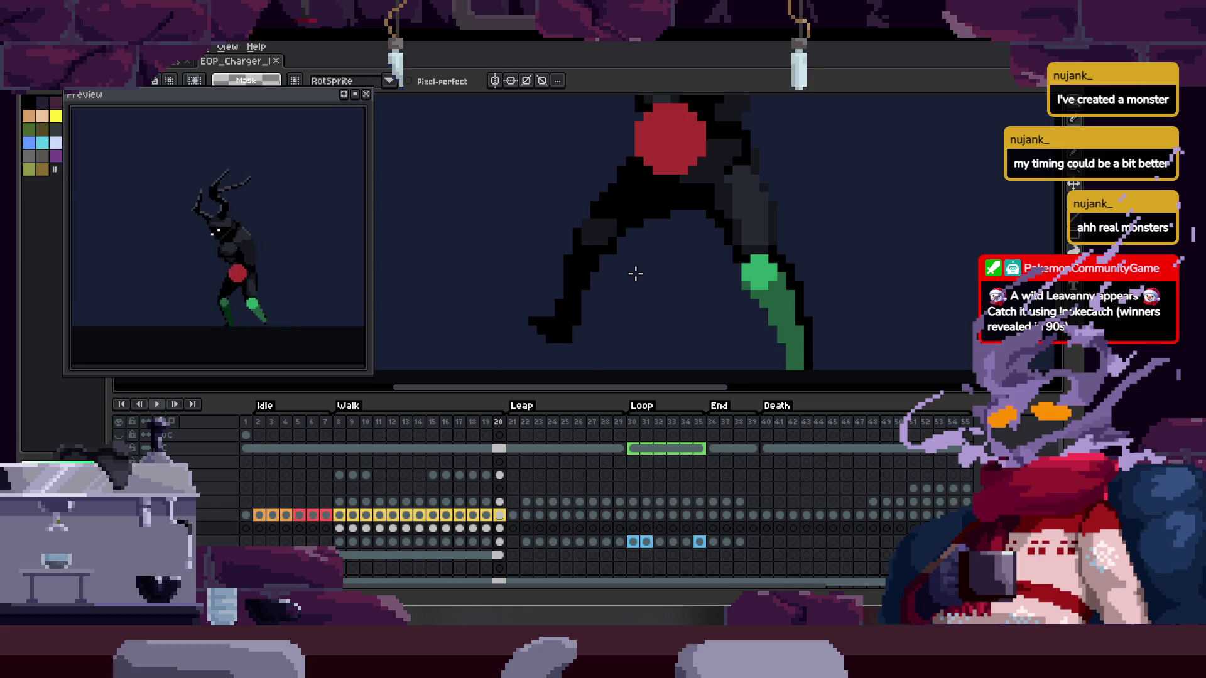
key(Return)
key(f)
key(ctrl+d)
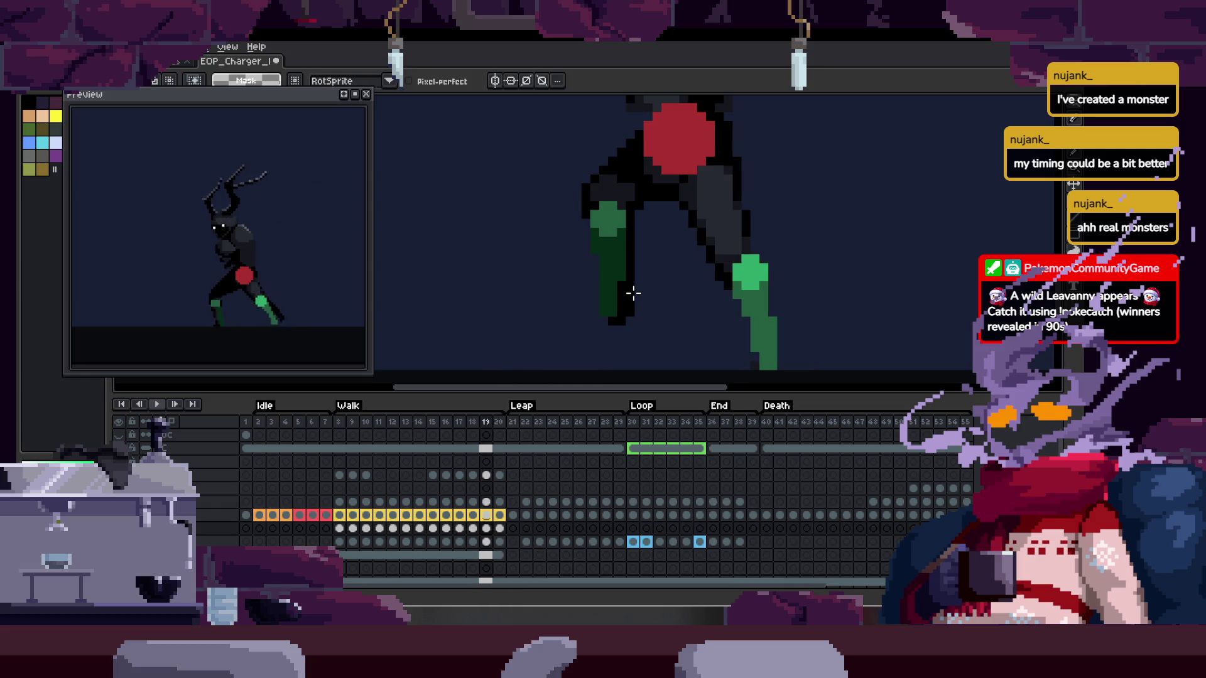
Play the walk animation from frame 8 with the timeline hidden
click(339, 529)
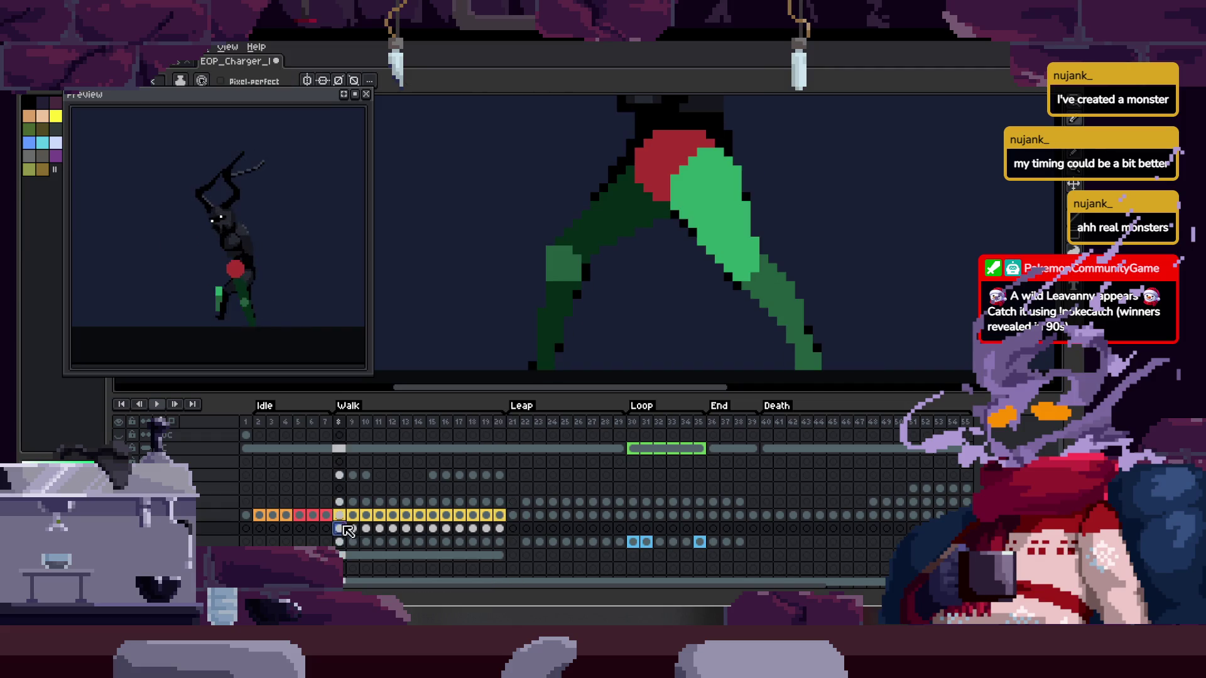
key(Tab)
key(Return)
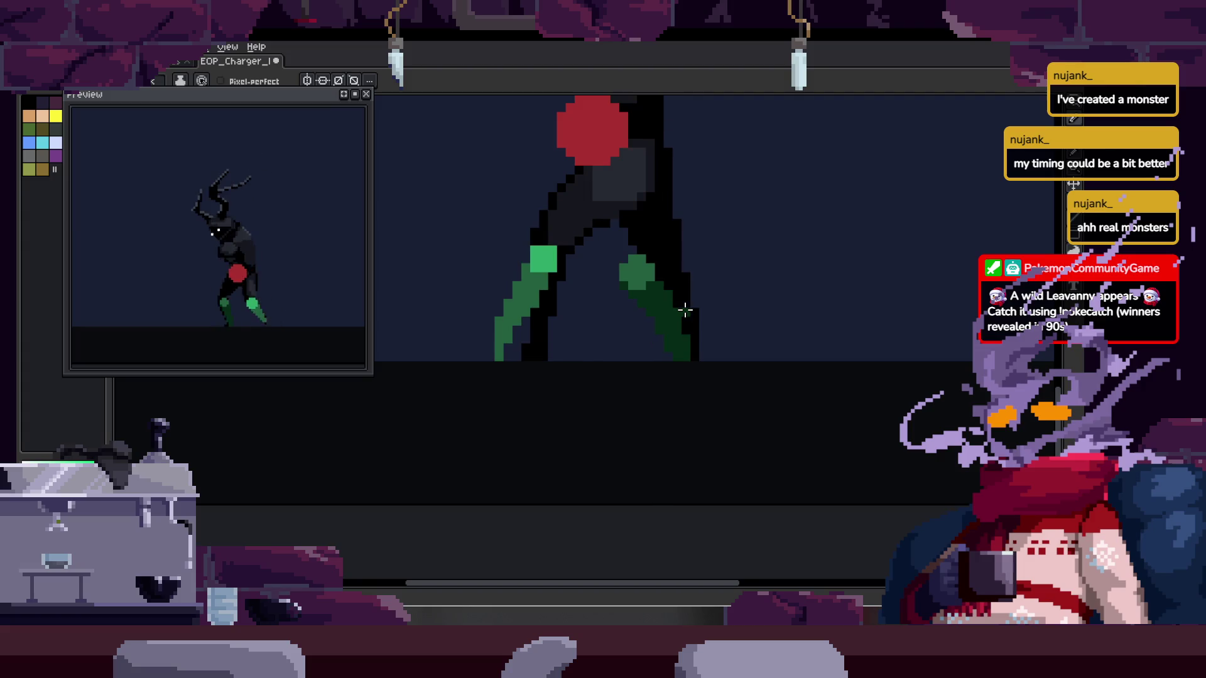
key(Tab)
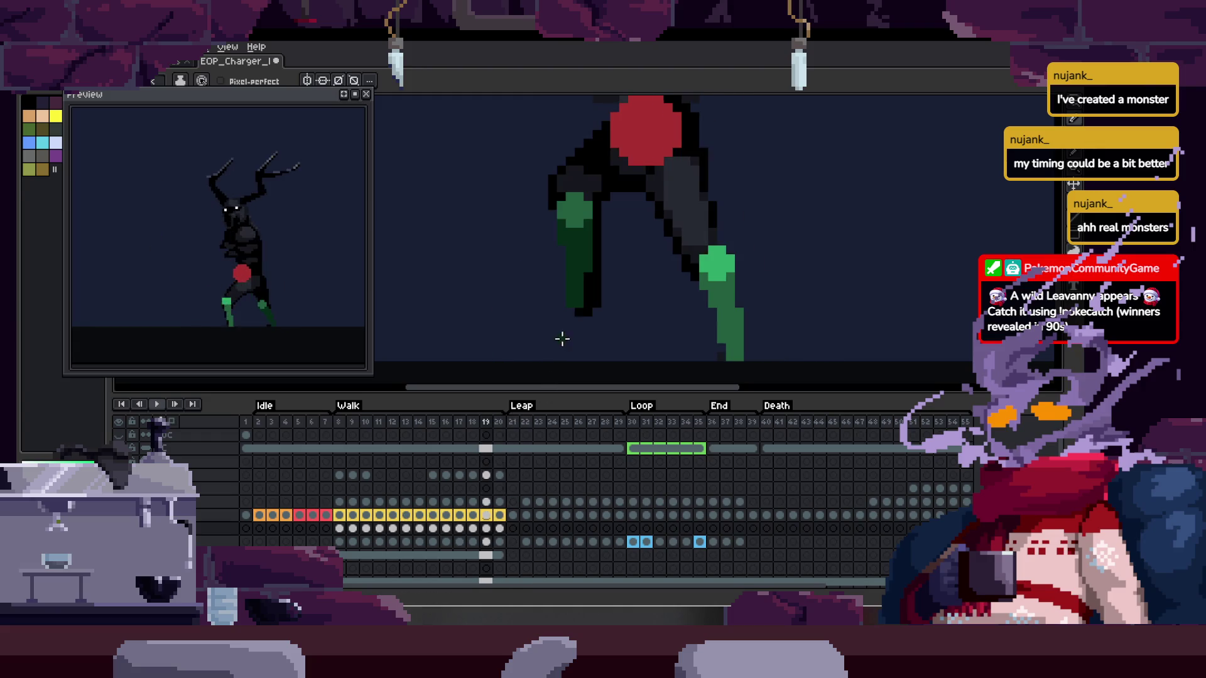
scroll(552, 317, up, 2)
key(Tab)
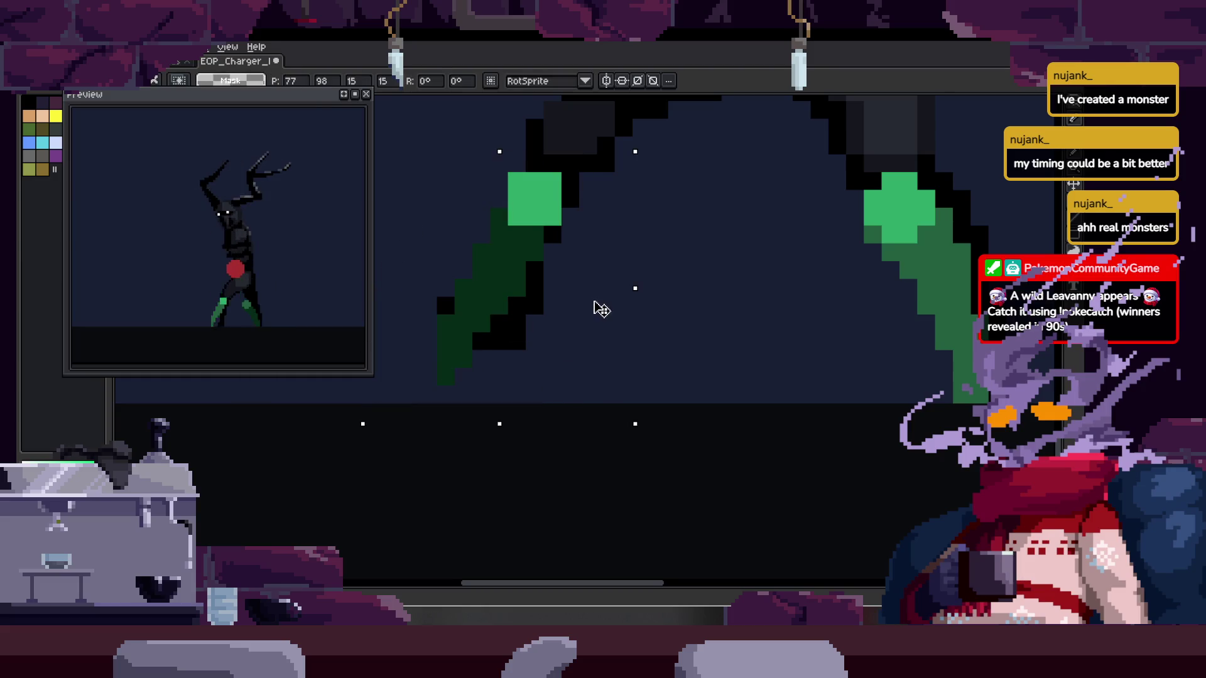
Pick a colour from the canvas and zoom to inspect the frame
key(alt)
scroll(638, 309, up, 2)
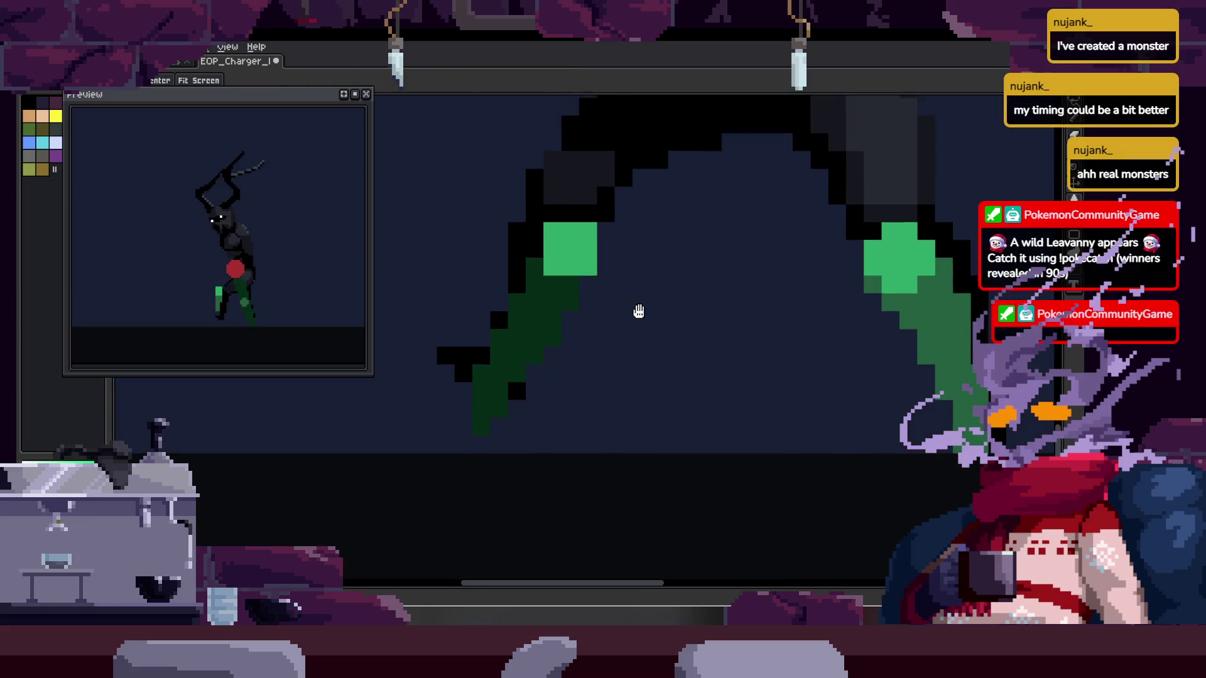
scroll(521, 331, up, 1)
key(alt)
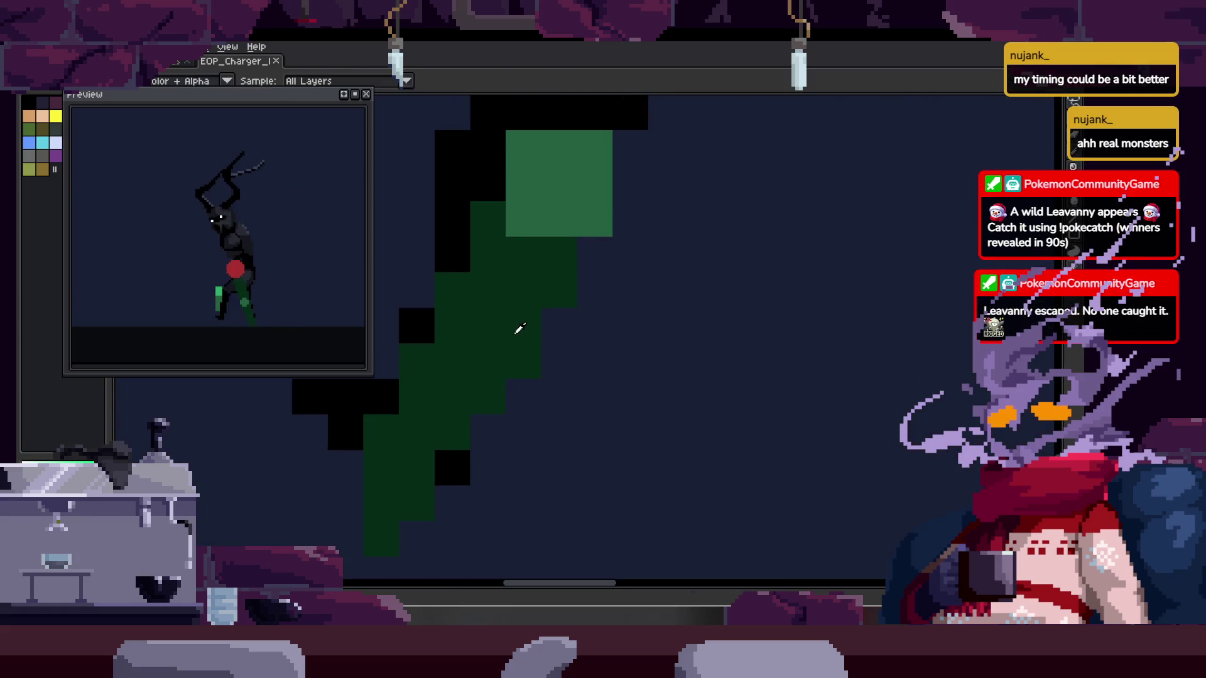
scroll(579, 260, down, 1)
scroll(557, 348, down, 2)
scroll(597, 357, down, 1)
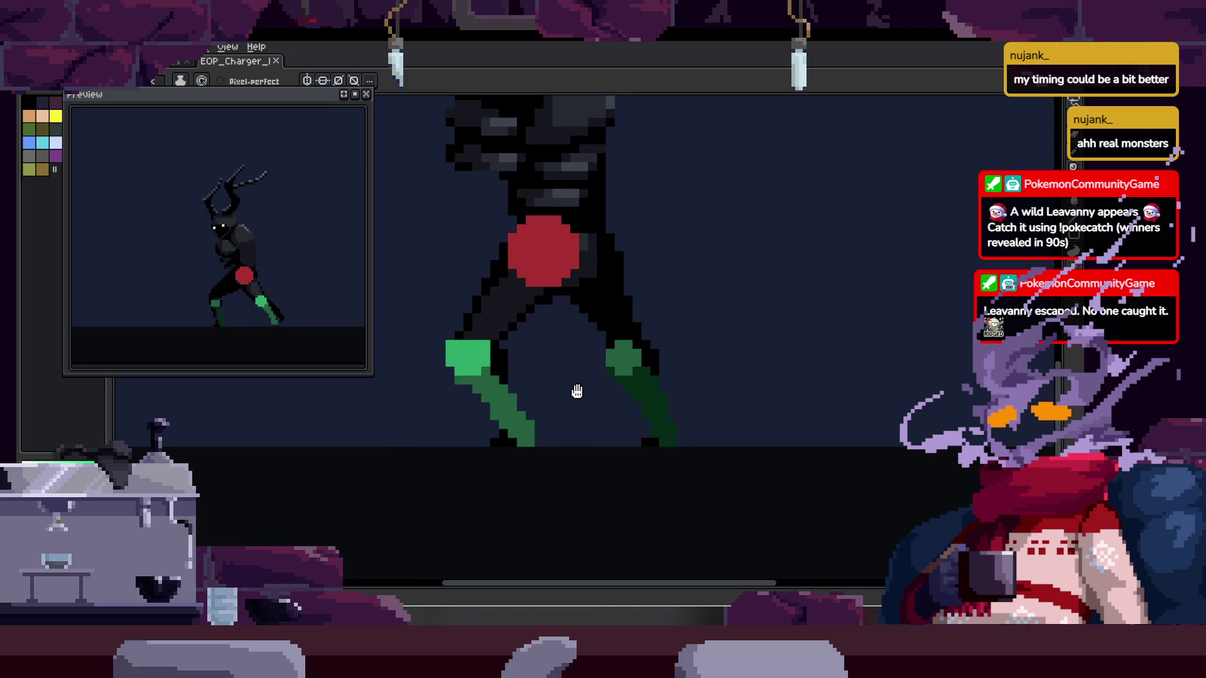
key(Tab)
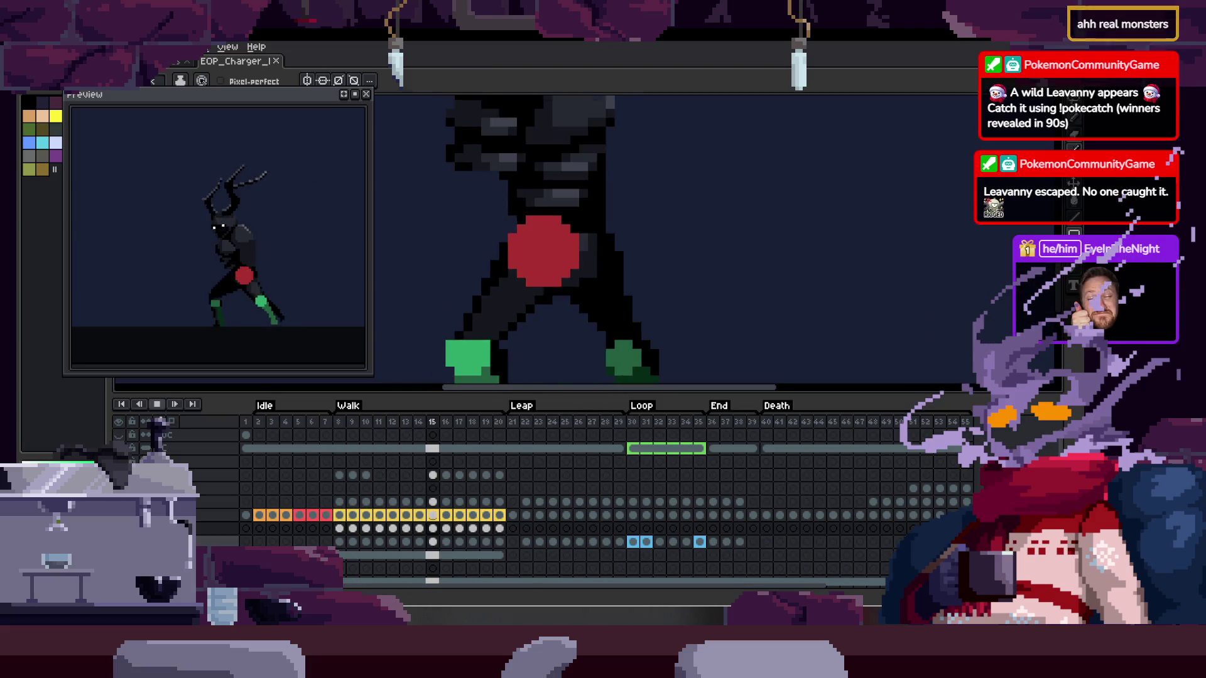
Move the light-green leg tip left and up on the current Walk frame
key(Tab)
scroll(573, 331, down, 3)
drag(573, 331, 653, 388)
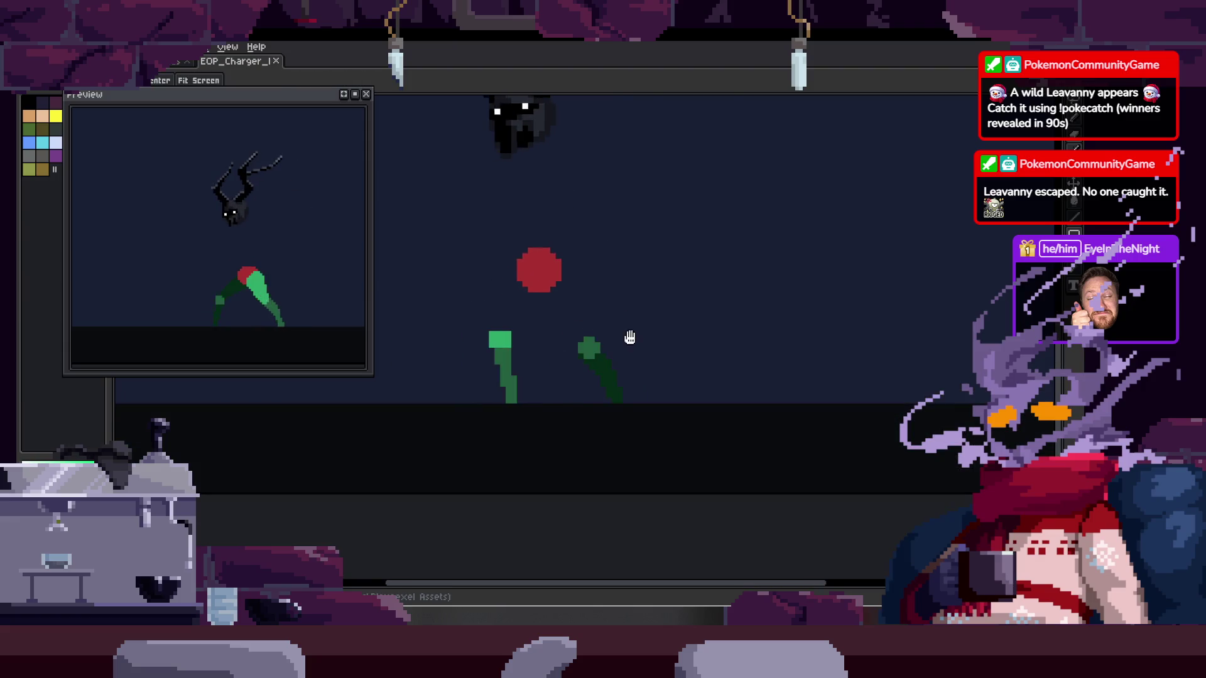
key(b)
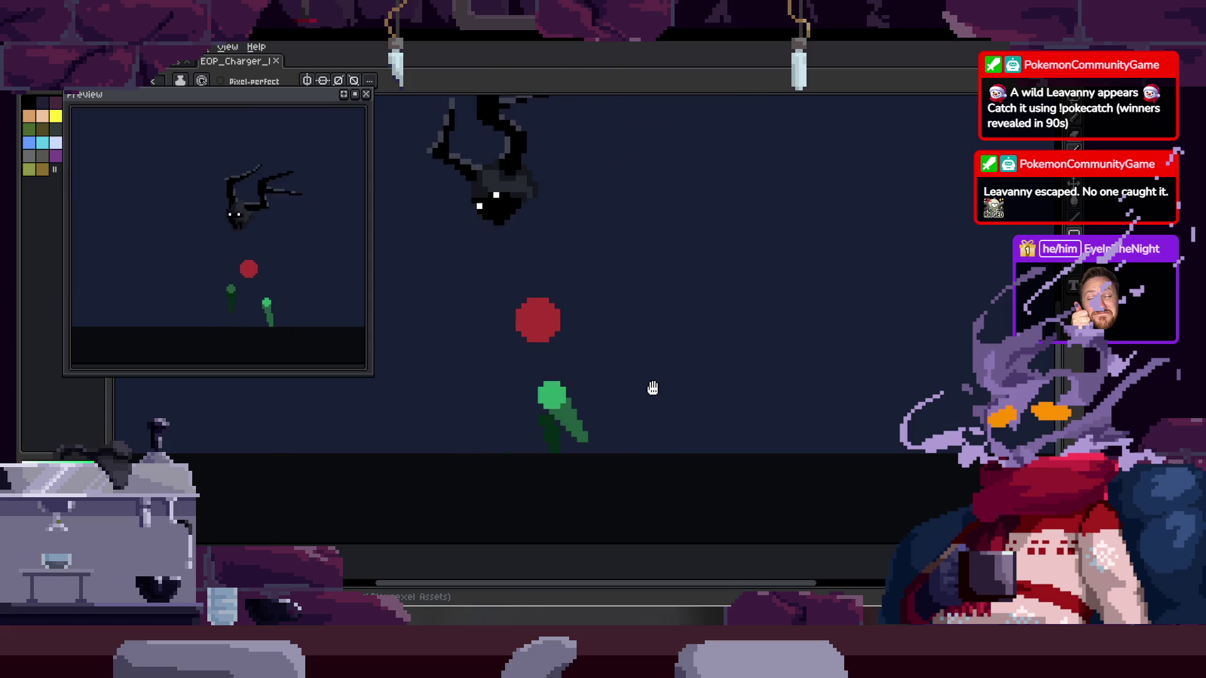
key(Tab)
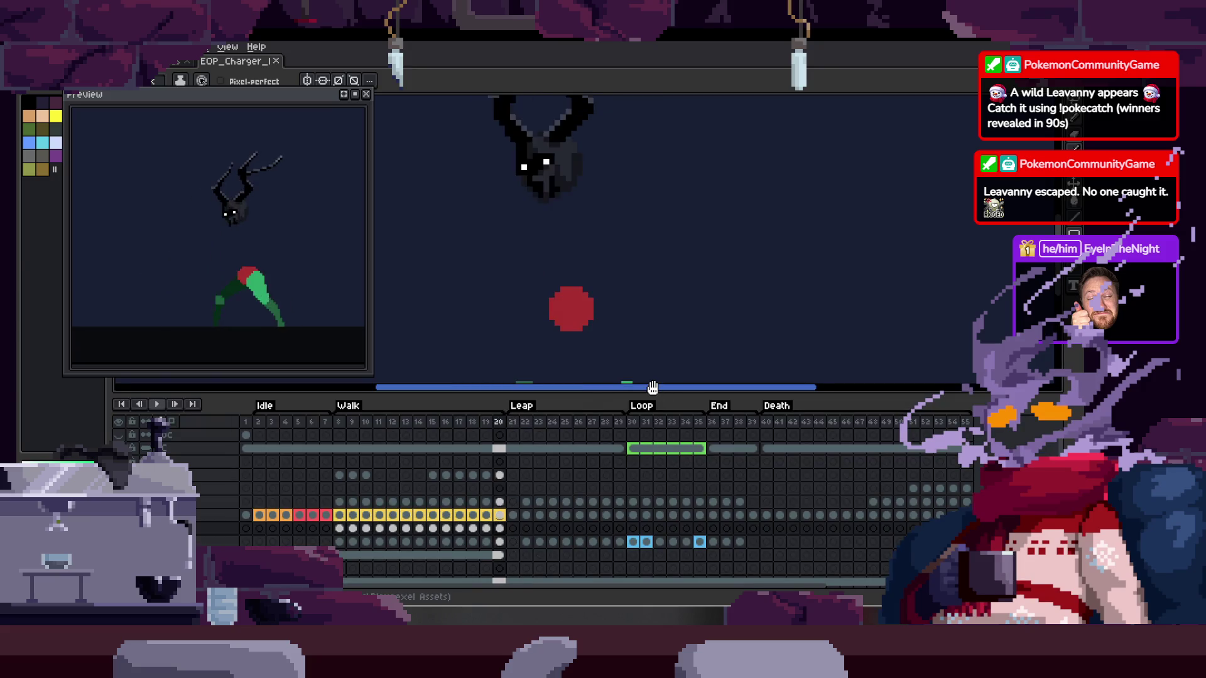
key(Tab)
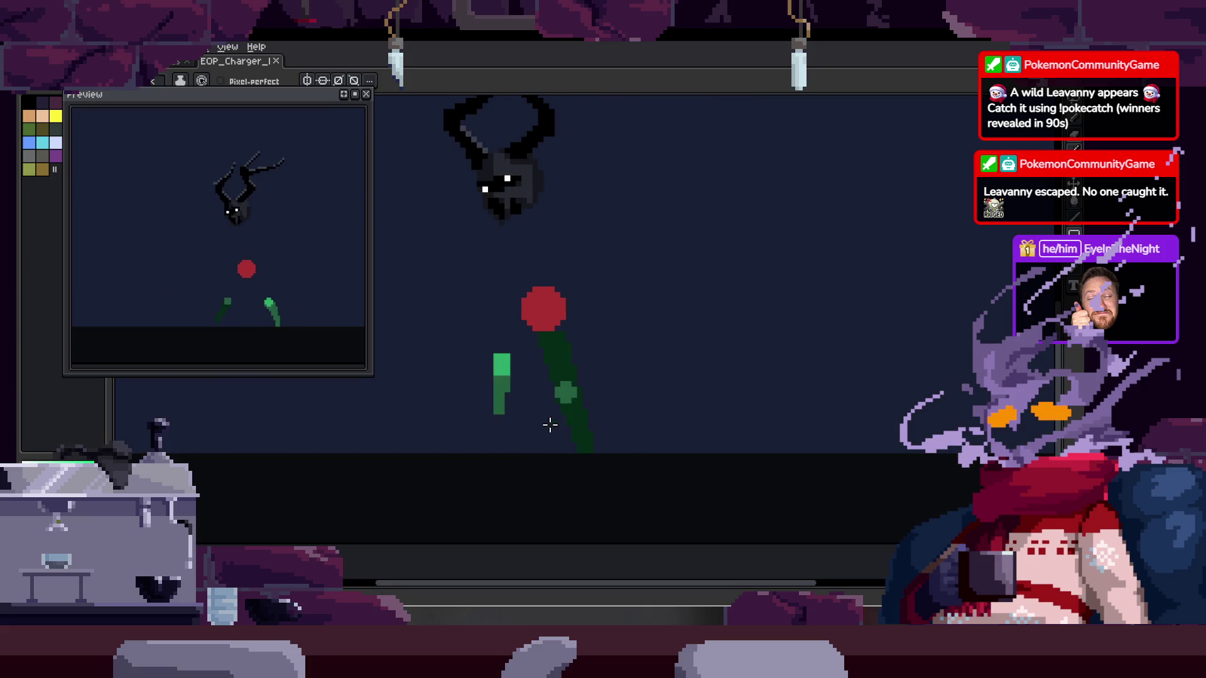
scroll(506, 376, up, 2)
drag(502, 273, 417, 449)
key(Left)
key(Left)
key(Left)
key(Up)
key(Up)
scroll(540, 400, down, 2)
key(Return)
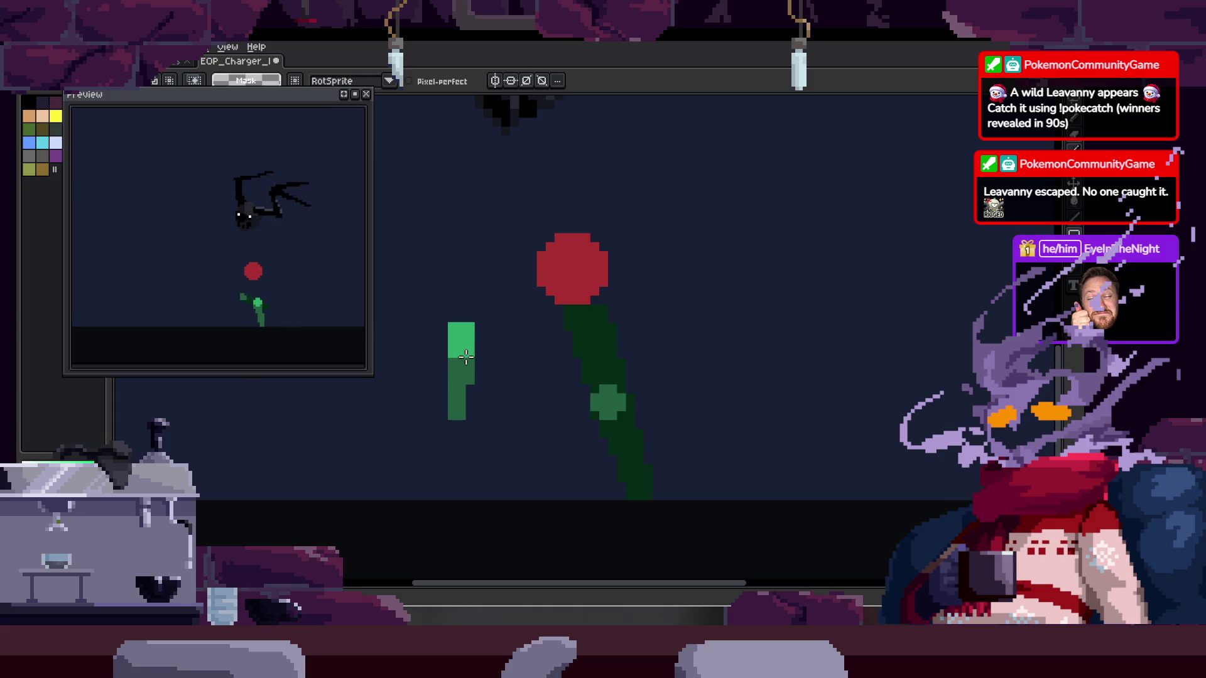
Save the sprite and play the Walk animation from frame 8
key(Return)
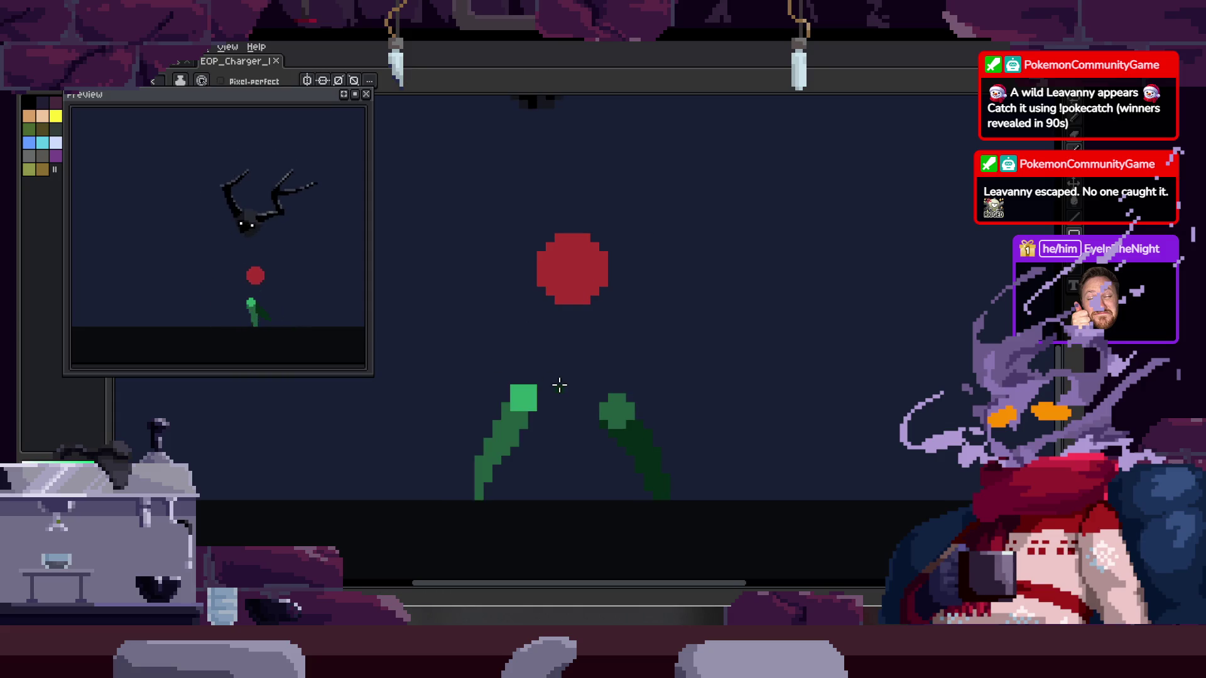
scroll(691, 419, down, 1)
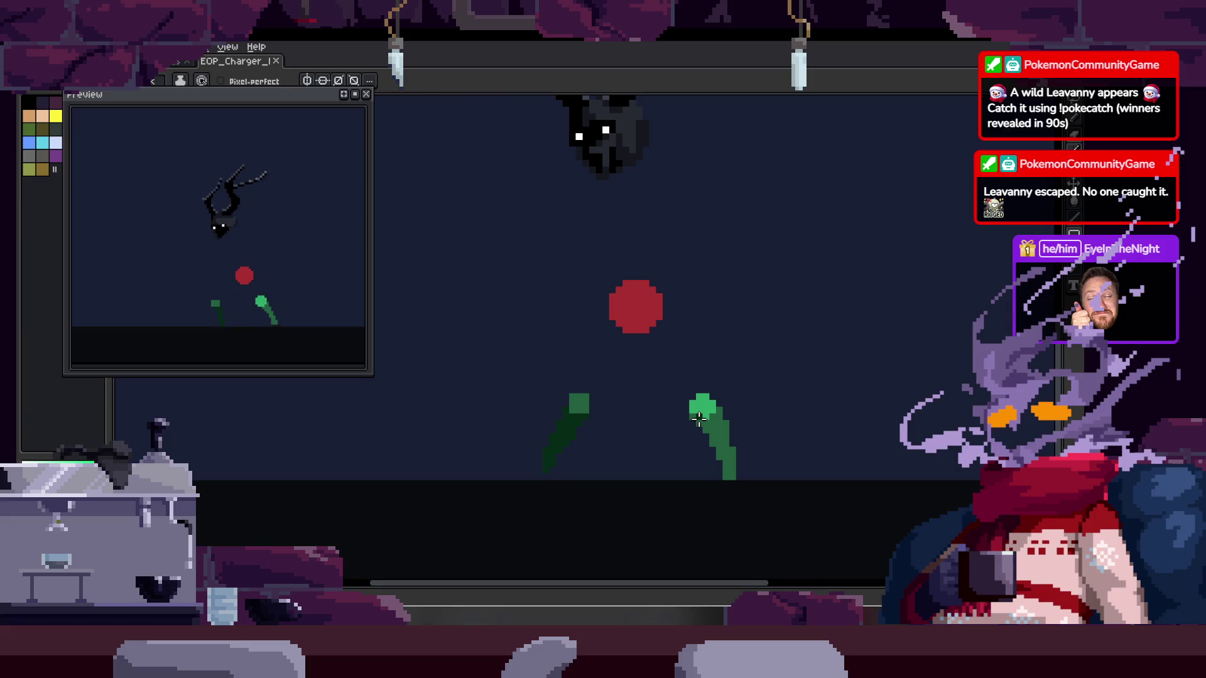
key(Tab)
key(Tab)
key(Tab)
click(343, 528)
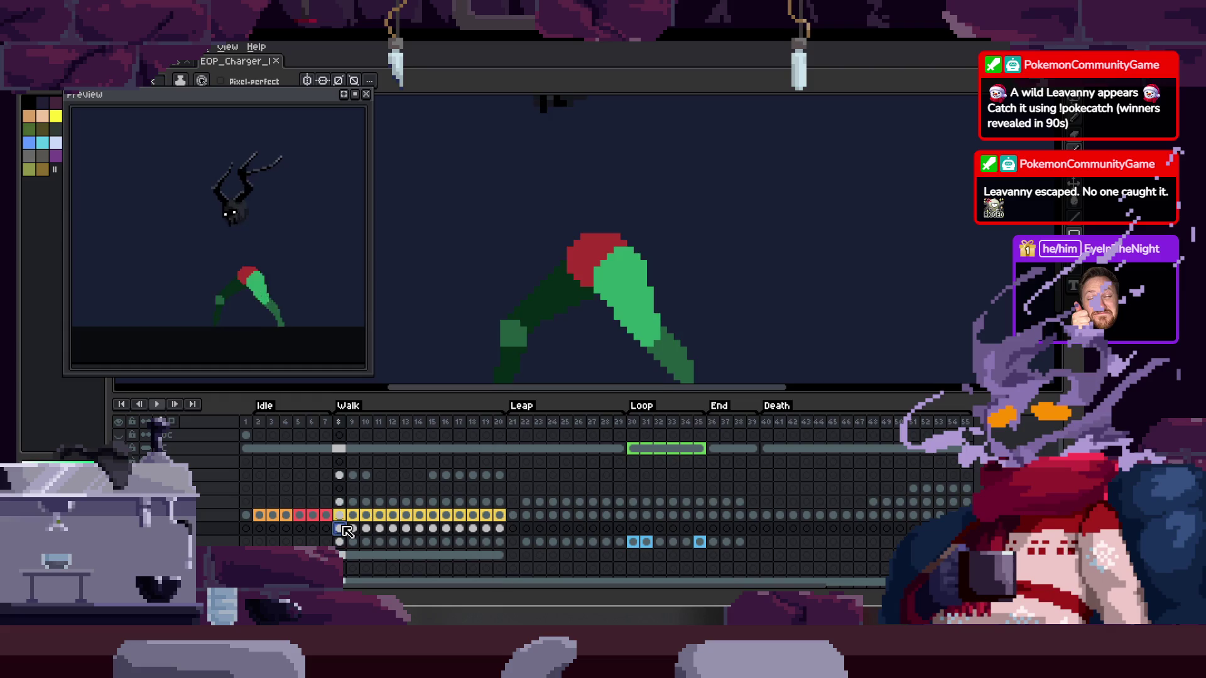
key(Tab)
key(Return)
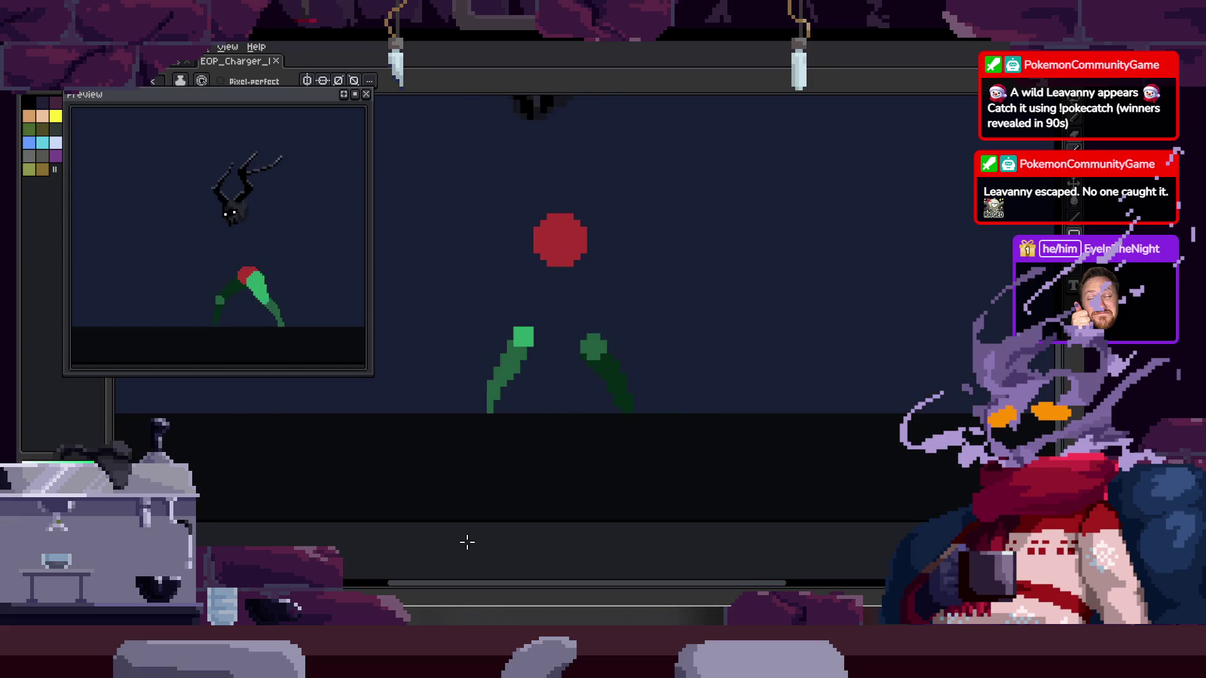
key(Tab)
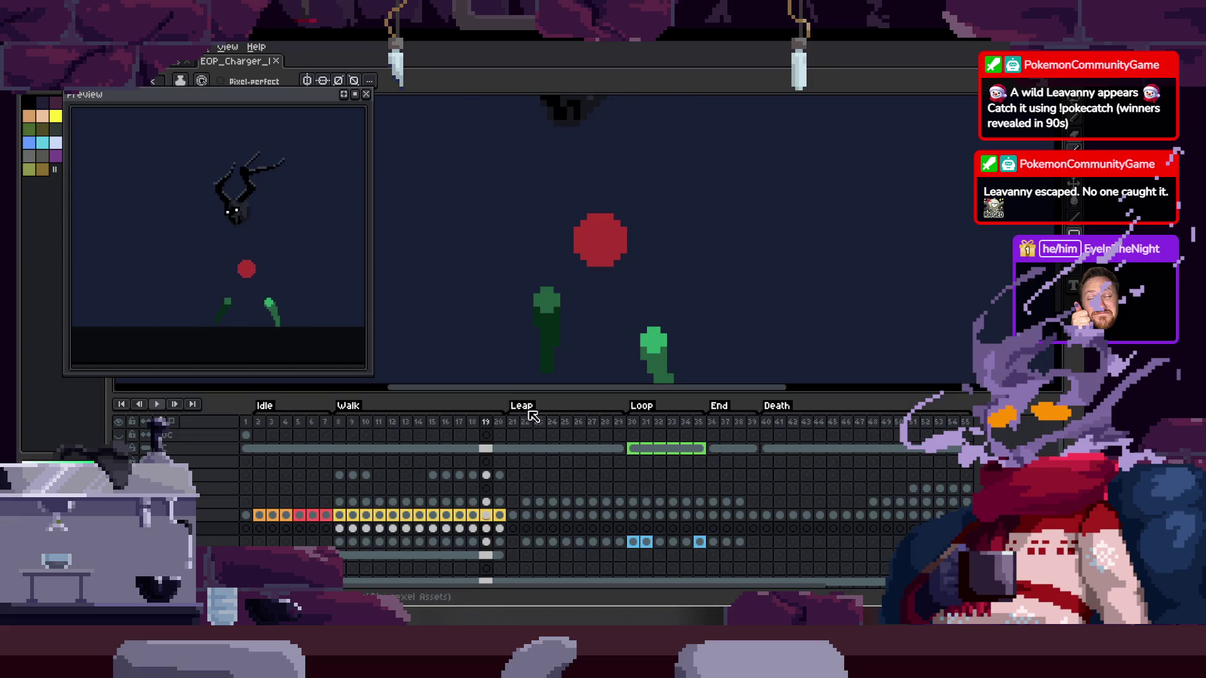
Lasso the green leg marker on frame 8, move it up and left, and replay the loop
drag(538, 351, 525, 302)
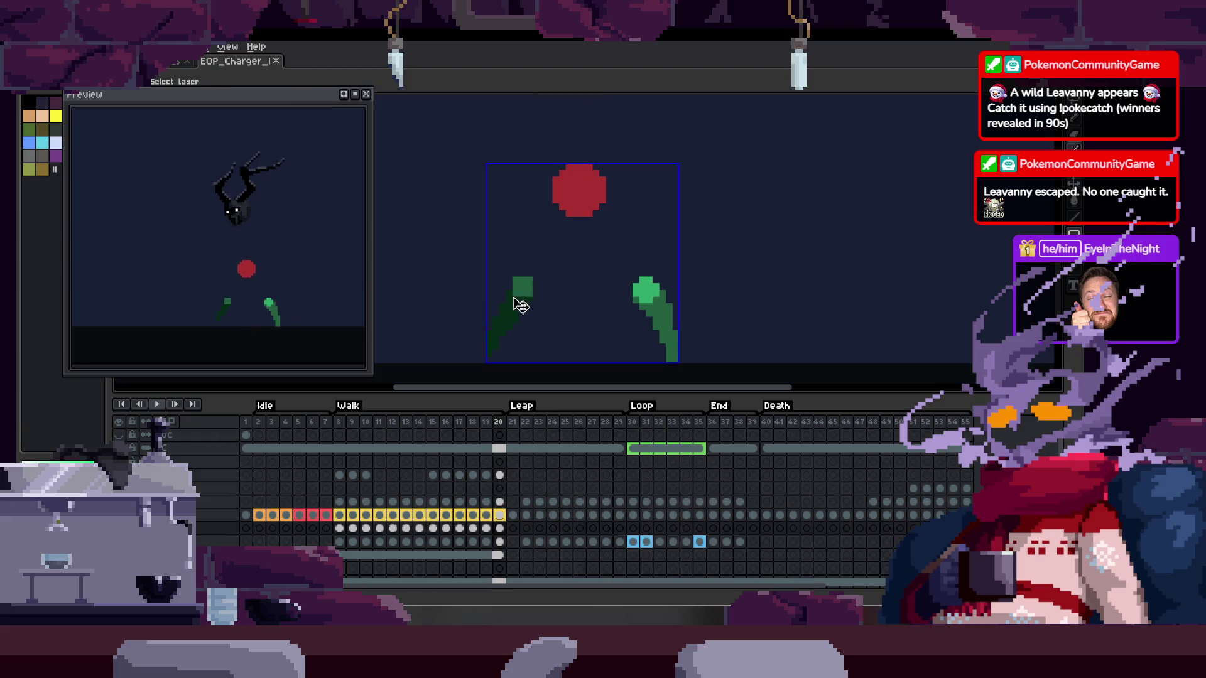
key(m)
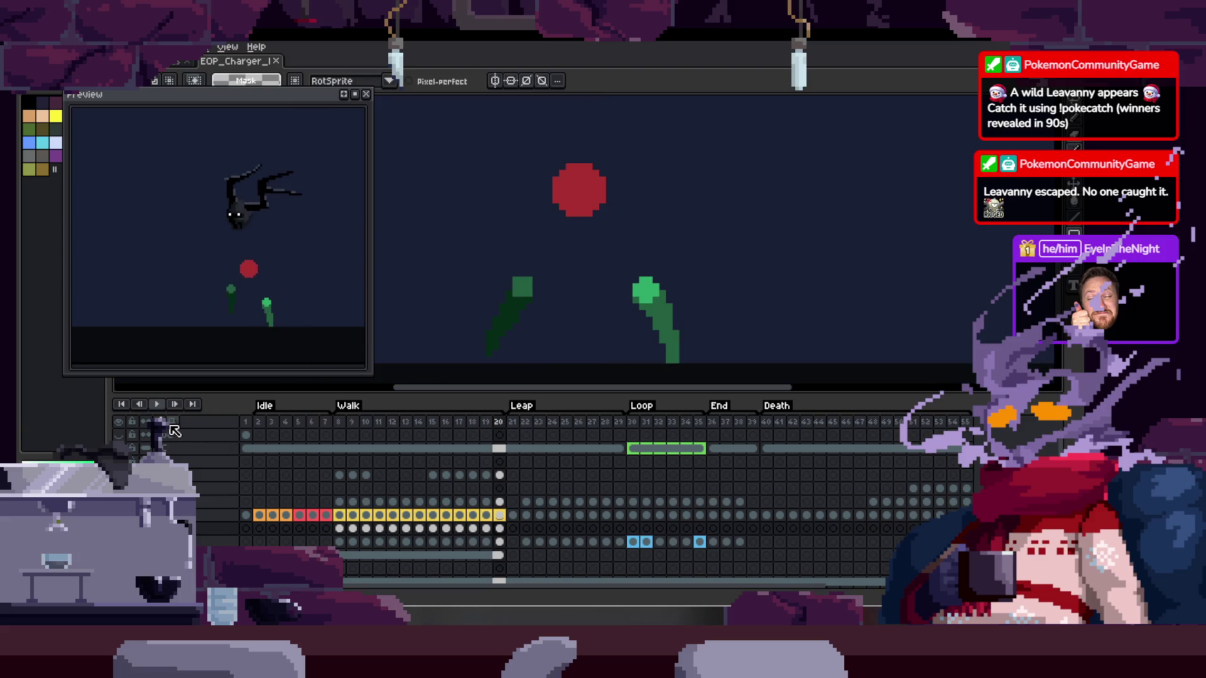
key(Tab)
scroll(540, 269, up, 2)
drag(533, 251, 574, 409)
drag(535, 367, 521, 341)
key(Return)
scroll(529, 352, down, 3)
key(Tab)
key(Return)
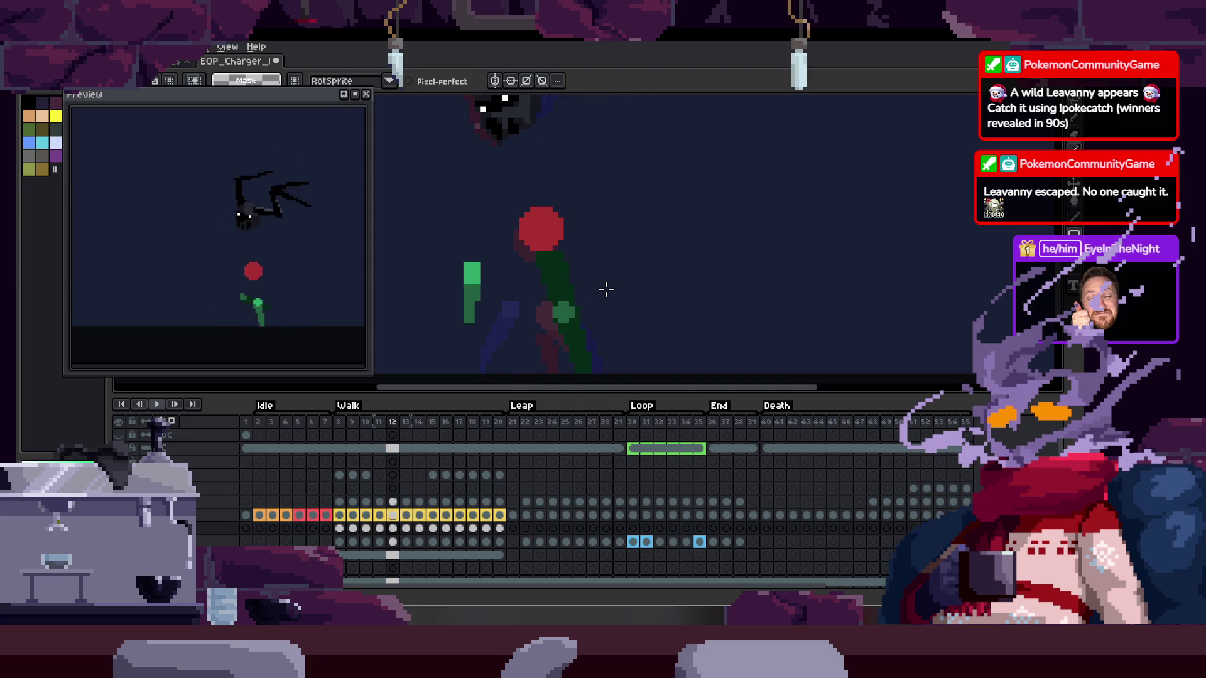
Try selecting the green leg on the next frame, cancel the selection, and save with Ctrl+S
drag(573, 304, 662, 308)
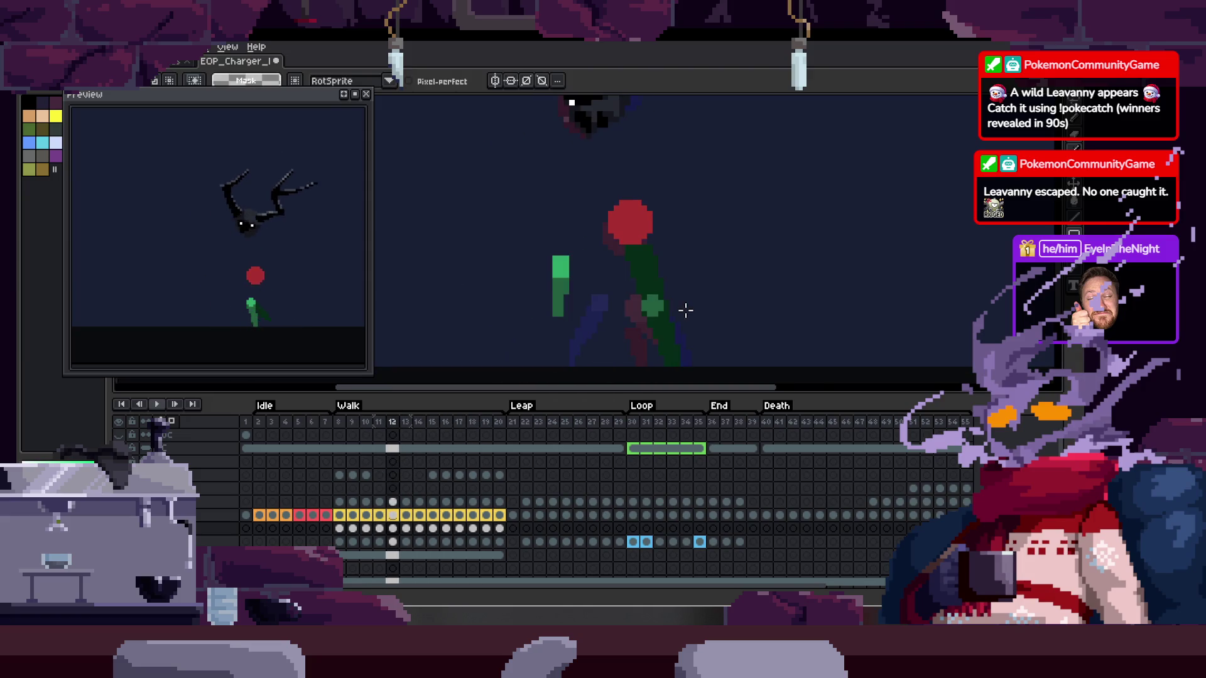
scroll(682, 310, up, 1)
key(Tab)
drag(600, 252, 544, 271)
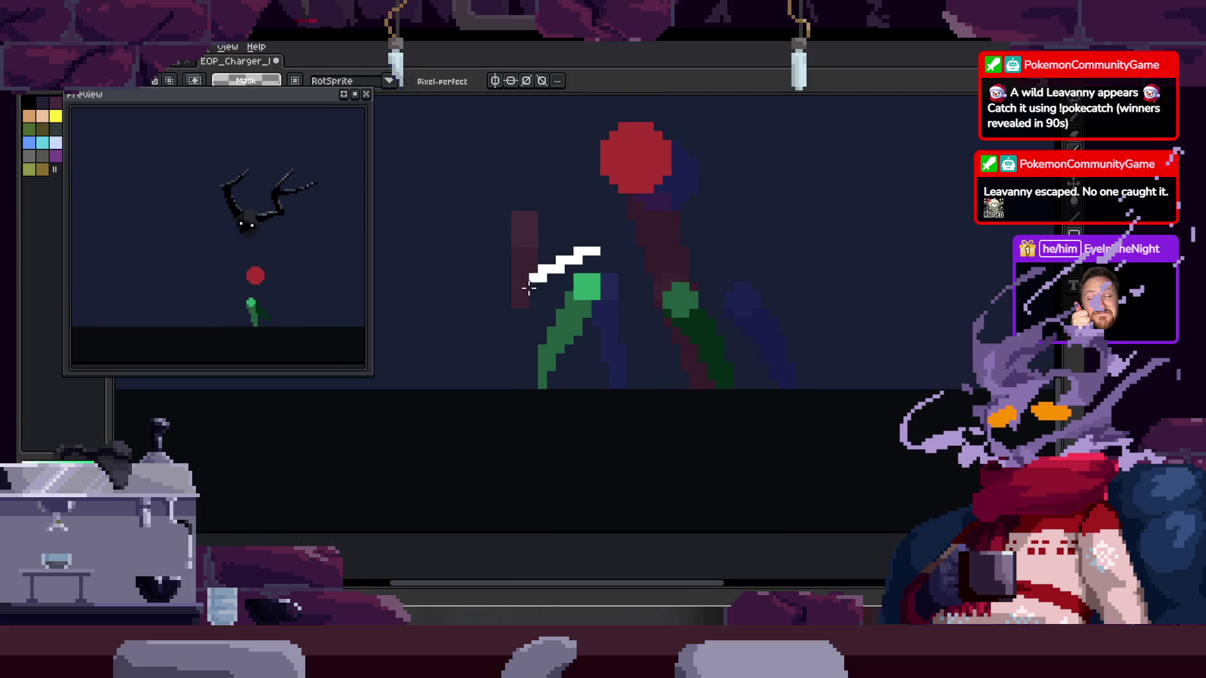
key(ctrl+d)
key(q)
drag(614, 258, 616, 342)
key(ctrl+d)
scroll(485, 331, up, 2)
key(ctrl+s)
scroll(552, 314, down, 2)
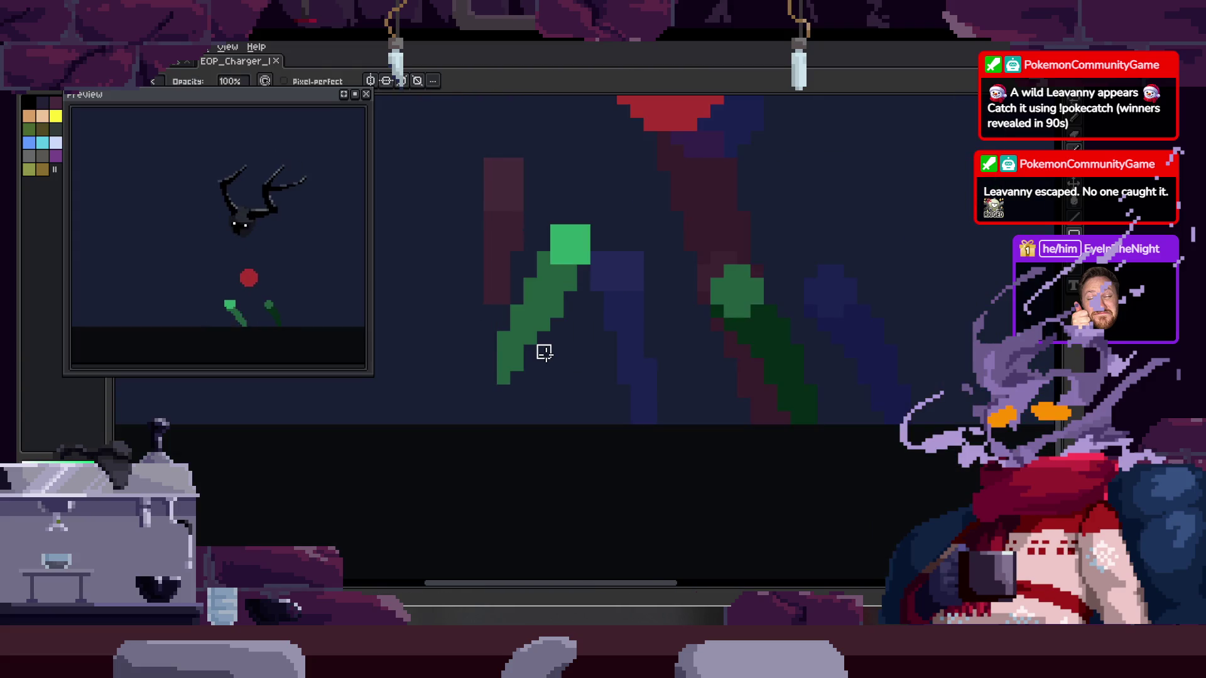
scroll(544, 352, down, 1)
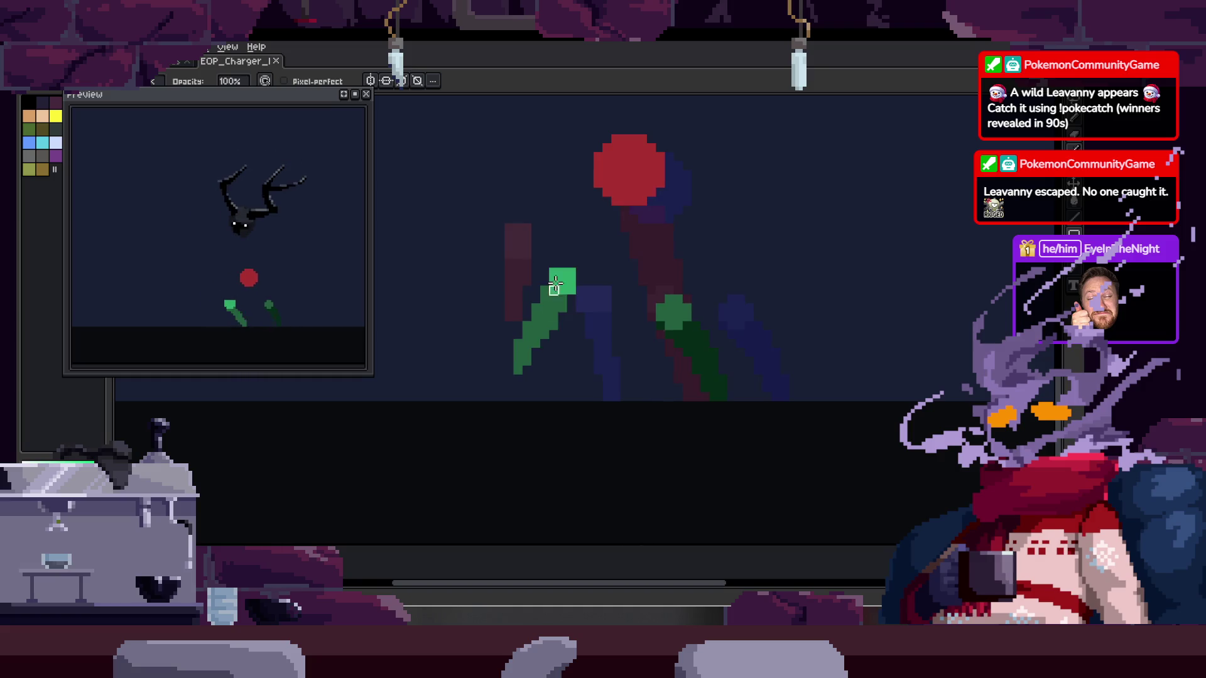
Select the green leg with its square and shift it left
key(q)
drag(532, 206, 541, 300)
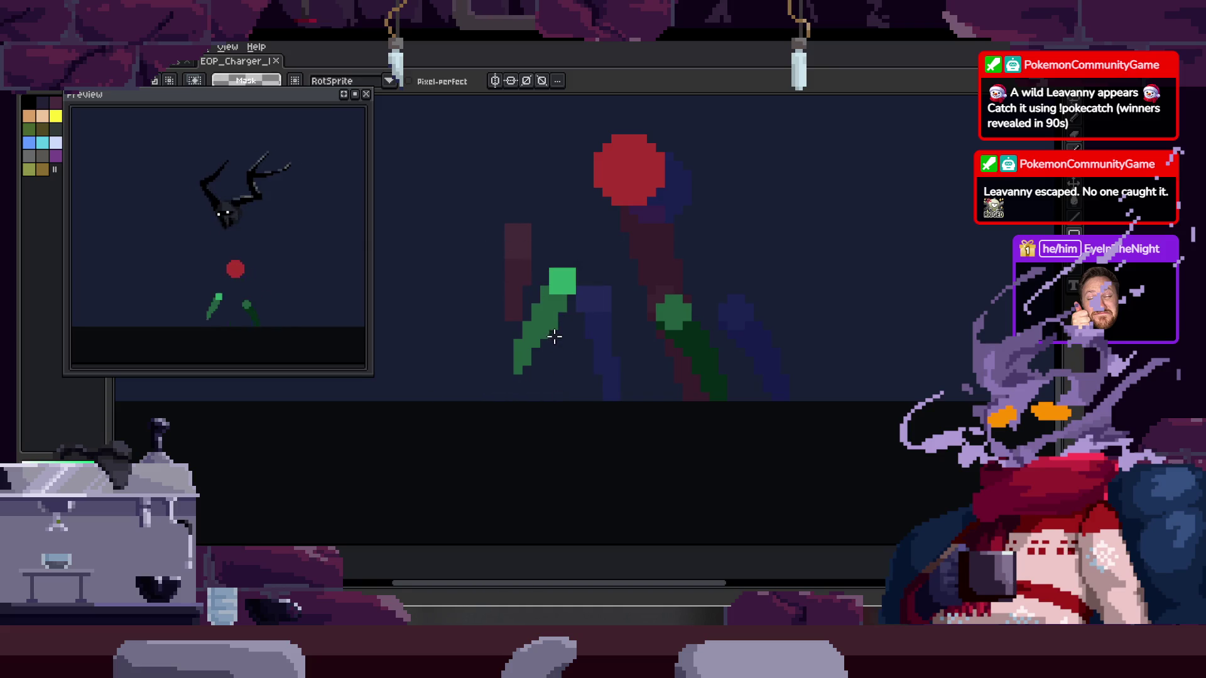
drag(555, 337, 525, 379)
drag(427, 316, 351, 452)
drag(520, 372, 476, 376)
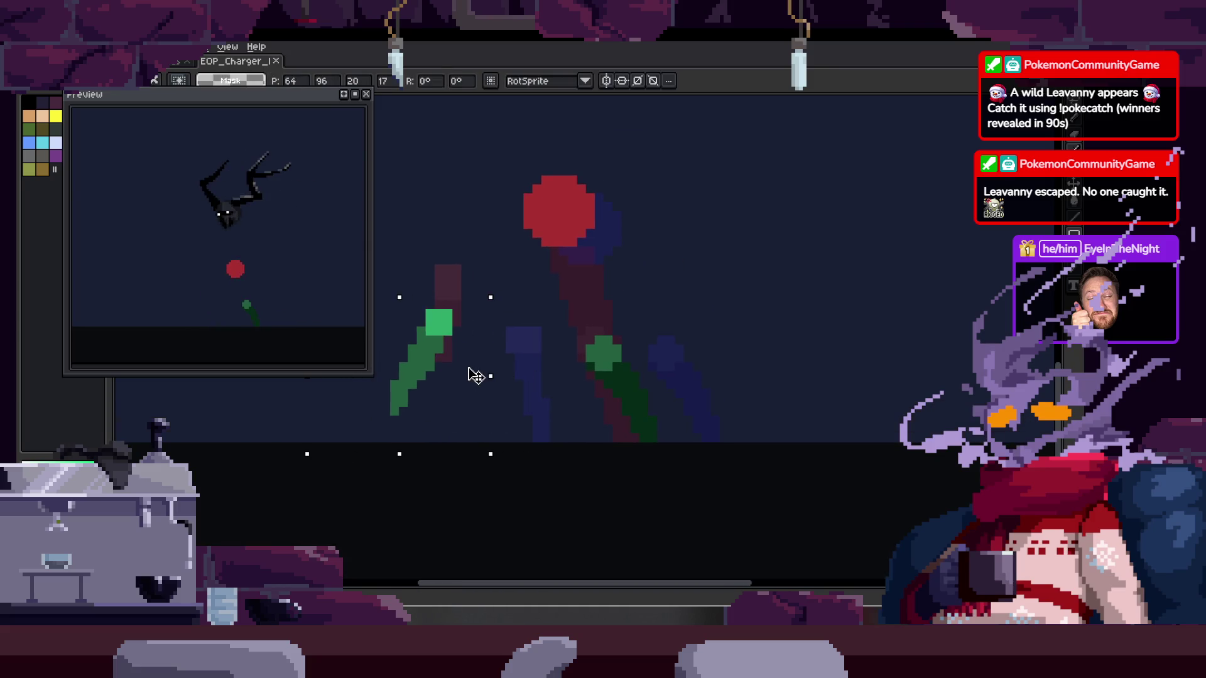
key(Return)
On the next frame, shift the green leg left and deselect
key(Right)
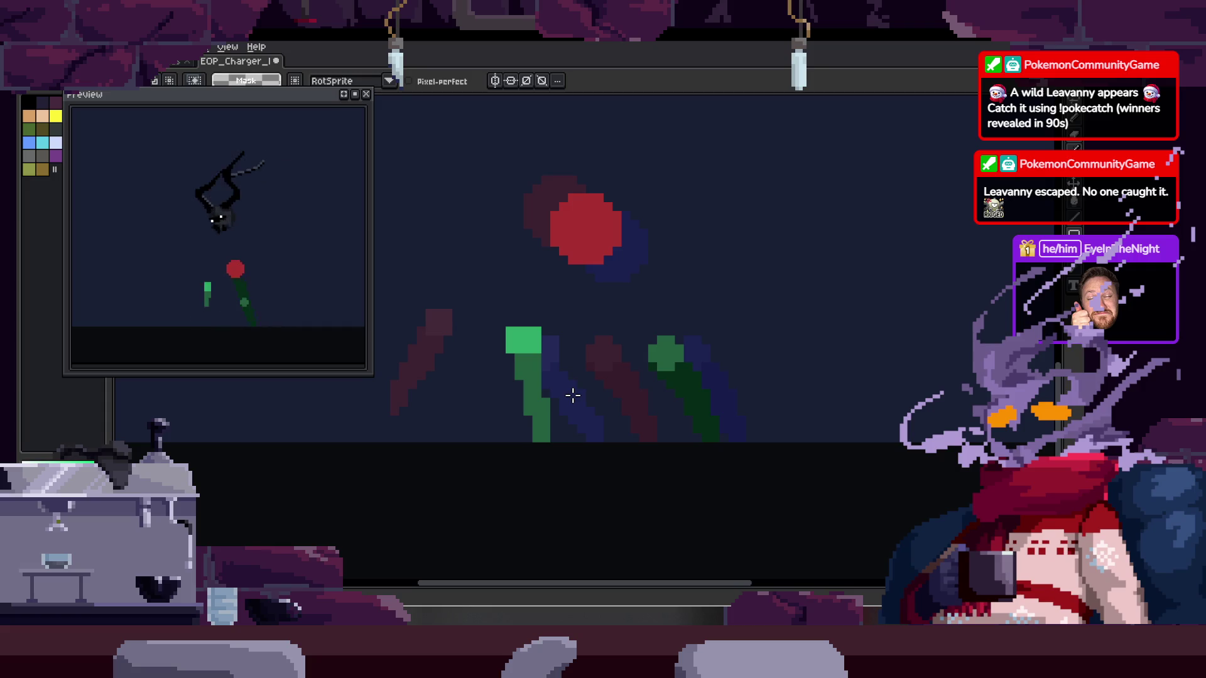
drag(551, 303, 553, 302)
mouse_move(622, 458)
mouse_down()
mouse_move(552, 450)
mouse_move(563, 452)
mouse_up()
scroll(627, 375, down, 2)
key(Return)
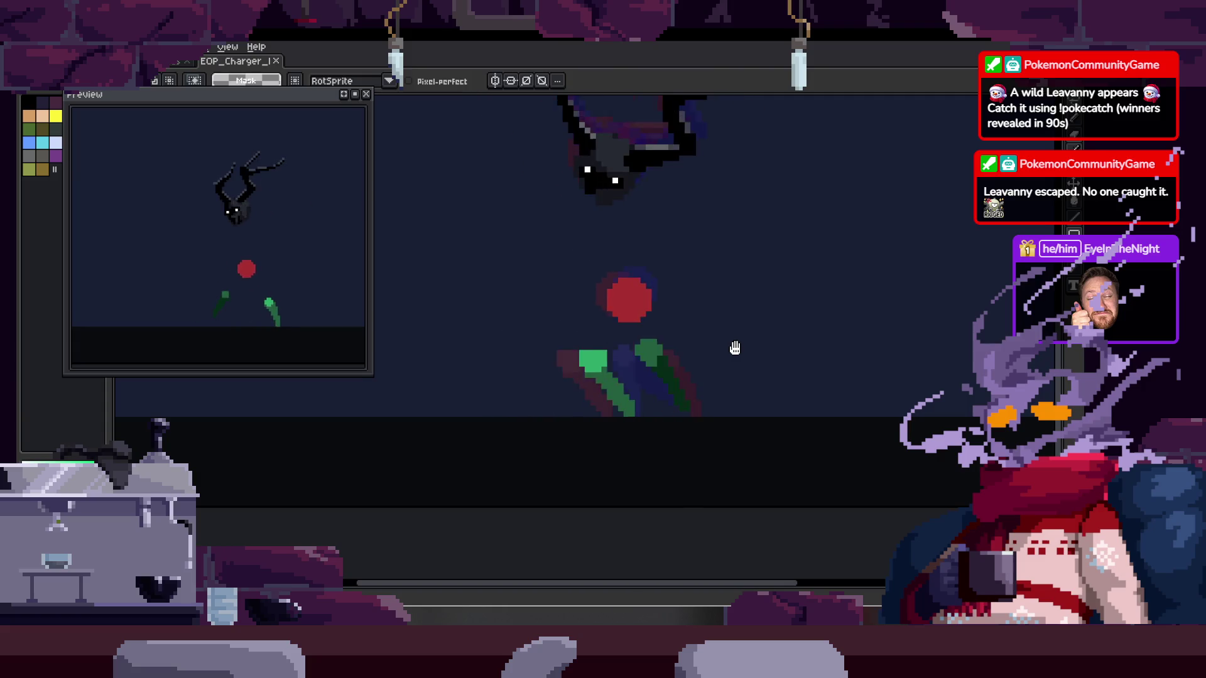
key(Tab)
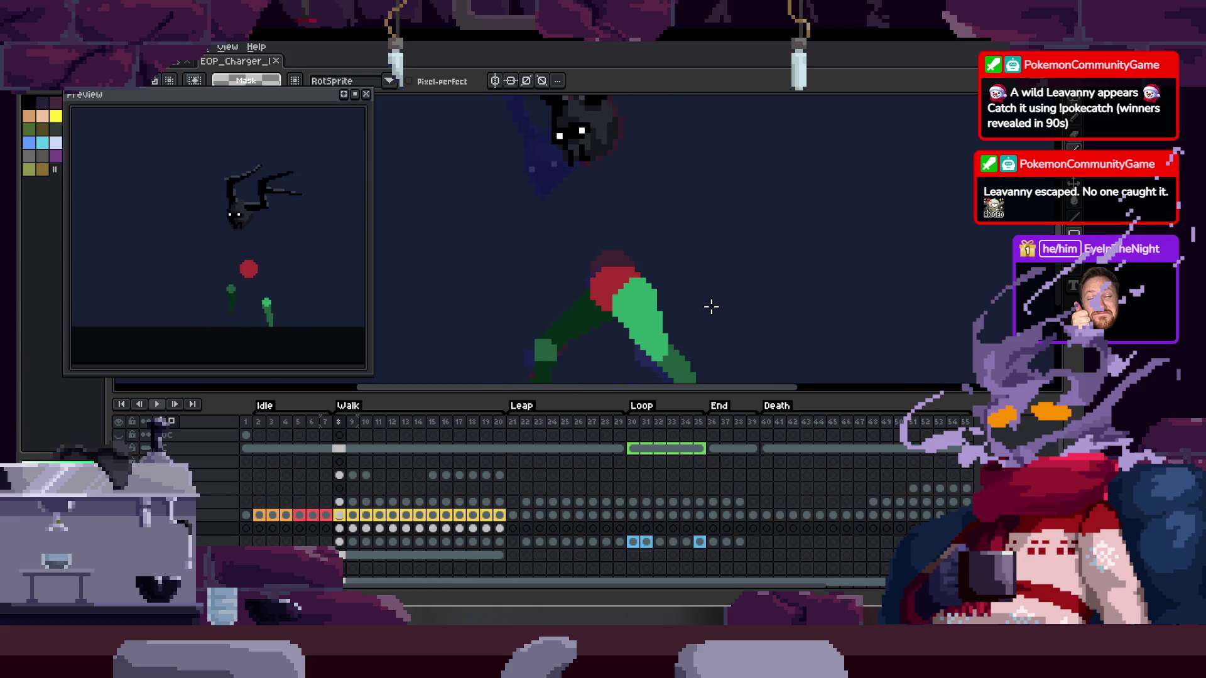
key(Tab)
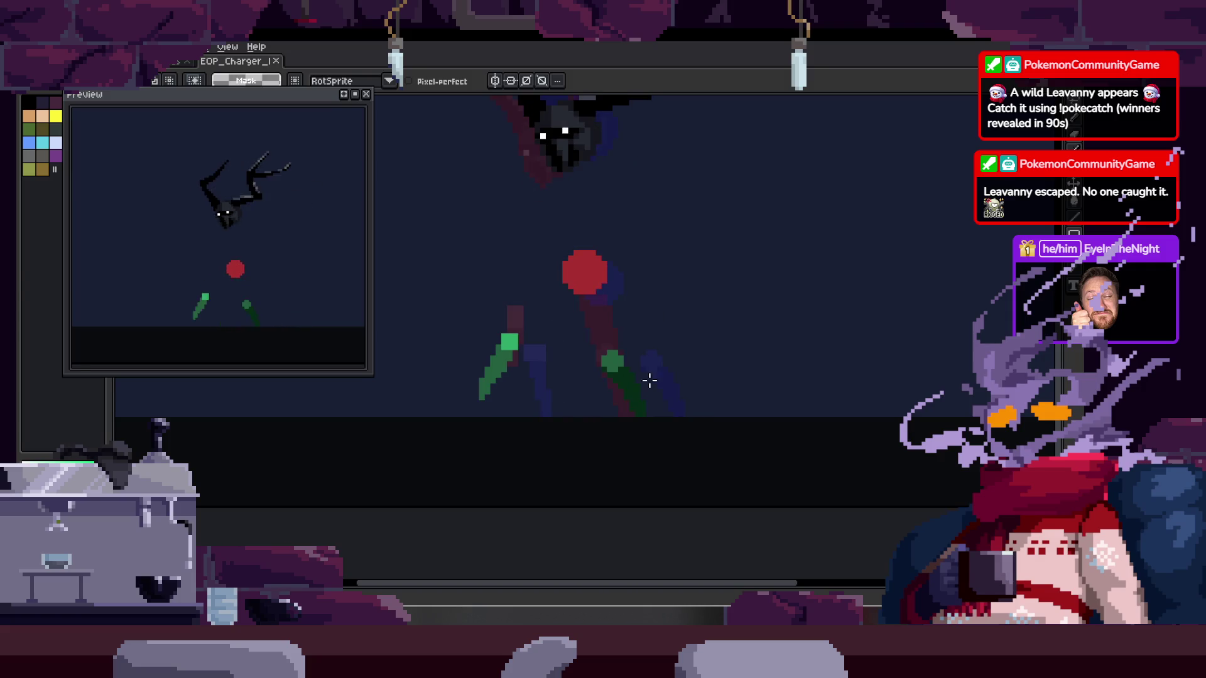
Lasso the green stem, rotate it until it stands vertical, and play to check
key(Tab)
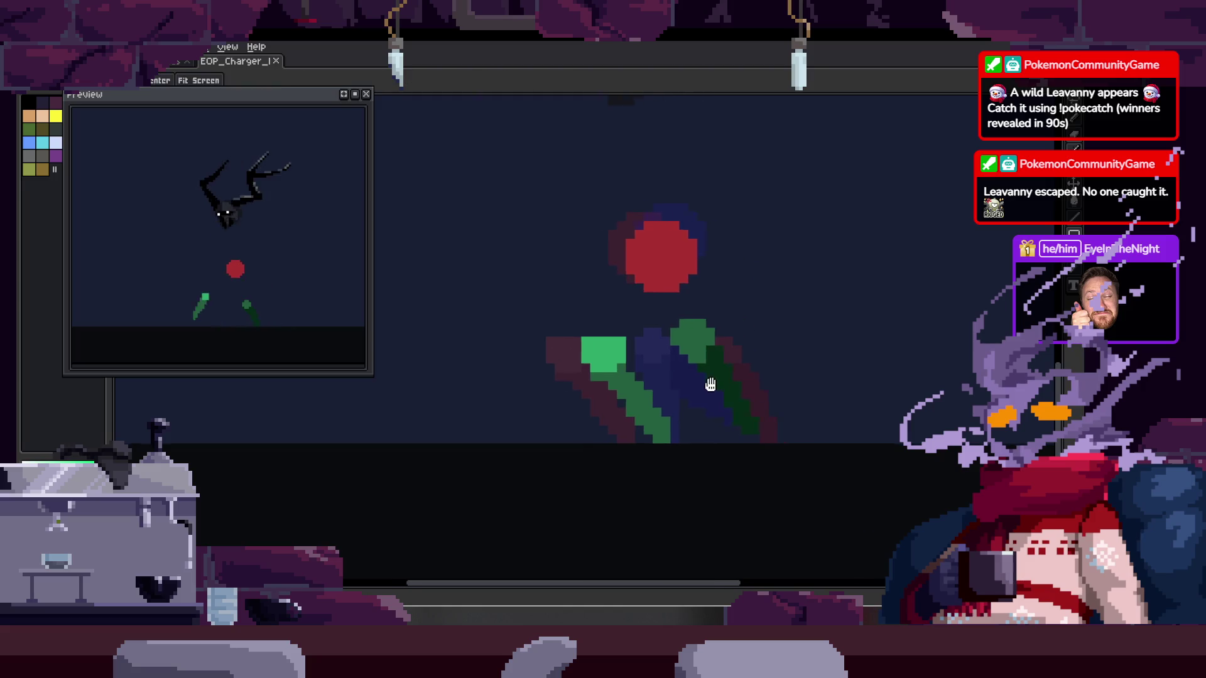
scroll(705, 386, down, 2)
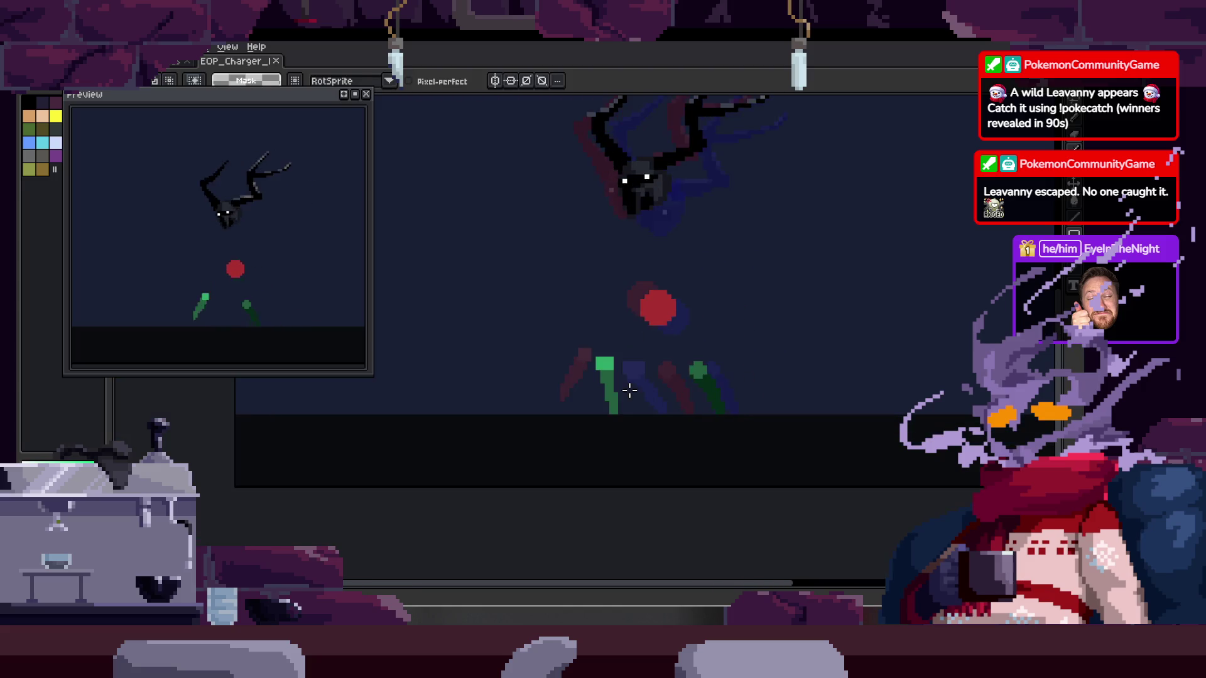
scroll(606, 374, up, 1)
right_click(607, 377)
key(Escape)
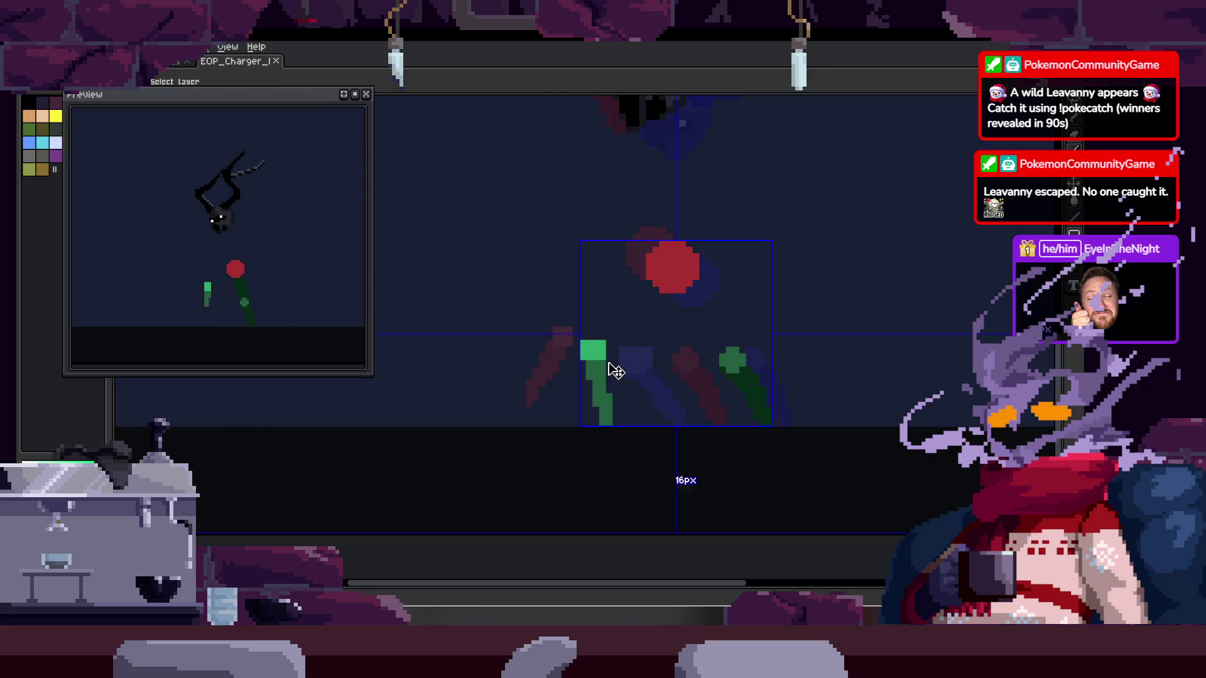
key(Tab)
key(Tab)
scroll(641, 339, up, 3)
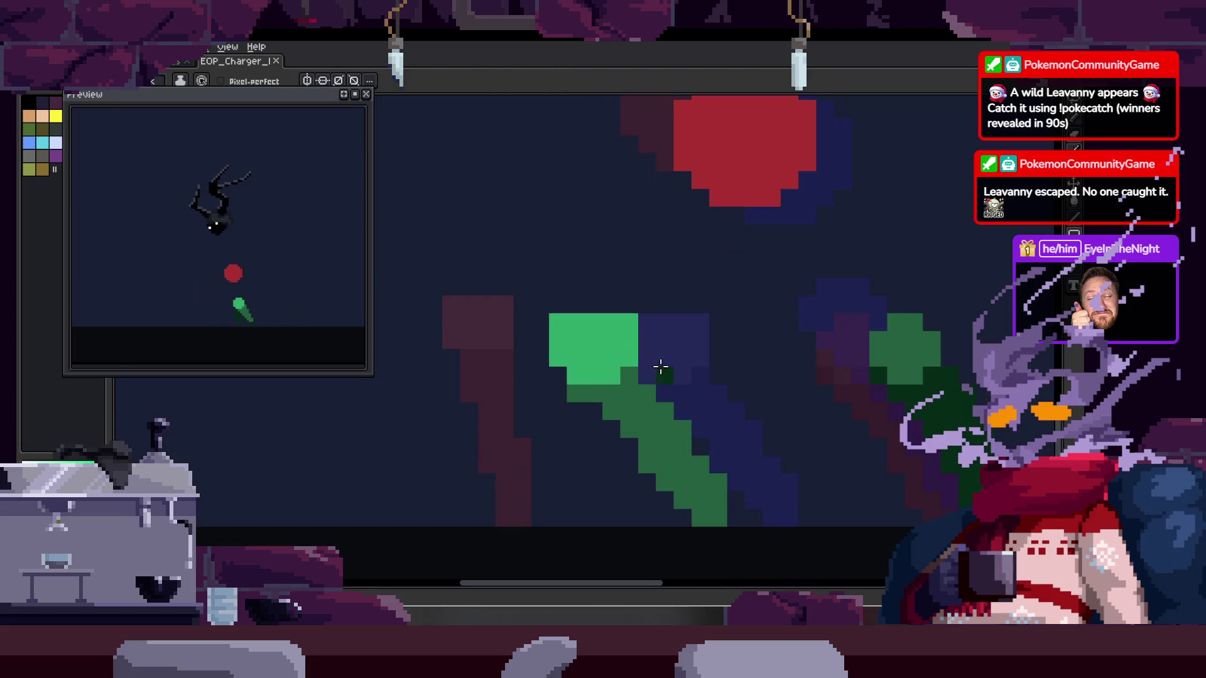
key(m)
mouse_move(653, 239)
mouse_down()
mouse_move(808, 511)
mouse_move(695, 498)
mouse_up()
key(Return)
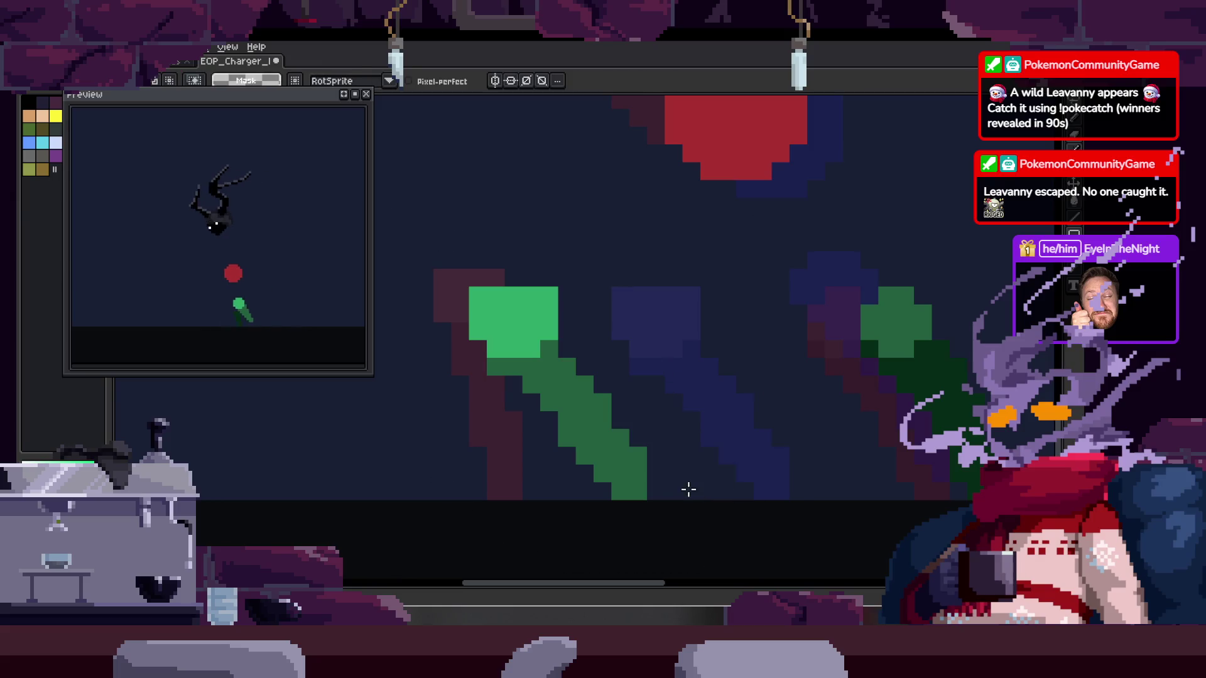
mouse_move(759, 270)
mouse_down()
mouse_move(851, 525)
mouse_move(761, 516)
mouse_move(757, 506)
mouse_move(810, 481)
mouse_move(716, 458)
mouse_up()
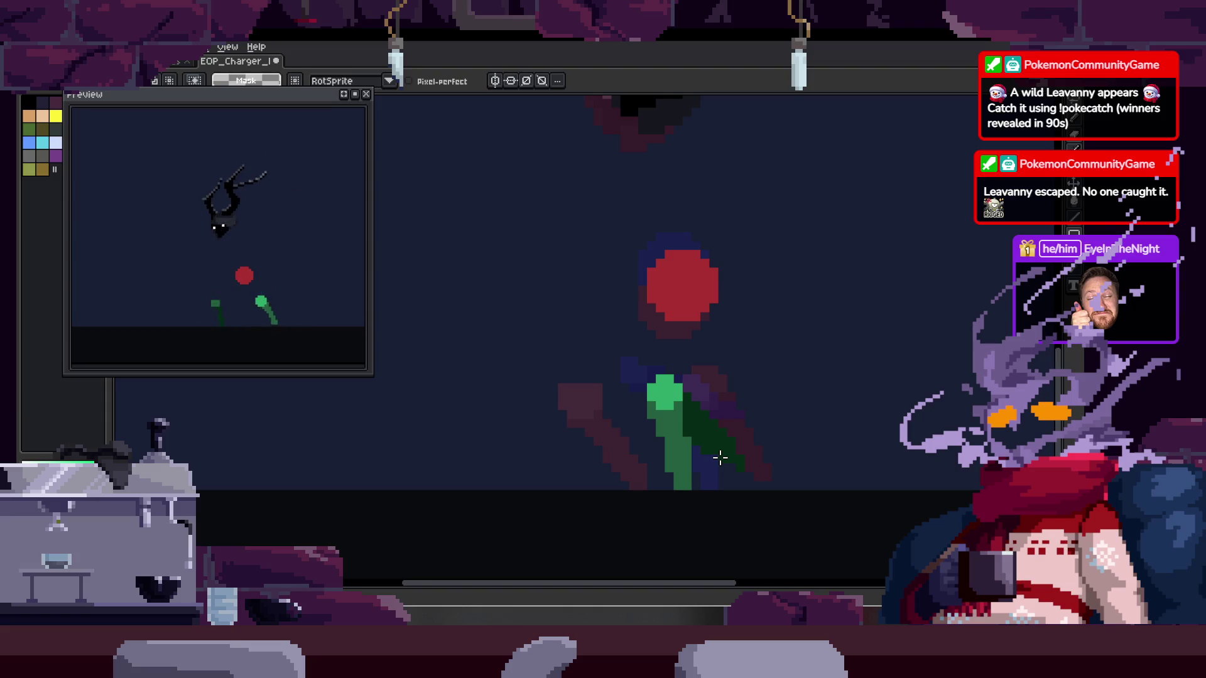
key(Return)
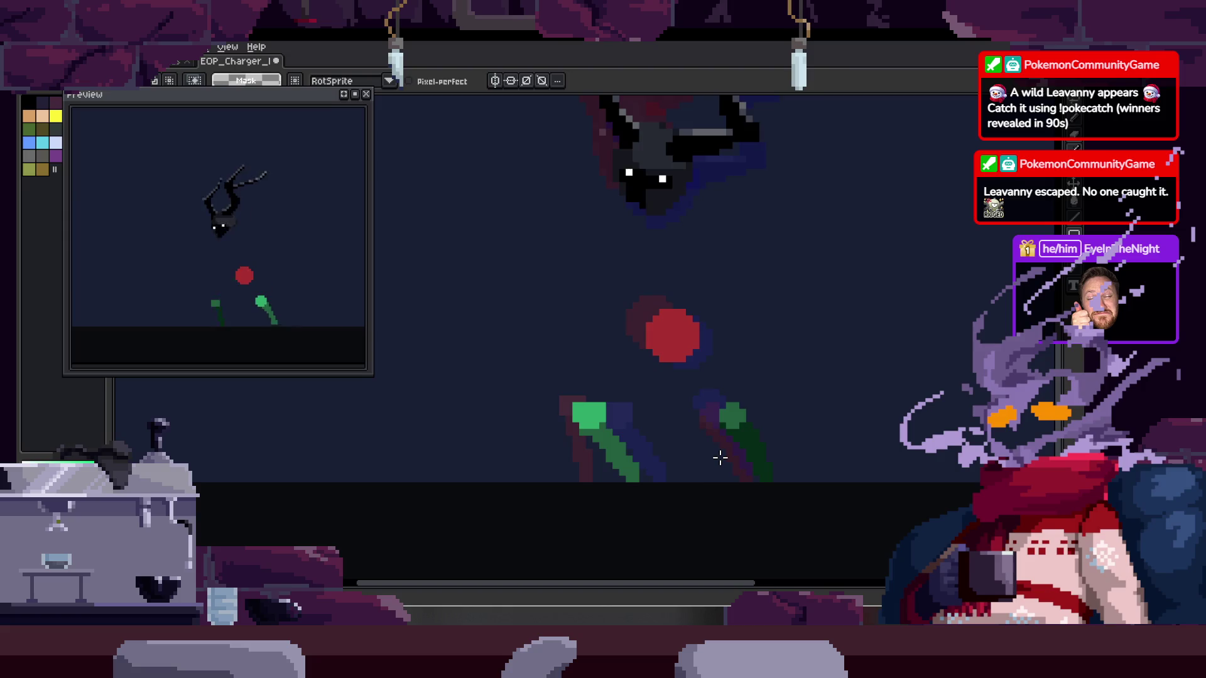
Move the green stem up and right, then shift it down on the next pose
scroll(559, 363, up, 1)
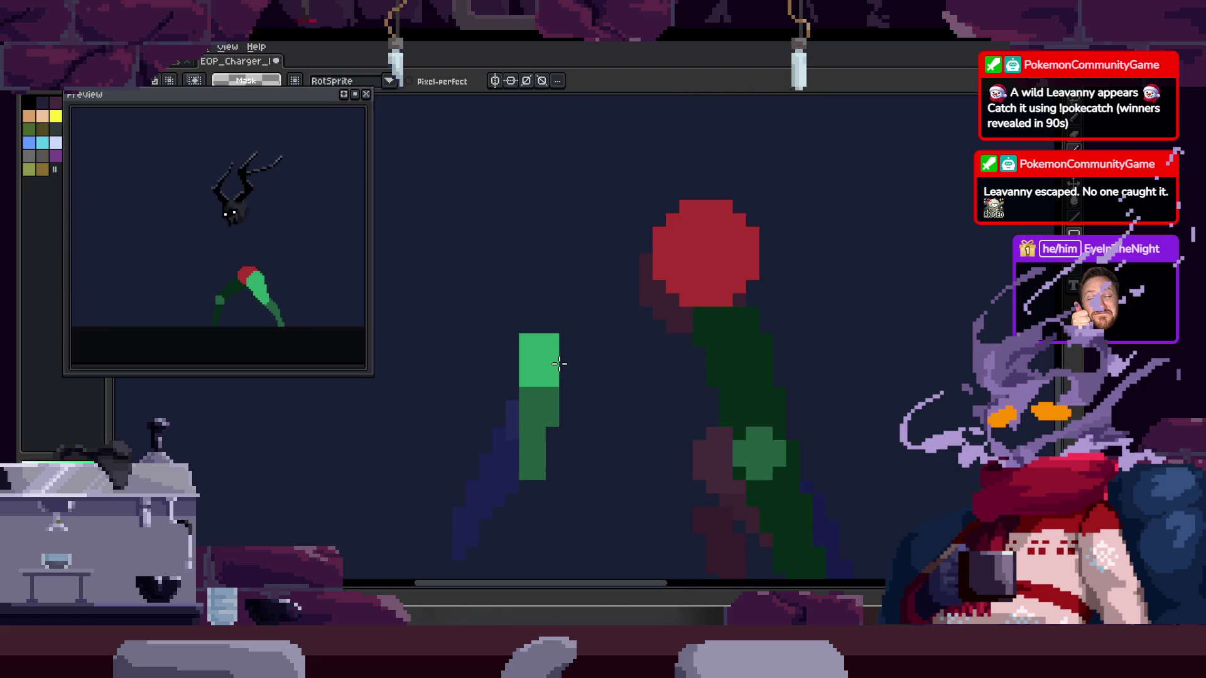
mouse_move(562, 359)
mouse_down()
mouse_move(587, 412)
mouse_move(573, 335)
mouse_up()
key(space)
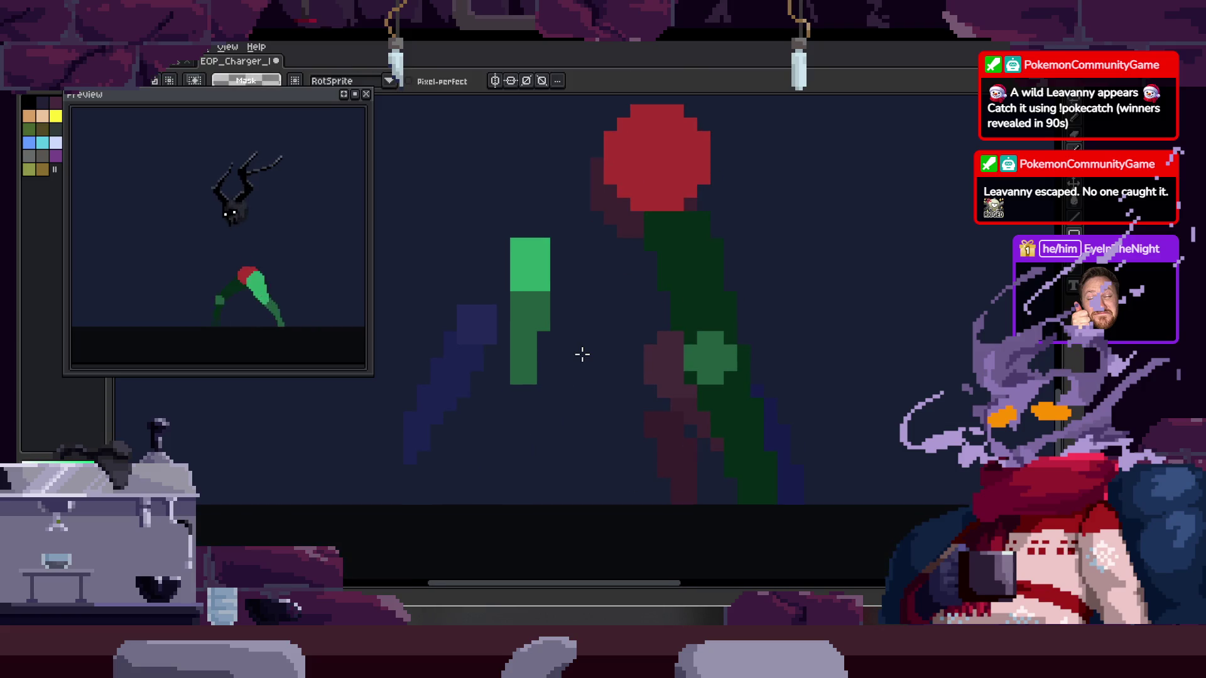
drag(559, 251, 398, 499)
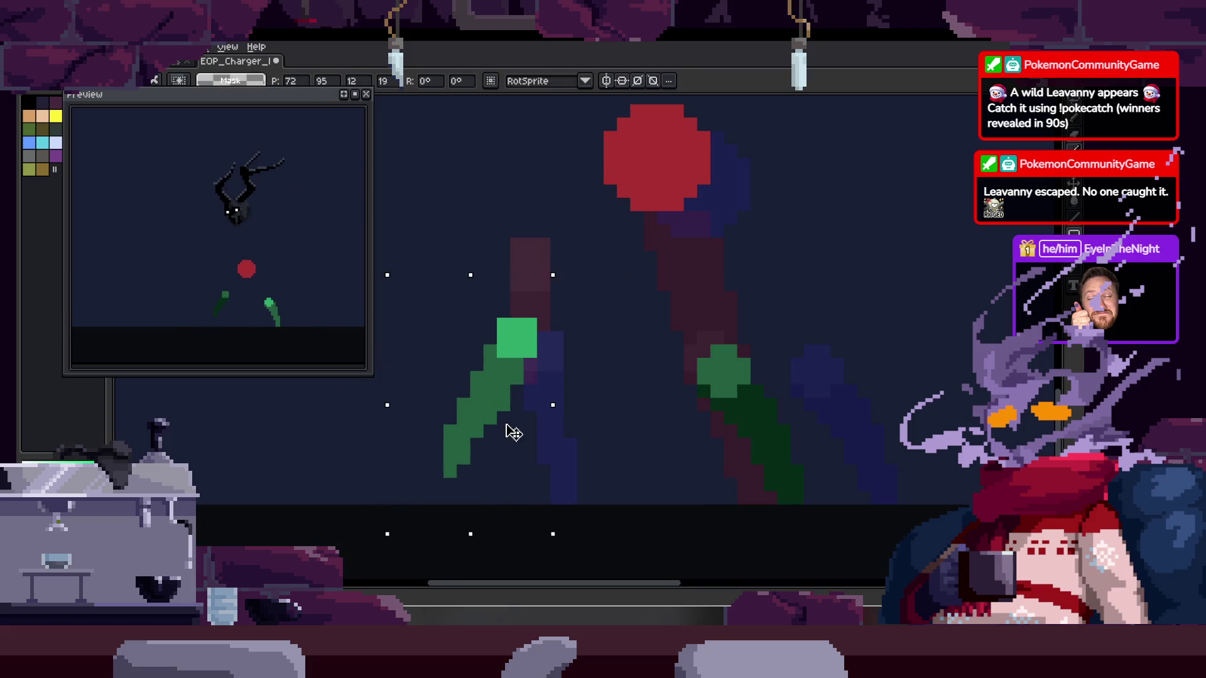
drag(525, 416, 539, 390)
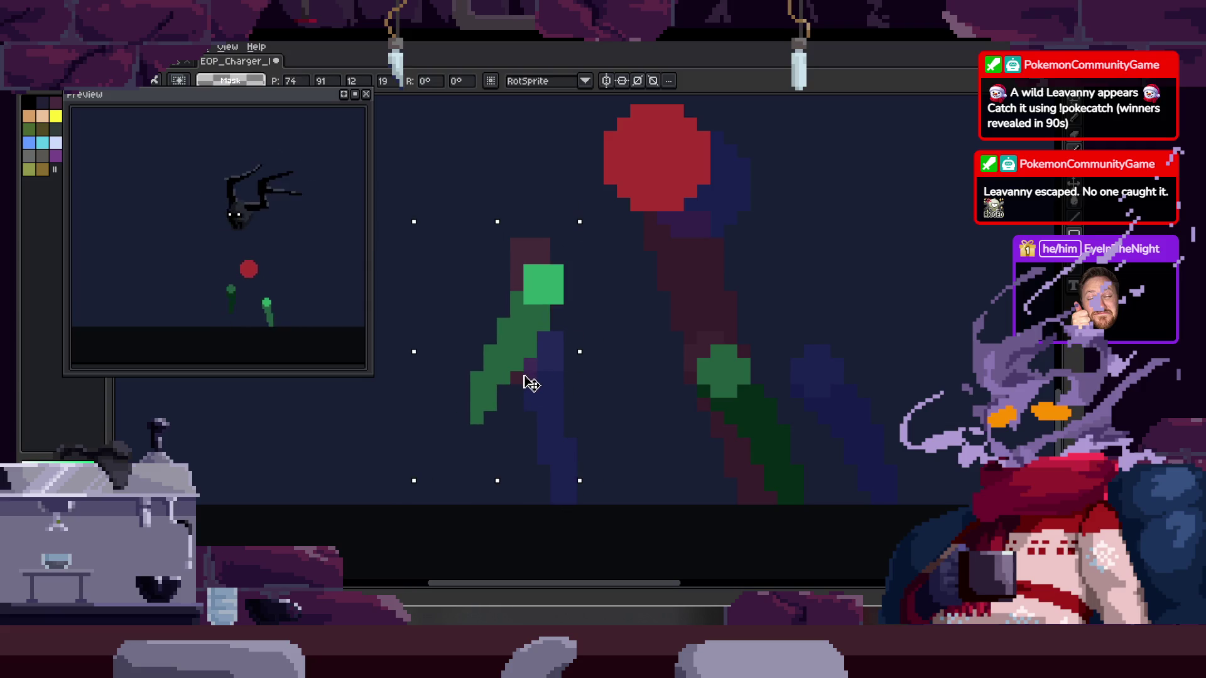
key(Return)
scroll(578, 400, right, 2)
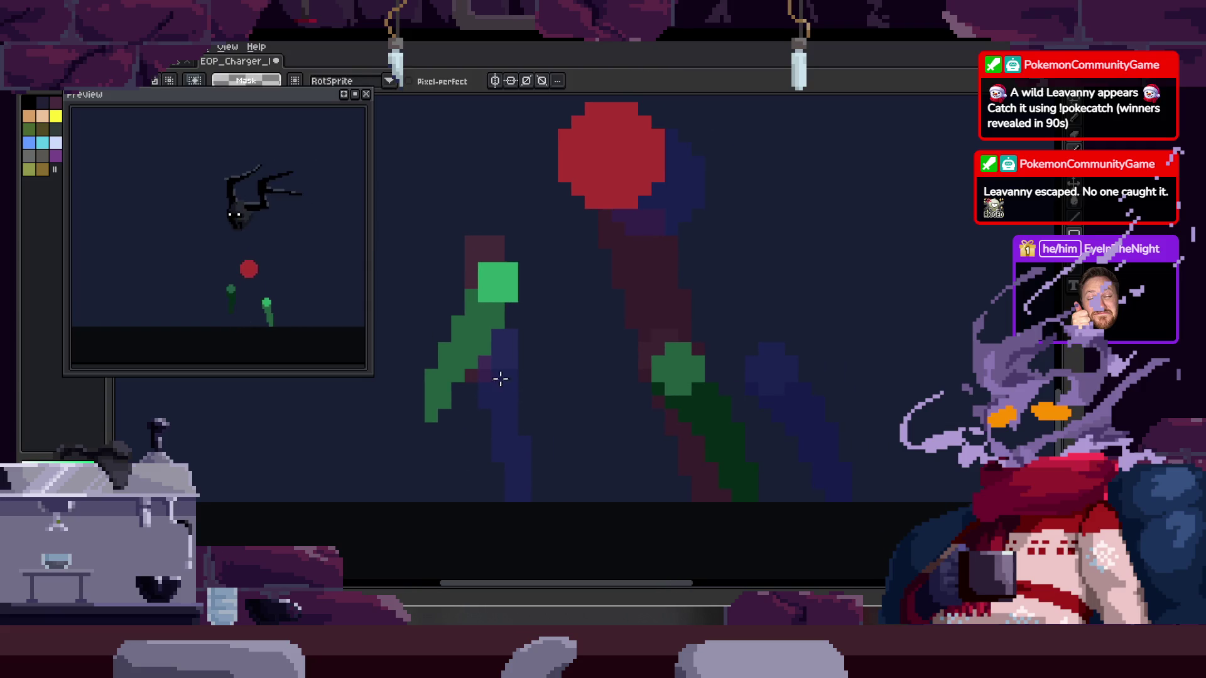
mouse_move(525, 243)
mouse_down()
mouse_move(551, 358)
mouse_move(498, 377)
mouse_up()
key(Return)
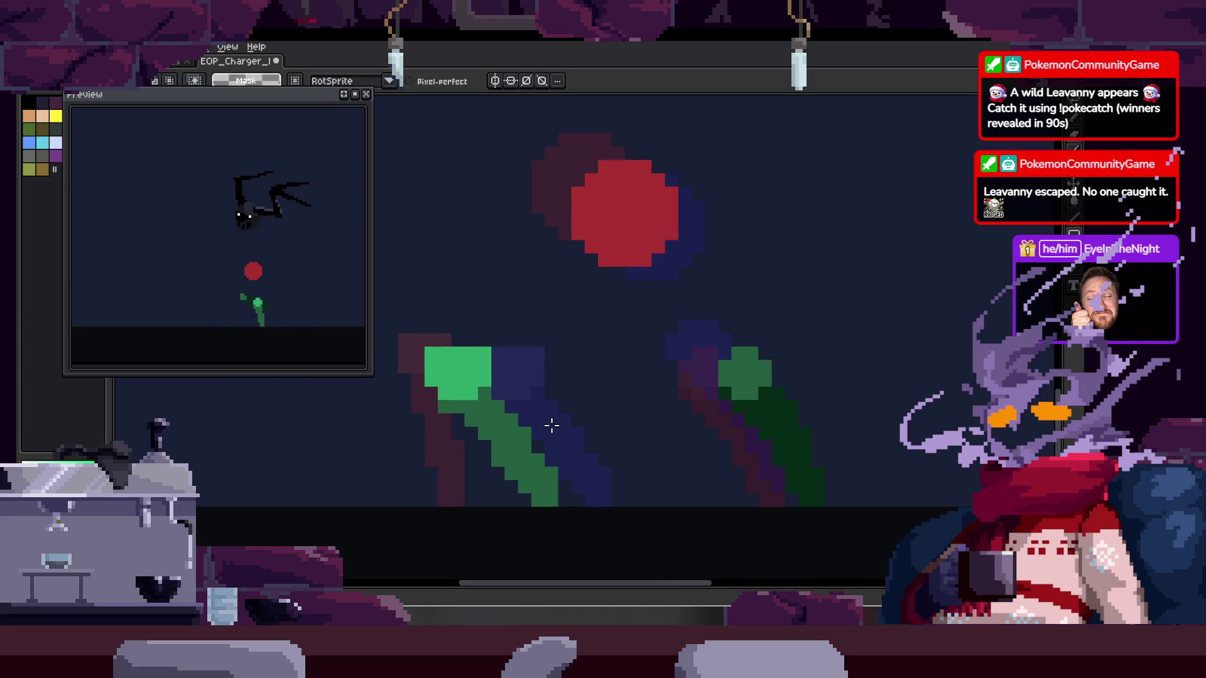
Stop on one pose, shift its green stem left, and replay the walk
key(Return)
mouse_move(516, 425)
mouse_down()
mouse_move(578, 471)
mouse_move(471, 431)
mouse_move(490, 426)
mouse_up()
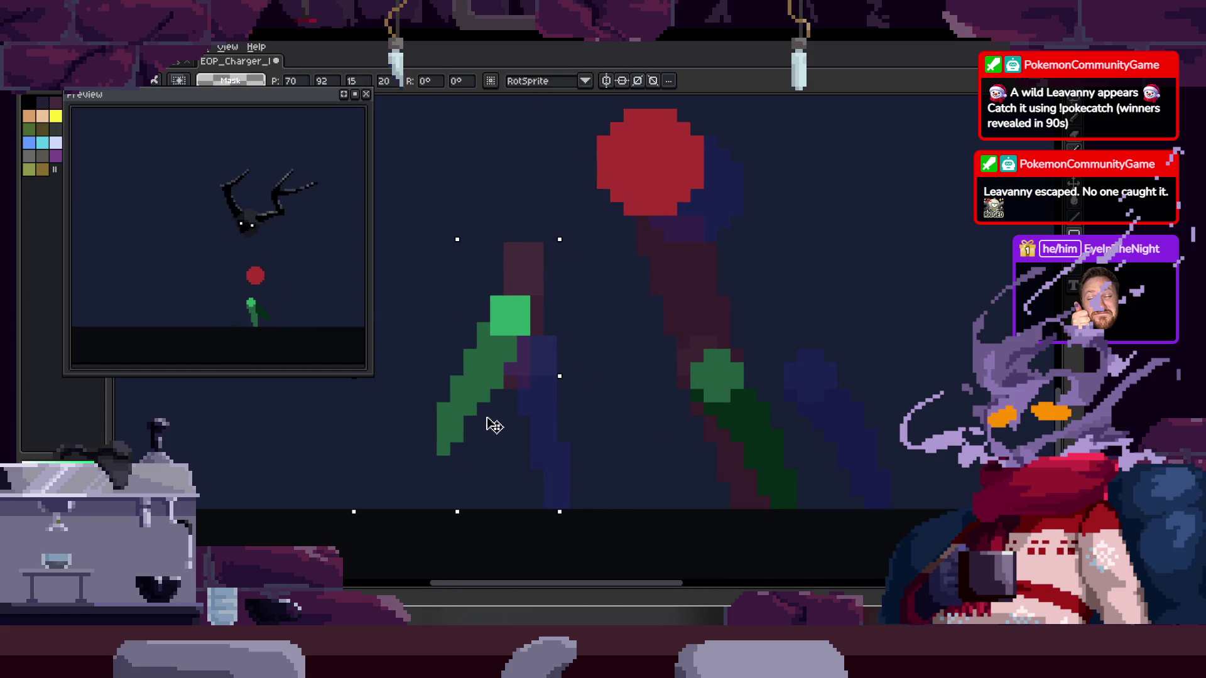
key(Return)
scroll(522, 450, right, 3)
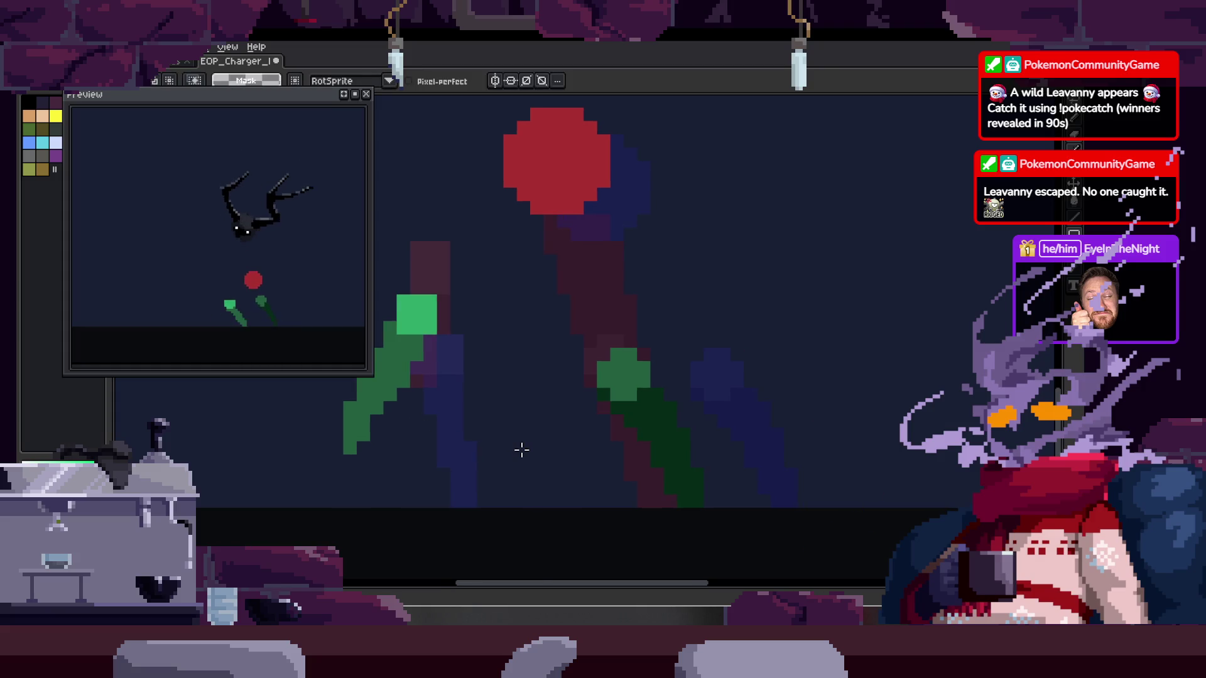
key(Return)
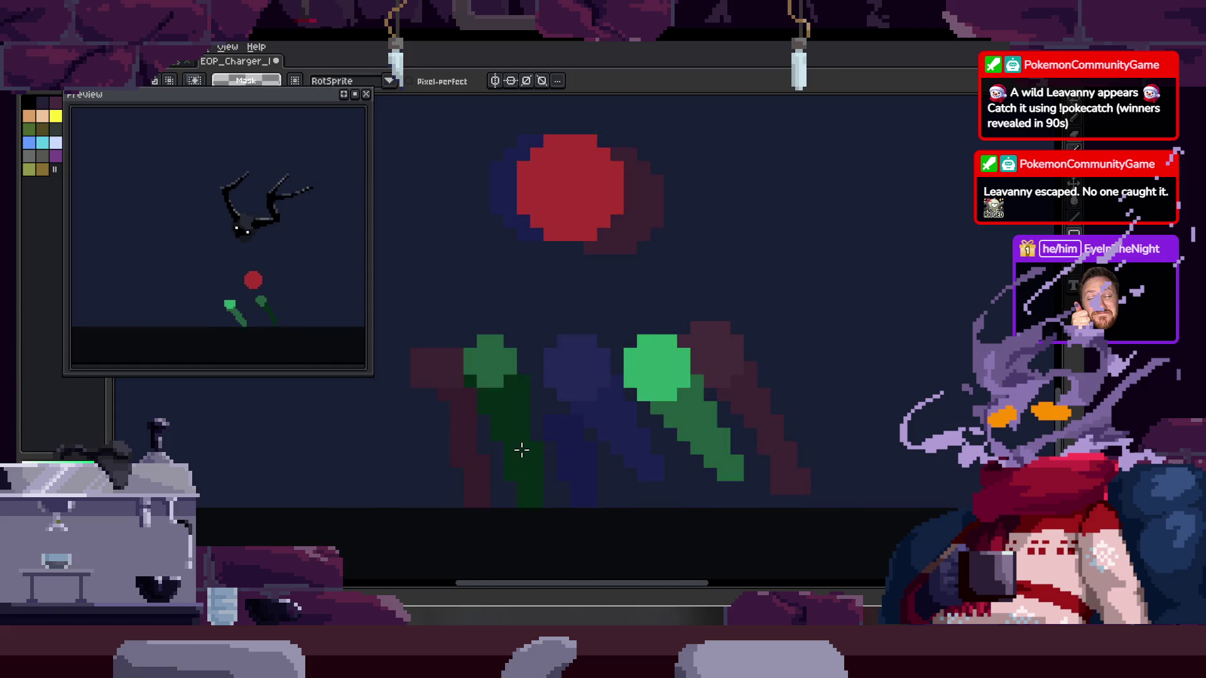
key(Tab)
key(Right)
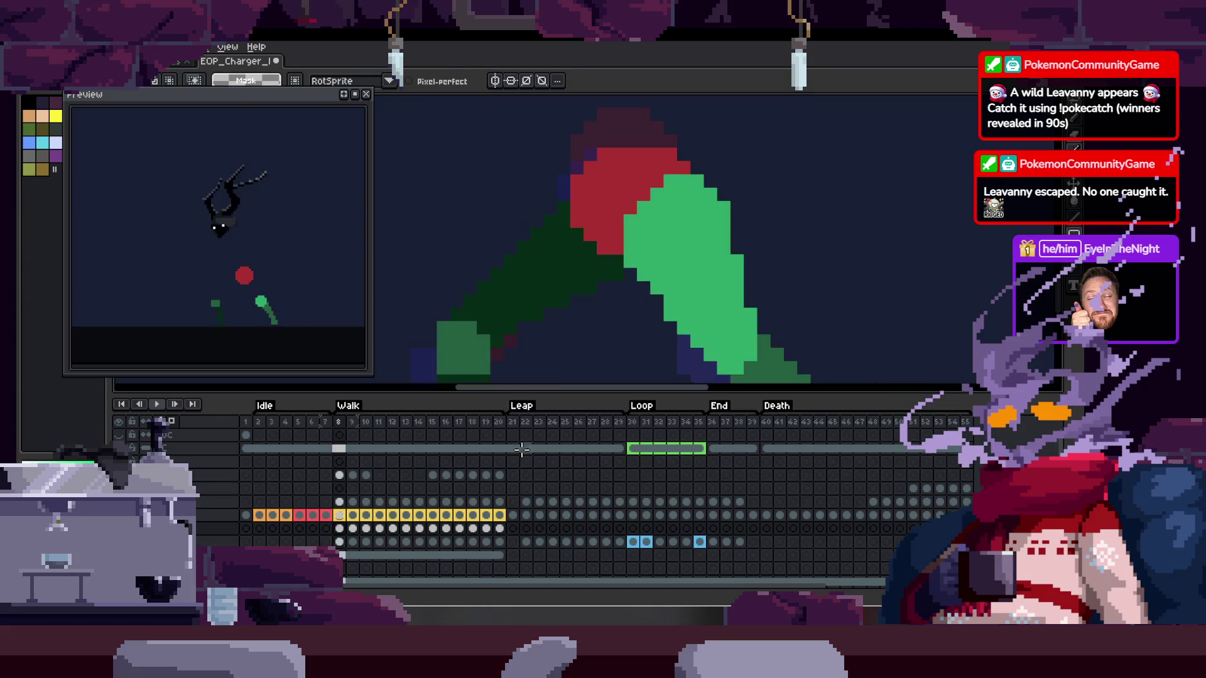
Step back to the previous Walk frame and play the animation to review it
key(Tab)
key(Tab)
key(Right)
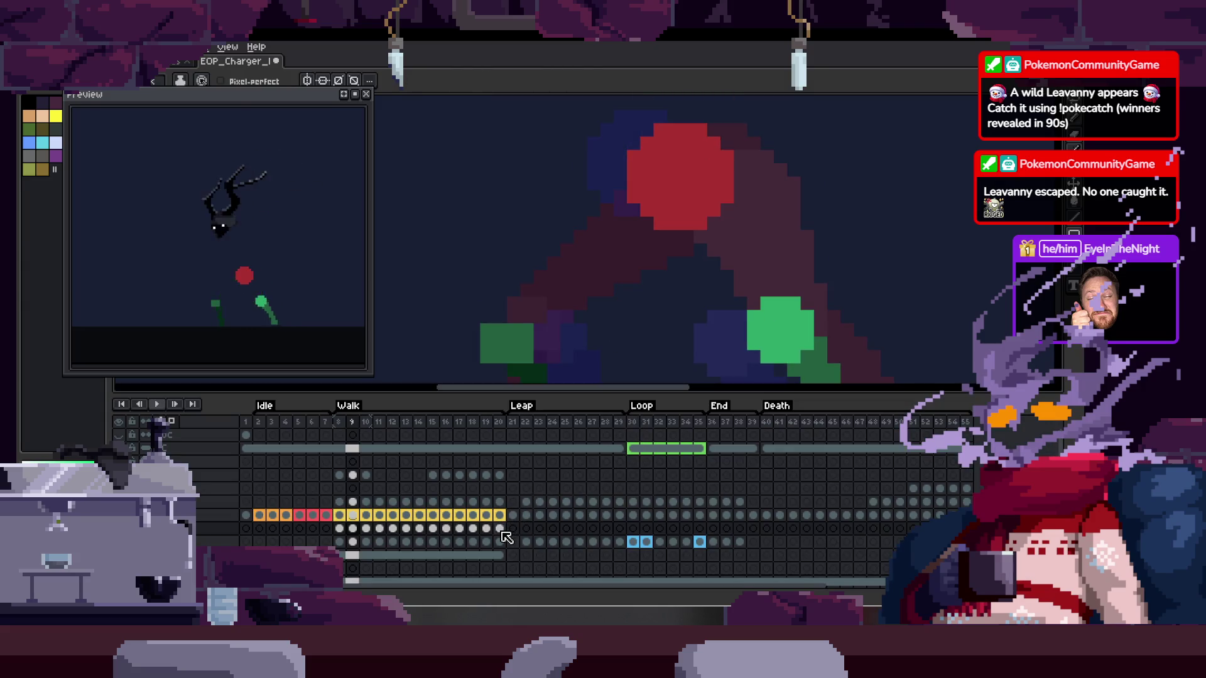
key(Left)
key(Return)
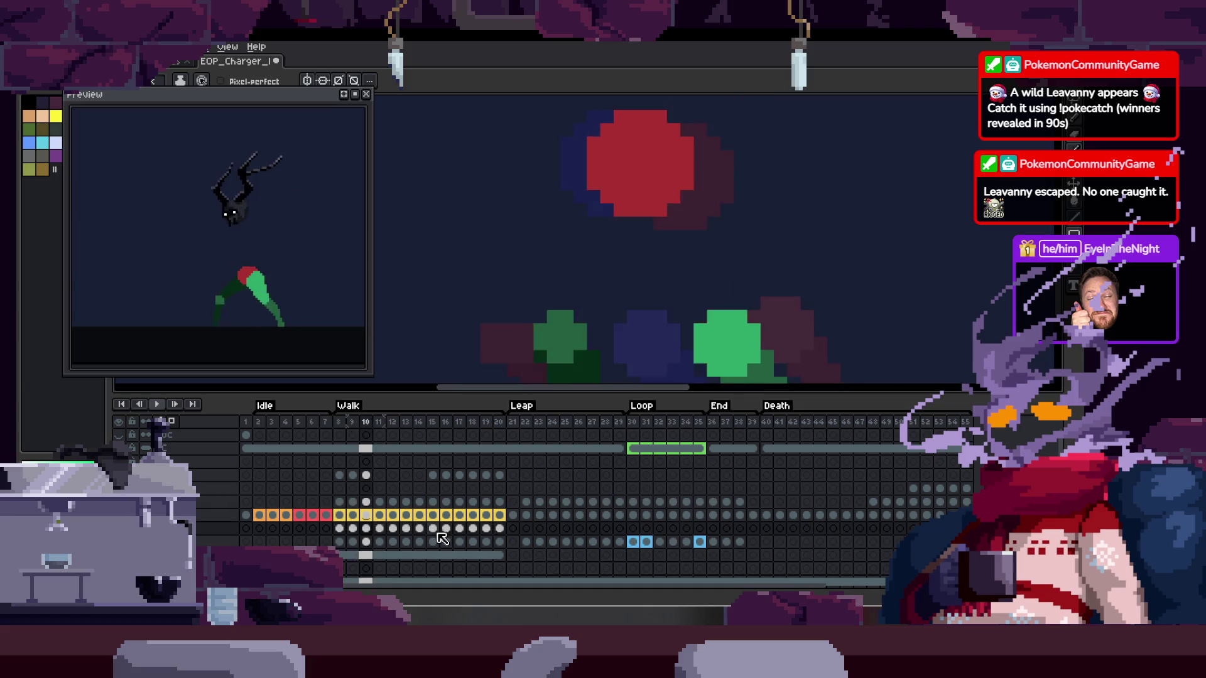
key(Tab)
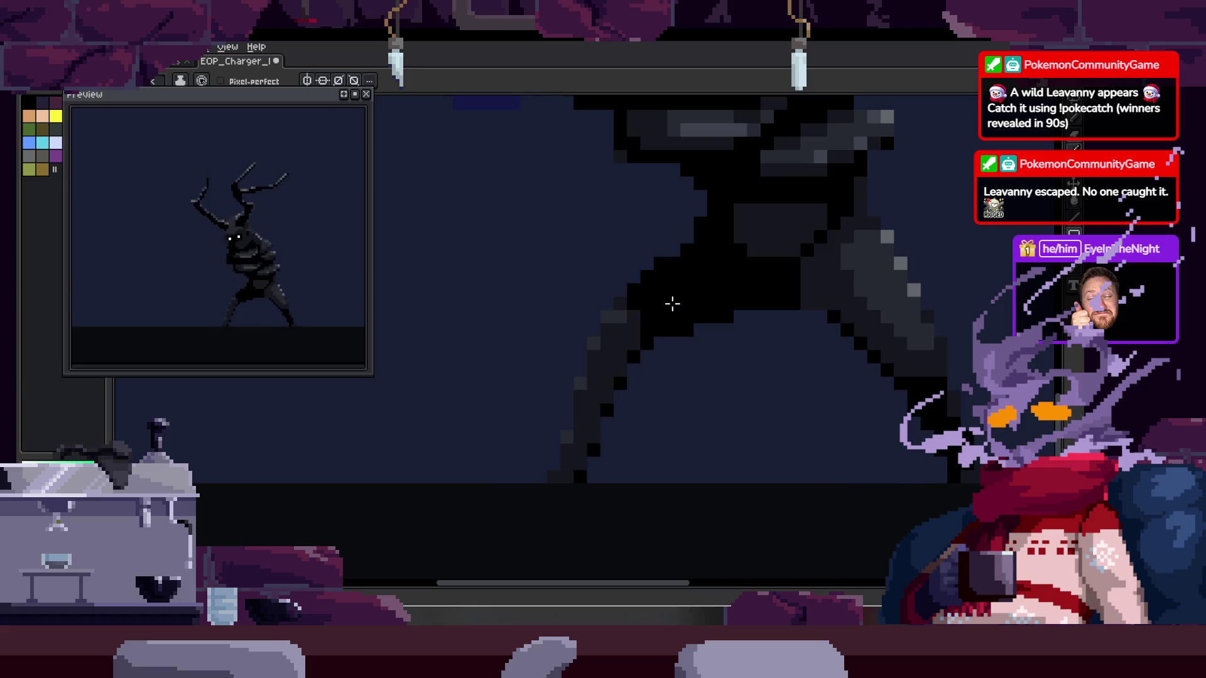
key(Tab)
key(Tab)
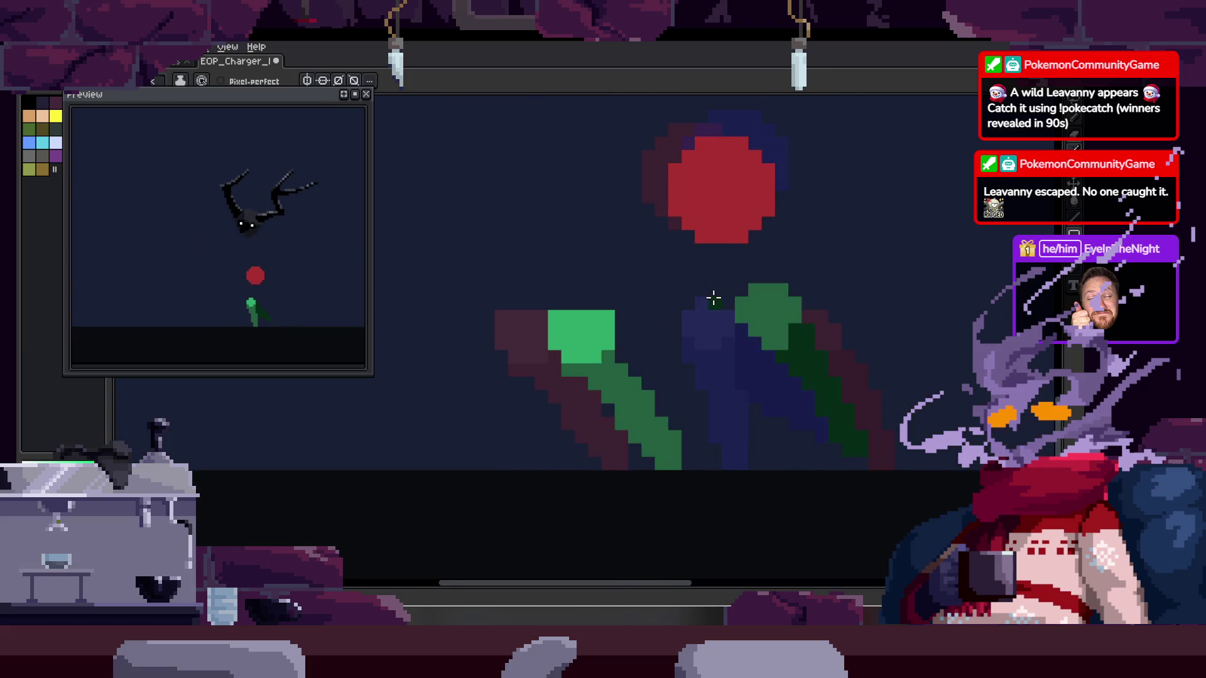
Lasso the green leg marker and move it farther left, then deselect
key(h)
drag(614, 313, 701, 315)
key(b)
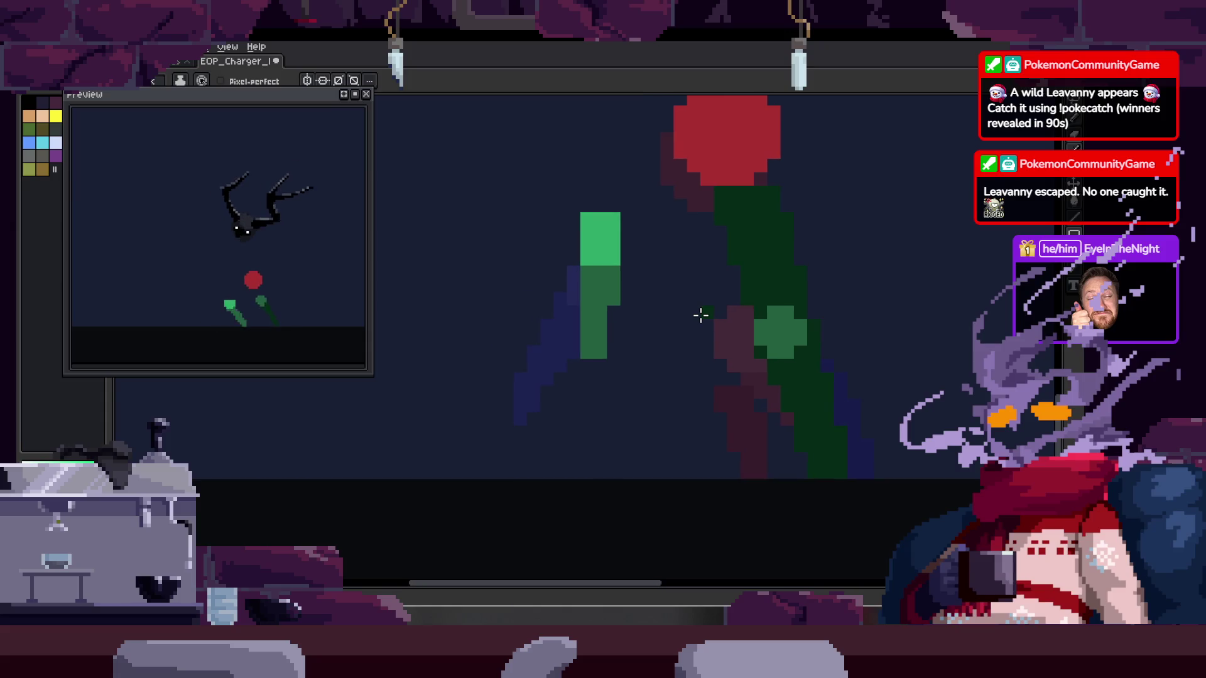
key(q)
drag(641, 231, 648, 370)
drag(619, 247, 444, 439)
key(period)
mouse_move(659, 270)
mouse_down()
mouse_move(732, 476)
mouse_move(641, 469)
mouse_up()
key(ctrl+d)
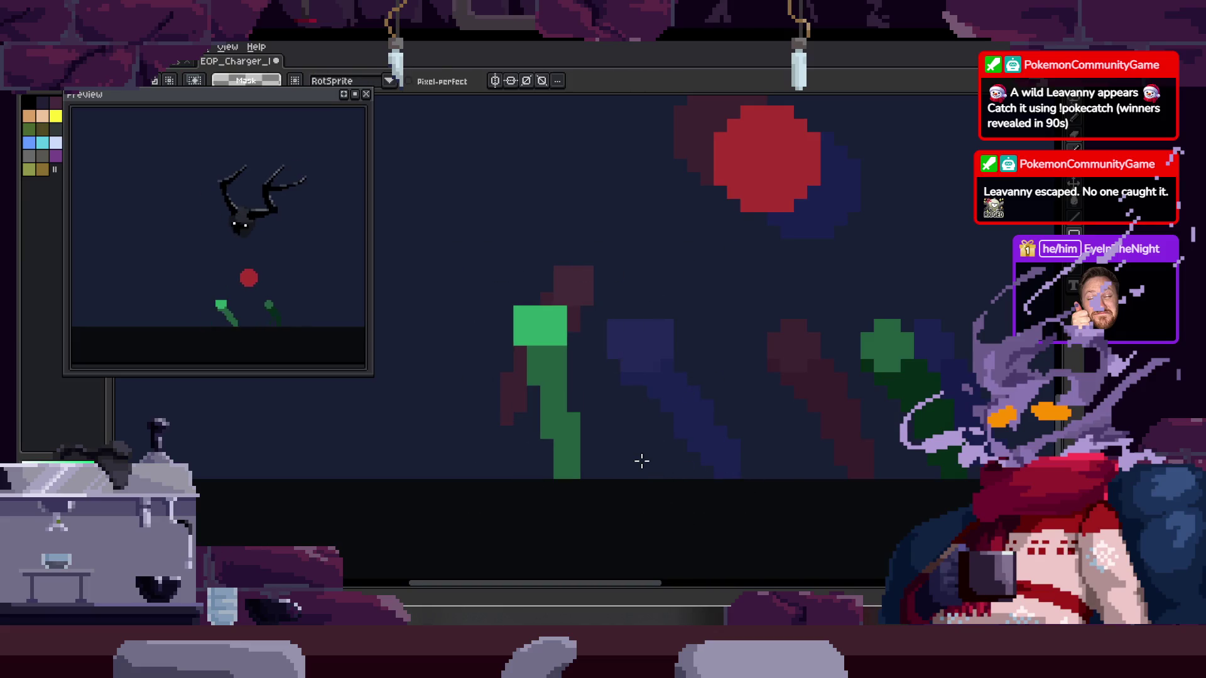
Step forward and back through the walk frames to review the wider stride
key(period)
key(period)
key(period)
key(period)
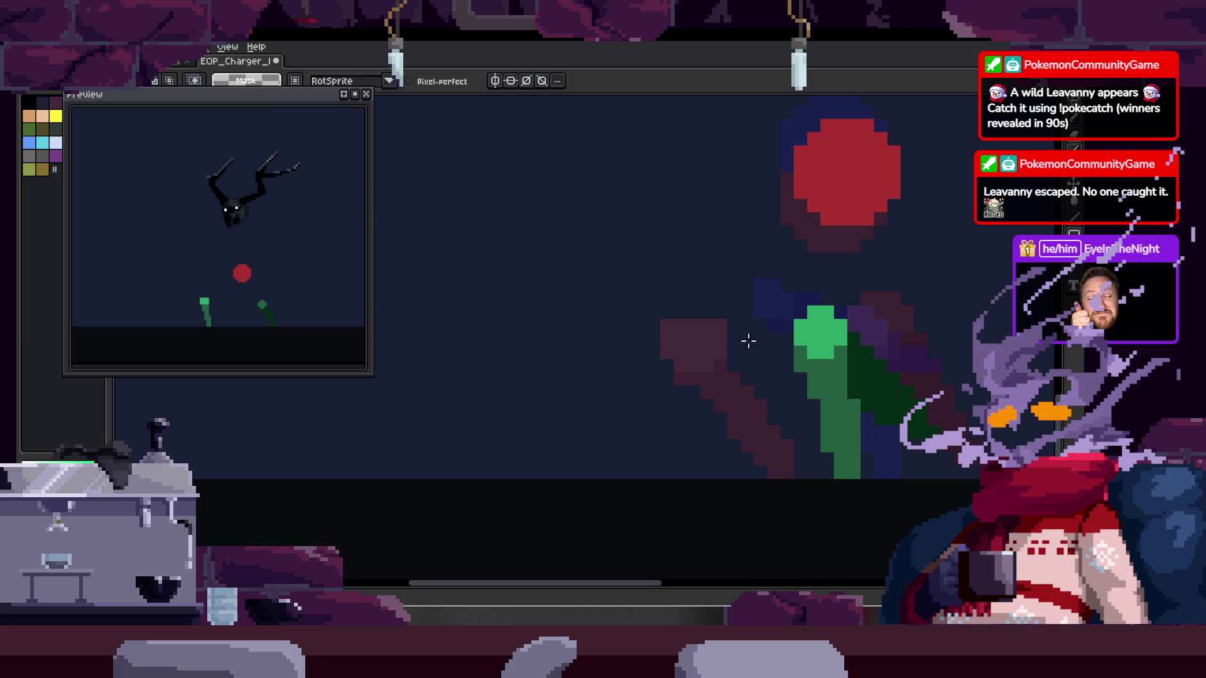
key(period)
key(period)
key(period)
key(period)
key(Tab)
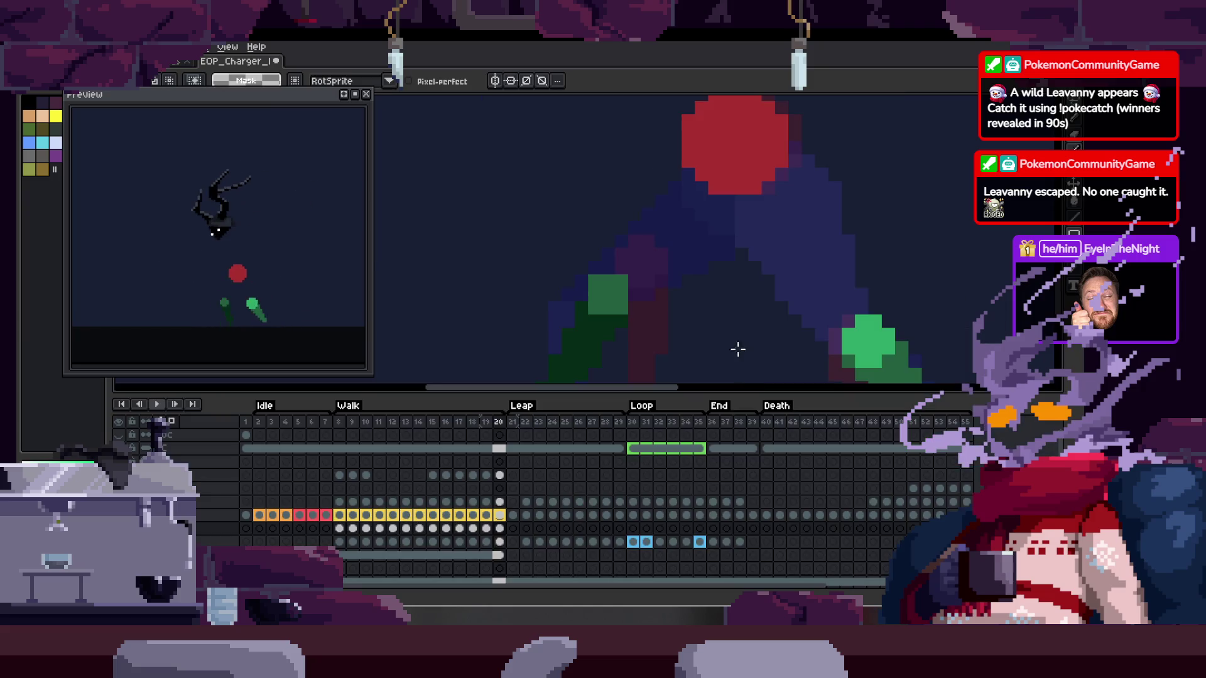
key(b)
key(period)
key(comma)
scroll(678, 273, up, 2)
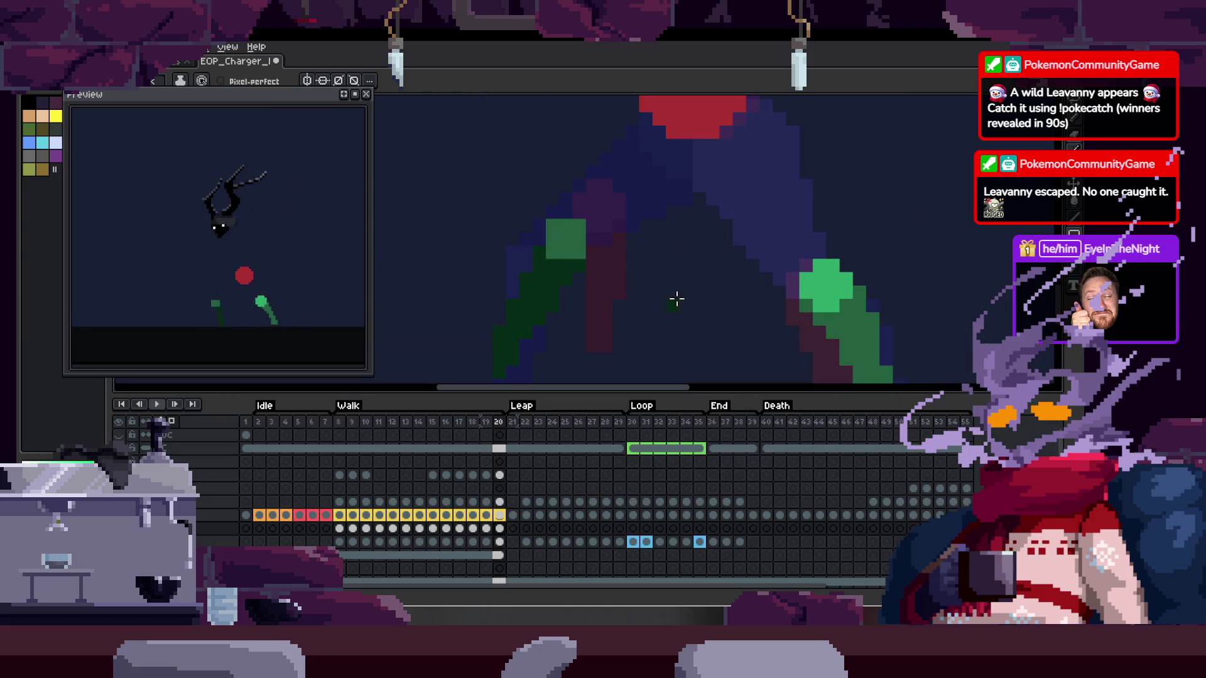
Step to a later walk frame and lasso the left green leg marker
key(Tab)
key(m)
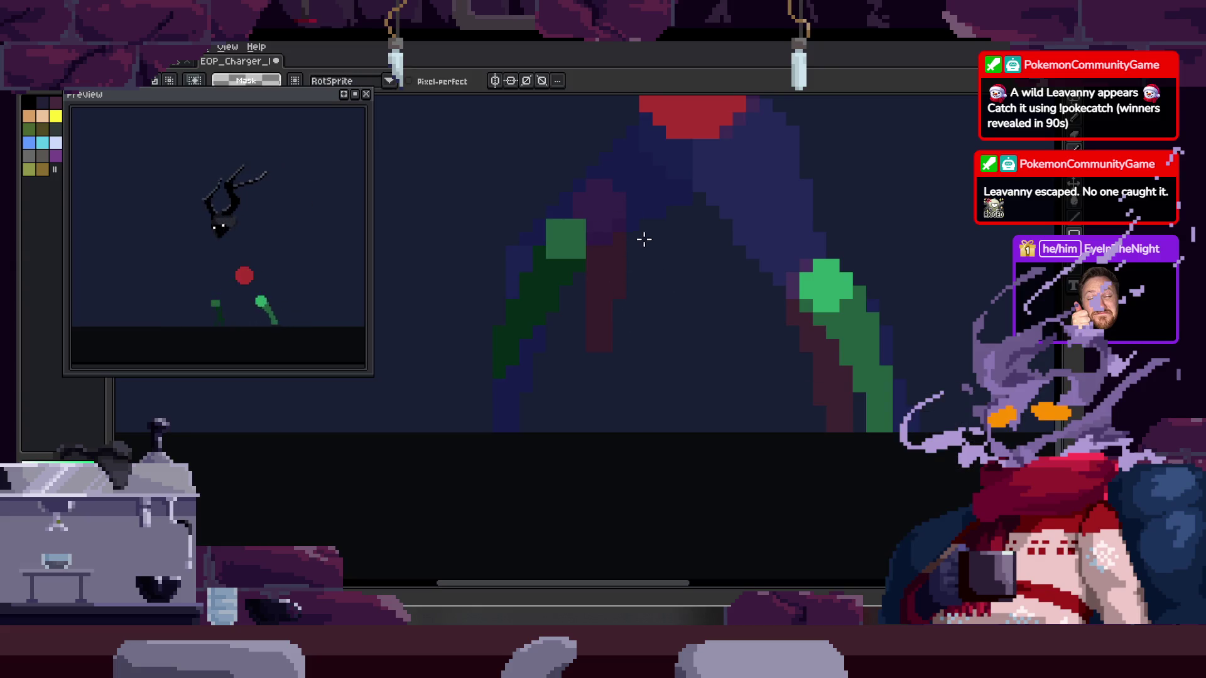
key(period)
key(period)
drag(578, 228, 645, 282)
key(period)
drag(546, 295, 390, 511)
key(period)
key(period)
key(period)
mouse_move(506, 287)
mouse_down()
mouse_move(459, 336)
mouse_move(529, 426)
mouse_up()
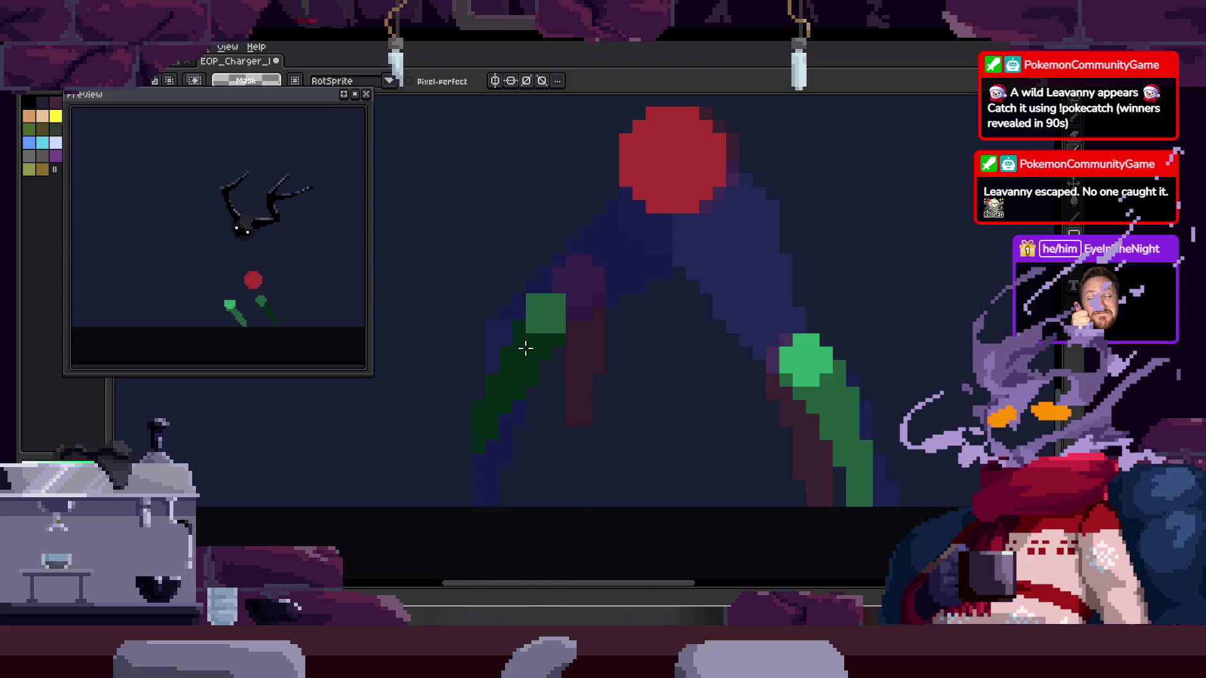
mouse_move(414, 389)
mouse_down()
mouse_move(691, 346)
mouse_move(640, 288)
mouse_up()
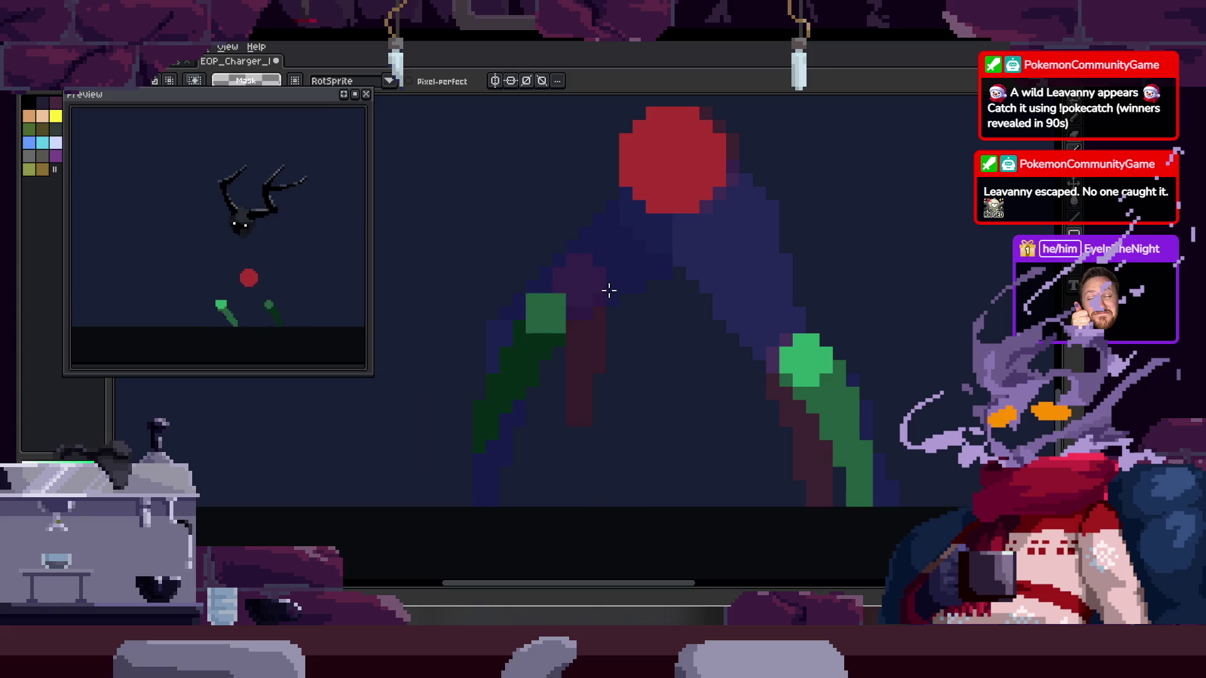
mouse_move(521, 313)
mouse_down()
mouse_move(581, 501)
mouse_move(552, 353)
mouse_up()
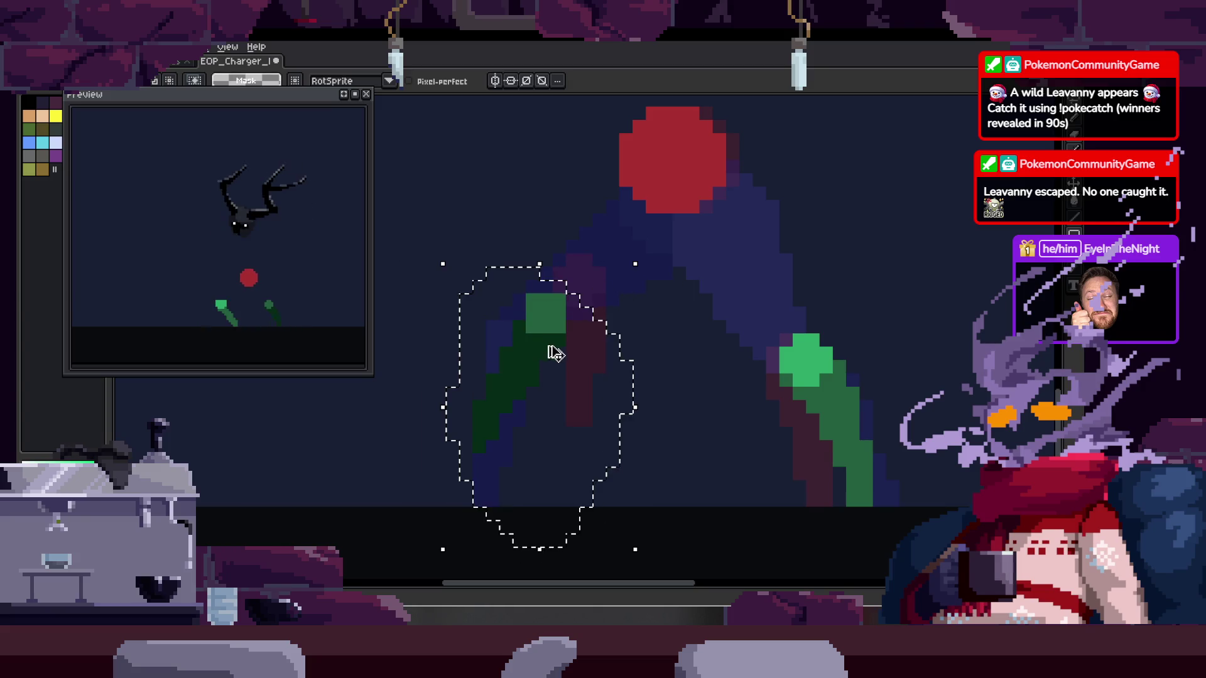
Nudge the left leg marker slightly right and down and commit it
key(Tab)
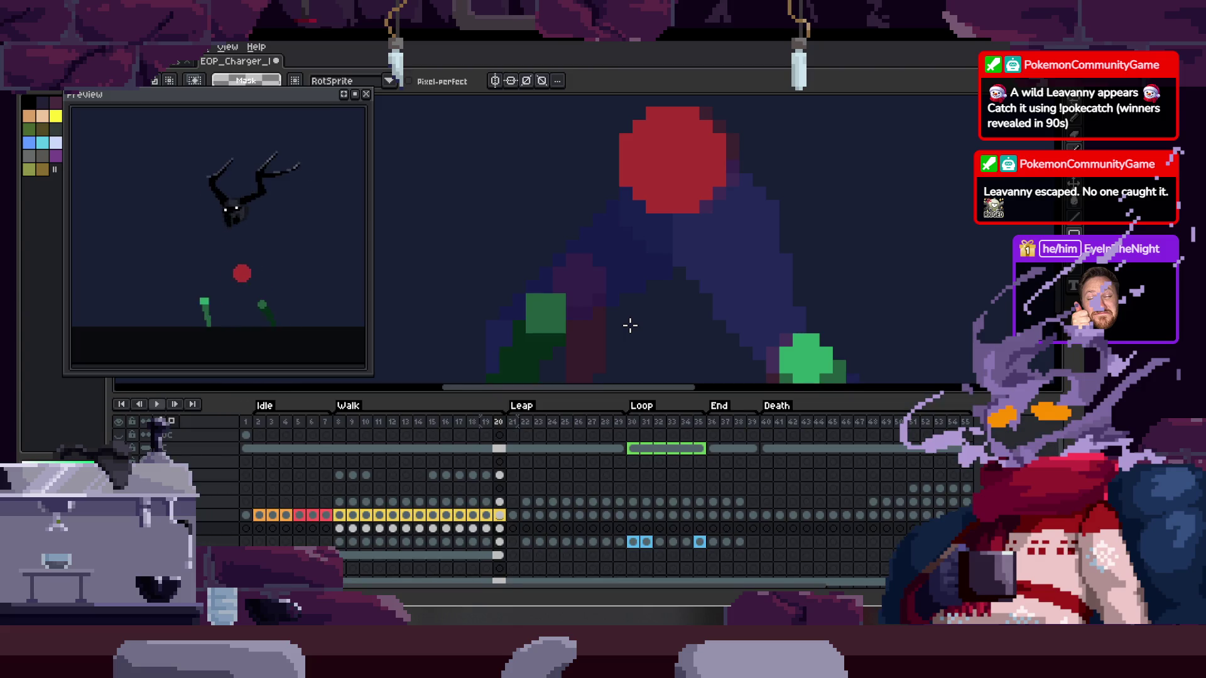
key(Tab)
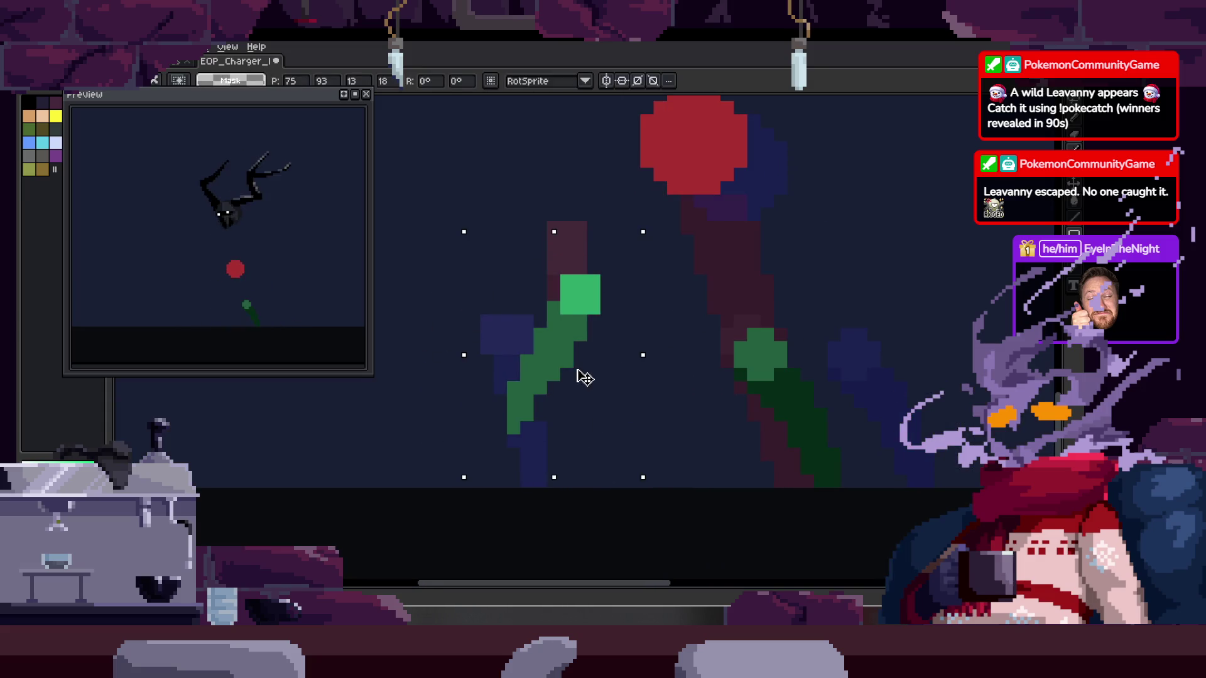
drag(625, 355, 655, 372)
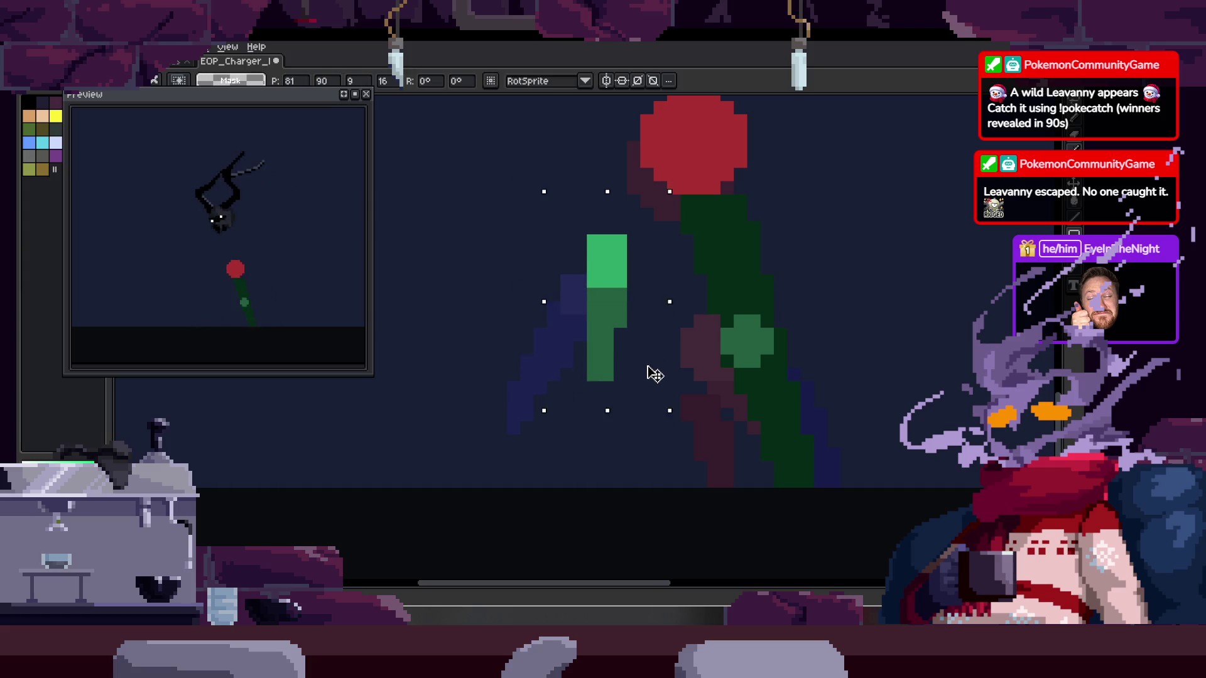
key(Return)
scroll(579, 350, down, 1)
scroll(601, 344, down, 1)
Rectangle-select the red hip marker and shift it two pixels right
key(b)
scroll(587, 342, up, 1)
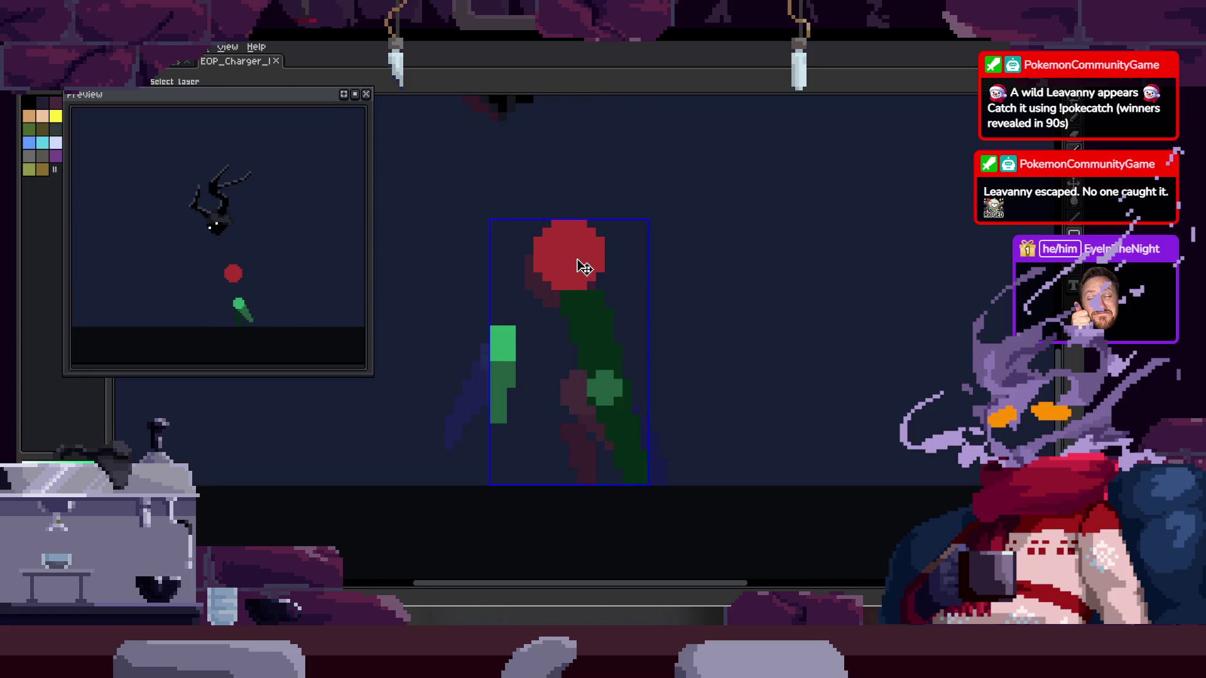
scroll(583, 261, up, 2)
key(ctrl+shift+d)
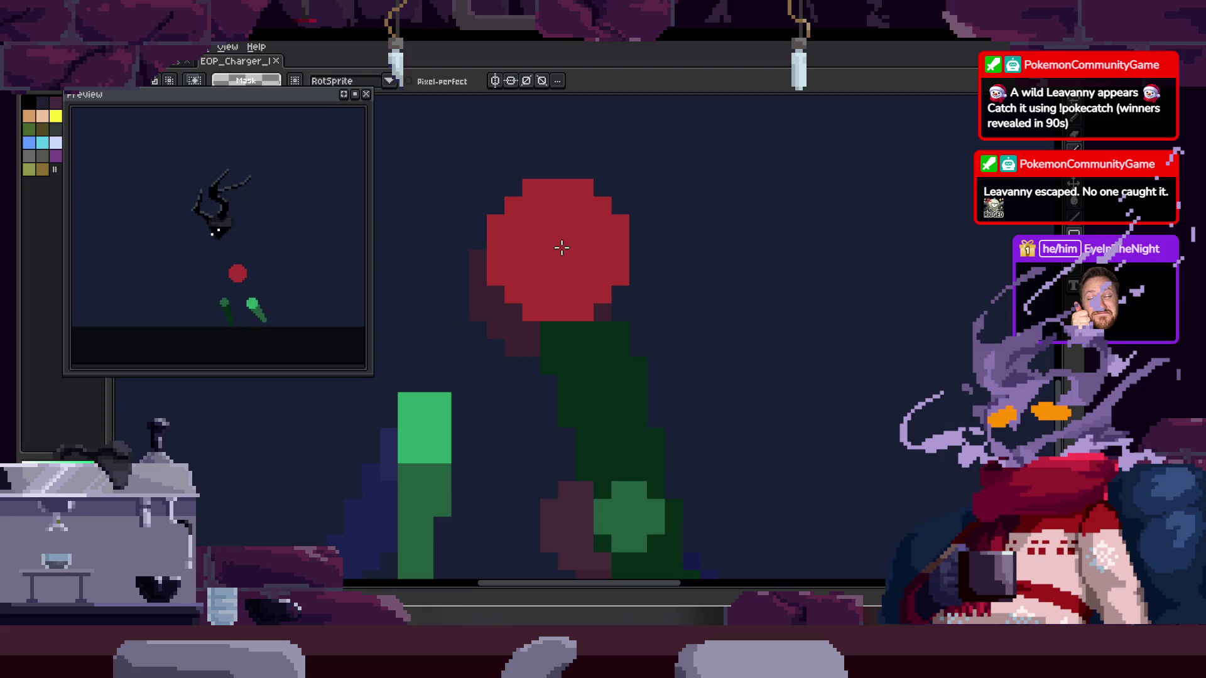
drag(395, 158, 720, 324)
drag(584, 272, 618, 274)
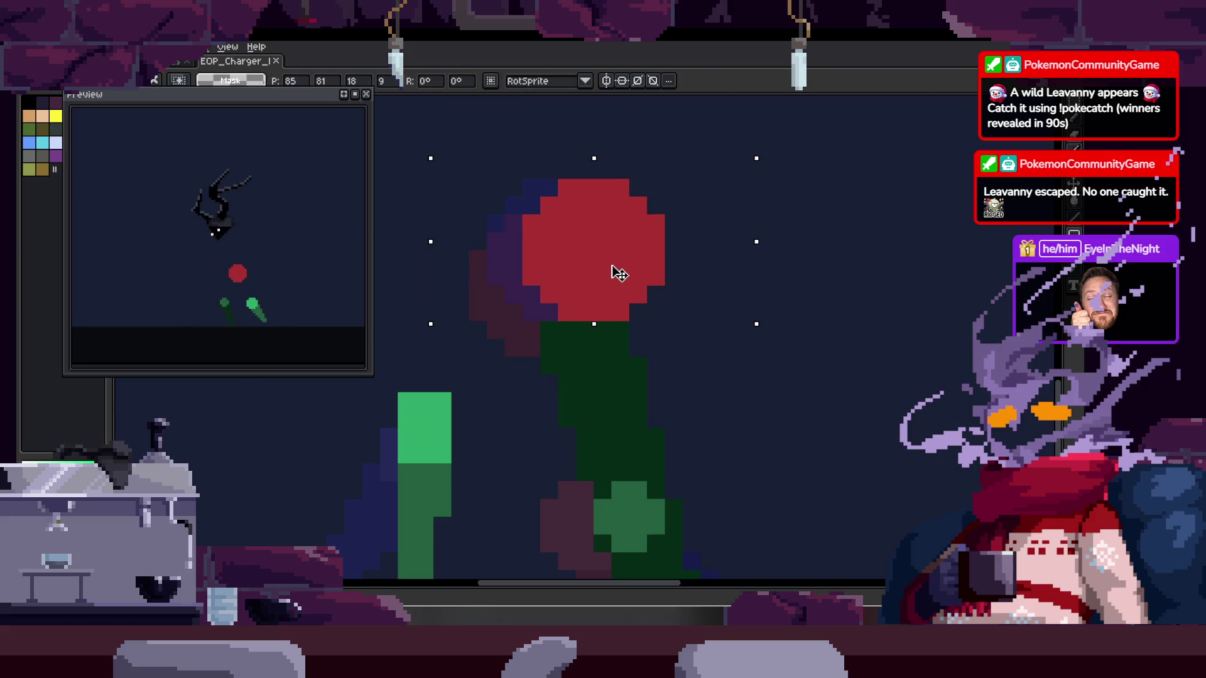
key(ctrl+d)
scroll(665, 280, down, 3)
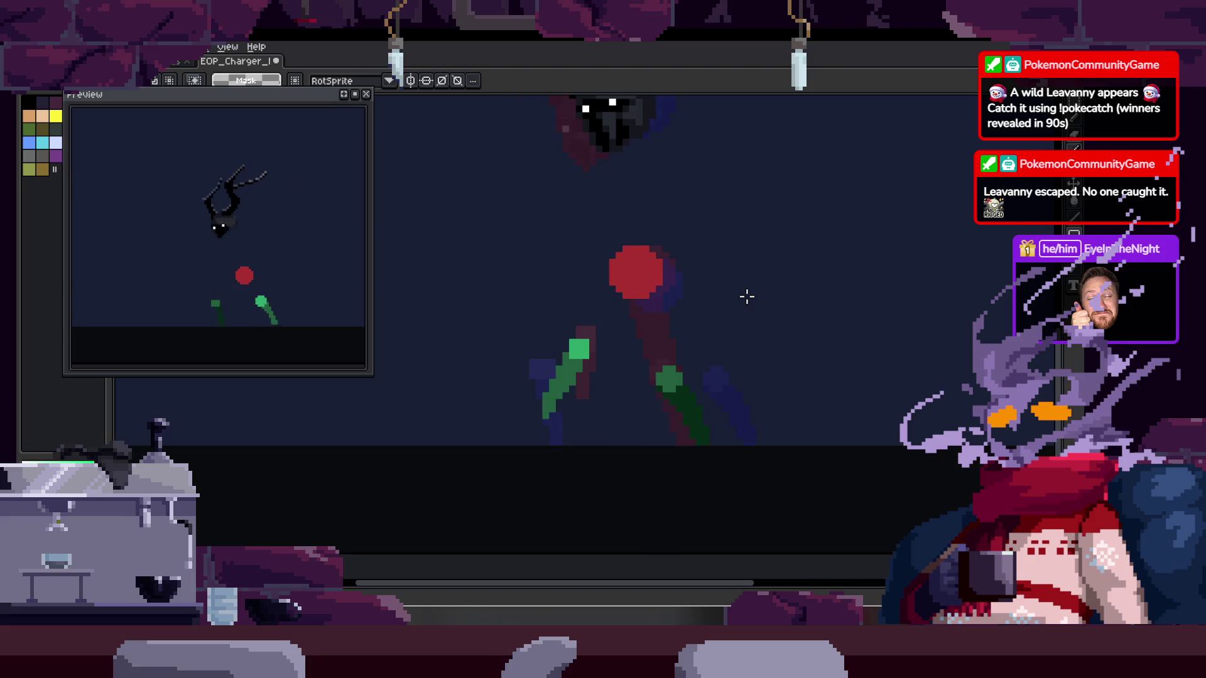
scroll(638, 301, up, 2)
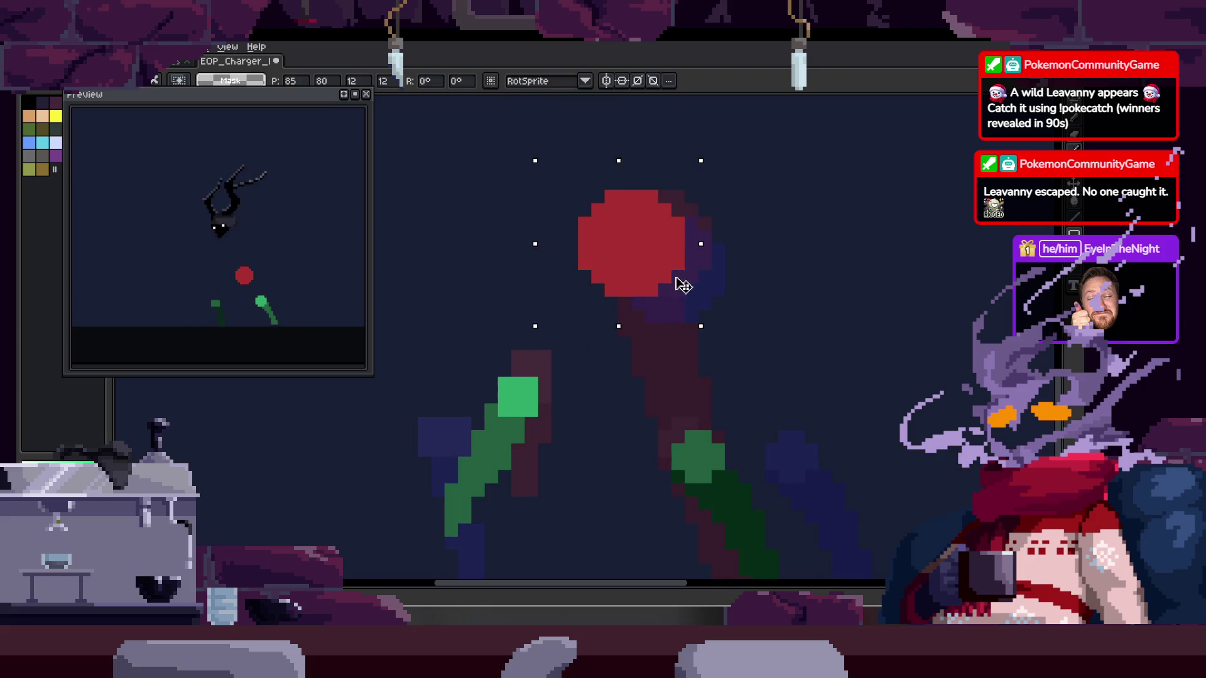
Reselect around the red hip marker, drop the selection, and move to another walk frame
drag(760, 303, 683, 319)
mouse_move(620, 194)
mouse_down()
mouse_move(587, 288)
mouse_move(516, 279)
mouse_move(458, 539)
mouse_up()
click(671, 319)
key(Right)
scroll(671, 319, down, 2)
scroll(665, 299, up, 2)
Move the left leg marker down and right, then shift it further right
drag(539, 497, 565, 510)
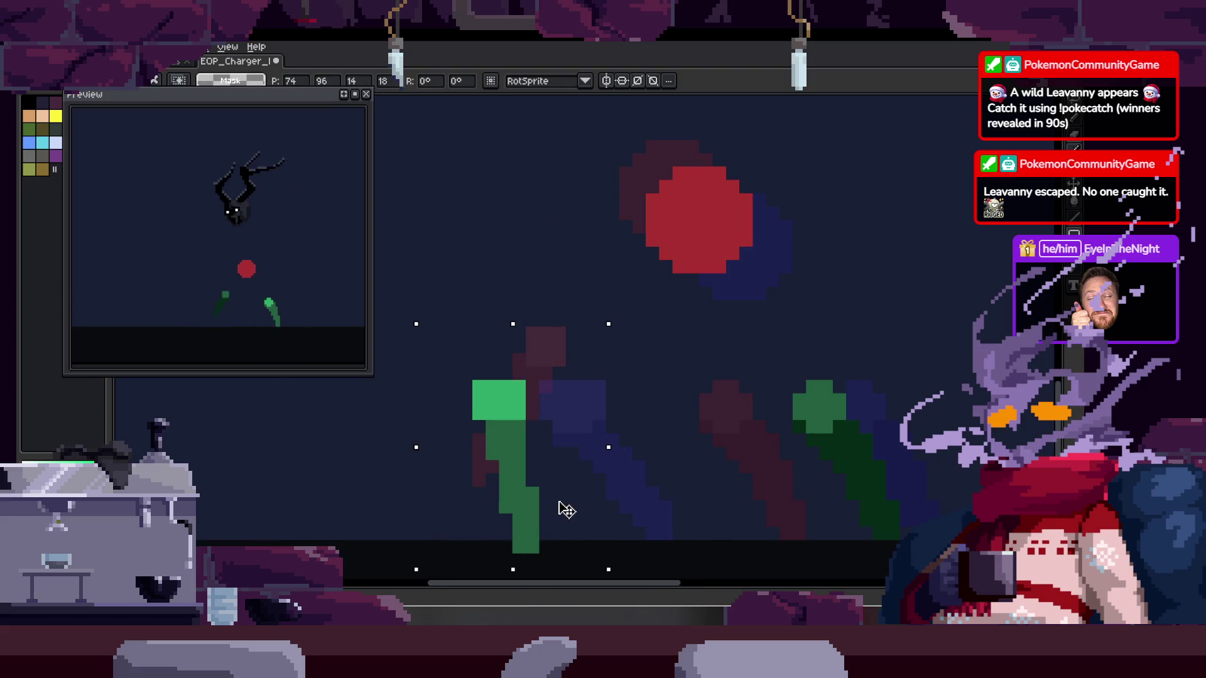
key(Return)
key(Return)
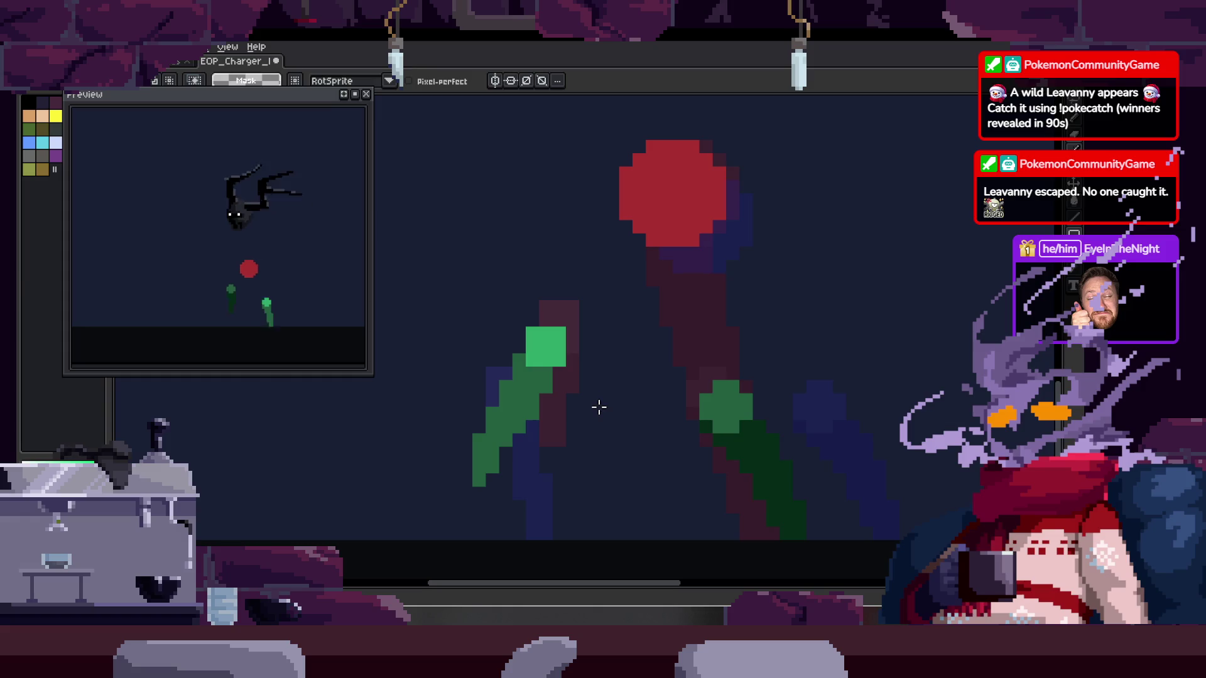
drag(472, 369, 474, 372)
drag(538, 463, 552, 458)
key(Return)
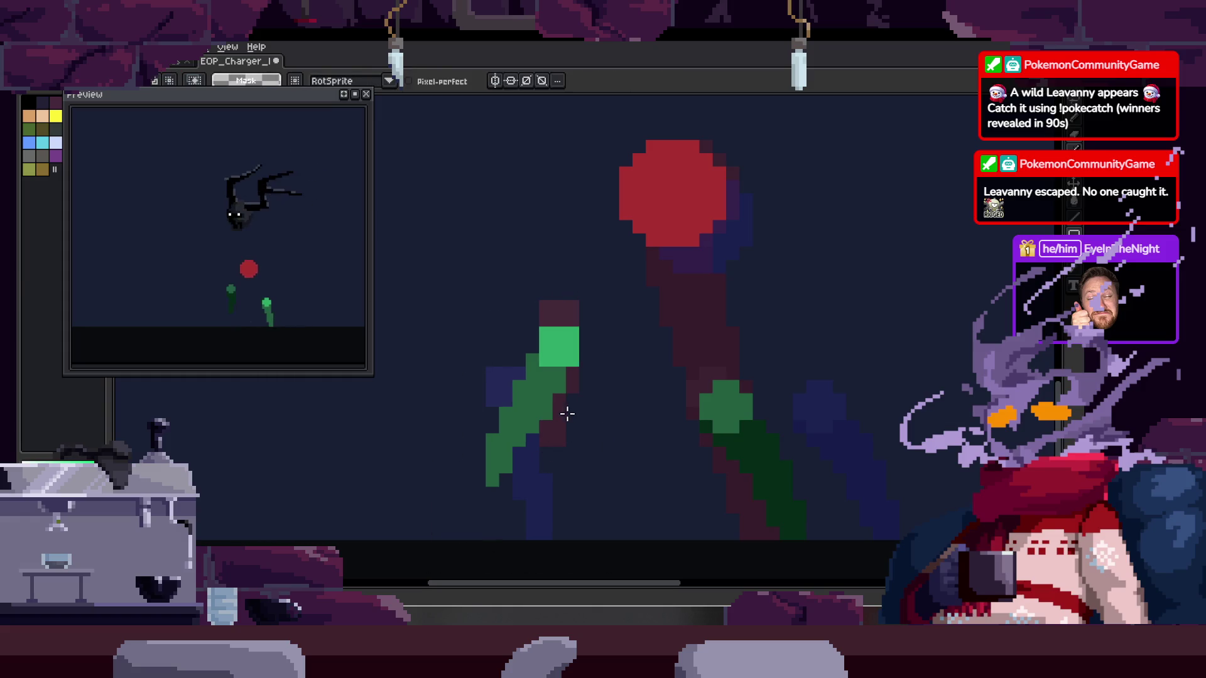
scroll(605, 378, down, 2)
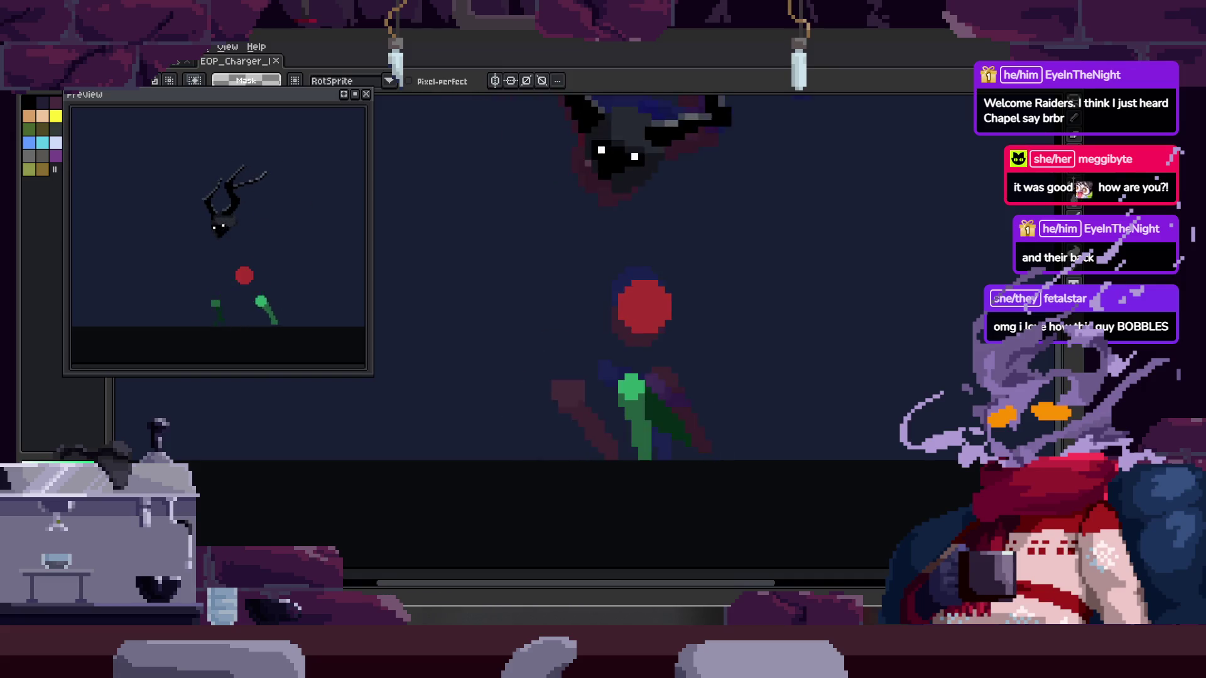
Loop the Charger walk cycle on an enlarged canvas, then switch to the tentacled creature sprite
scroll(623, 140, down, 1)
drag(622, 141, 605, 309)
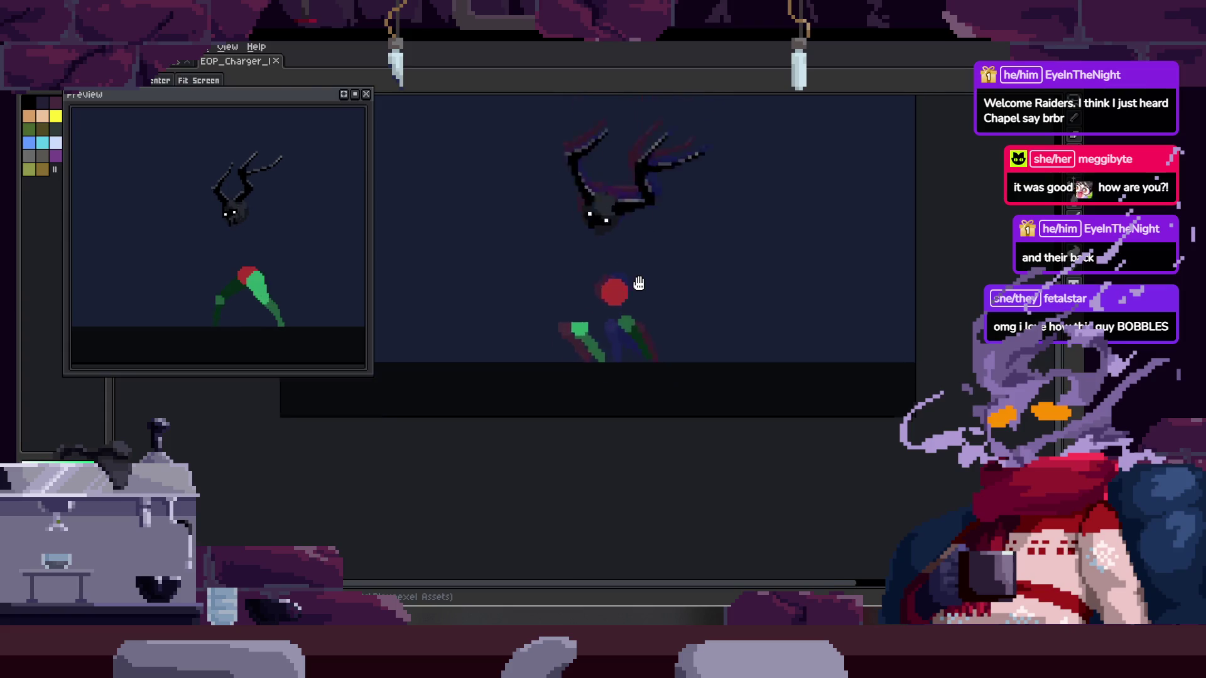
key(Tab)
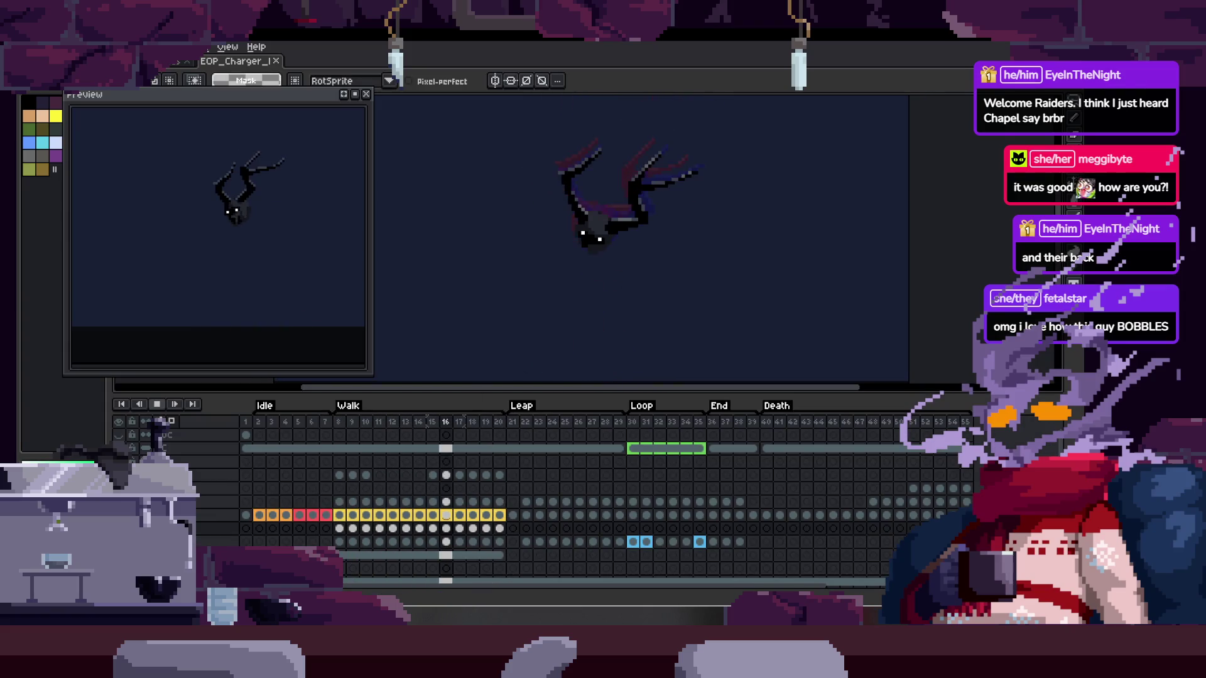
key(Tab)
scroll(525, 251, up, 1)
key(Tab)
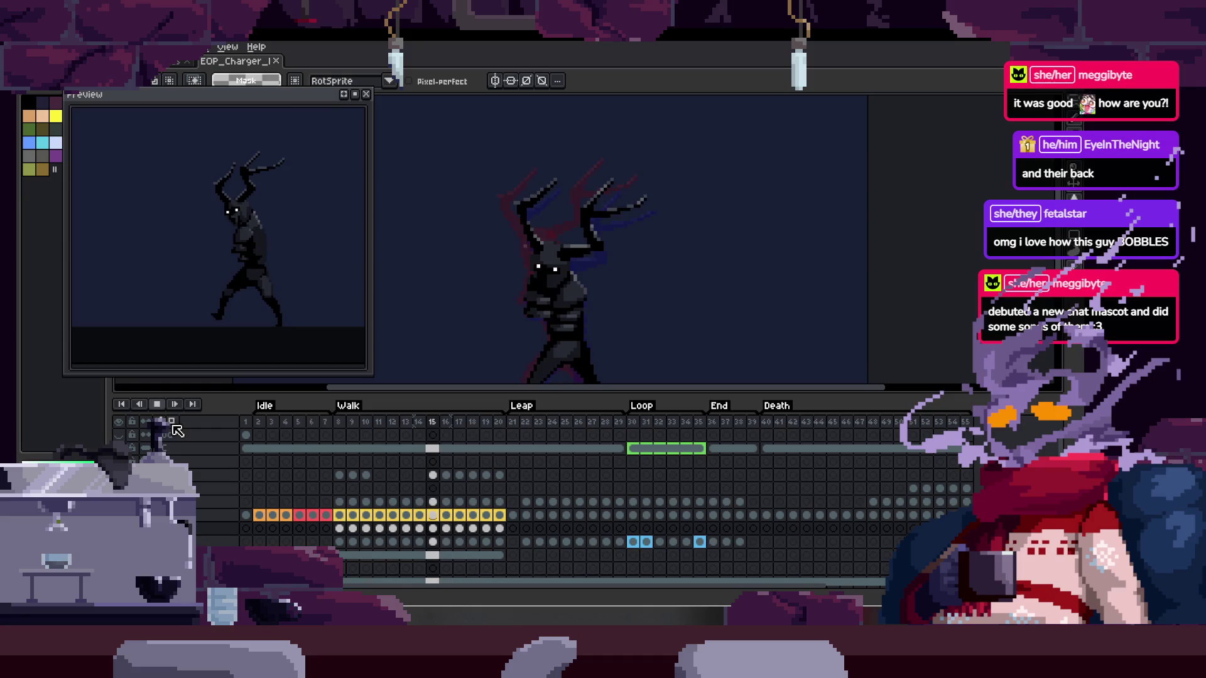
key(Tab)
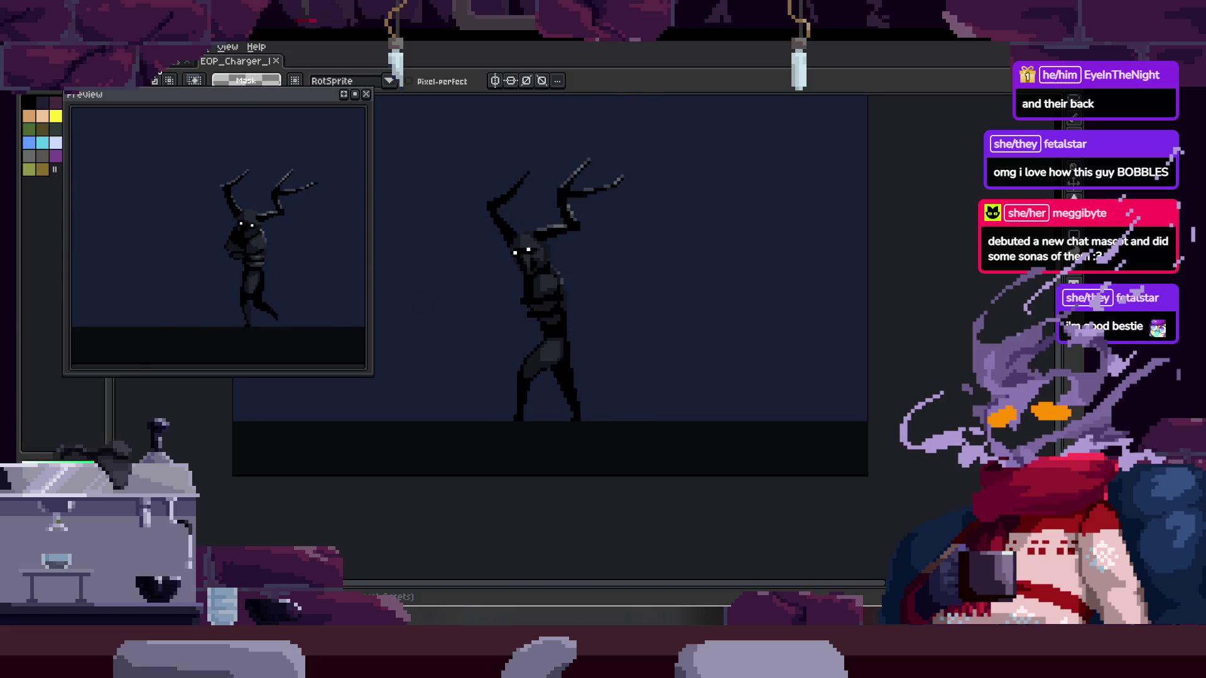
click(162, 63)
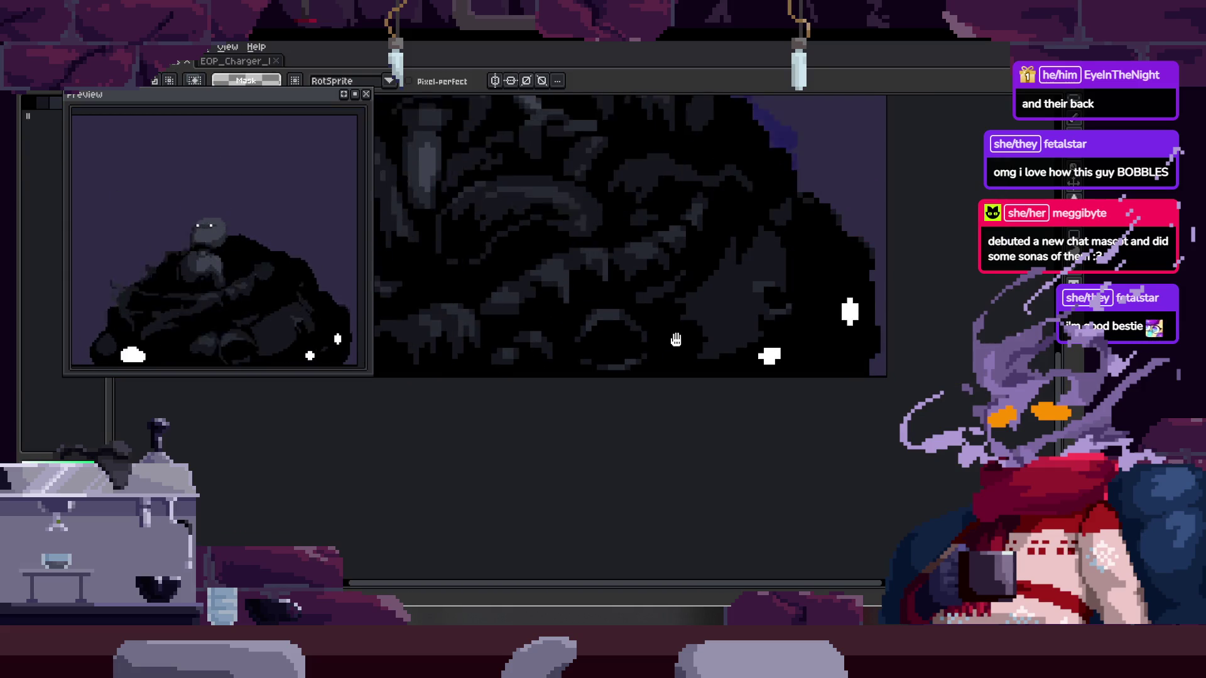
Hide the Preview window, frame the whole tentacled creature with the timeline shown, then go Home
key(F7)
drag(676, 339, 651, 446)
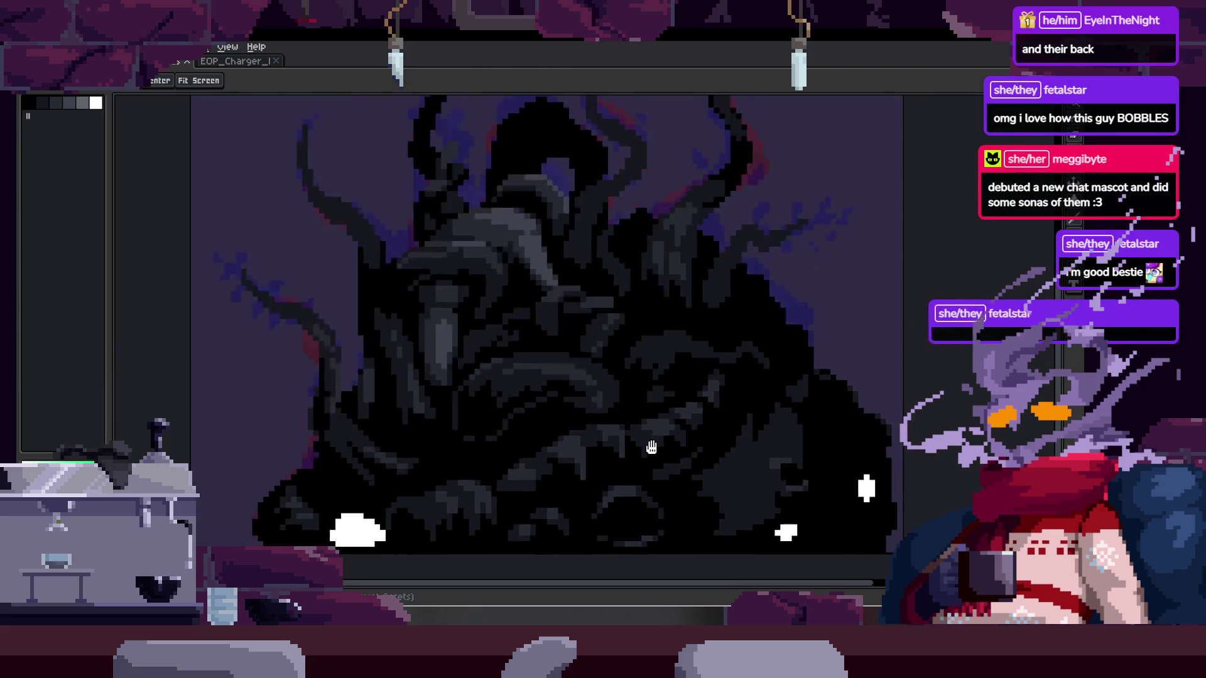
key(Tab)
key(Tab)
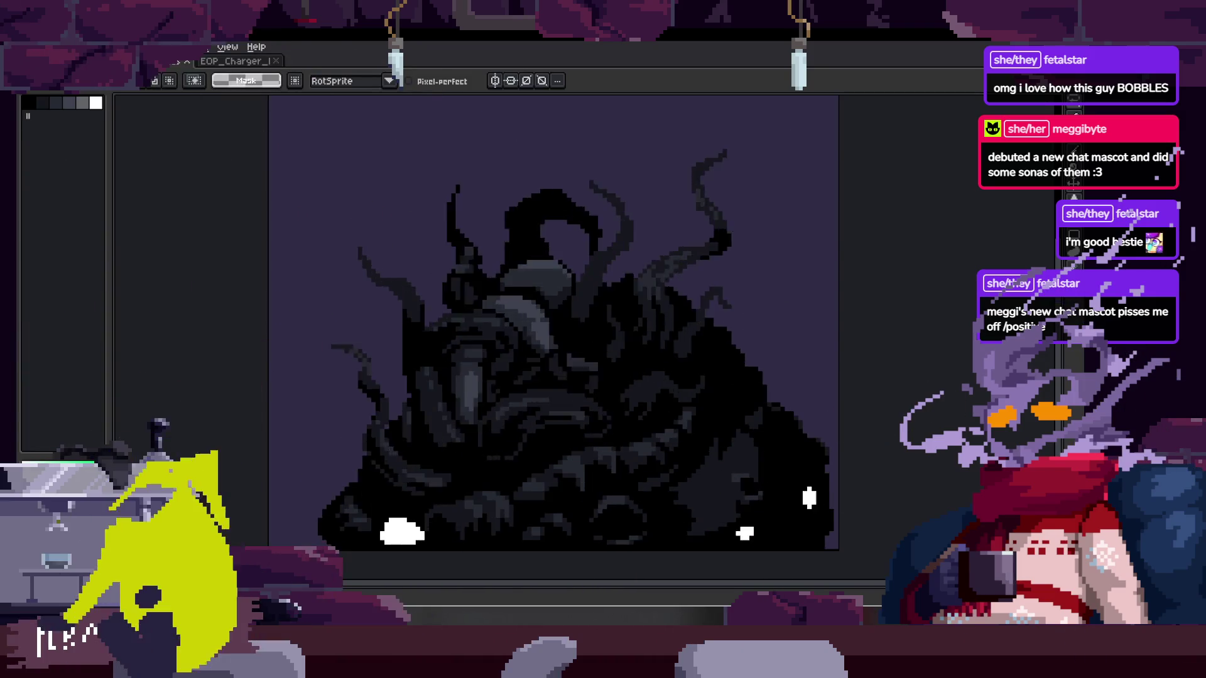
click(179, 62)
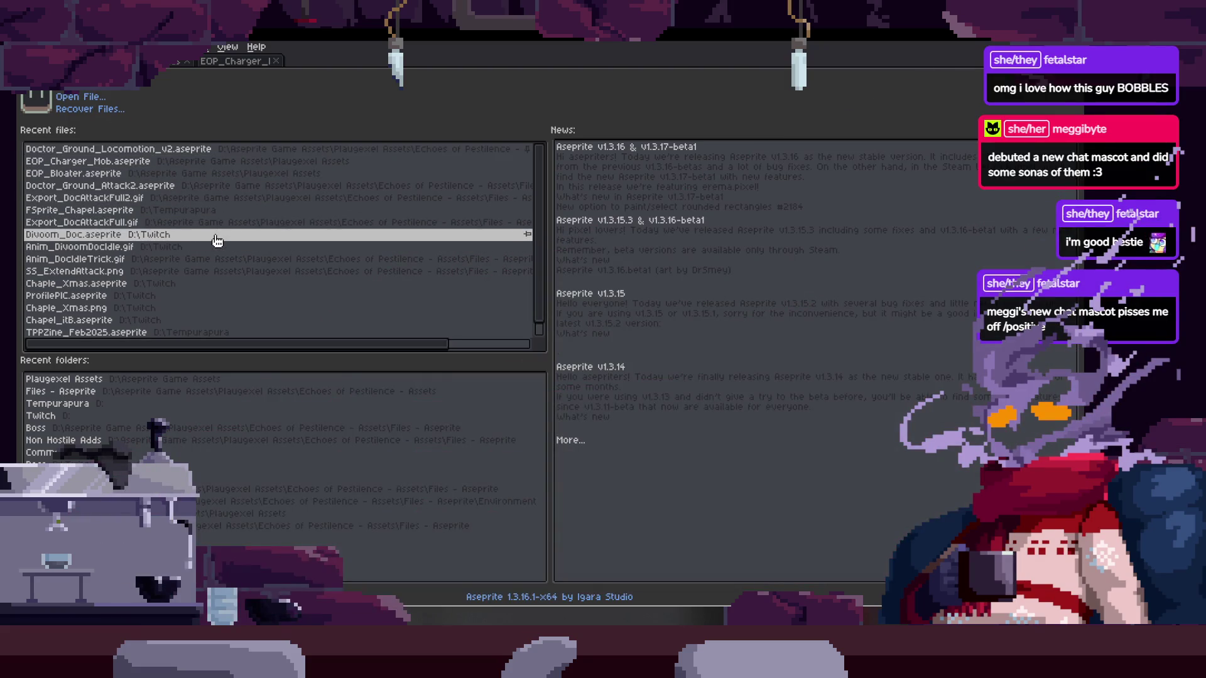
Open Doctor_Ground_Attack2 from the Recent files list
click(230, 190)
scroll(657, 436, up, 3)
scroll(617, 346, down, 2)
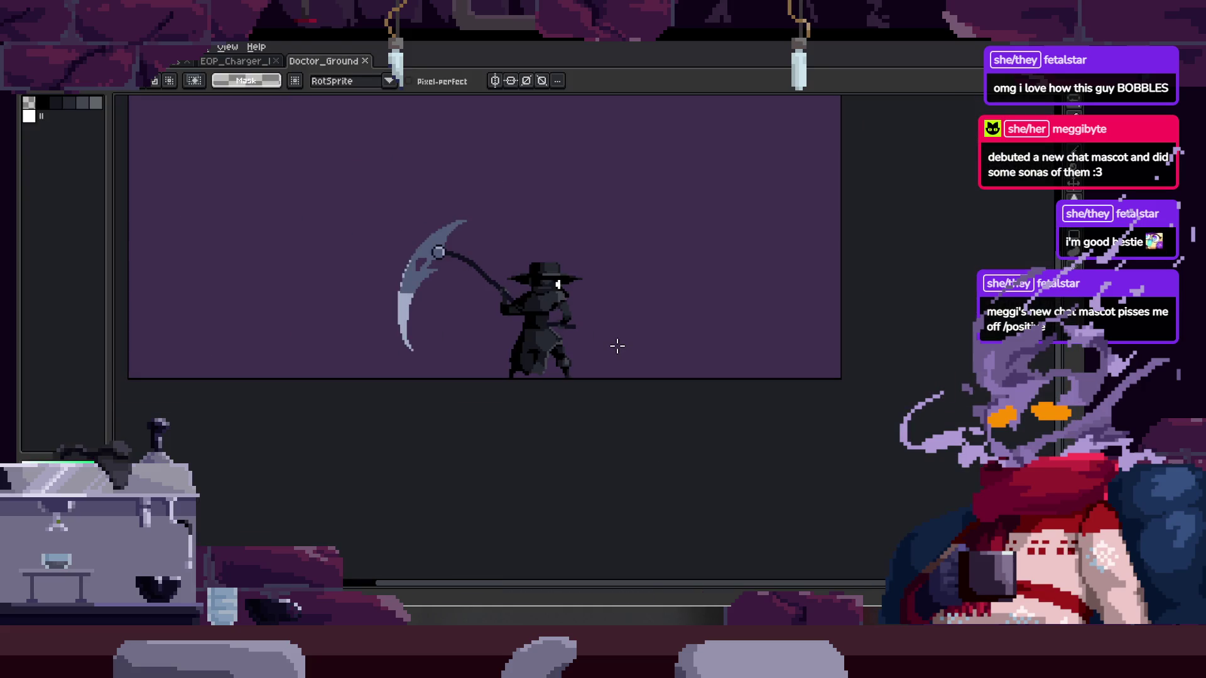
Play the scythe attack through All Frames (Ignore Tags), then return to the Home page
key(Return)
key(Tab)
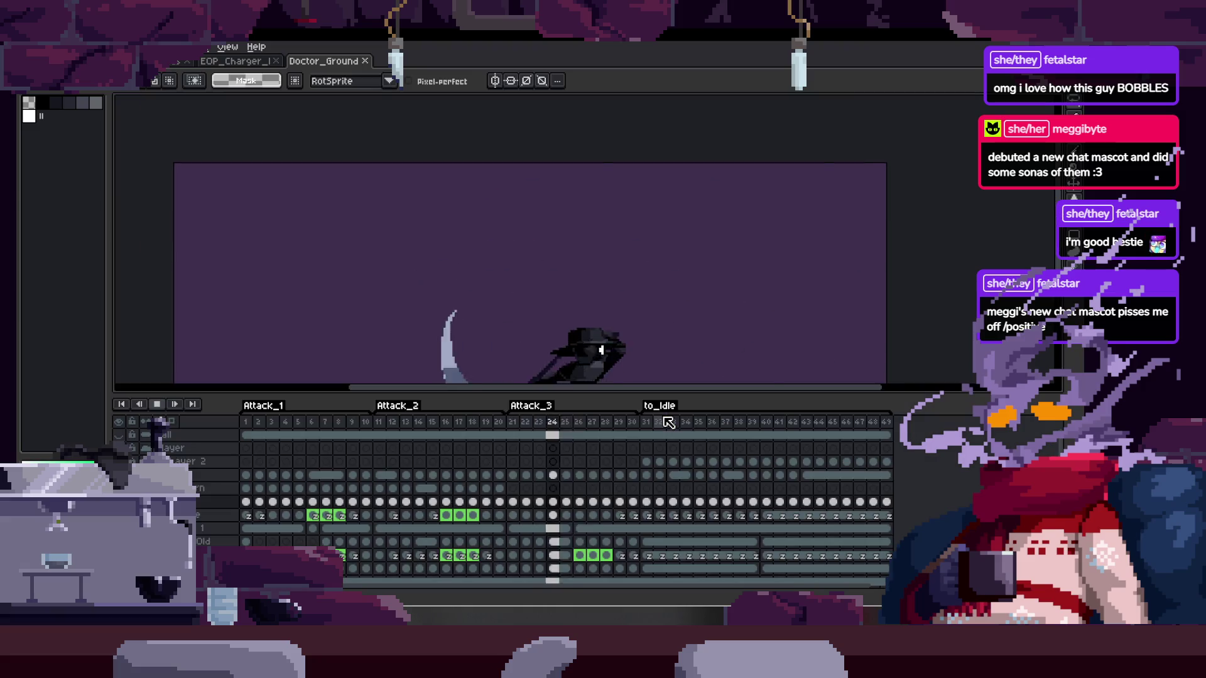
right_click(162, 409)
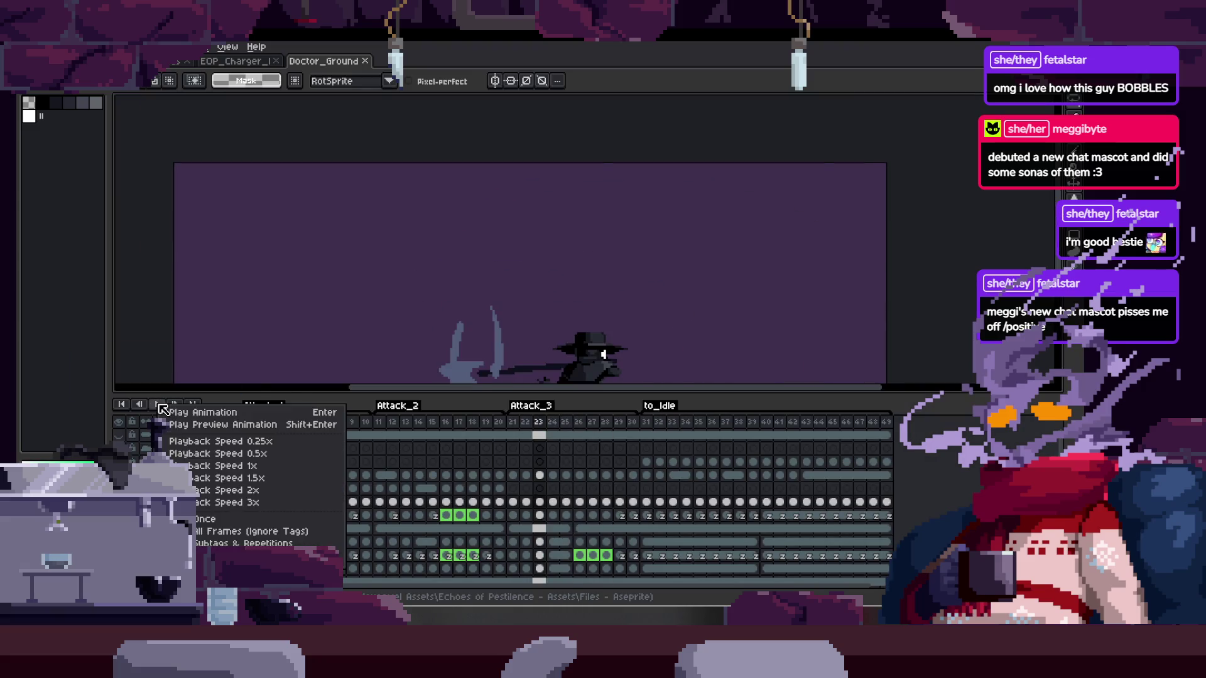
click(247, 534)
key(Tab)
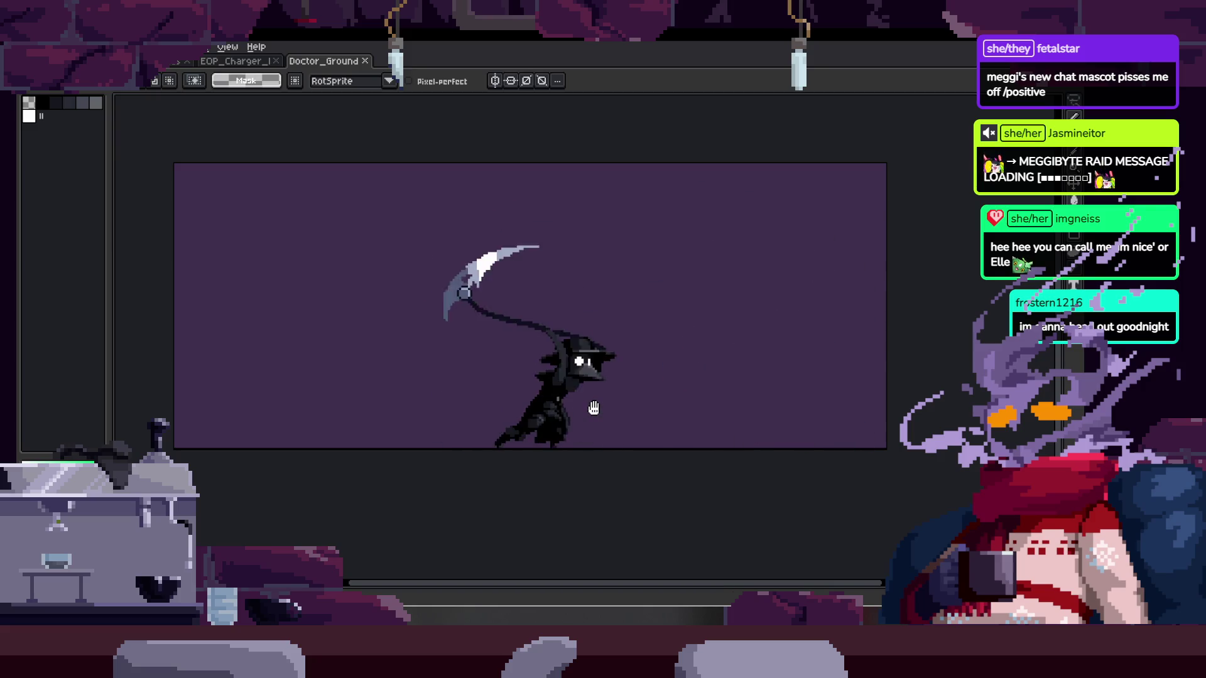
key(ctrl+Tab)
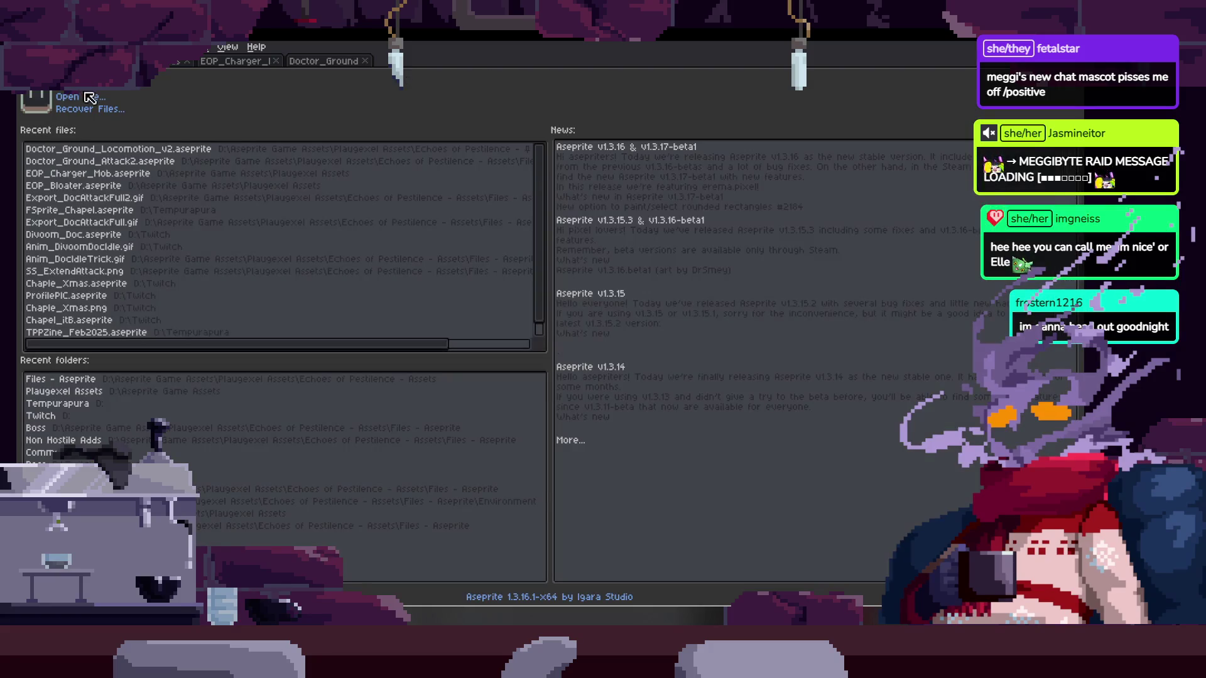
Open Boss_BloodMushroom from Echoes of Pestilence - Assets > Files - Aseprite > Boss
click(84, 97)
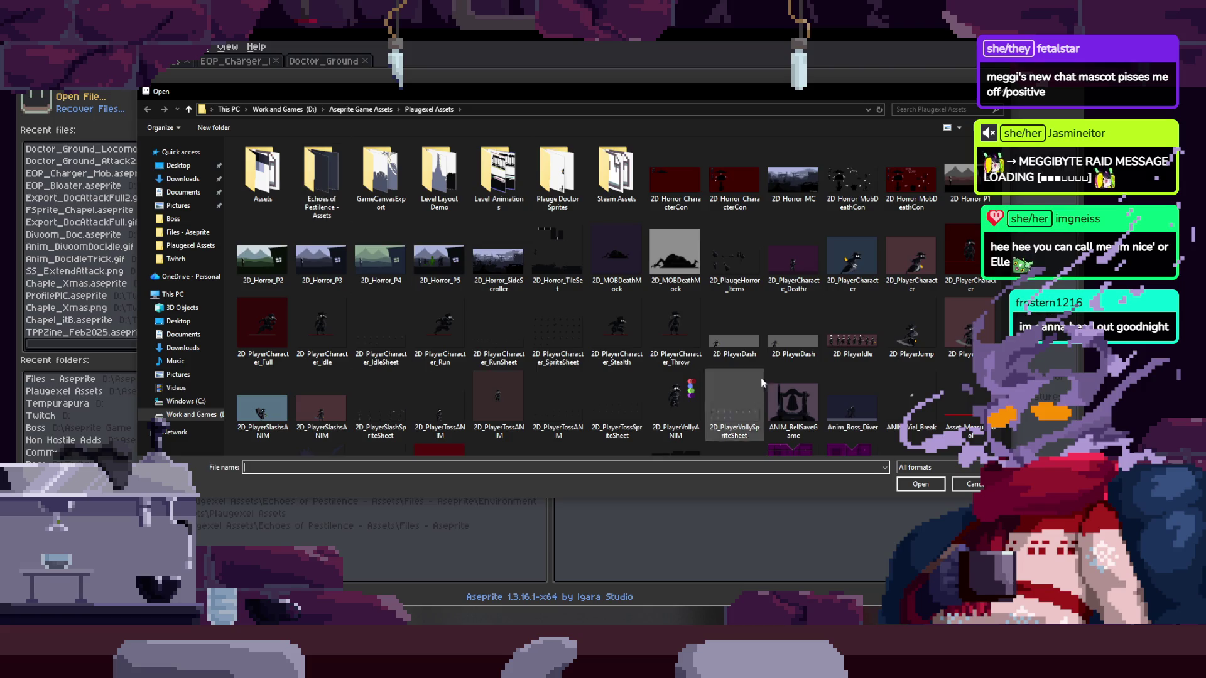
double_click(332, 191)
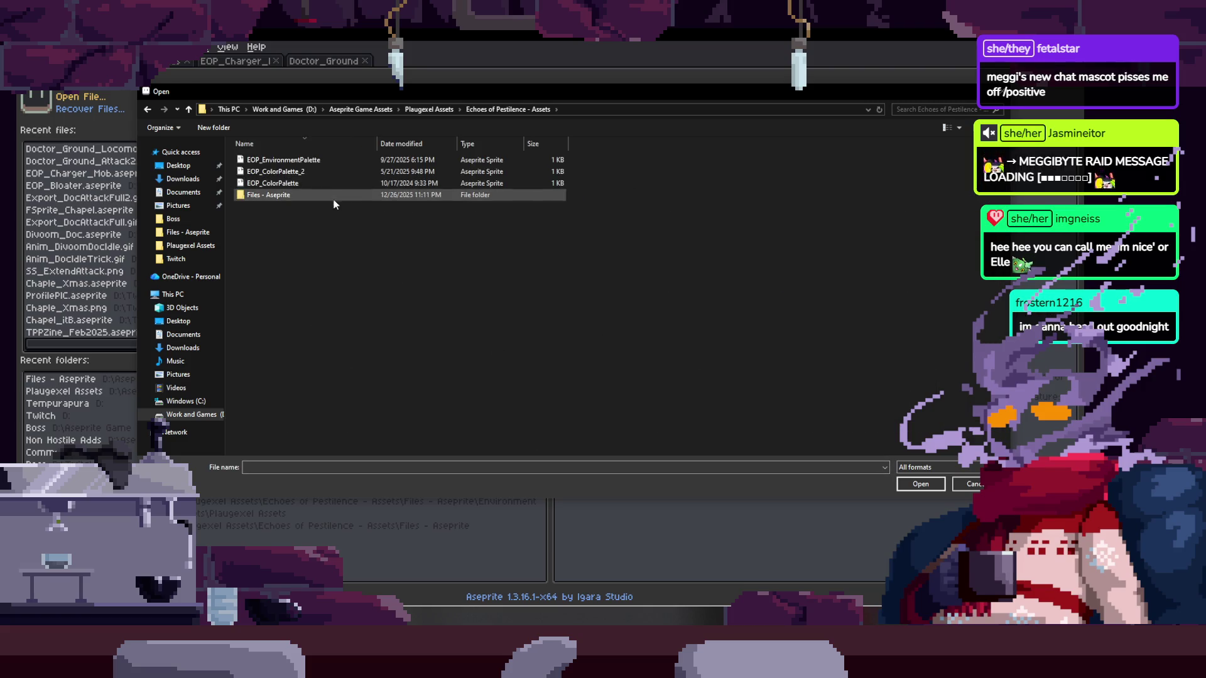
double_click(334, 199)
double_click(343, 174)
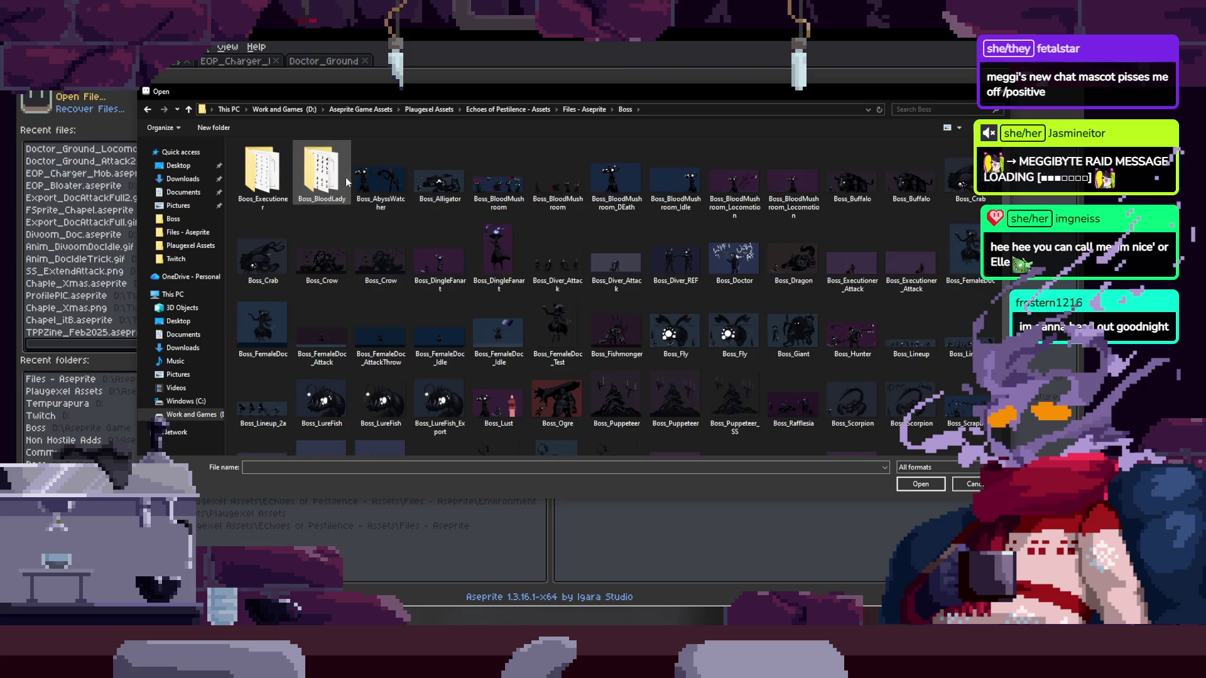
double_click(744, 191)
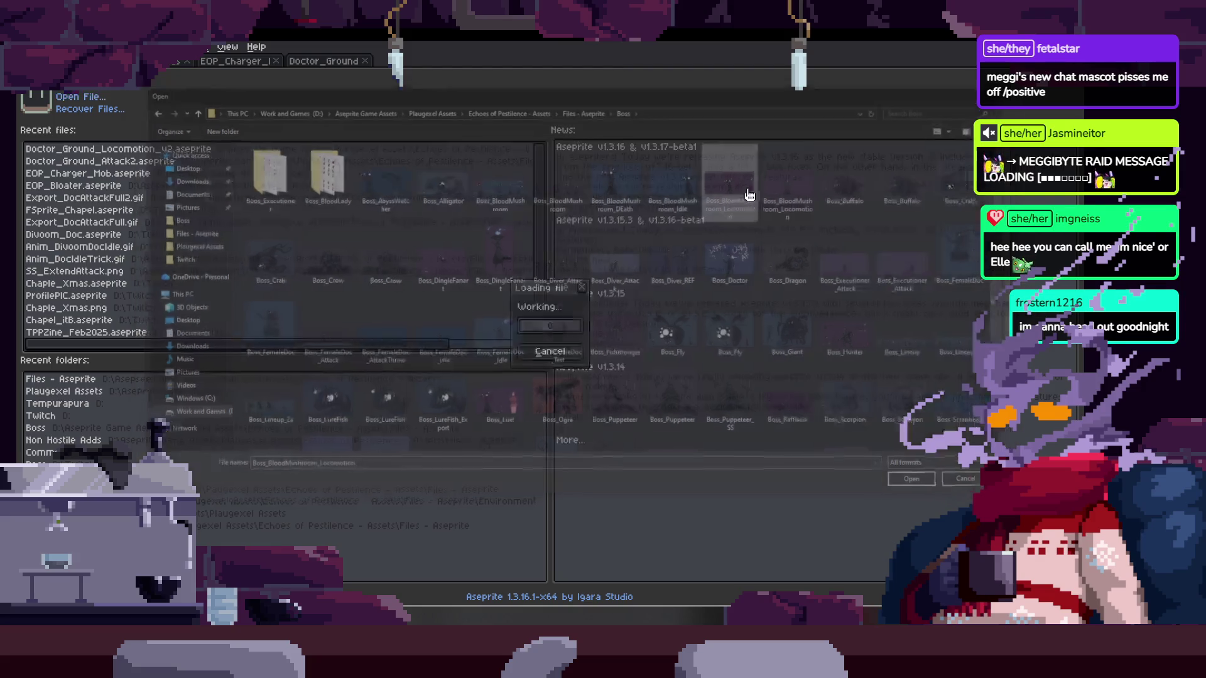
Zoom and pan to inspect the mushroom-lady figure, then switch to the tentacle-pile sprite
scroll(607, 406, up, 1)
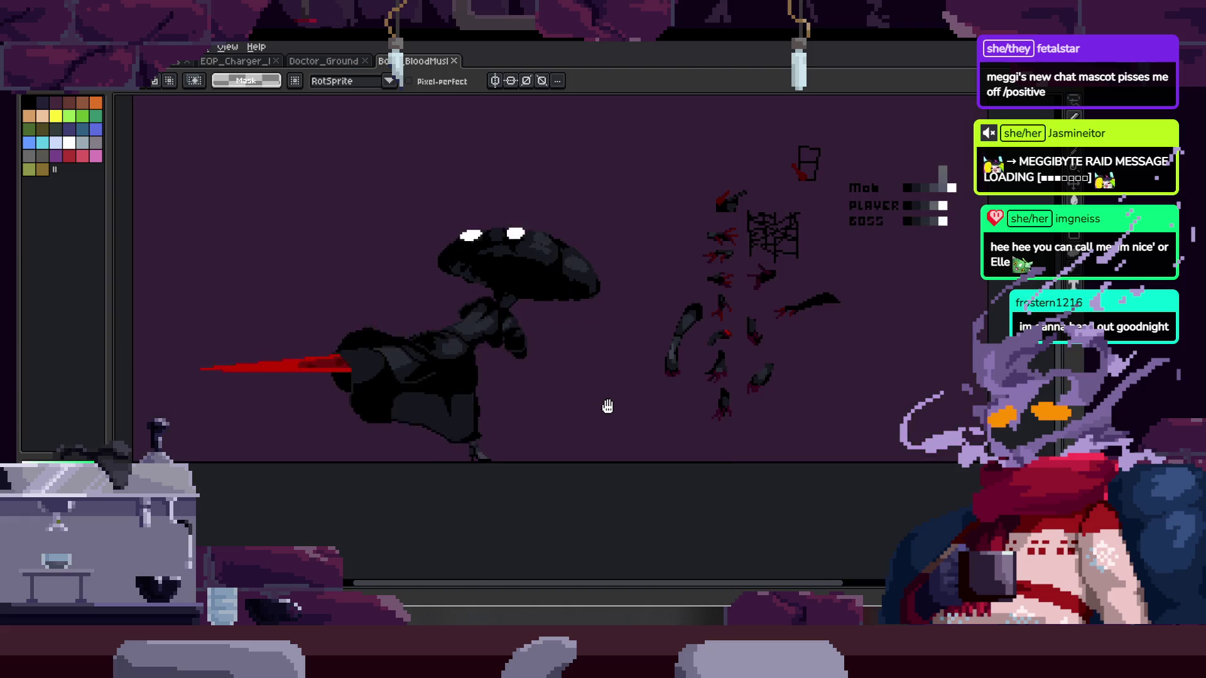
drag(589, 591, 576, 592)
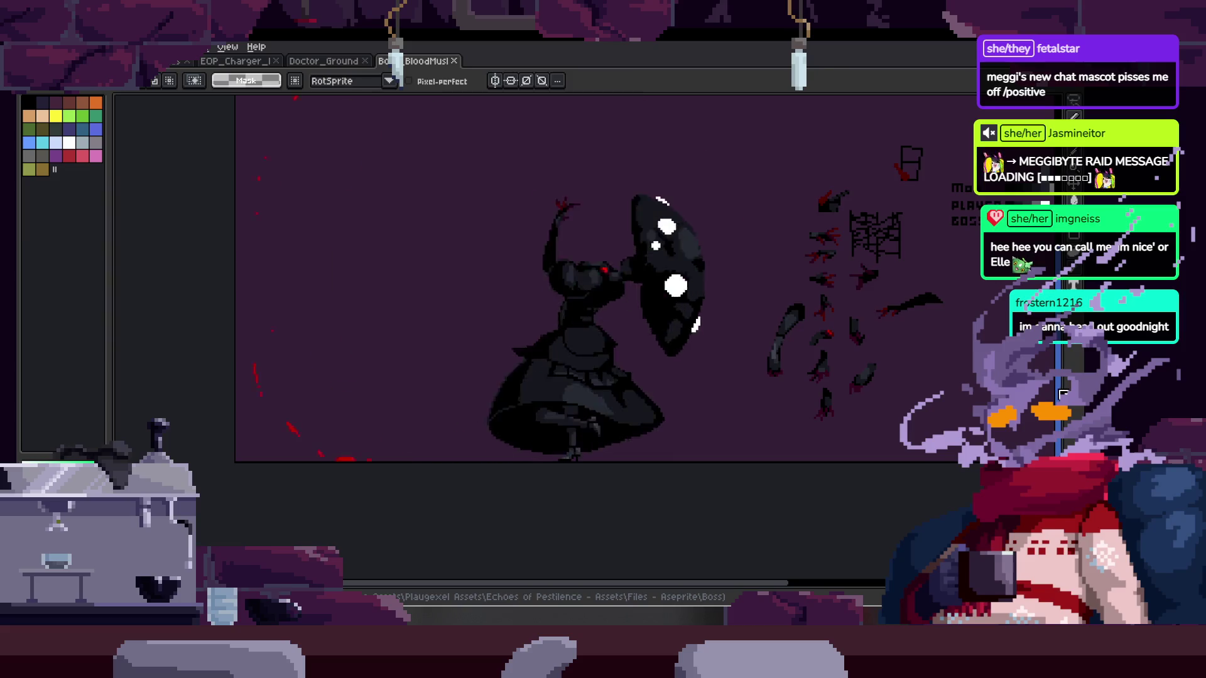
drag(1058, 399, 1066, 357)
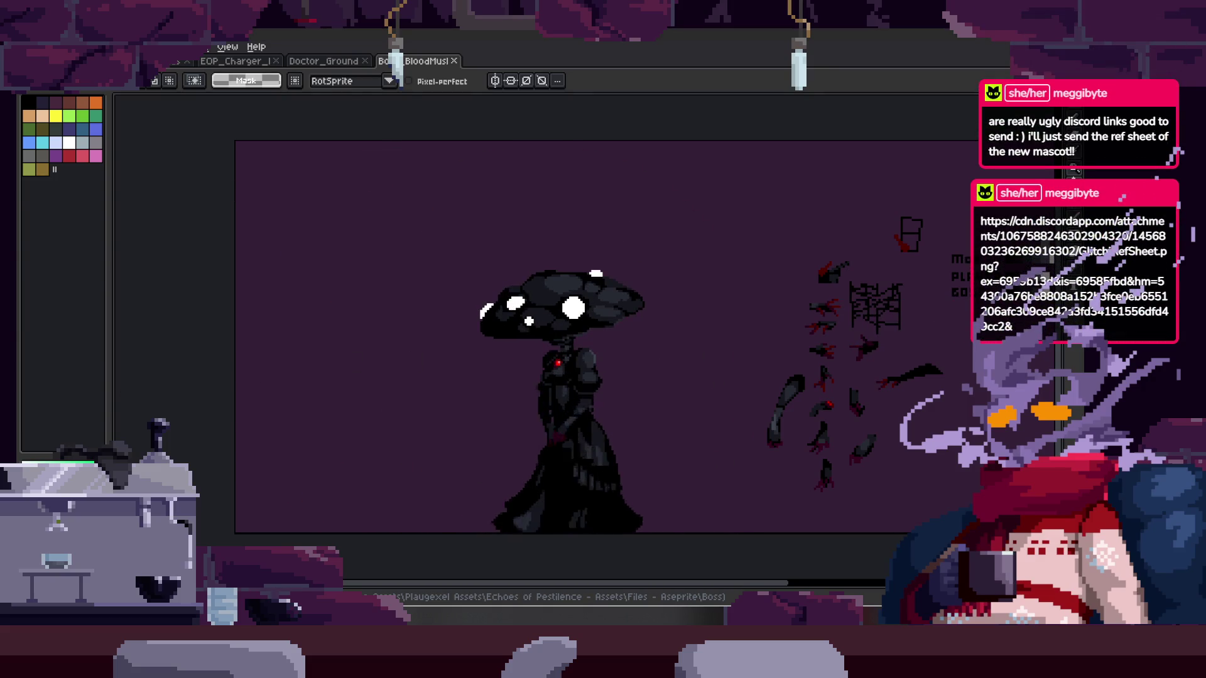
click(164, 66)
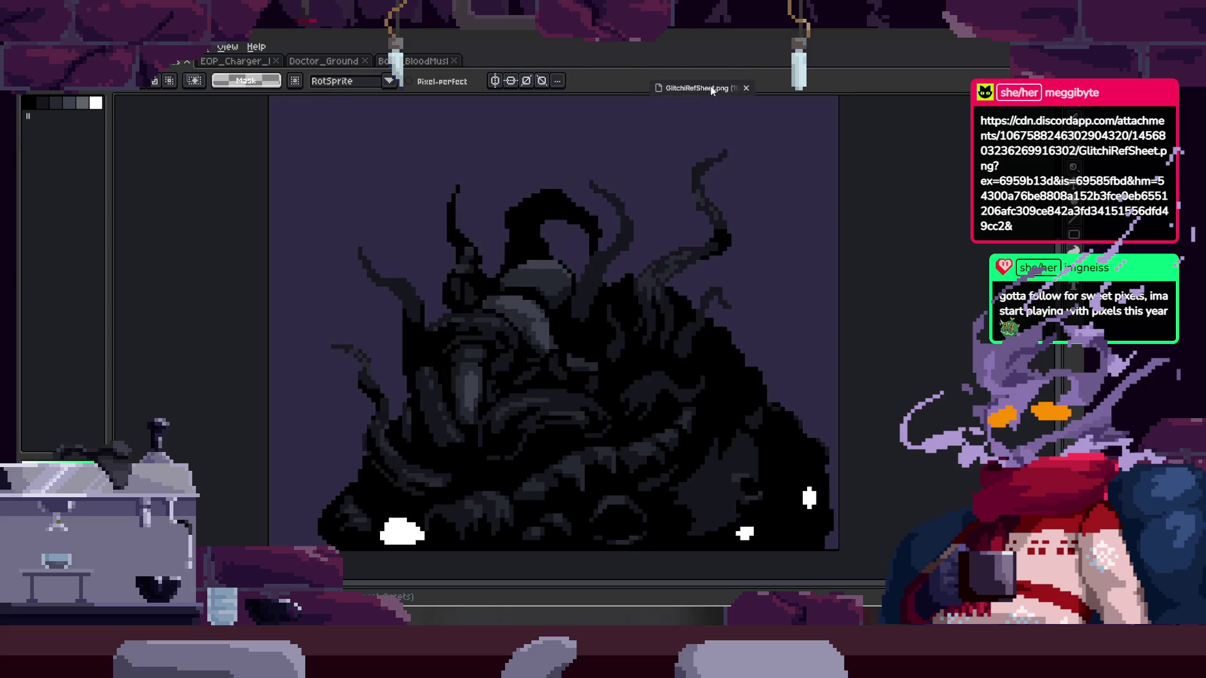
Open GlitchiRefSheet.png and view it in the web browser
drag(397, 84, 714, 106)
key(alt+Tab)
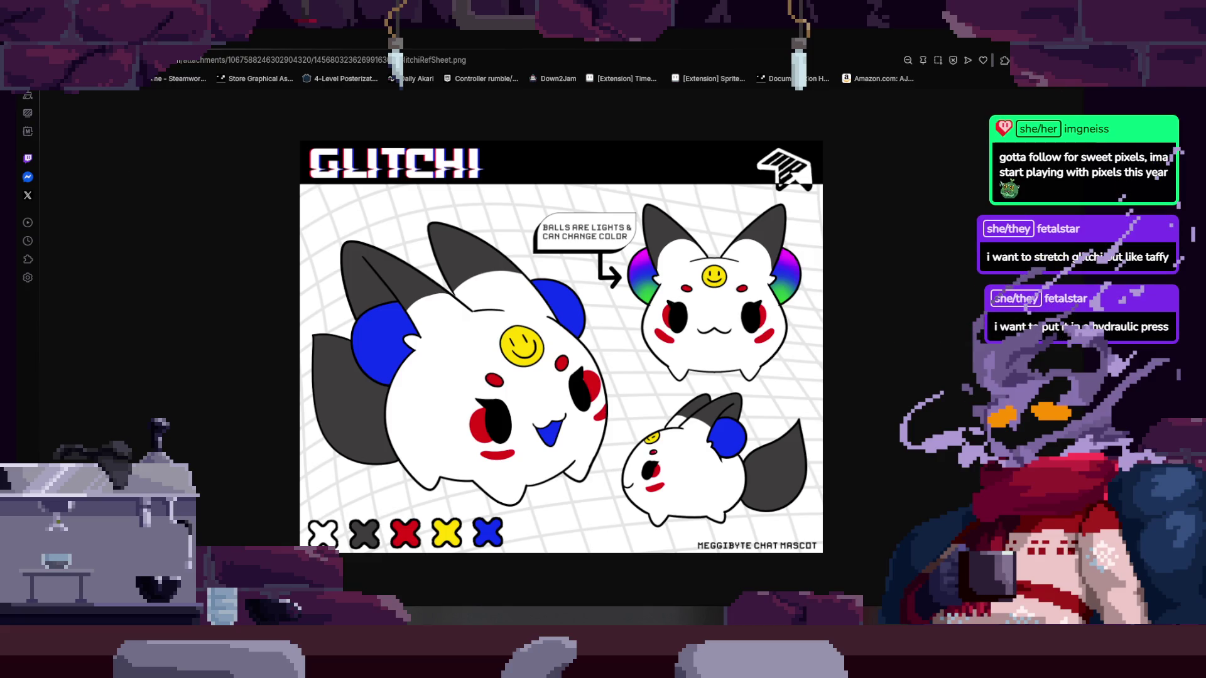
Return from the browser to Aseprite and switch to the EOP_Charger sprite
key(alt+Tab)
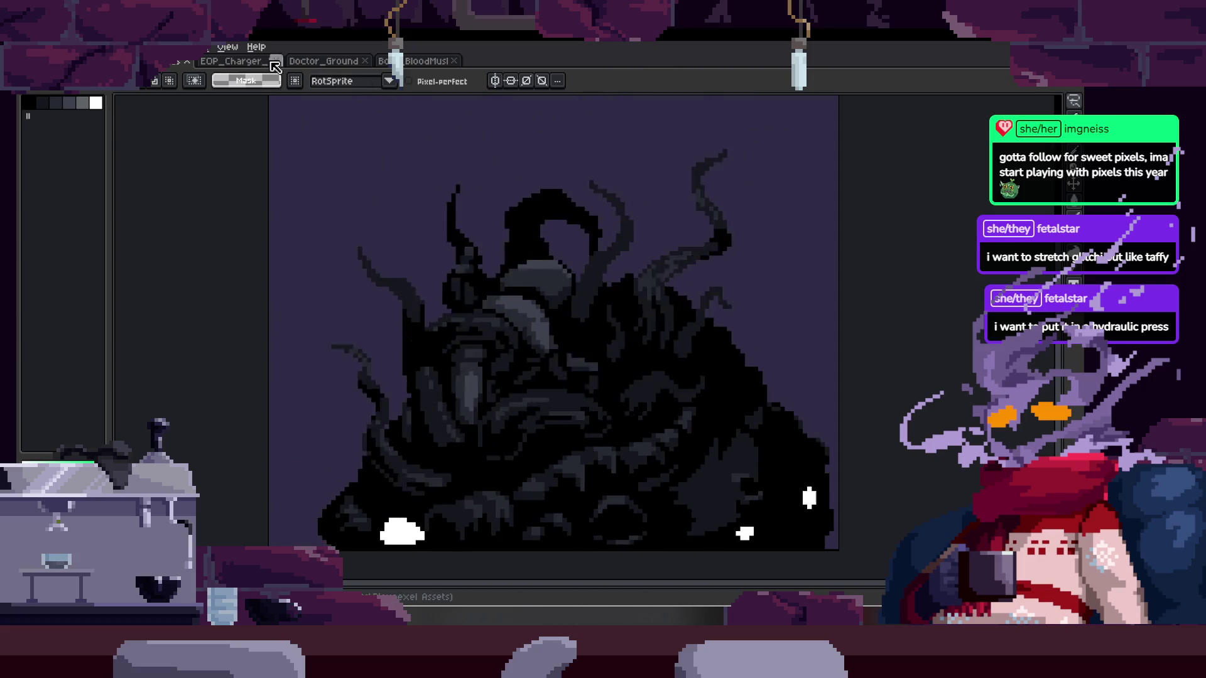
key(ctrl+Tab)
Zoom in on the Charger with its green leg and red hip guides, toggling the timeline
key(Tab)
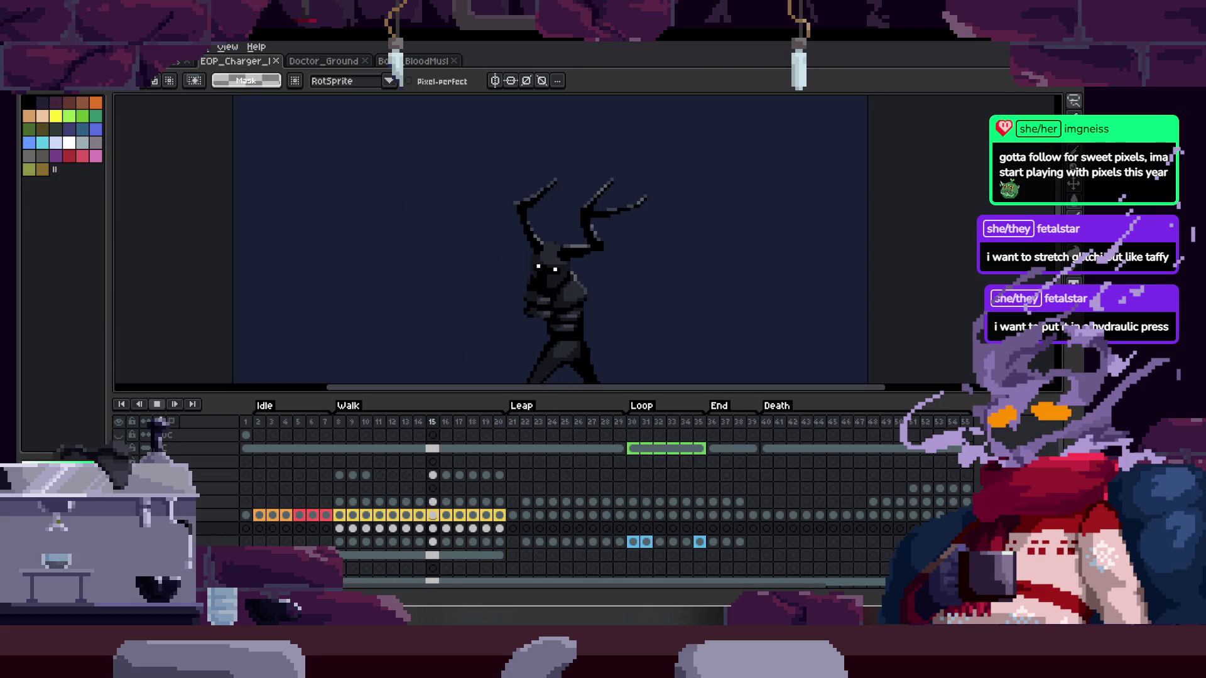
key(Tab)
scroll(549, 434, up, 2)
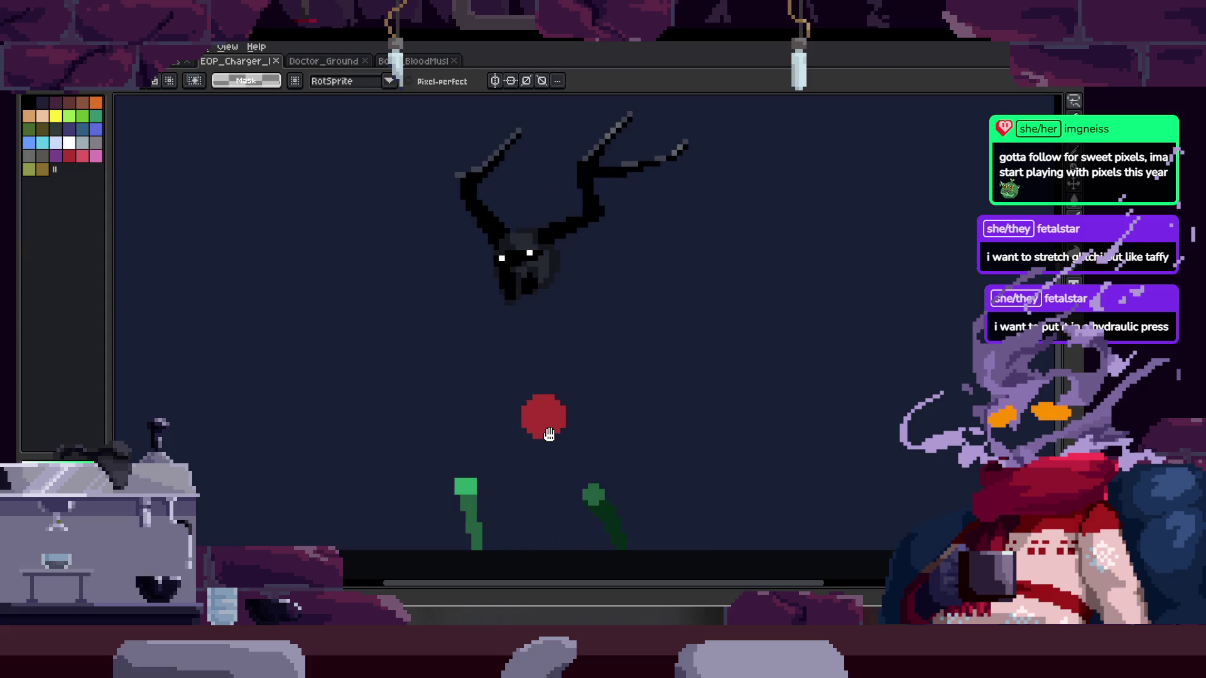
key(Tab)
key(Tab)
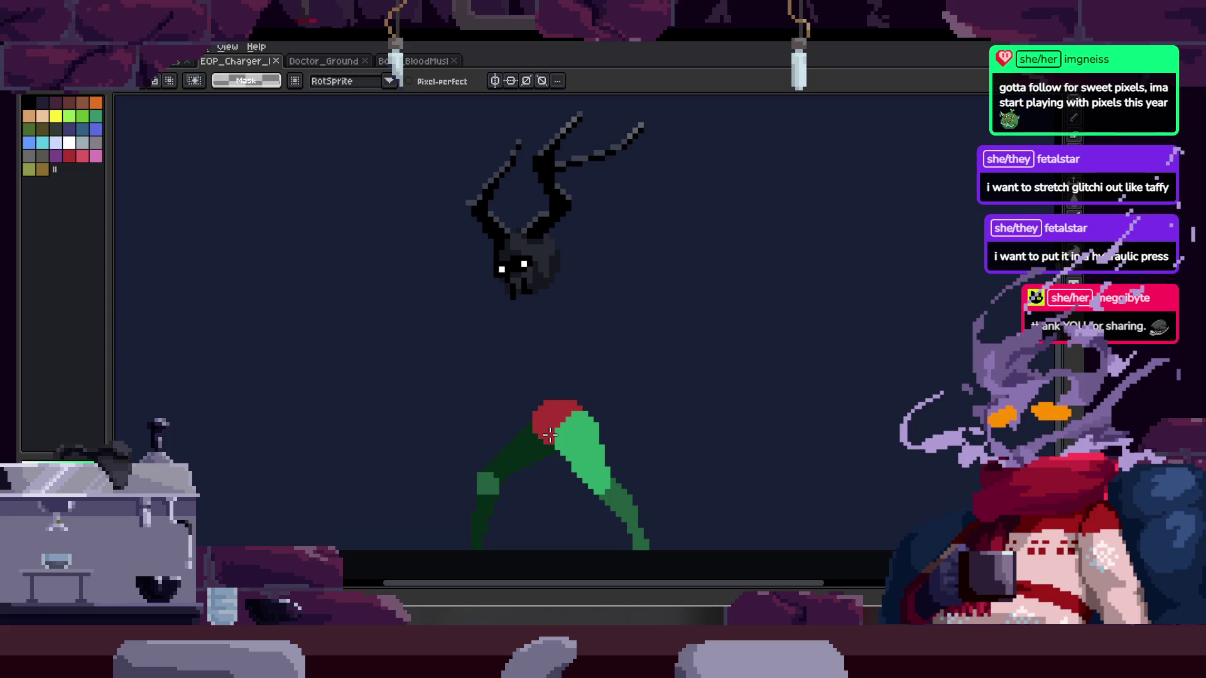
scroll(586, 432, up, 2)
scroll(586, 432, down, 2)
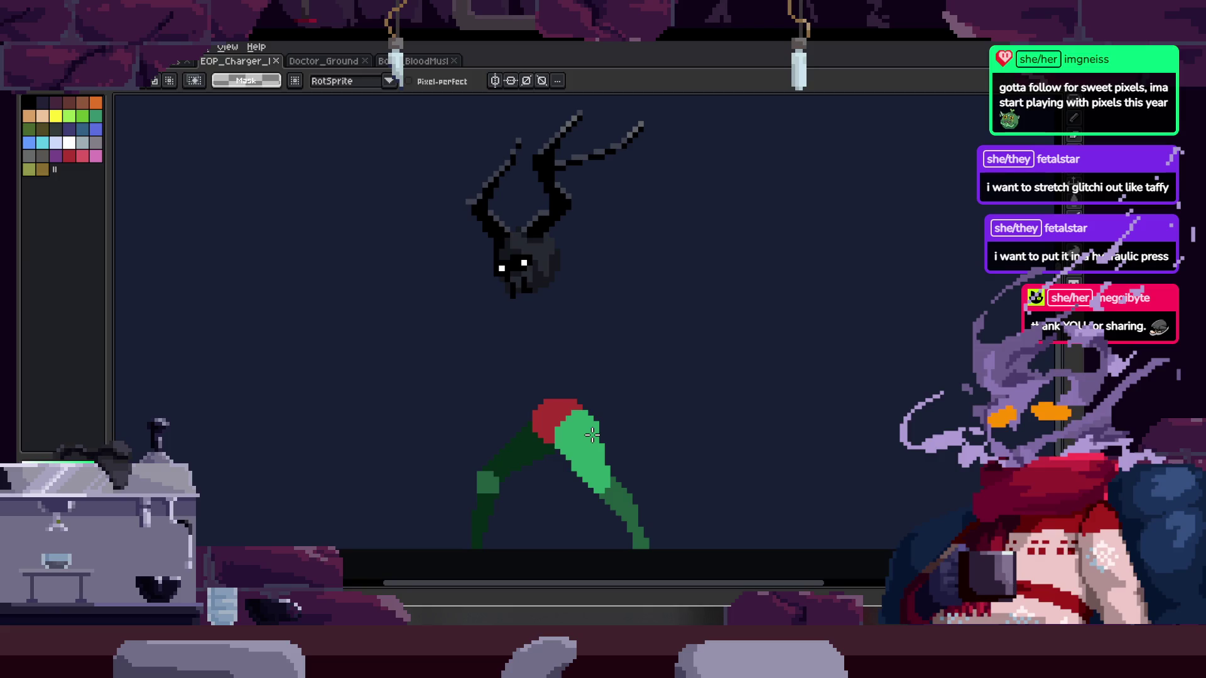
Play through the Walk tag frames on the full canvas, then switch to Unreal Engine
key(Tab)
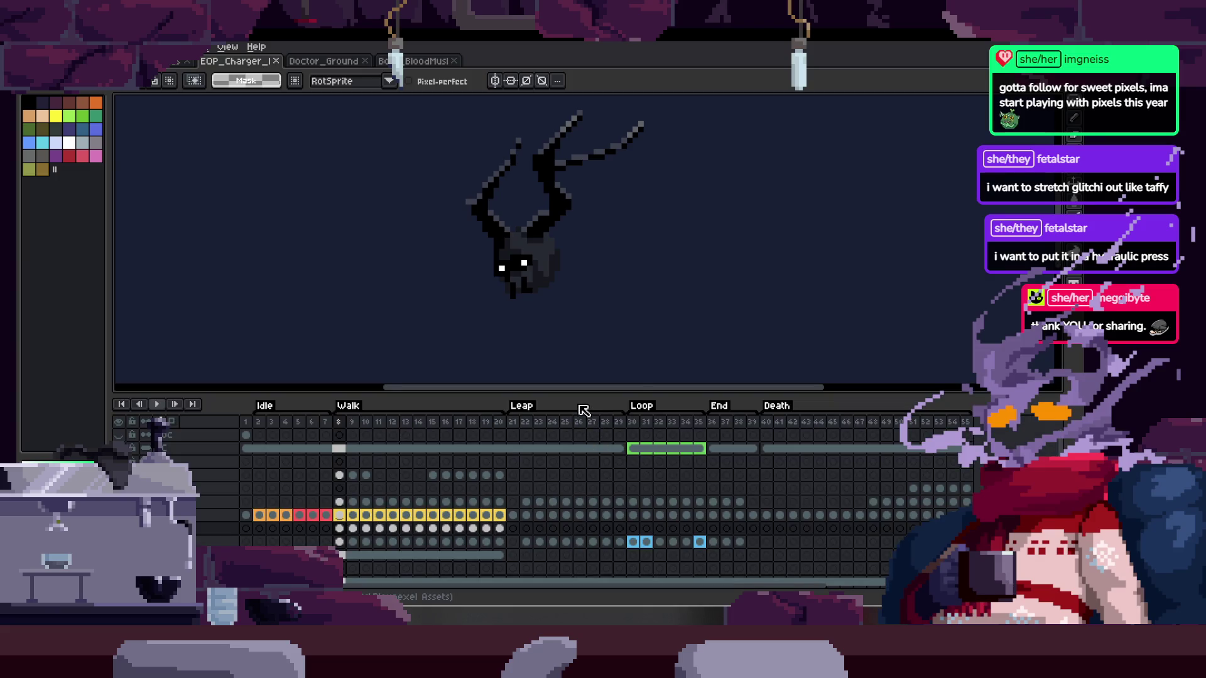
key(Return)
key(Return)
key(Tab)
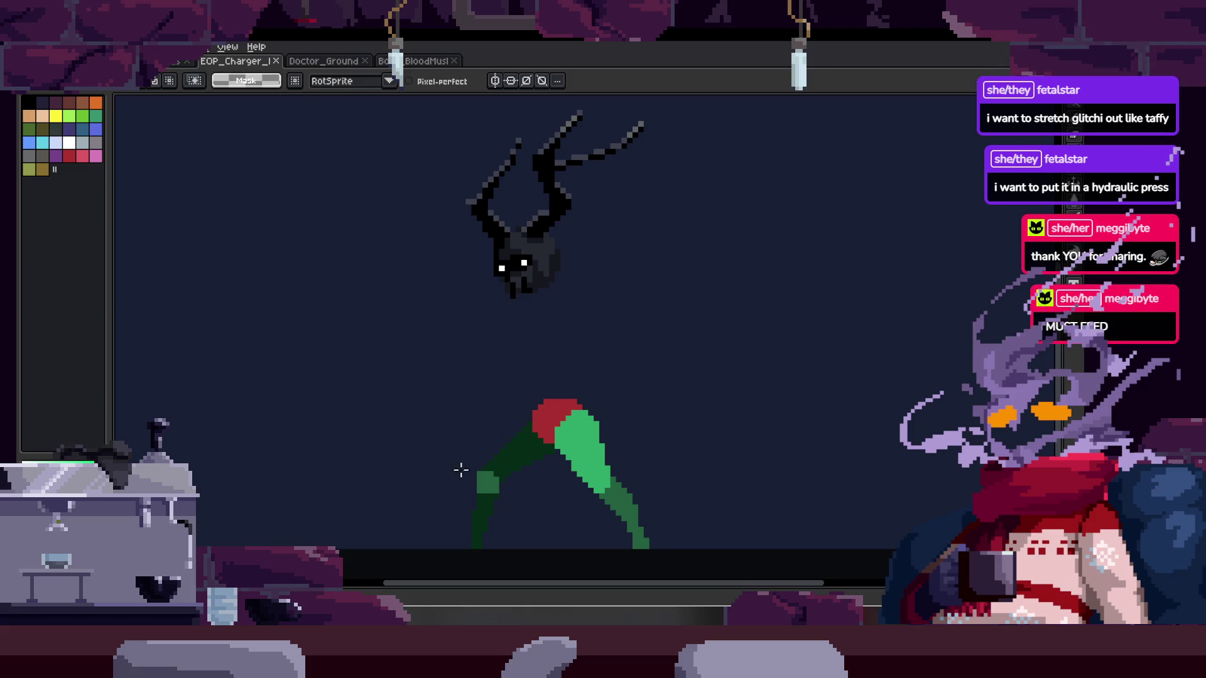
key(alt+Tab)
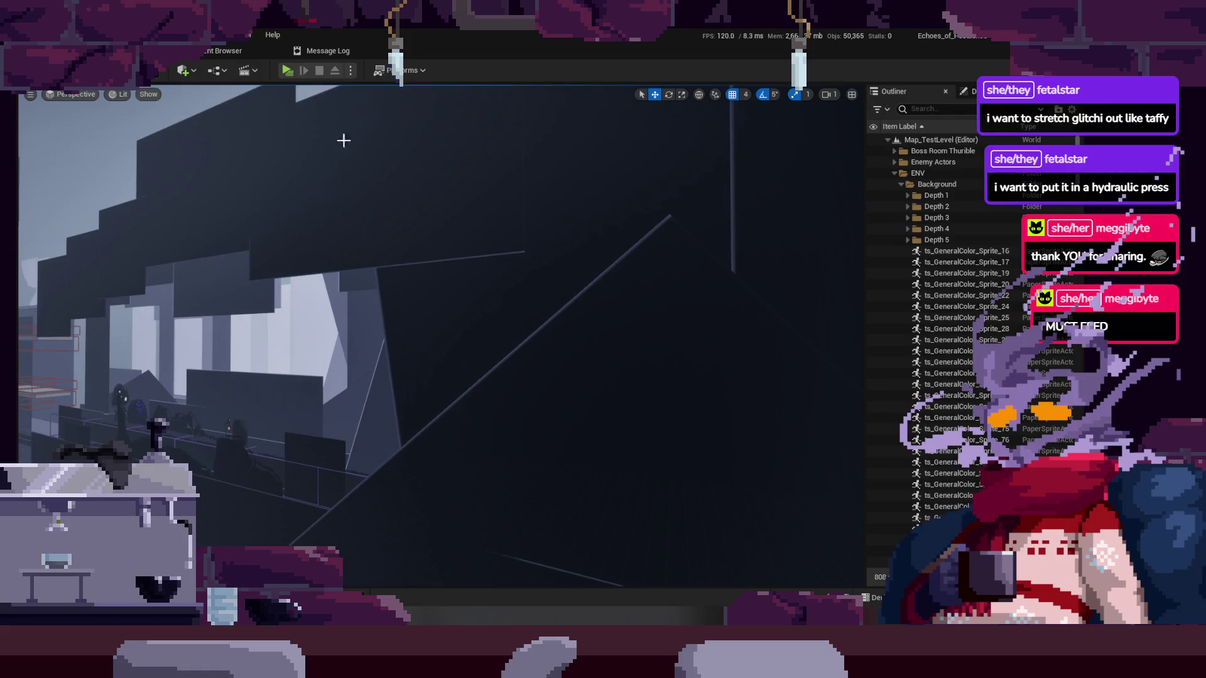
Fly the viewport camera around the level, focusing on a large background sprite and dark walls
drag(385, 163, 558, 261)
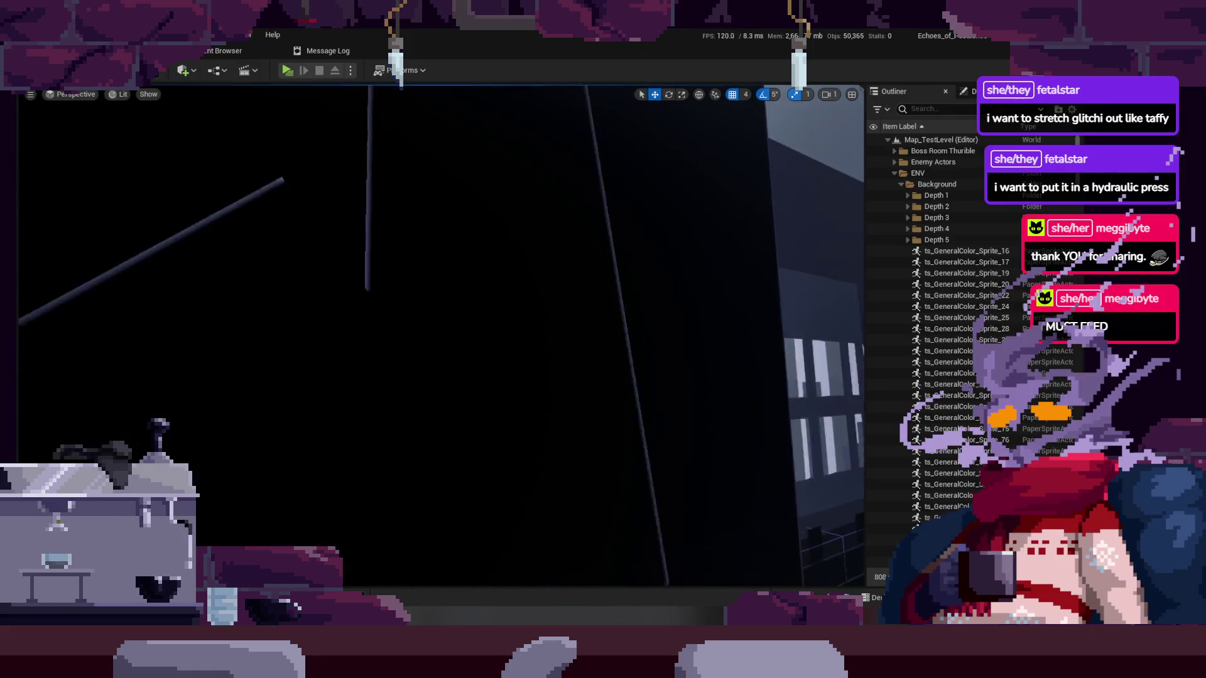
click(558, 262)
key(f)
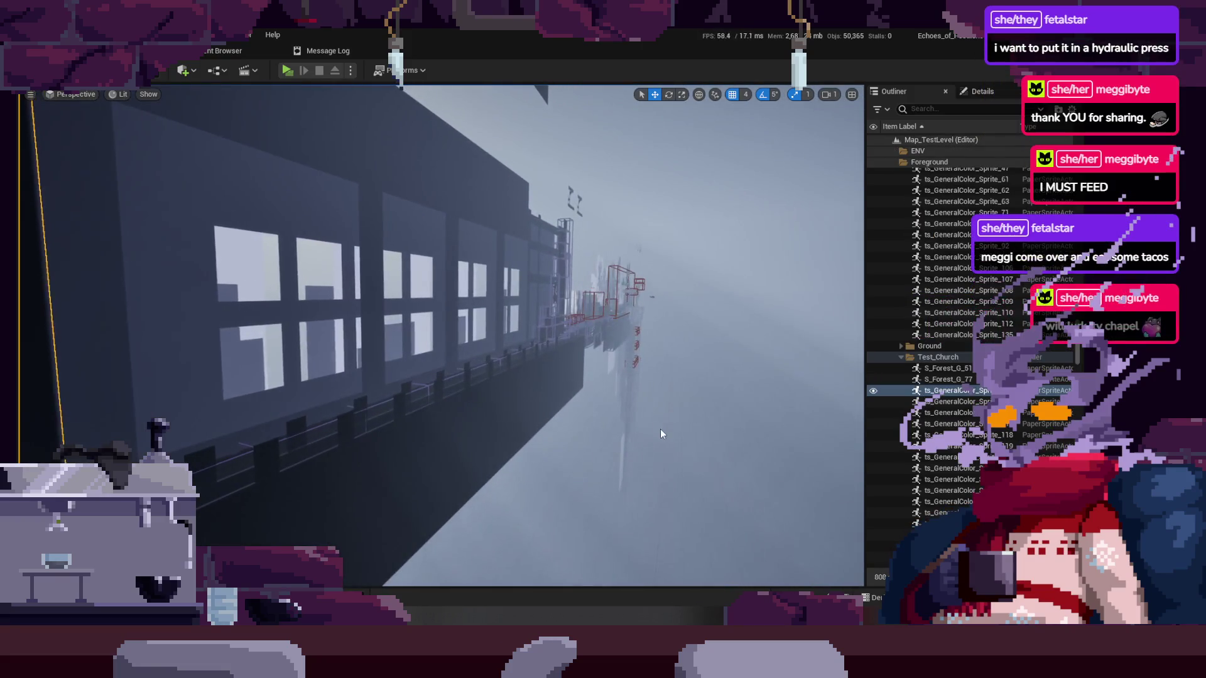
mouse_move(629, 459)
mouse_down()
mouse_move(654, 469)
mouse_move(463, 234)
mouse_up()
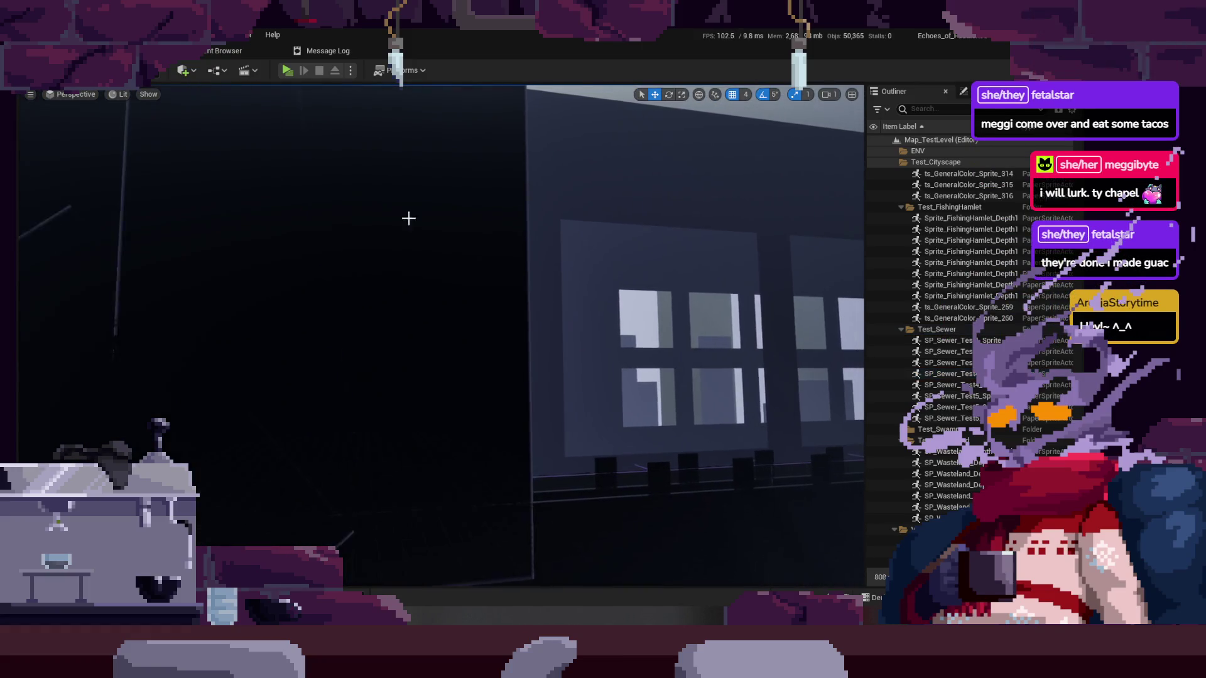
Switch the viewport to Unlit and back to Lit, then start a Play-in-Editor session
click(122, 96)
click(159, 156)
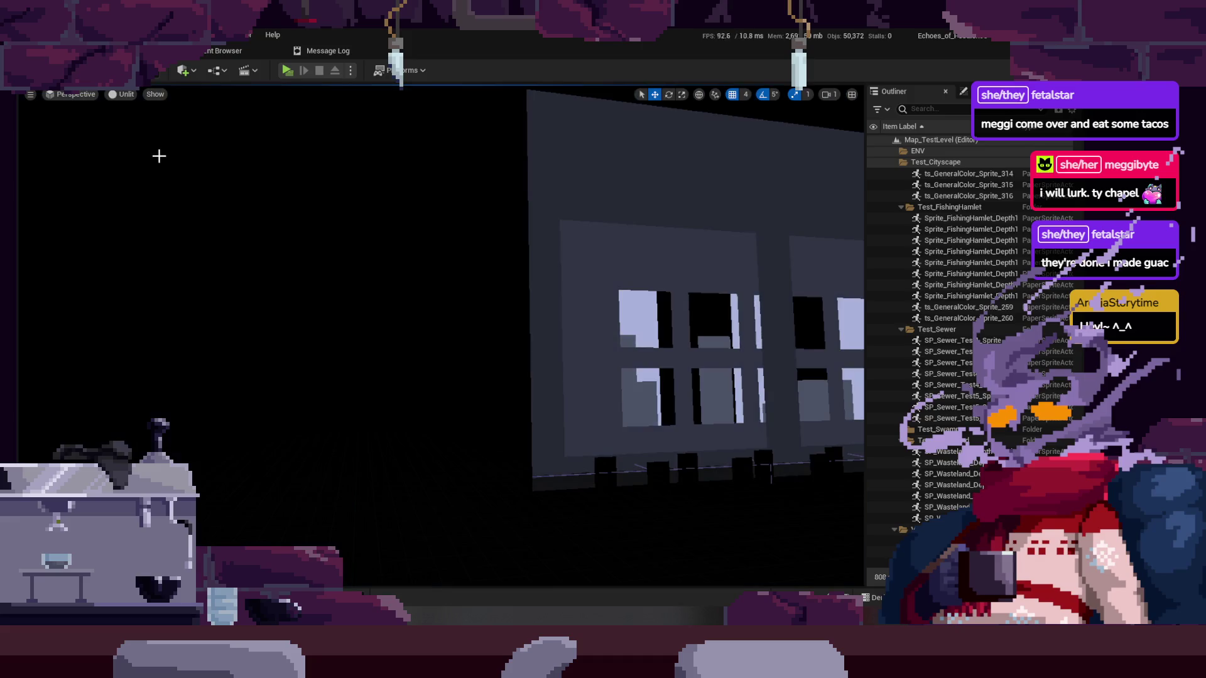
click(124, 95)
click(125, 137)
drag(199, 167, 374, 227)
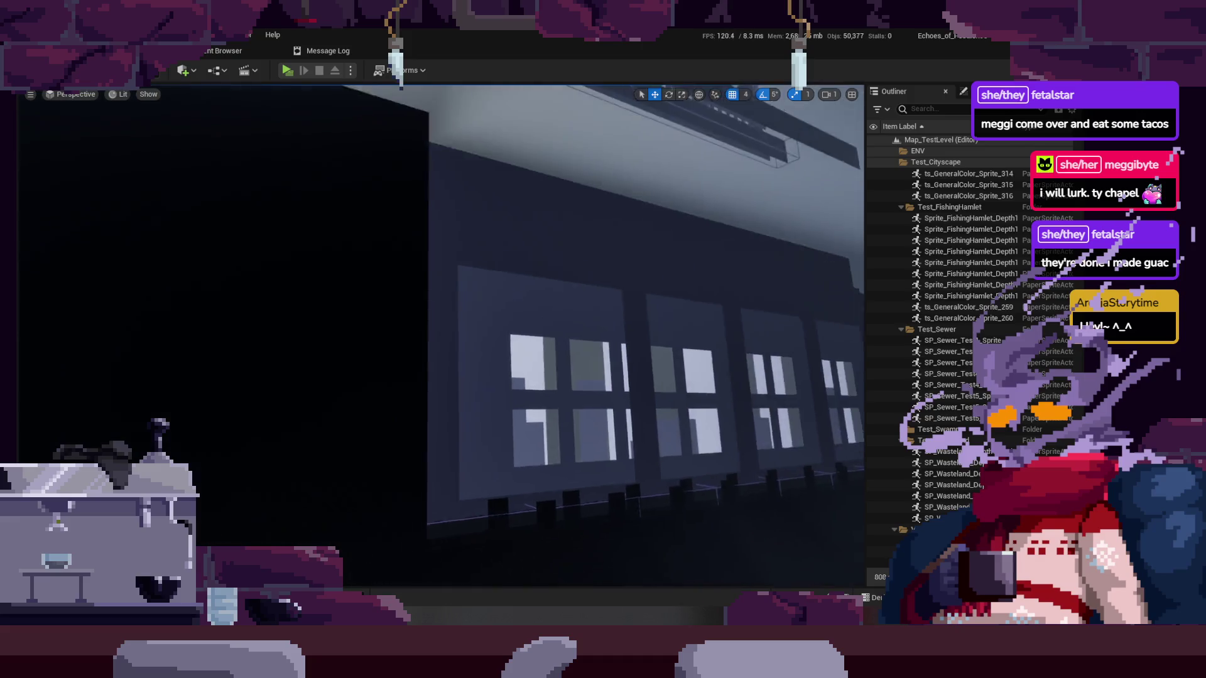
click(288, 72)
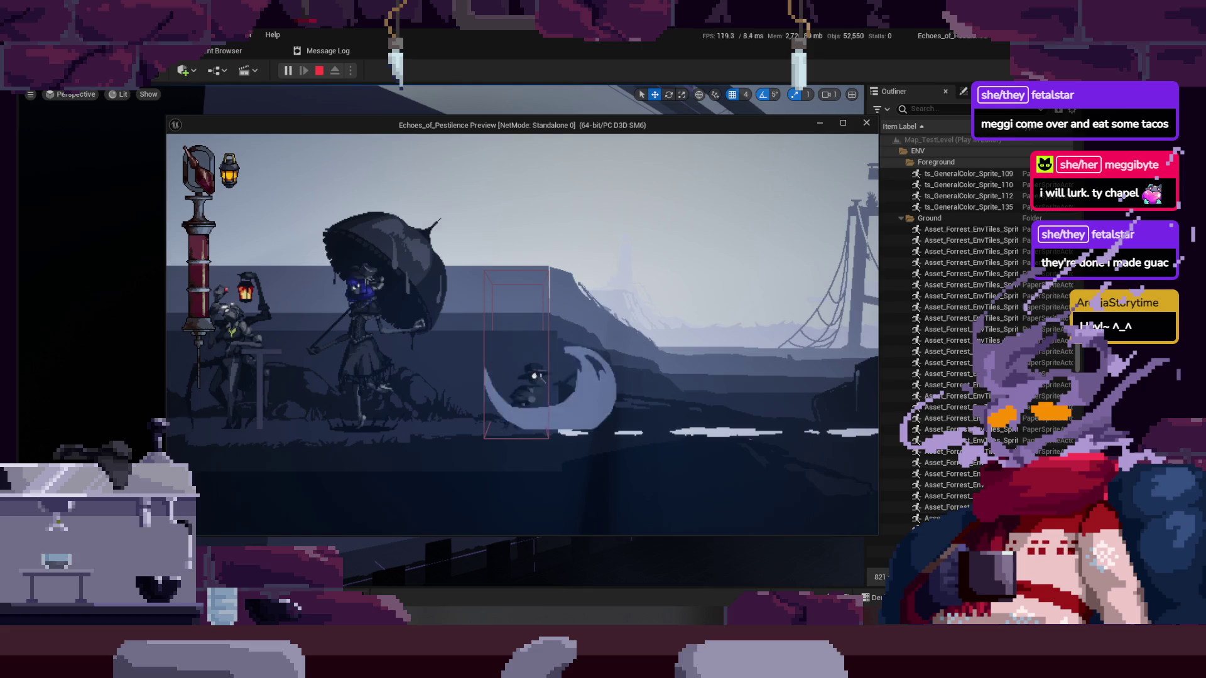
Run the plague doctor left through the ruins, jumping off the platform and swinging the scythe
key(a)
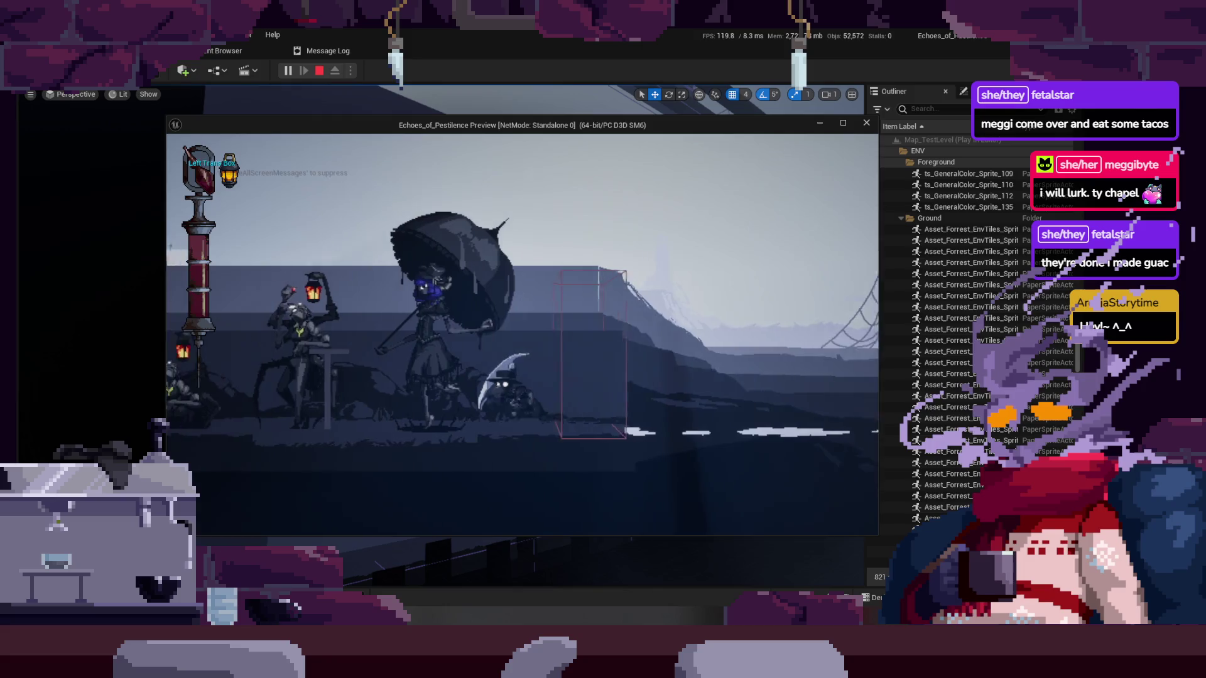
key(a)
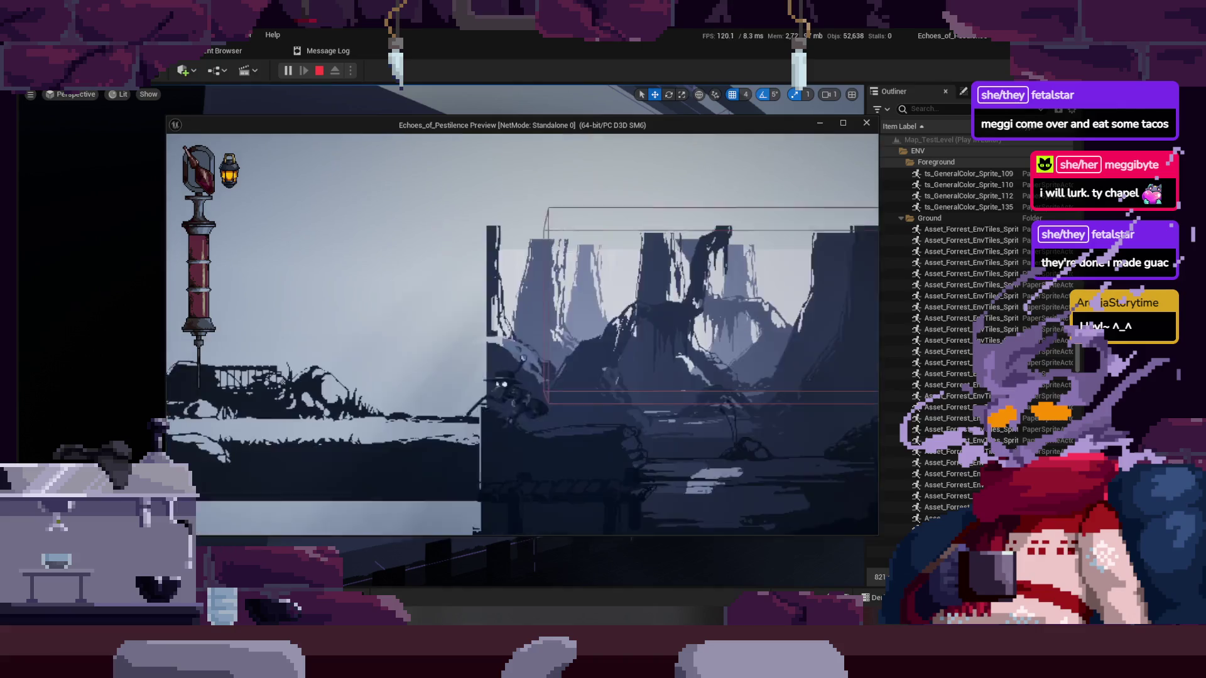
key(a)
key(a)
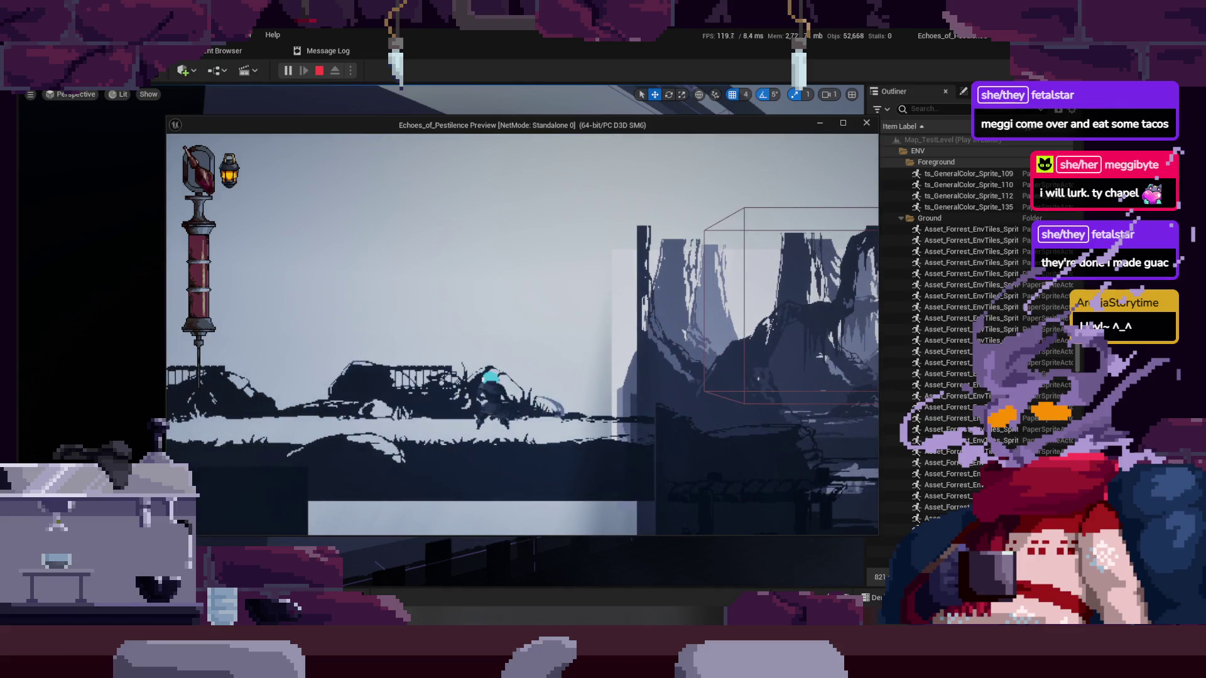
key(space)
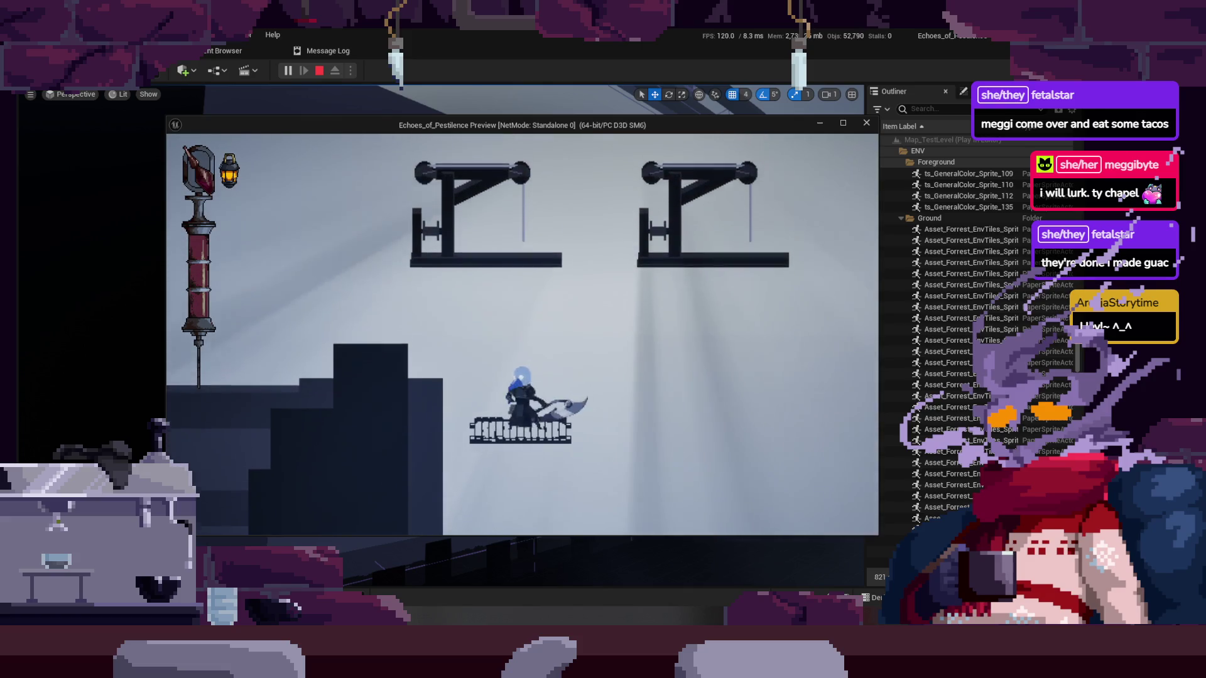
key(a)
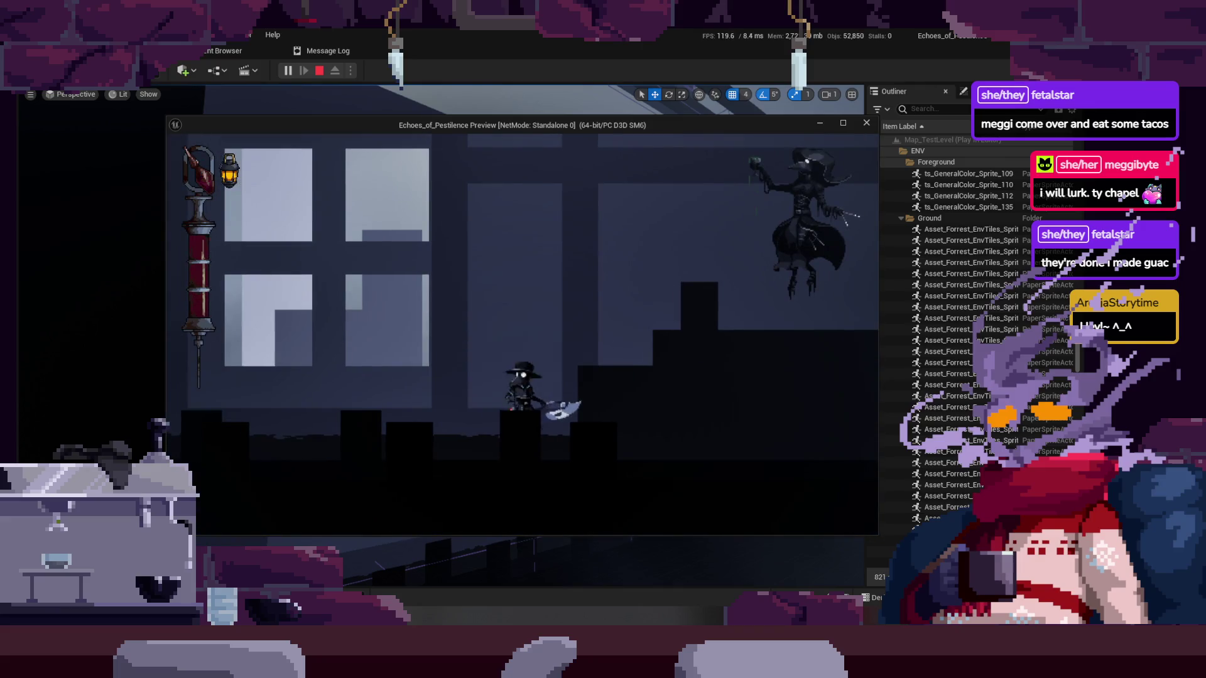
key(a)
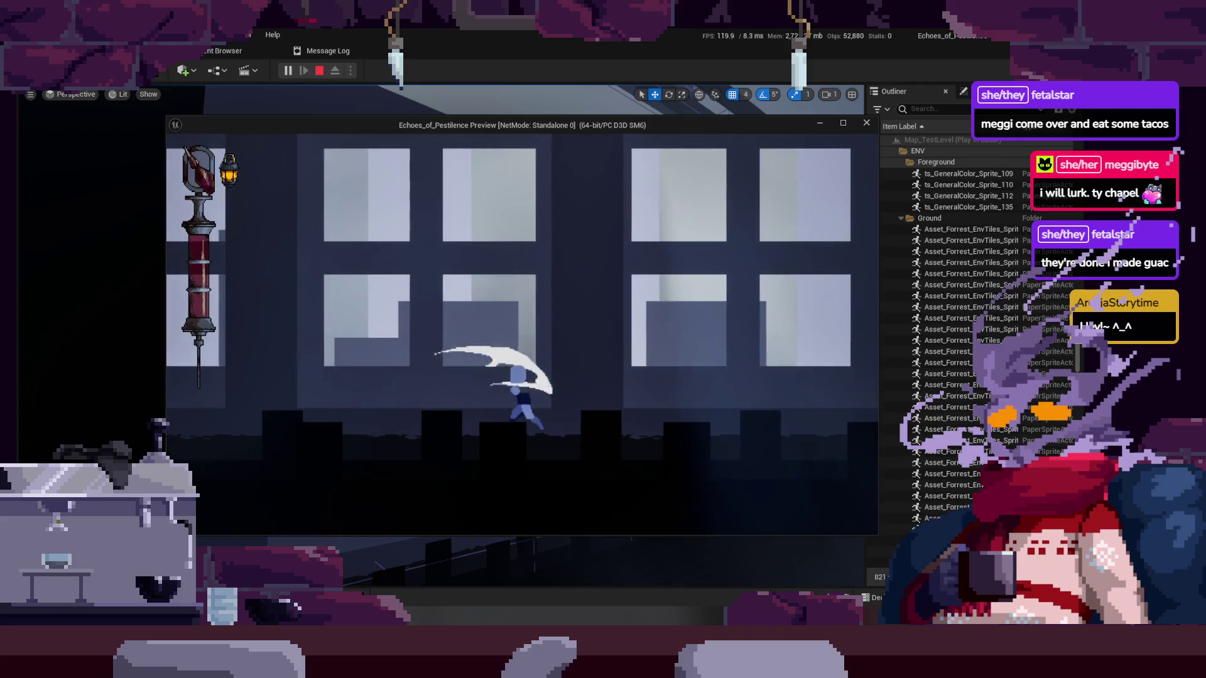
key(a)
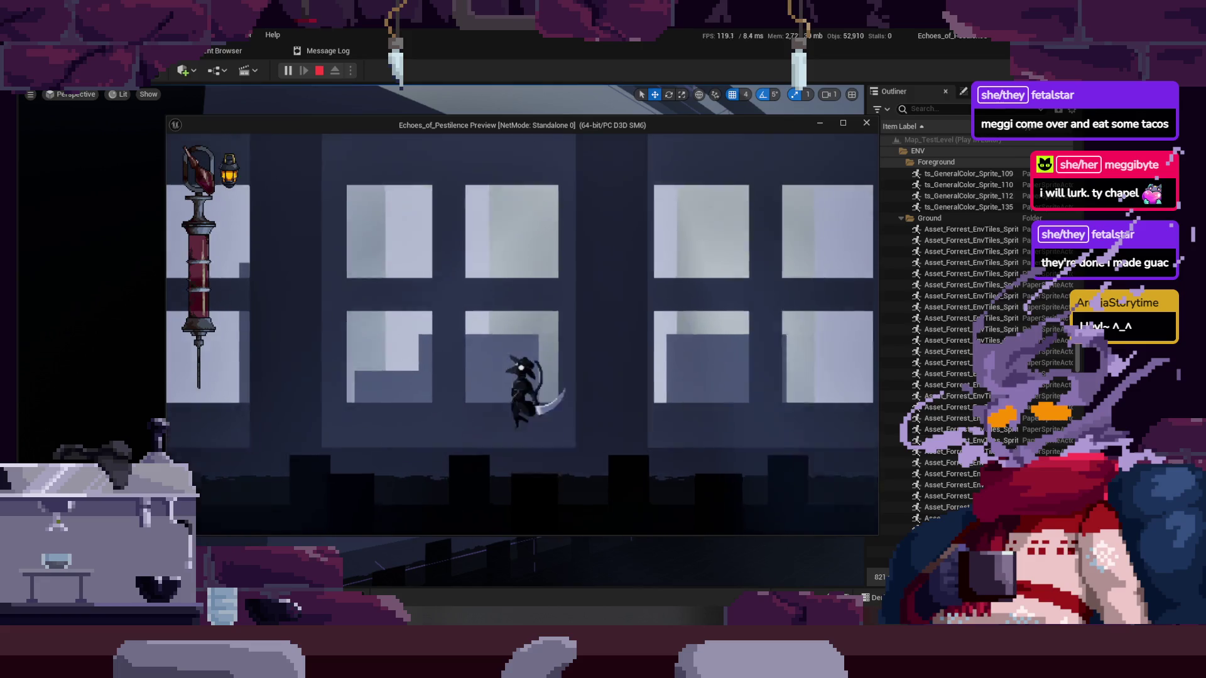
key(a)
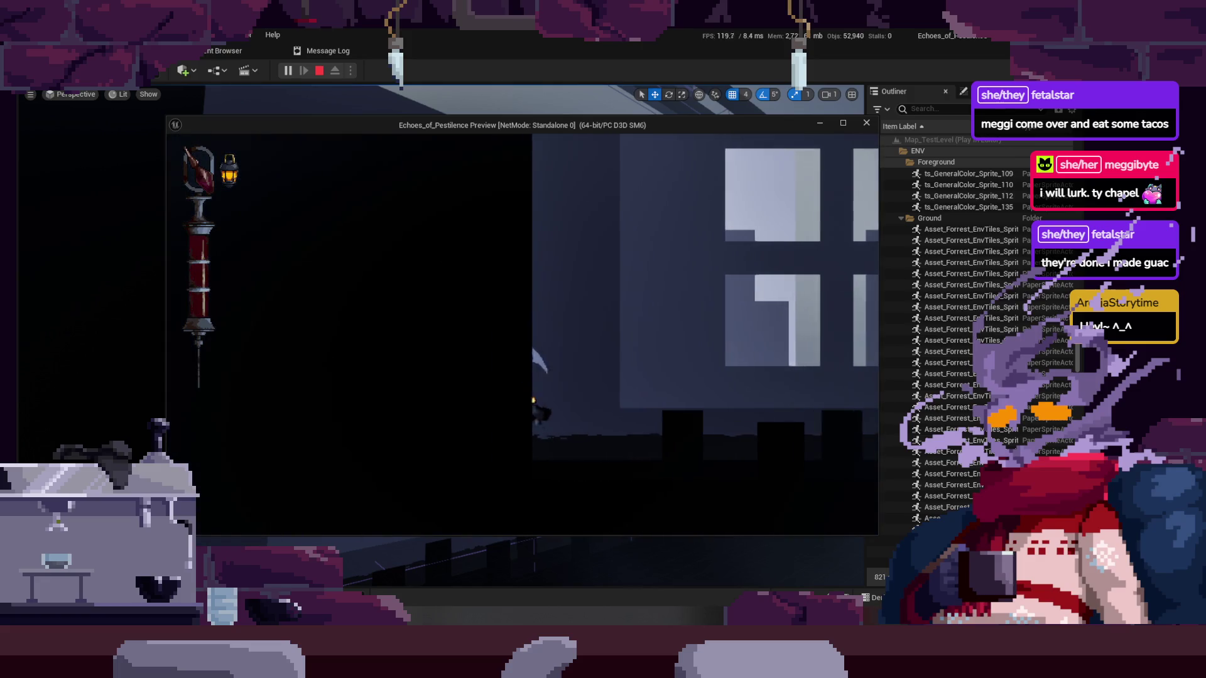
key(a)
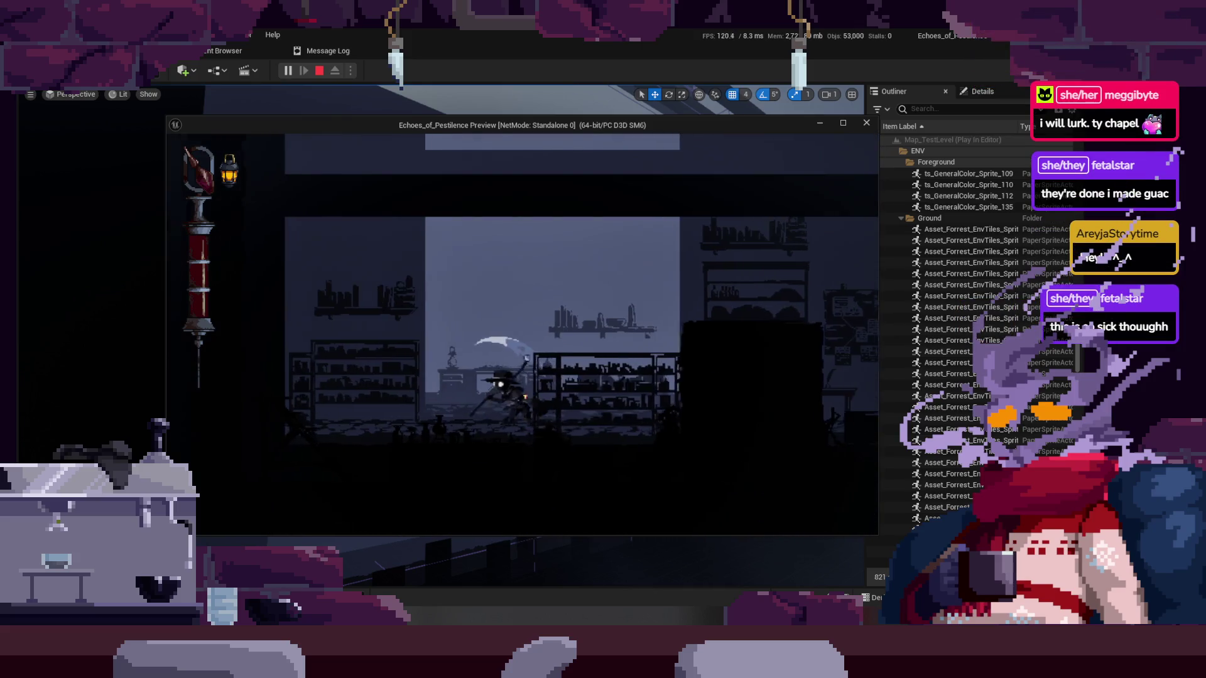
key(a)
Walk right through the shelf and cauldron rooms, then run left into the dark forest
key(d)
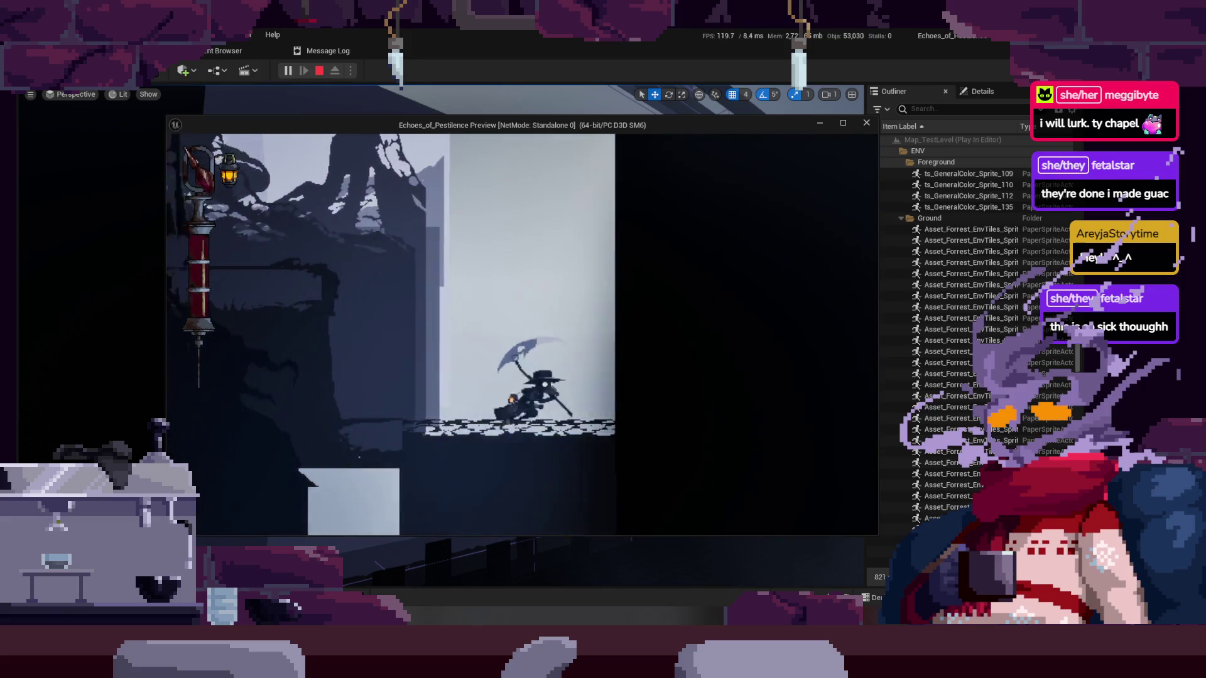
key(d)
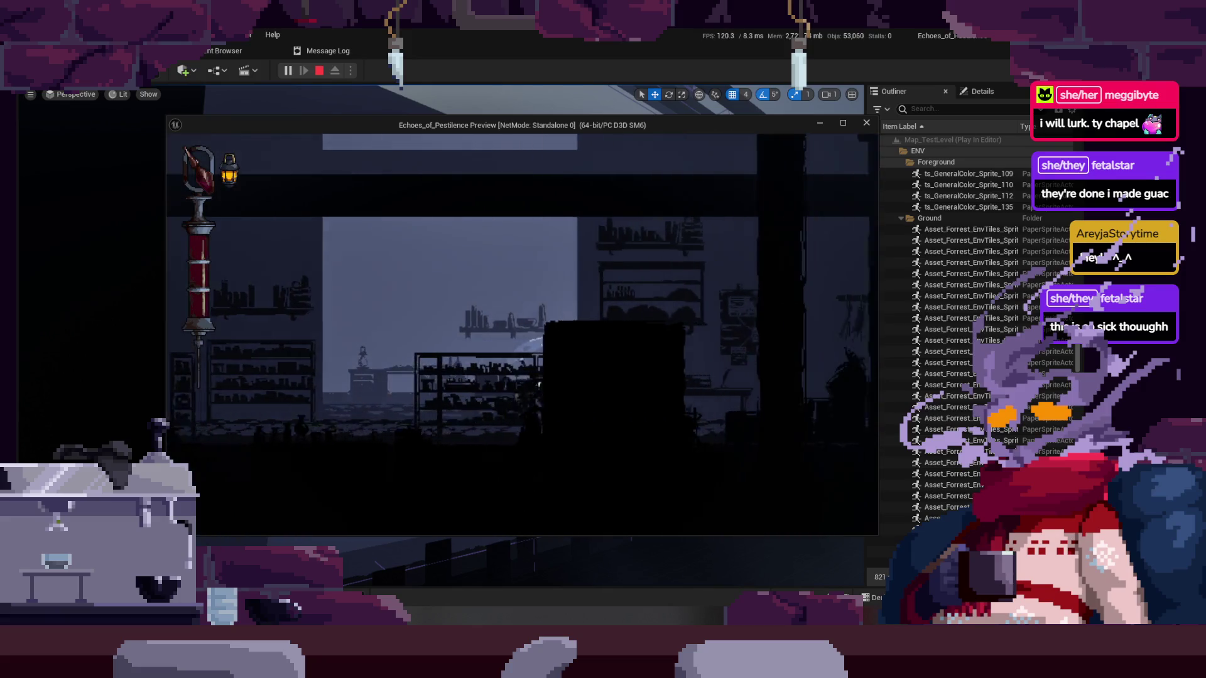
key(d)
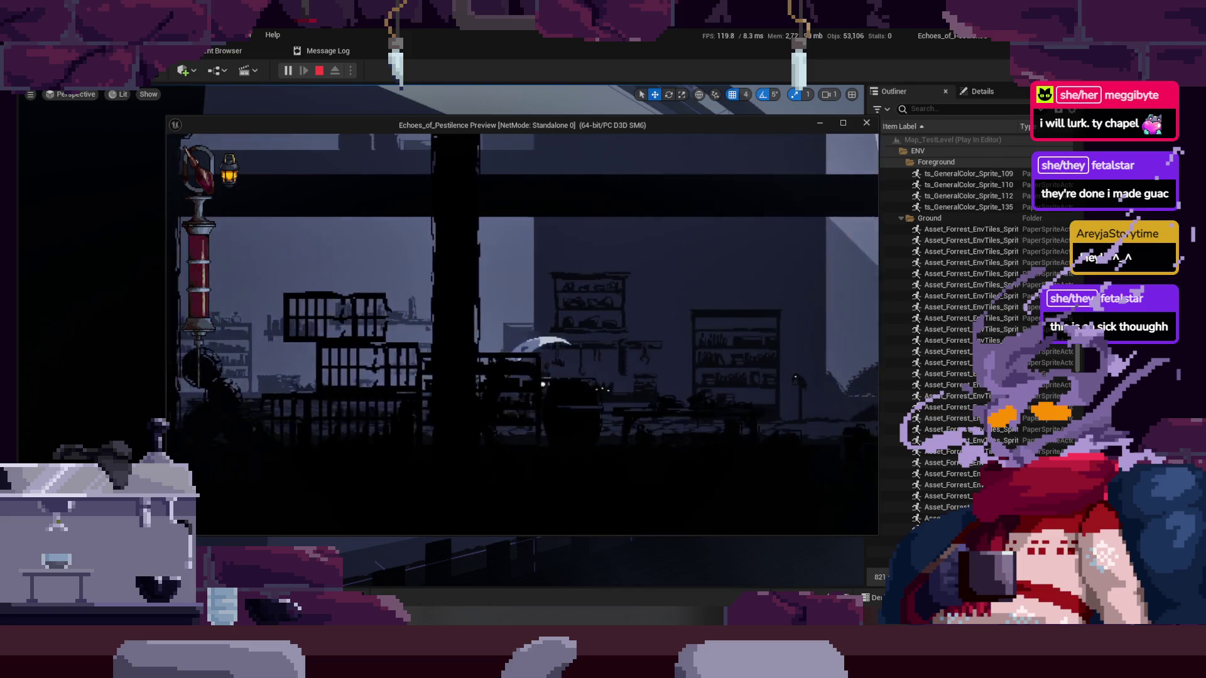
key(d)
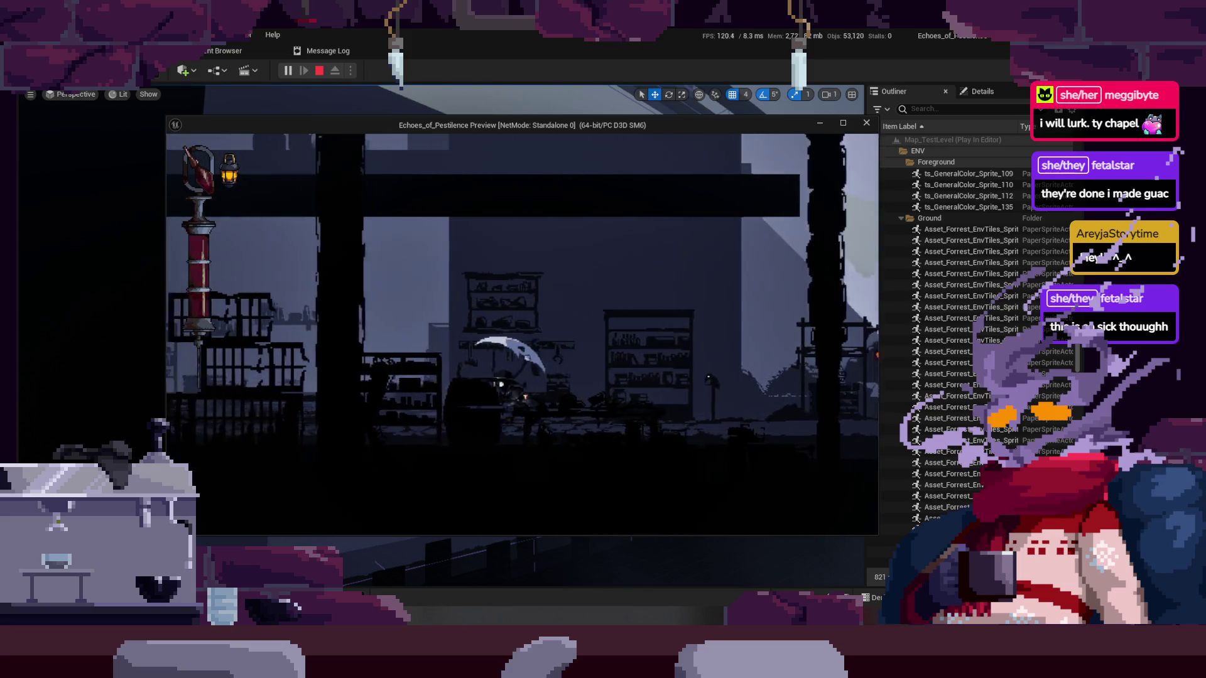
key(a)
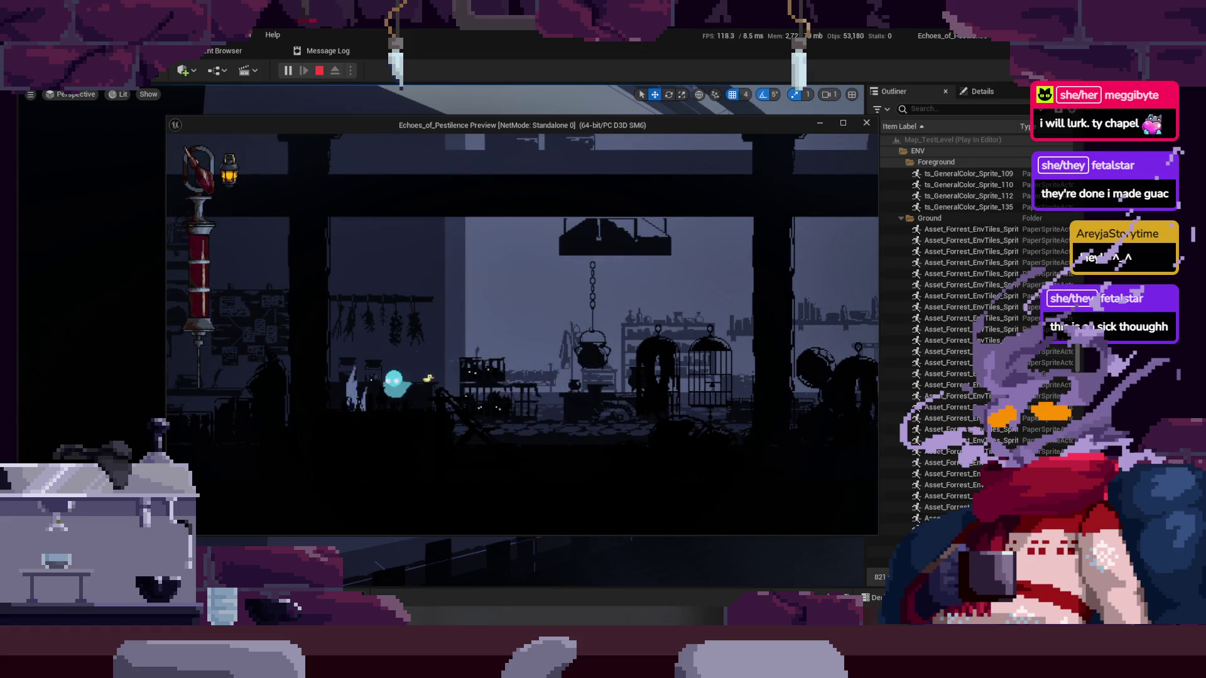
key(a)
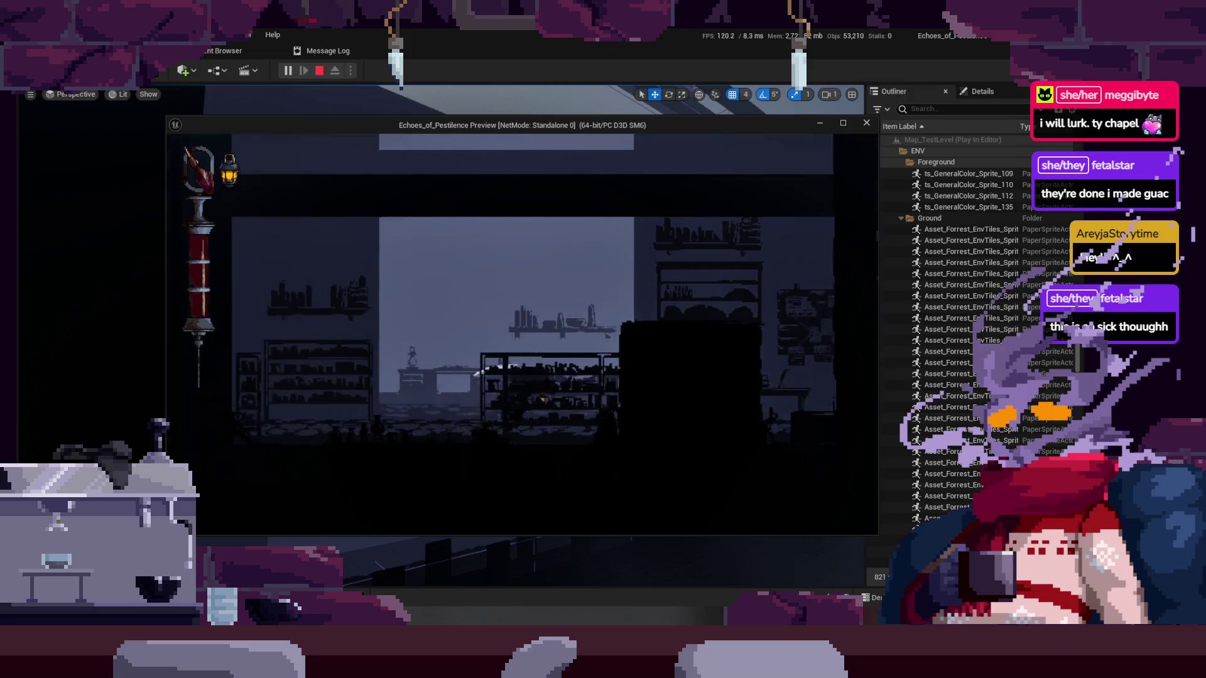
key(a)
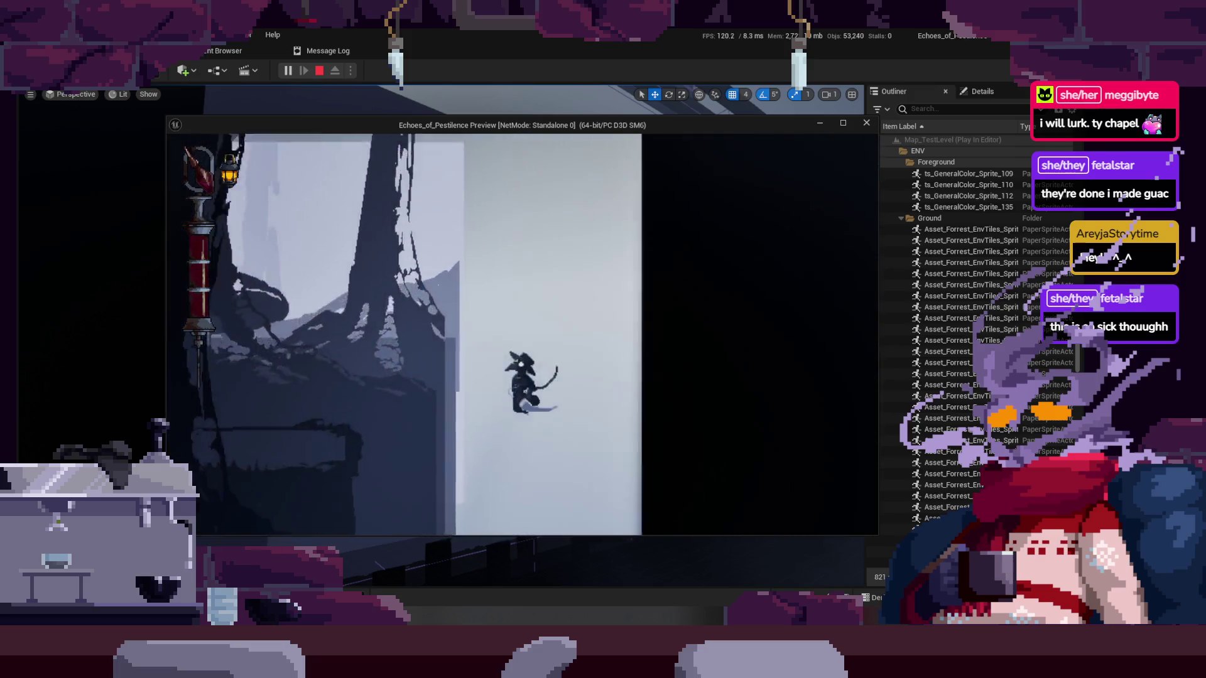
key(a)
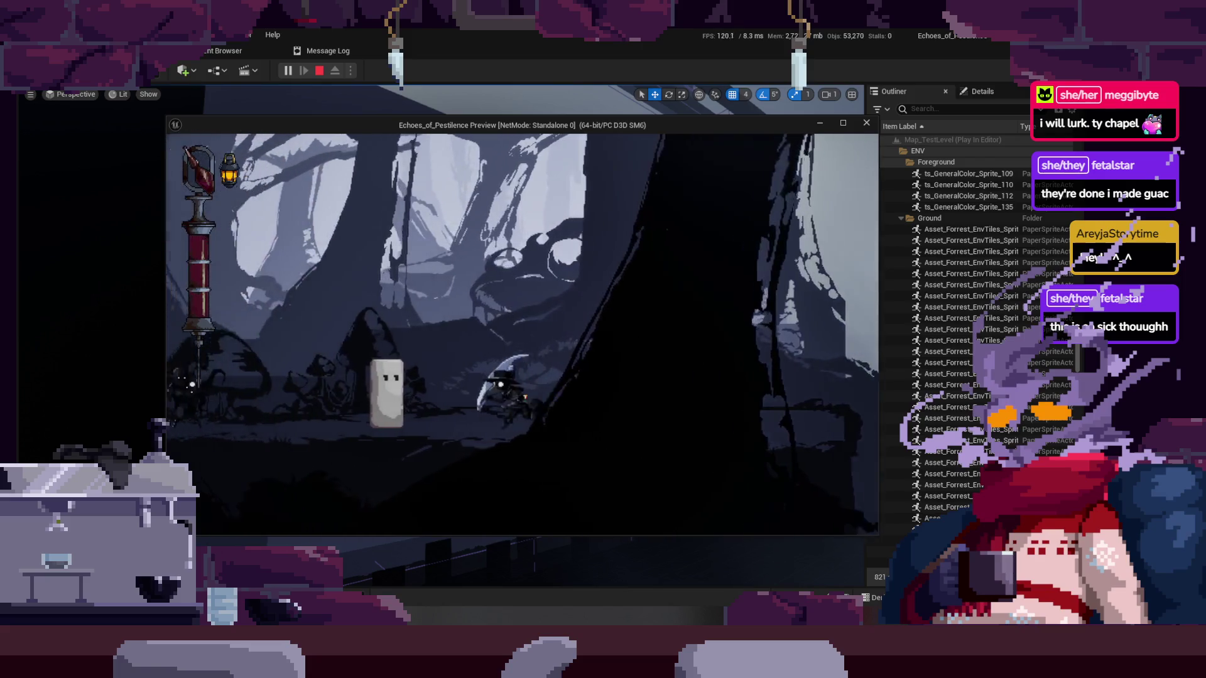
Attack the stone dummy repeatedly until it dies, then stop the playtest with Esc
key(a)
key(j)
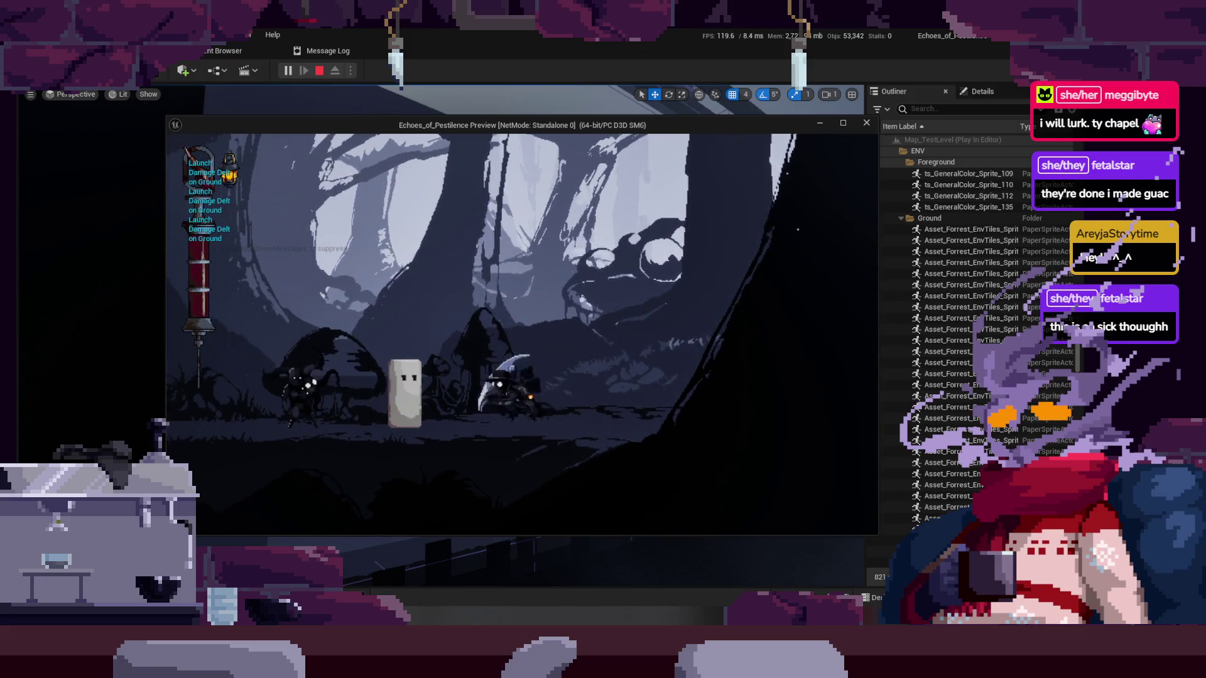
key(a)
key(j)
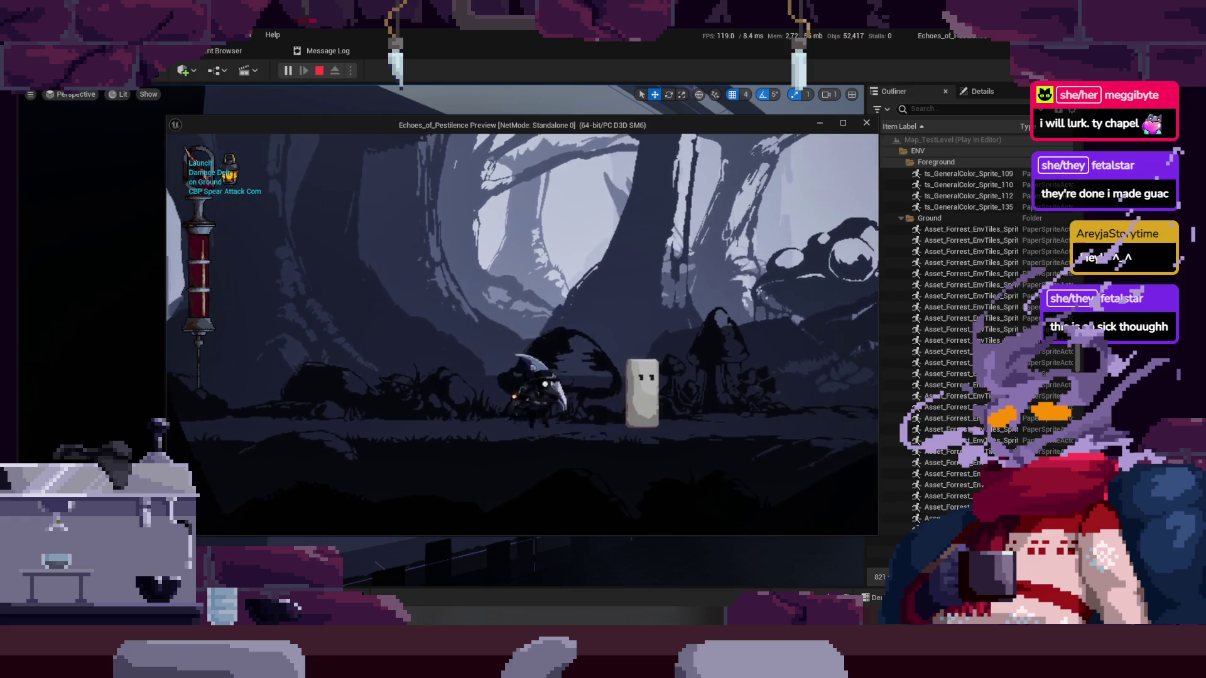
key(j)
key(j)
key(d)
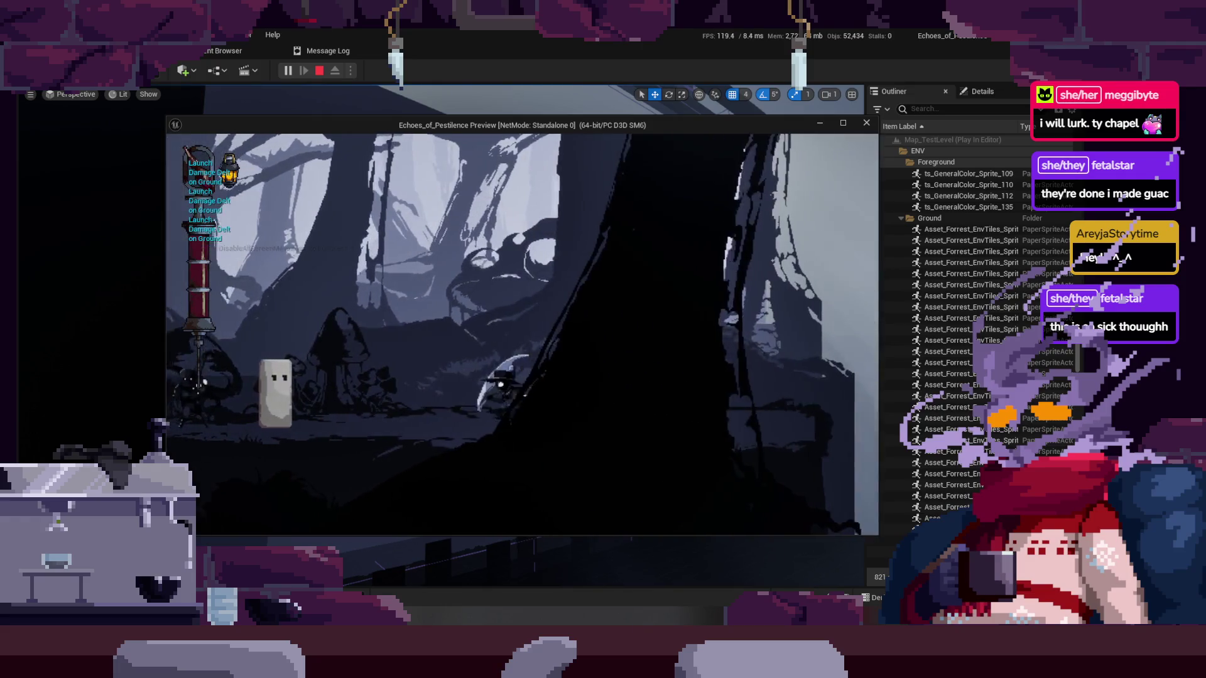
key(a)
key(j)
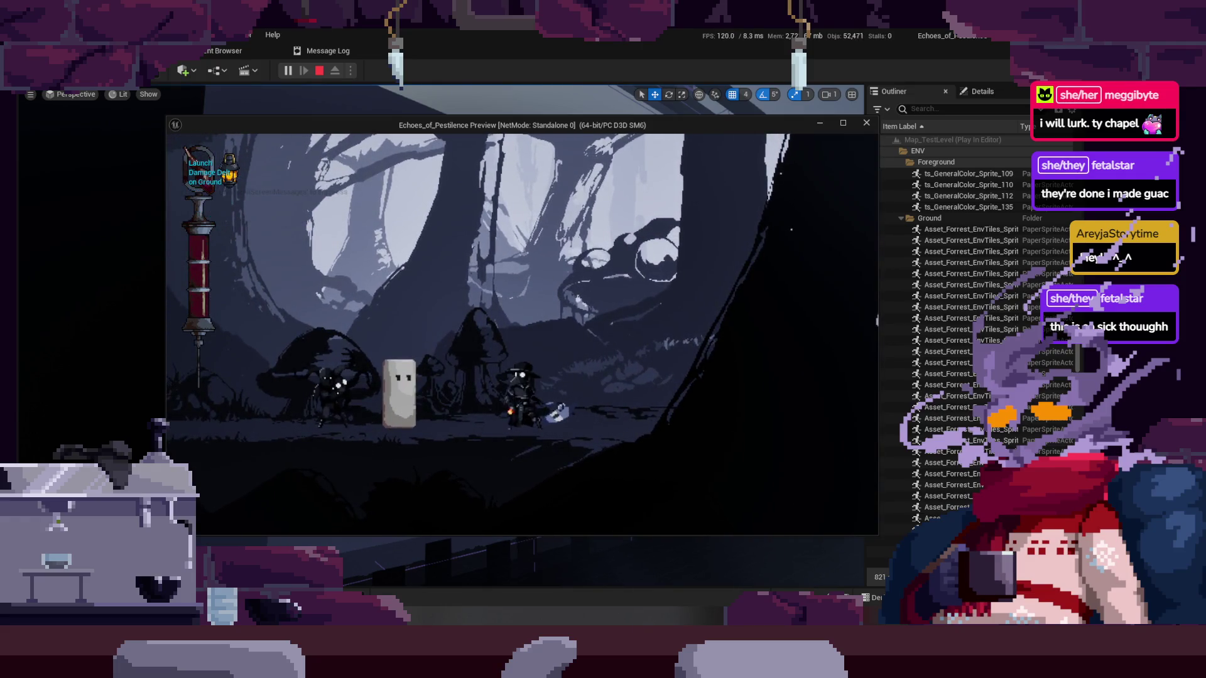
key(a)
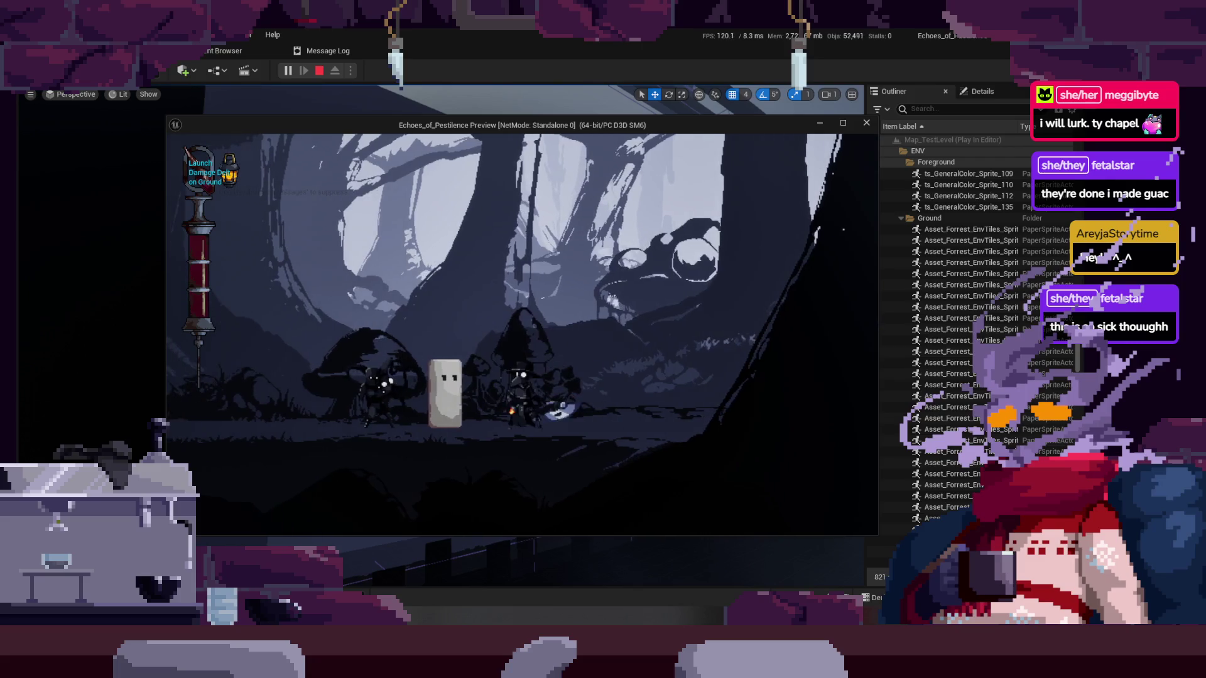
key(j)
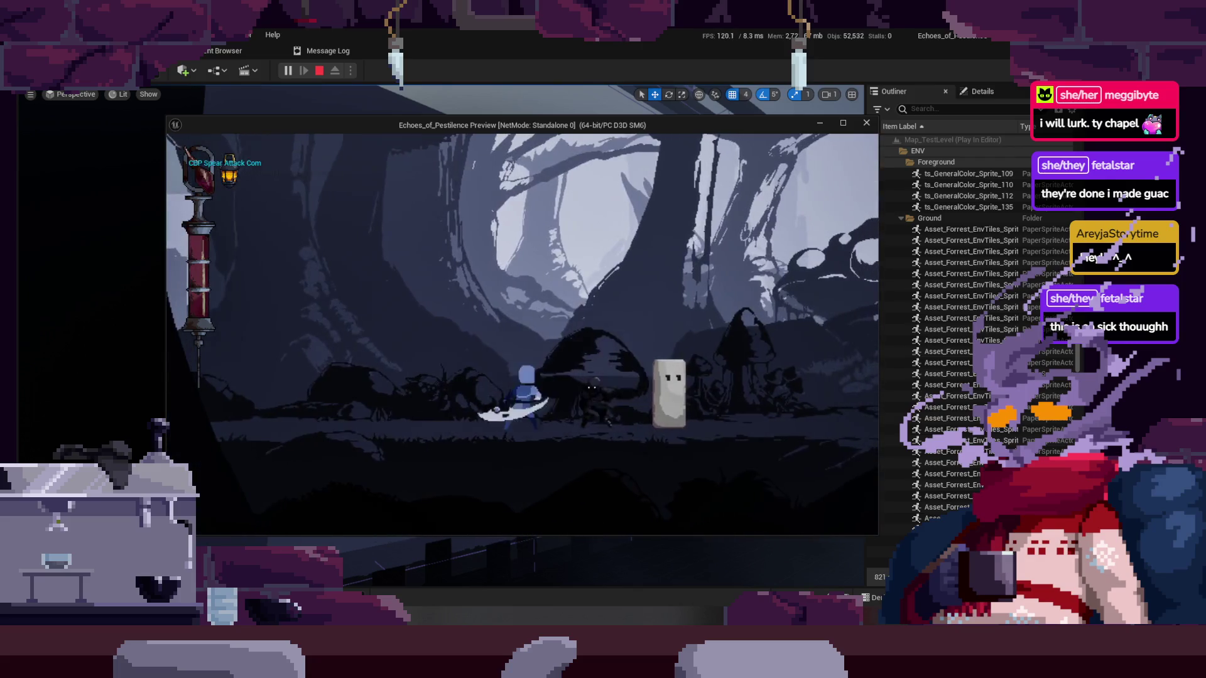
key(j)
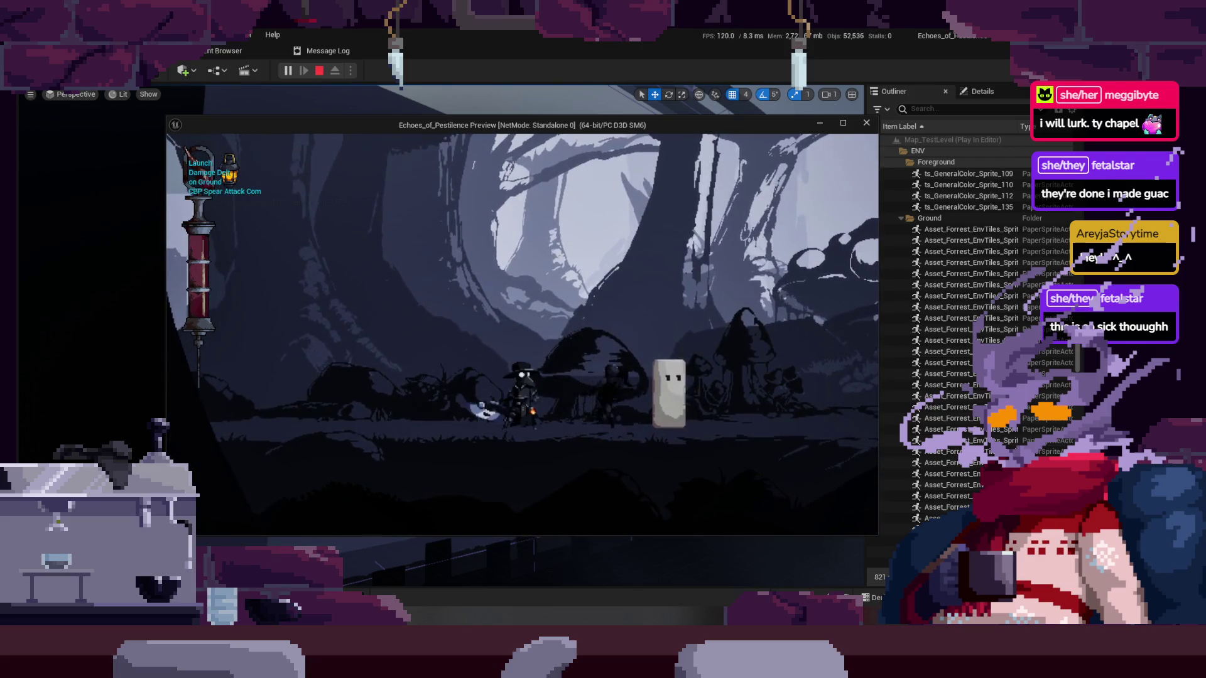
key(a)
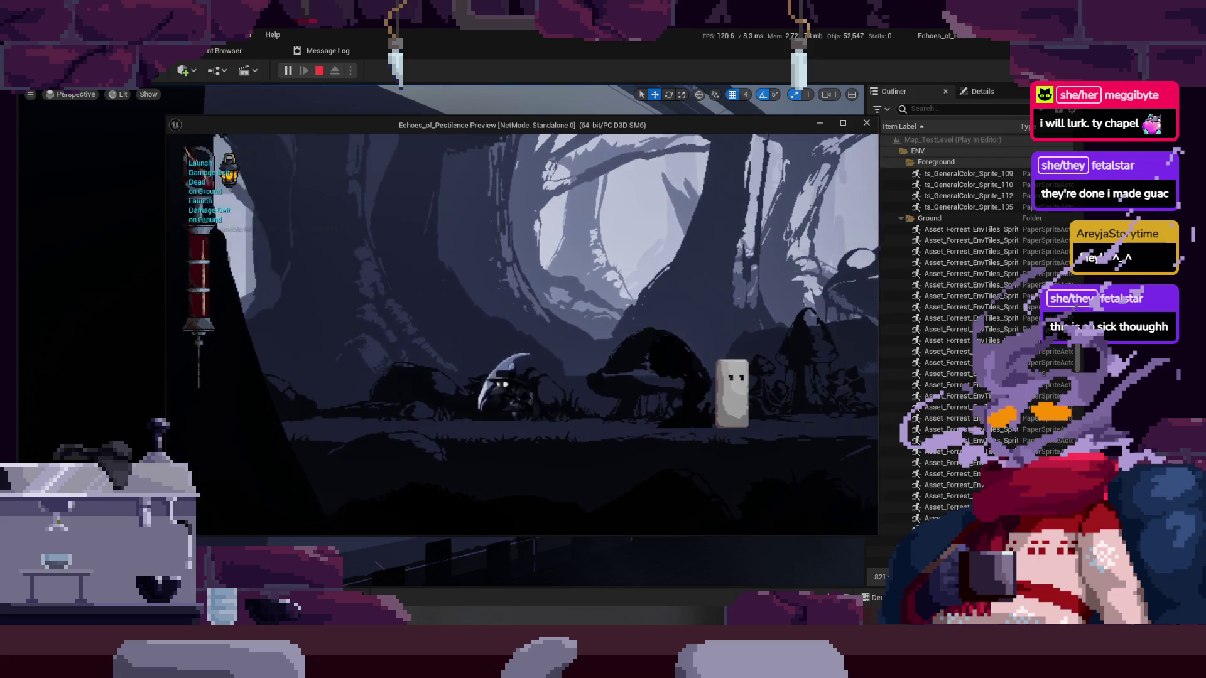
key(j)
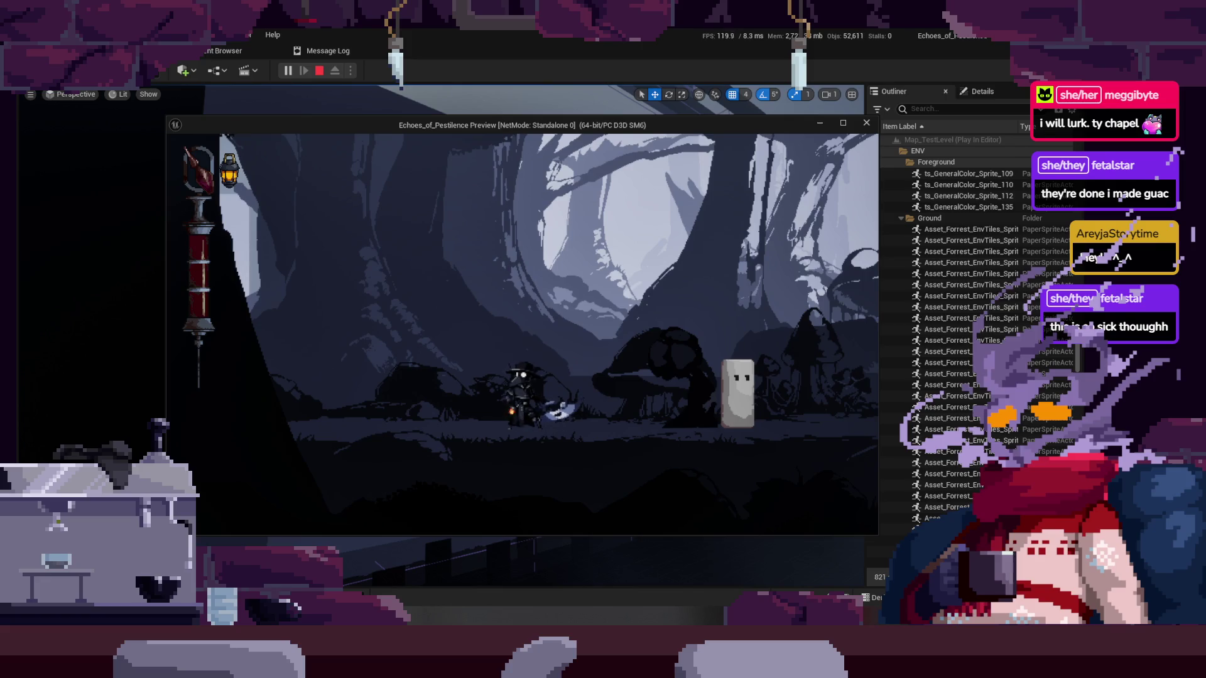
key(Escape)
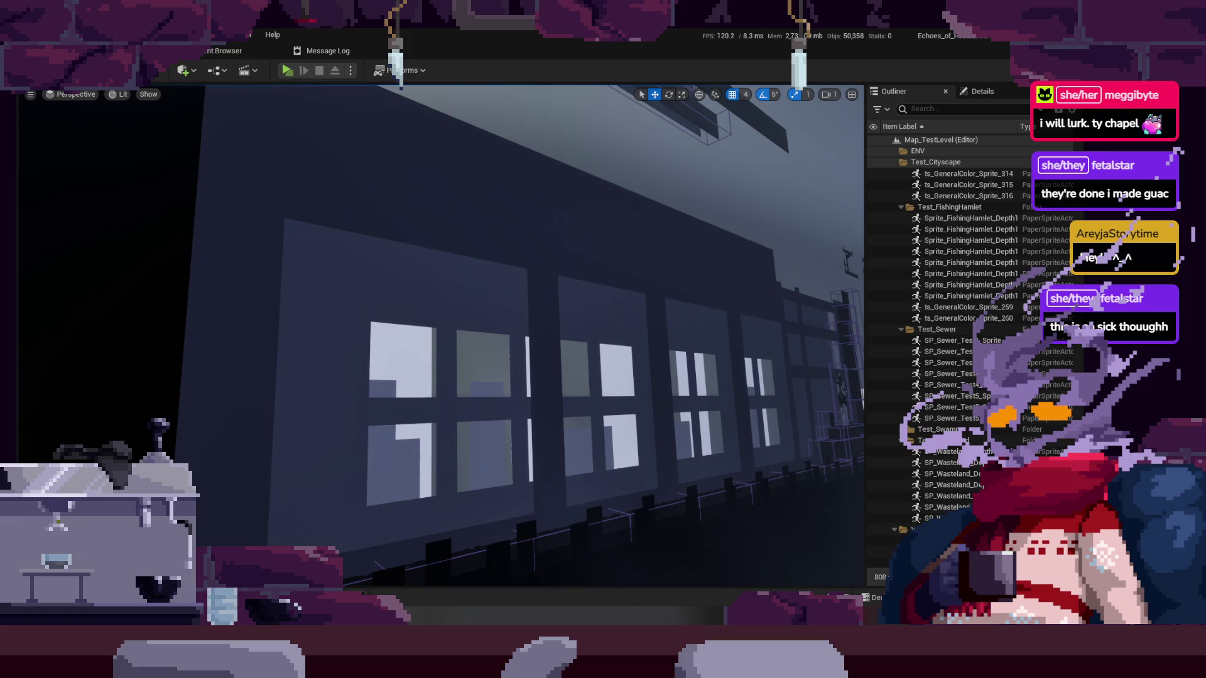
Switch from Unreal Engine back to Aseprite's Charger sprite
key(alt+Tab)
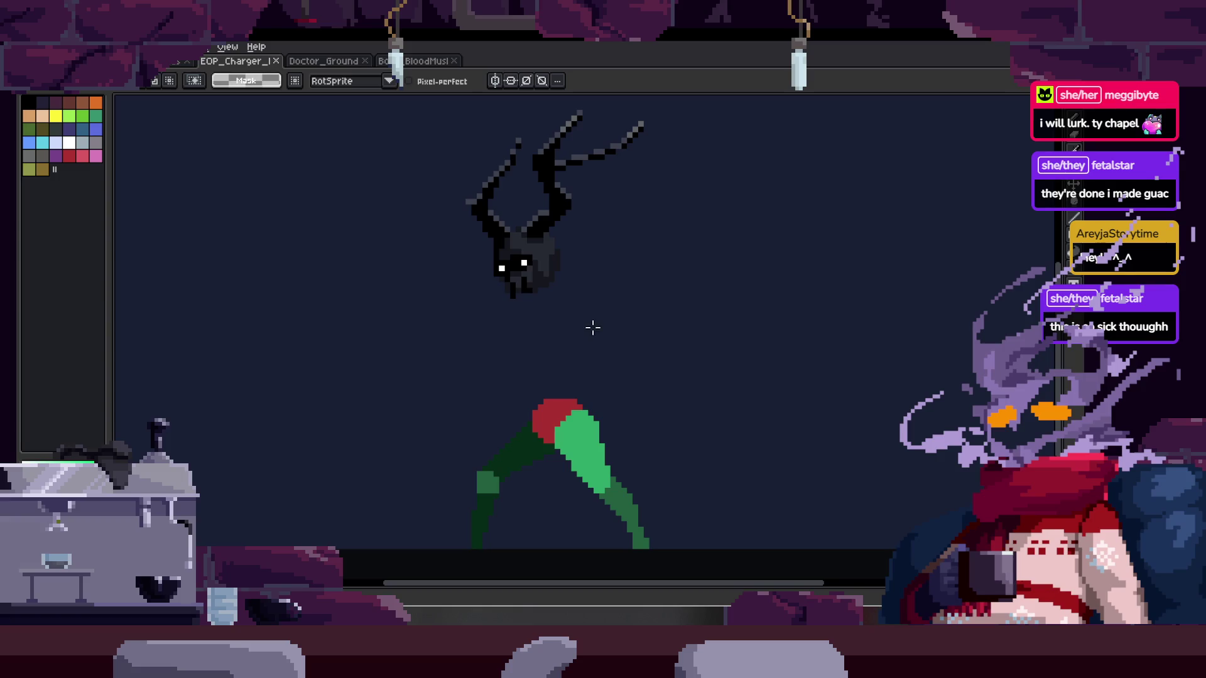
Step to another Charger walk frame and open the animation preview window beside the canvas
scroll(544, 337, down, 3)
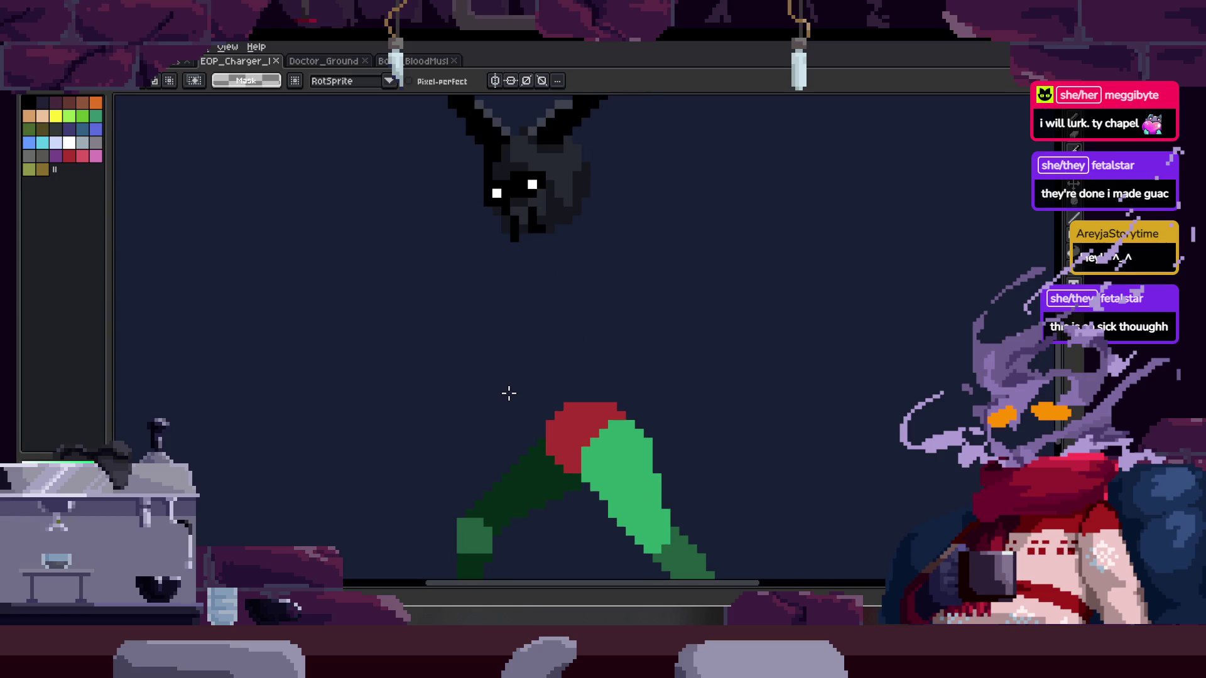
scroll(502, 432, left, 2)
scroll(565, 415, up, 4)
scroll(589, 400, right, 2)
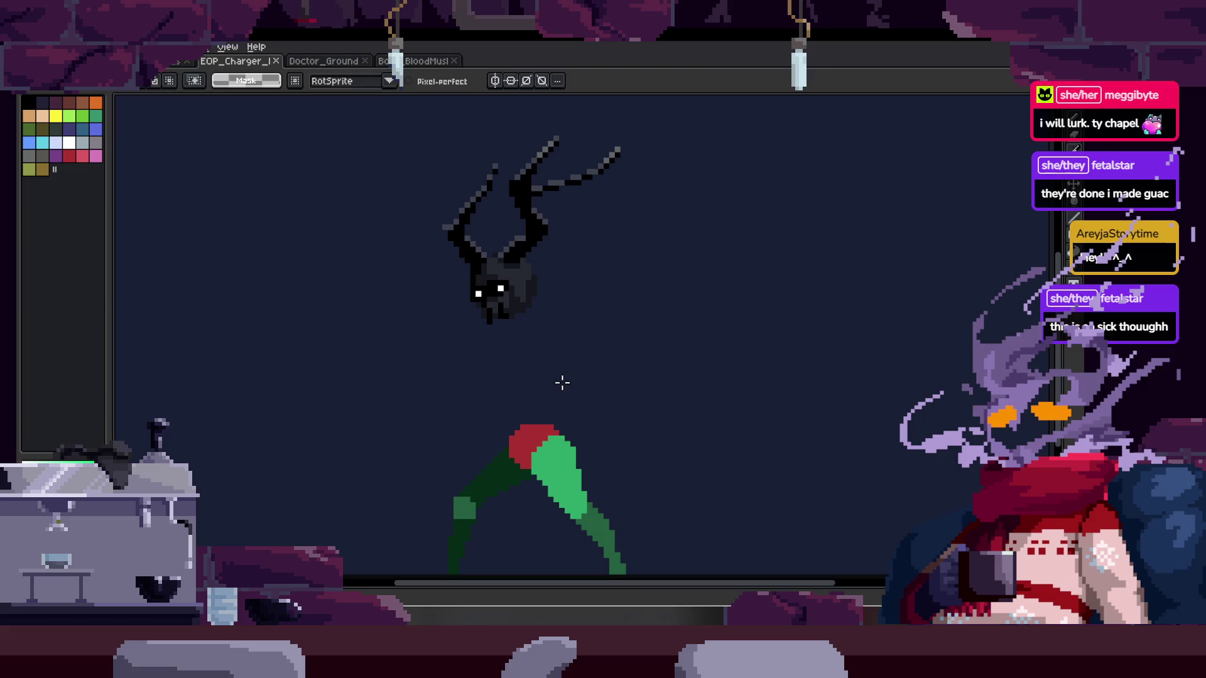
key(Right)
key(F7)
Pan the canvas to re-centre the Charger sprite, then return to the selection tool
key(h)
drag(577, 462, 597, 449)
key(m)
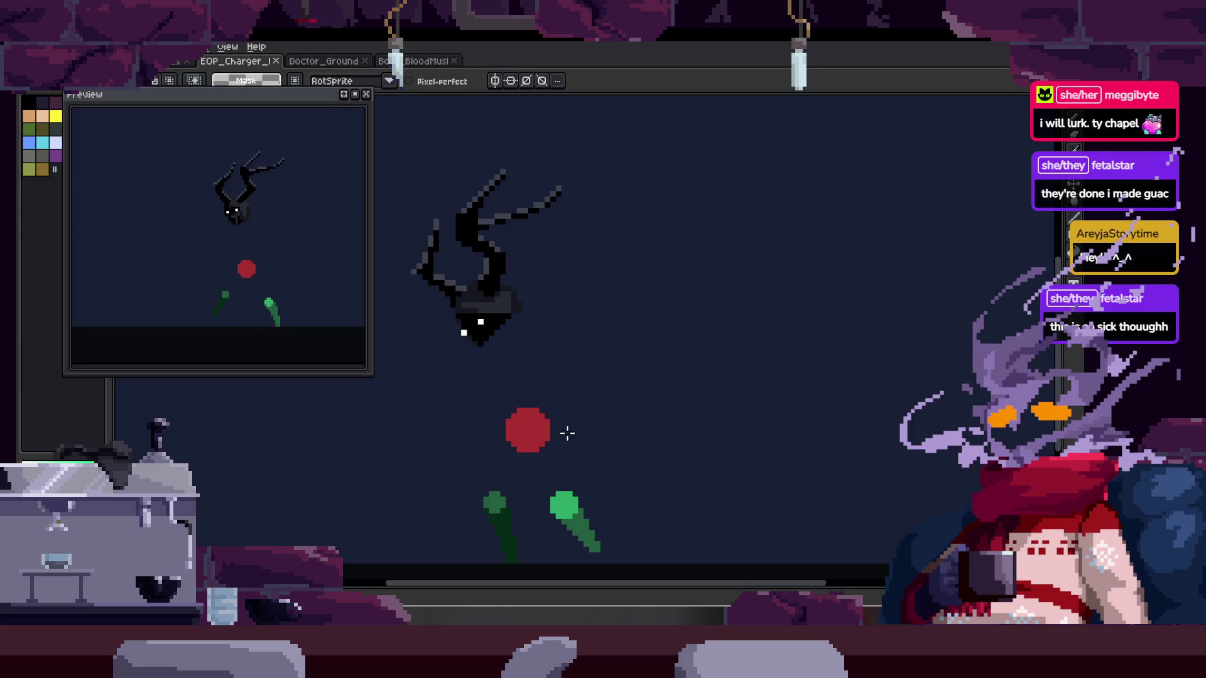
Zoom the canvas back out and bring up the animation timeline under it
scroll(554, 424, up, 1)
scroll(540, 408, down, 2)
key(F7)
key(F7)
key(Tab)
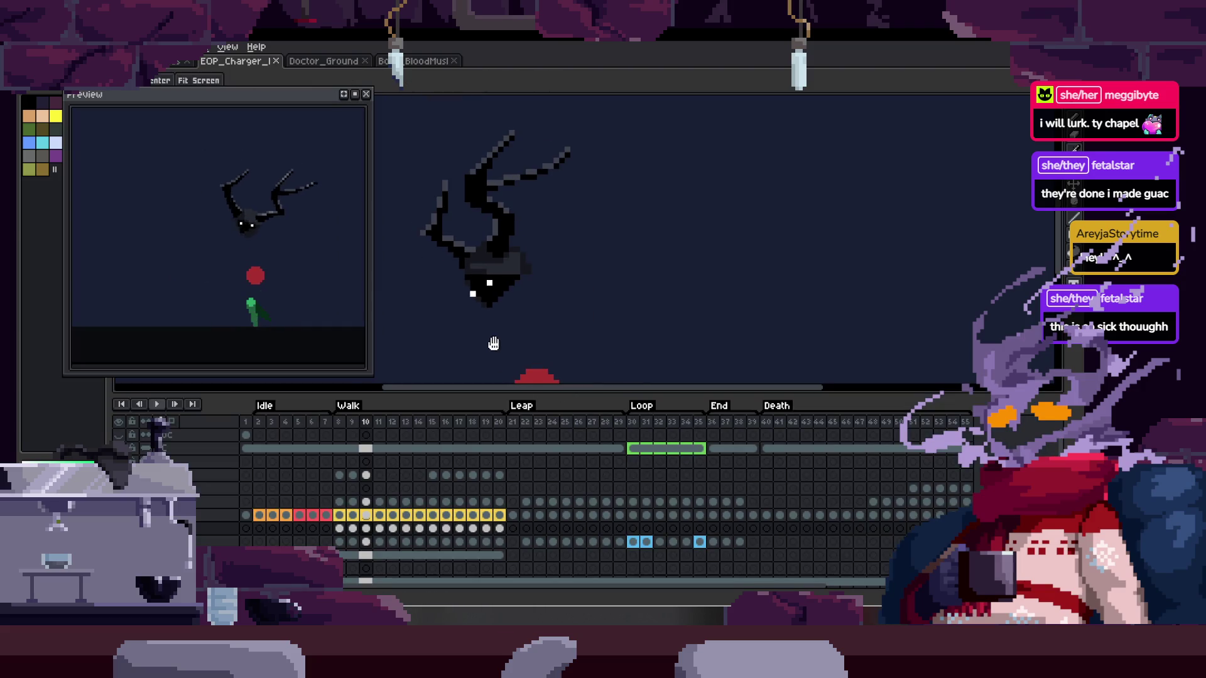
scroll(541, 278, down, 1)
scroll(542, 278, down, 1)
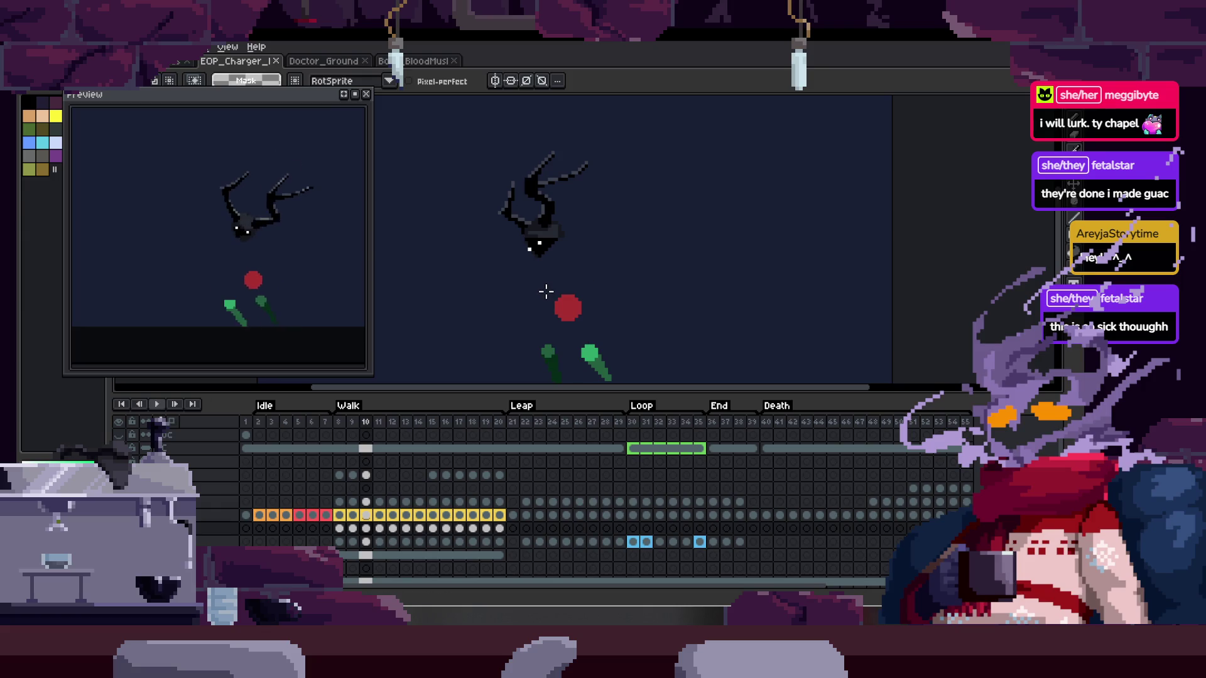
key(Tab)
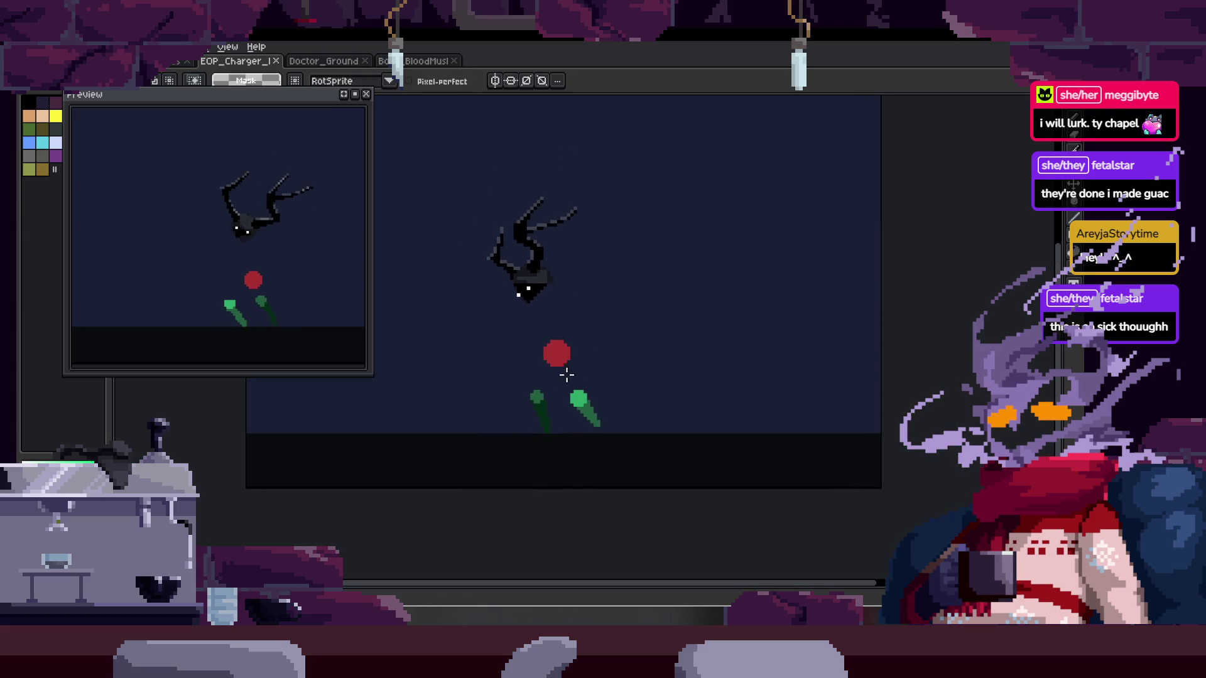
Turn on onion skinning, hide the timeline, and advance to the next walk frame
scroll(568, 372, up, 2)
key(Tab)
key(F3)
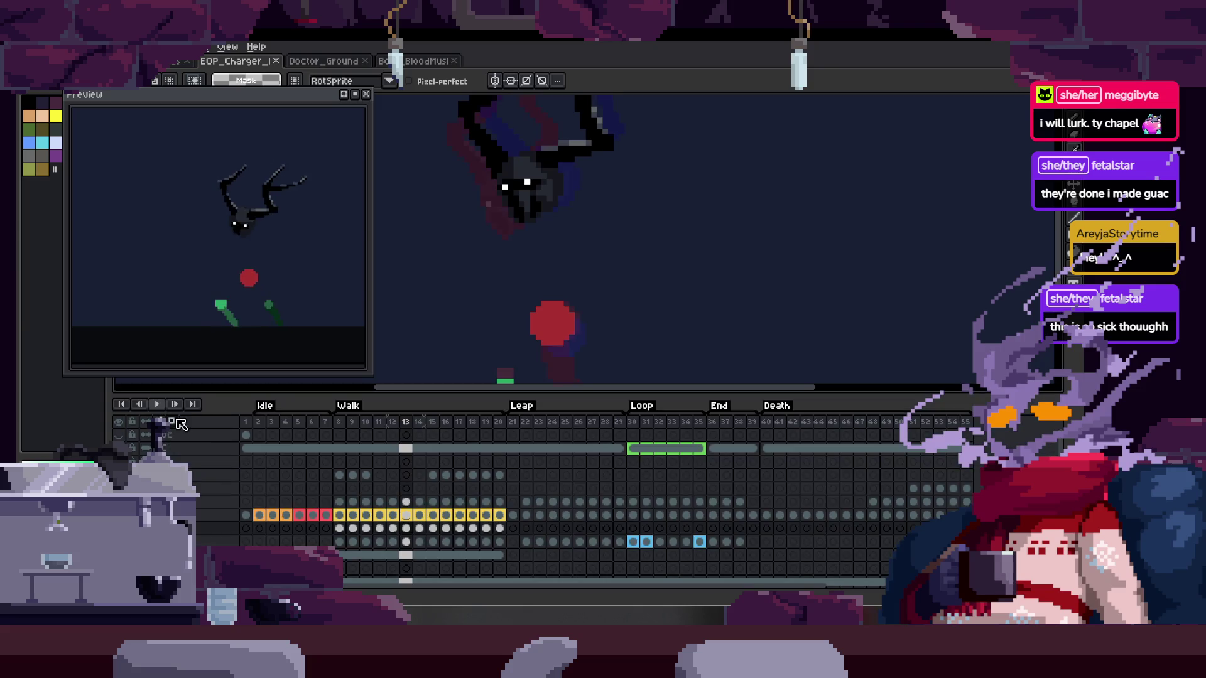
key(Tab)
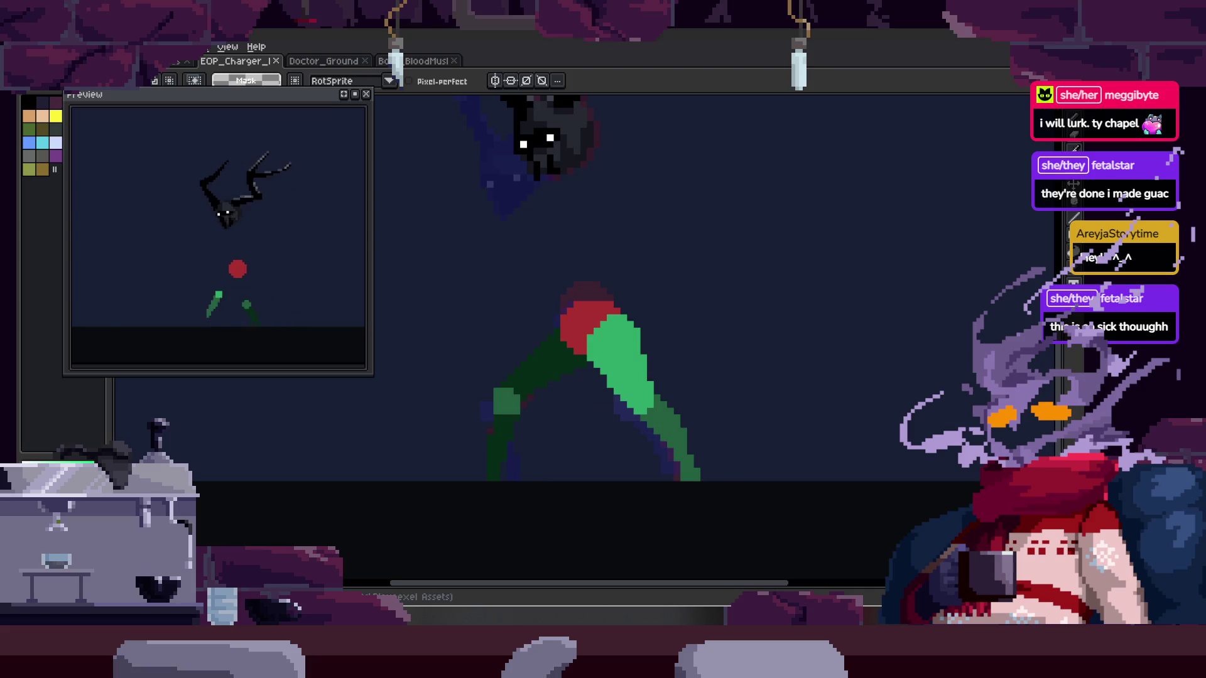
key(Right)
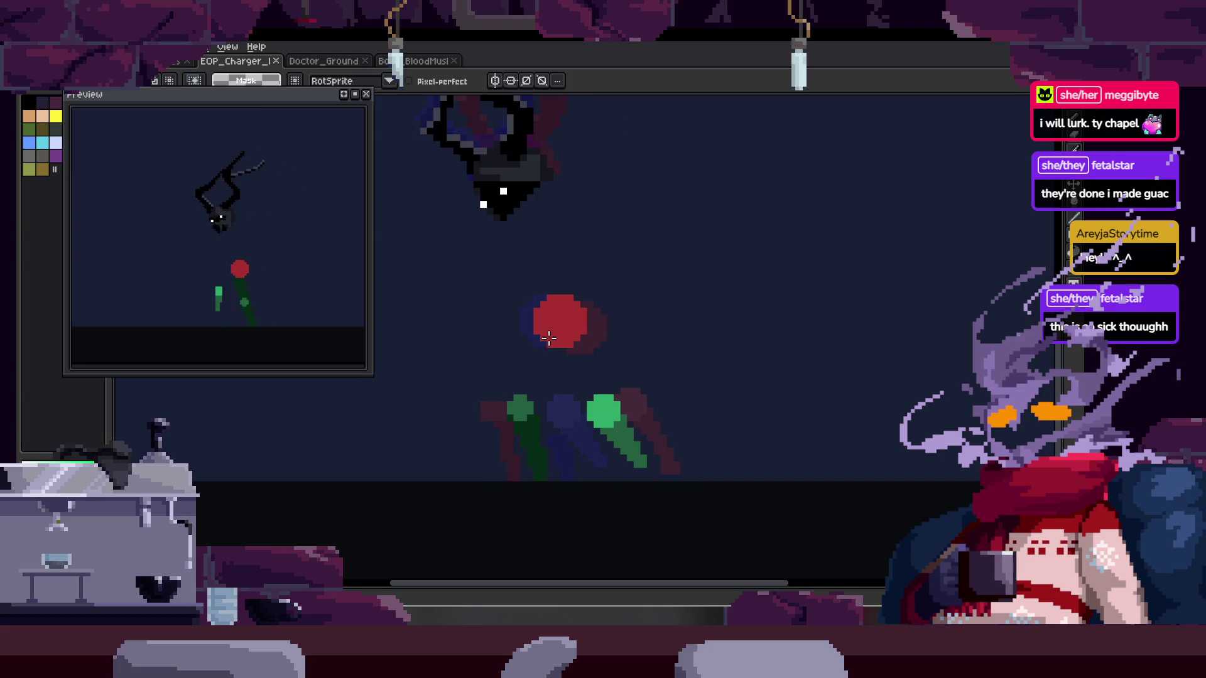